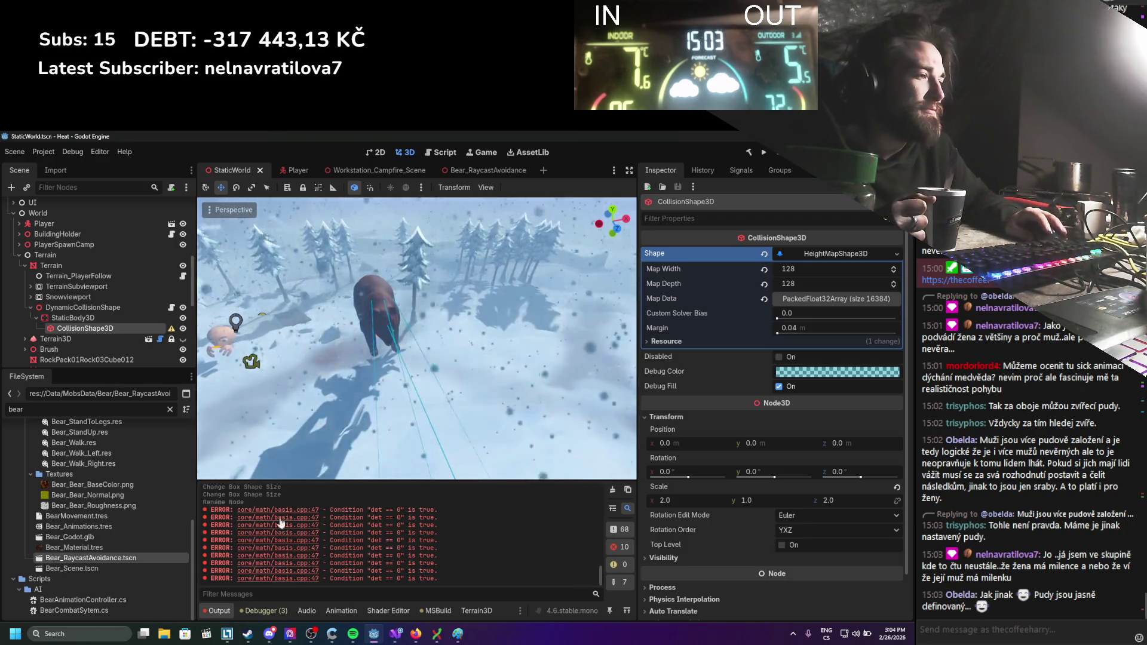
# View the bear side-on, then switch to the Bear_RaycastAvoidance scene to look it over.
pyautogui.moveTo(352, 633)
pyautogui.scroll(-5, 418, 340)
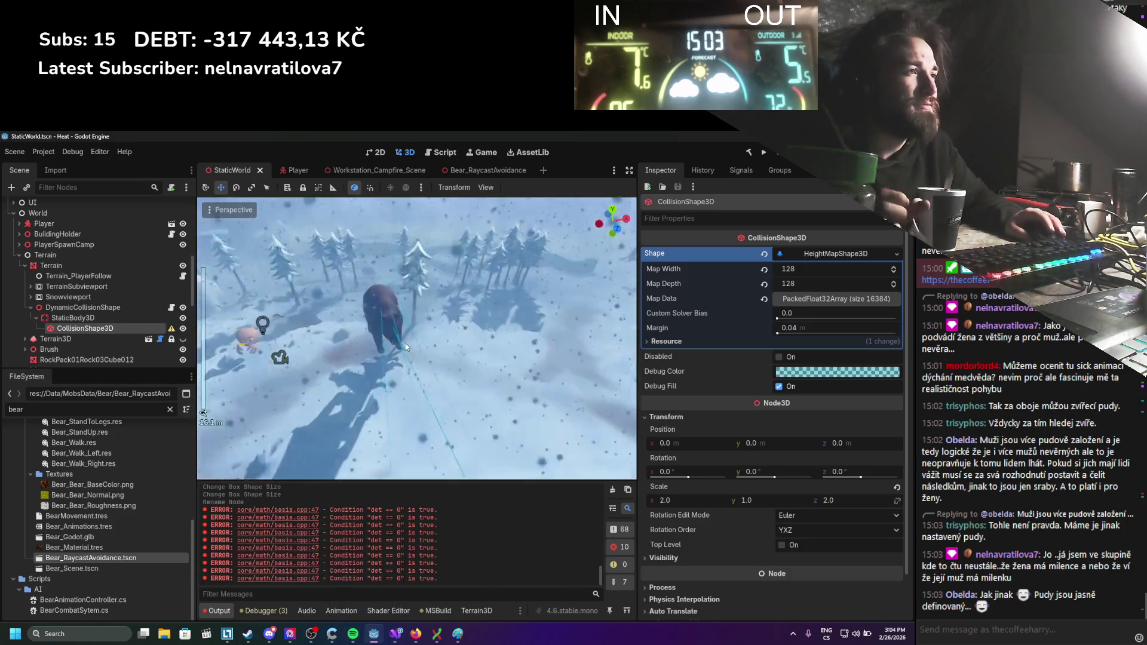
pyautogui.scroll(5, 434, 328)
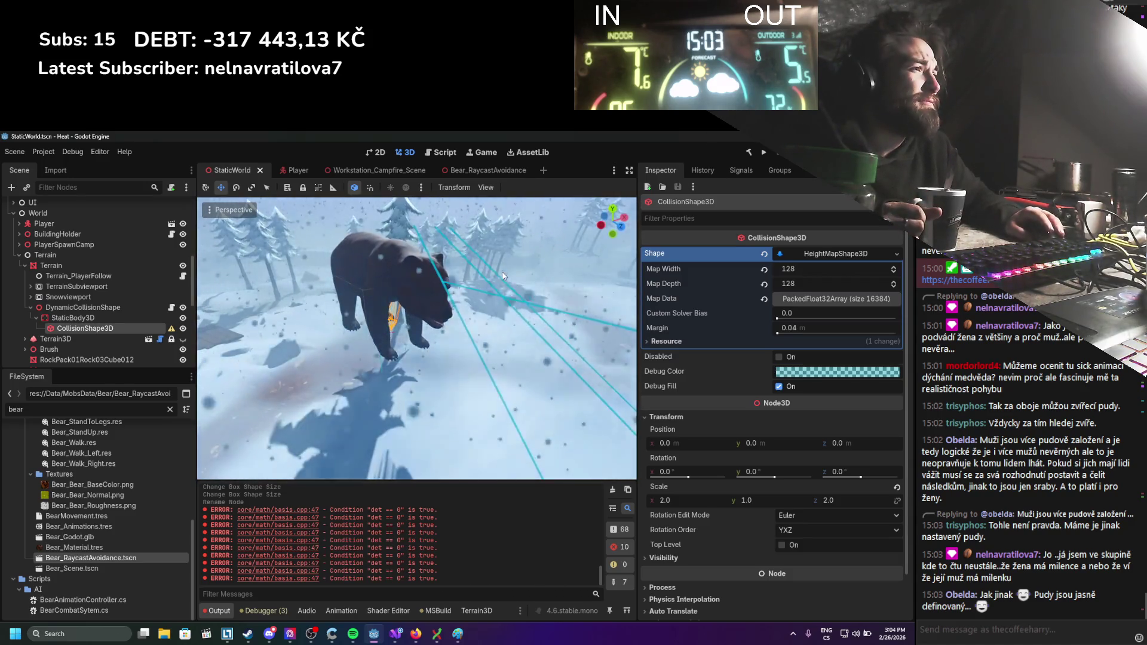
pyautogui.moveTo(502, 271)
pyautogui.mouseDown()
pyautogui.moveTo(468, 235)
pyautogui.moveTo(506, 279)
pyautogui.mouseUp()
pyautogui.scroll(3, 514, 272)
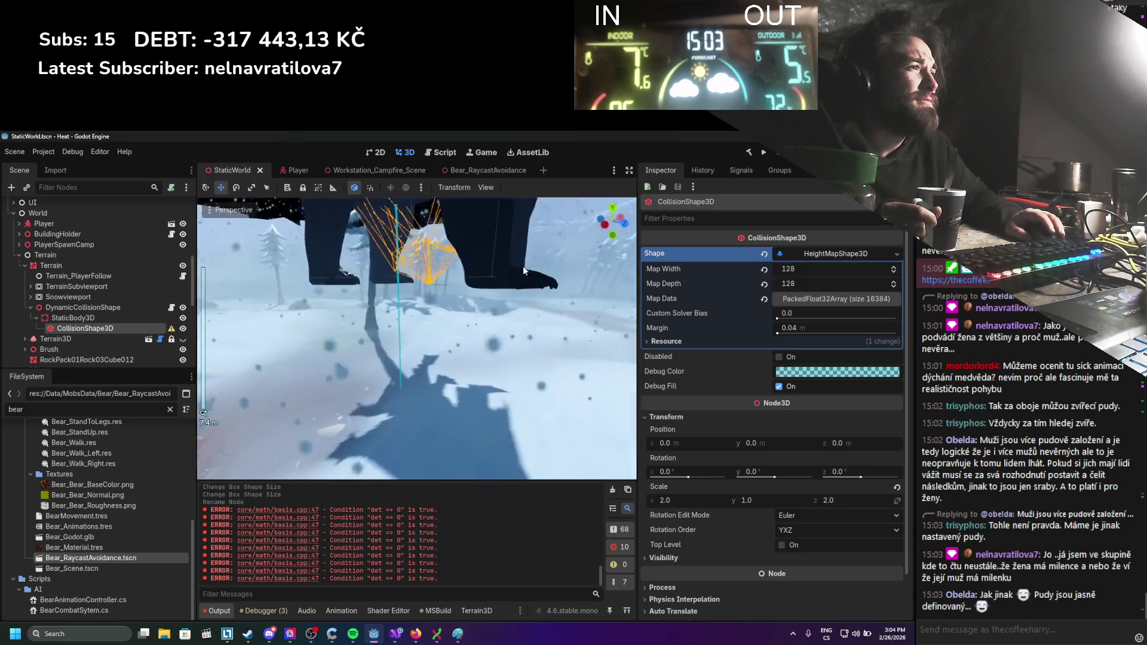
pyautogui.scroll(-3, 526, 269)
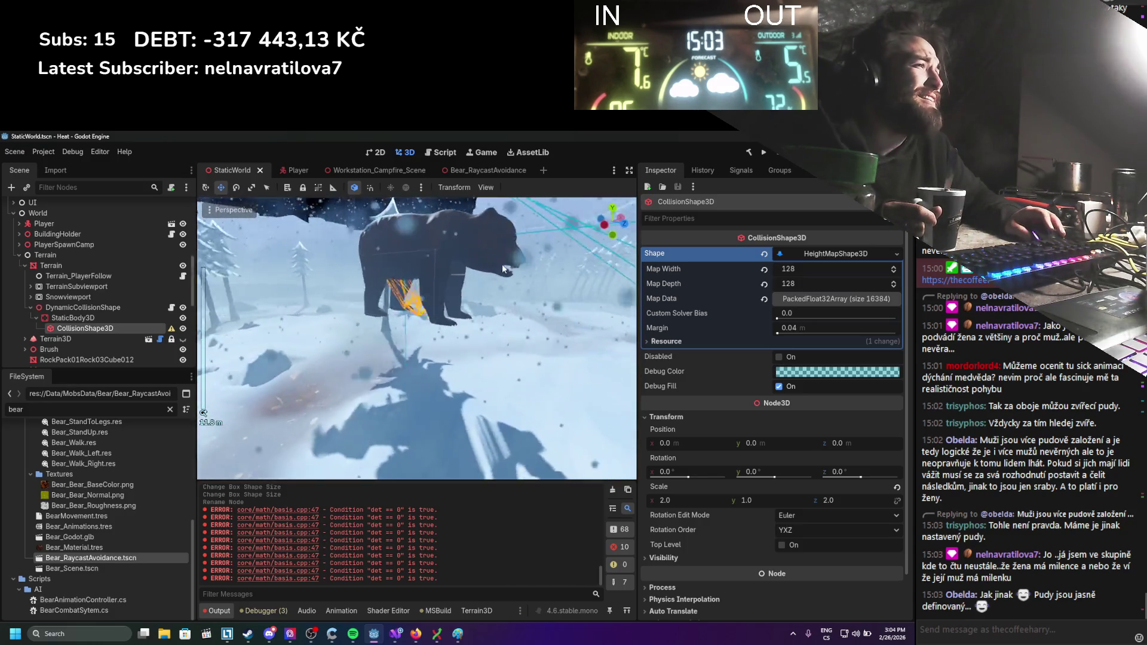
pyautogui.scroll(-5, 502, 269)
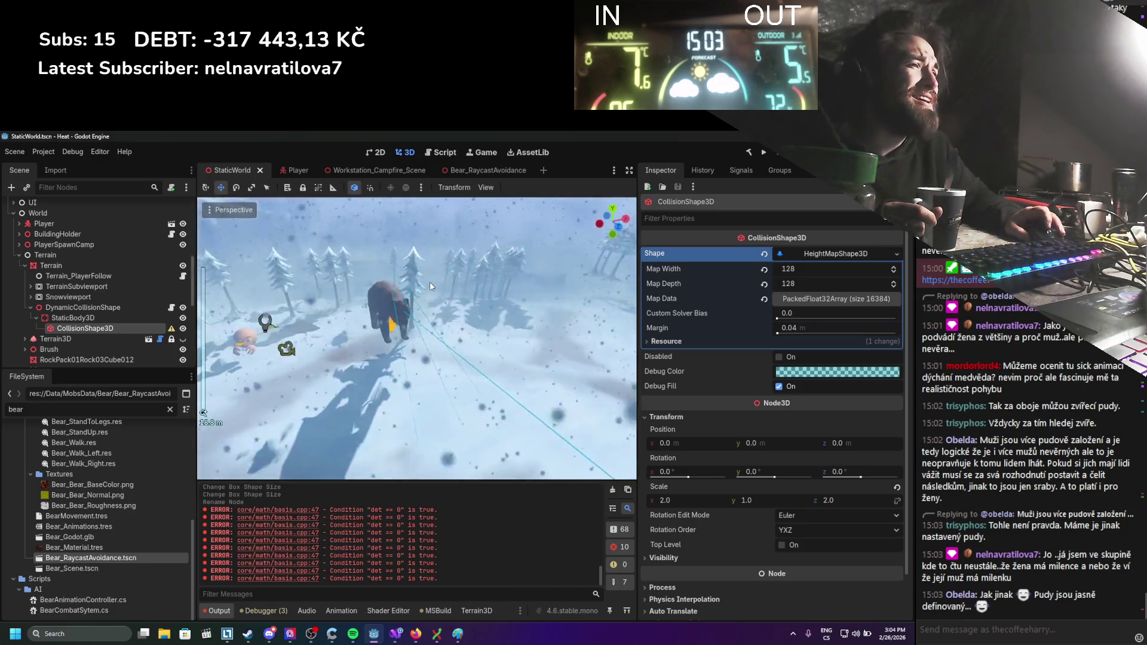
pyautogui.scroll(3, 428, 281)
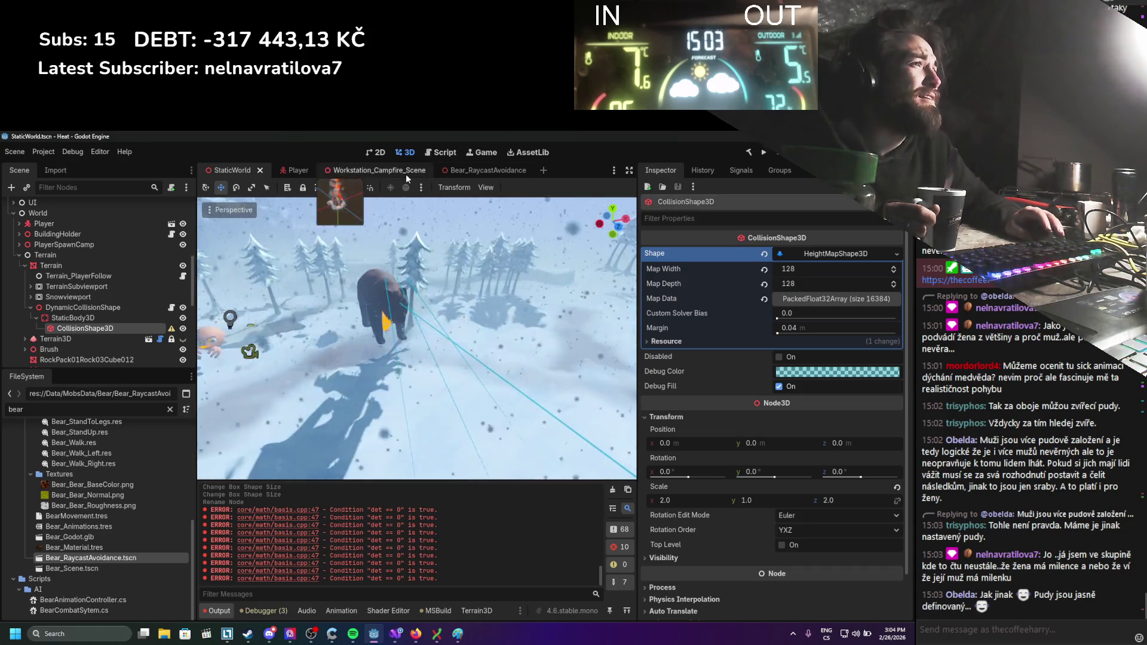
pyautogui.click(476, 173)
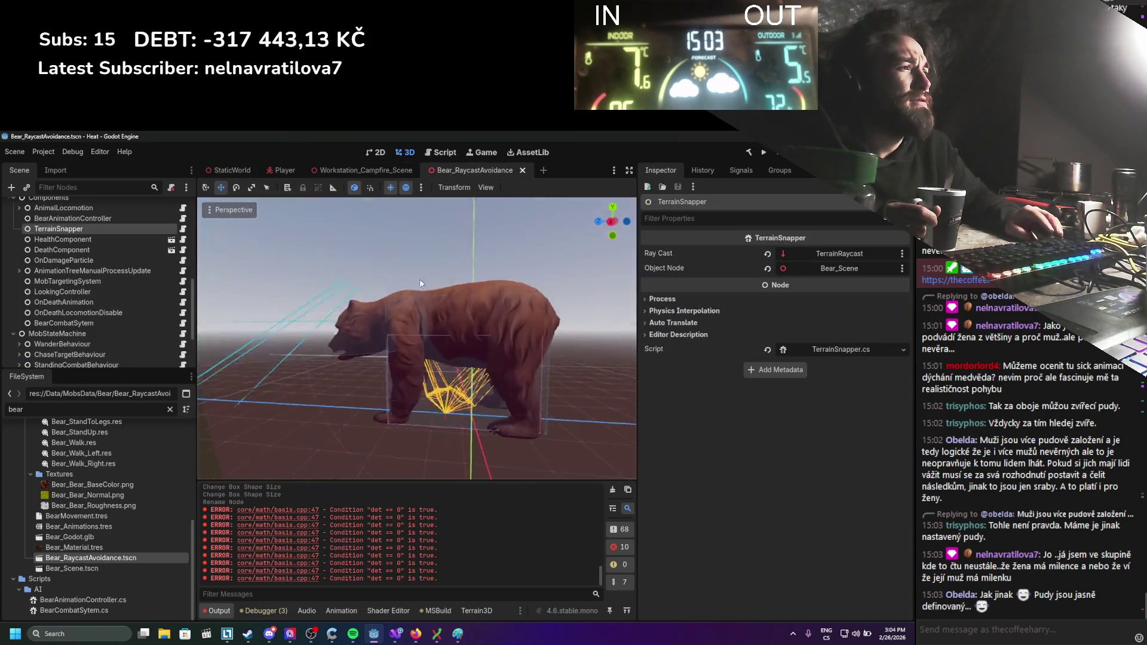
pyautogui.scroll(5, 436, 349)
pyautogui.scroll(-2, 489, 436)
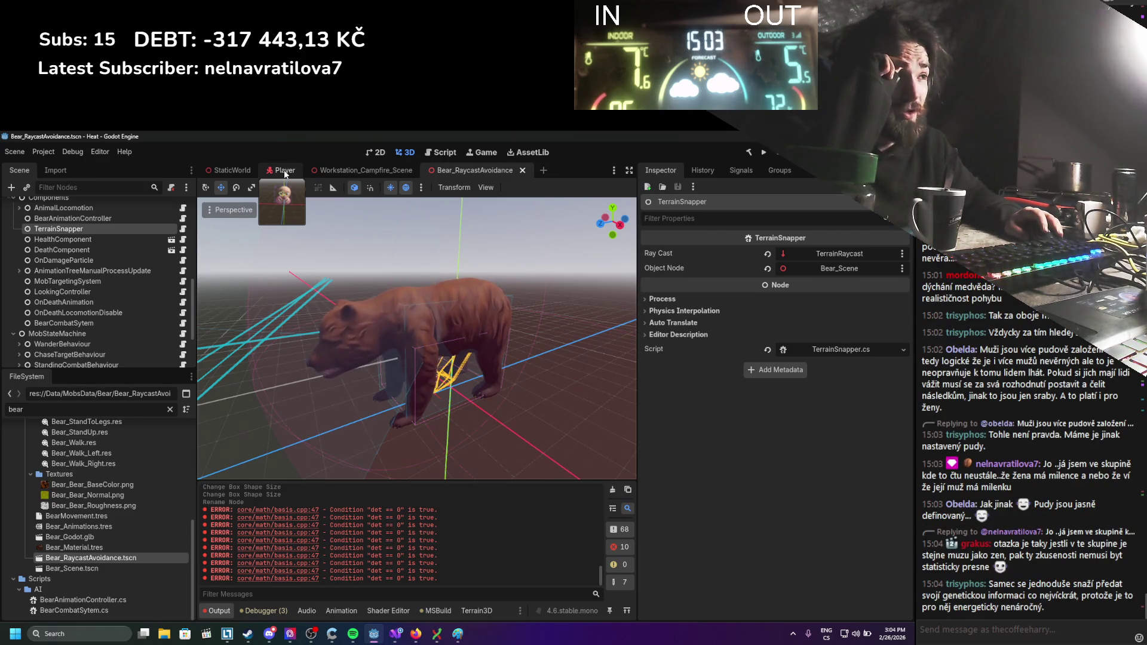
# Open the Player scene centred on the character and launch the game.
pyautogui.click(285, 173)
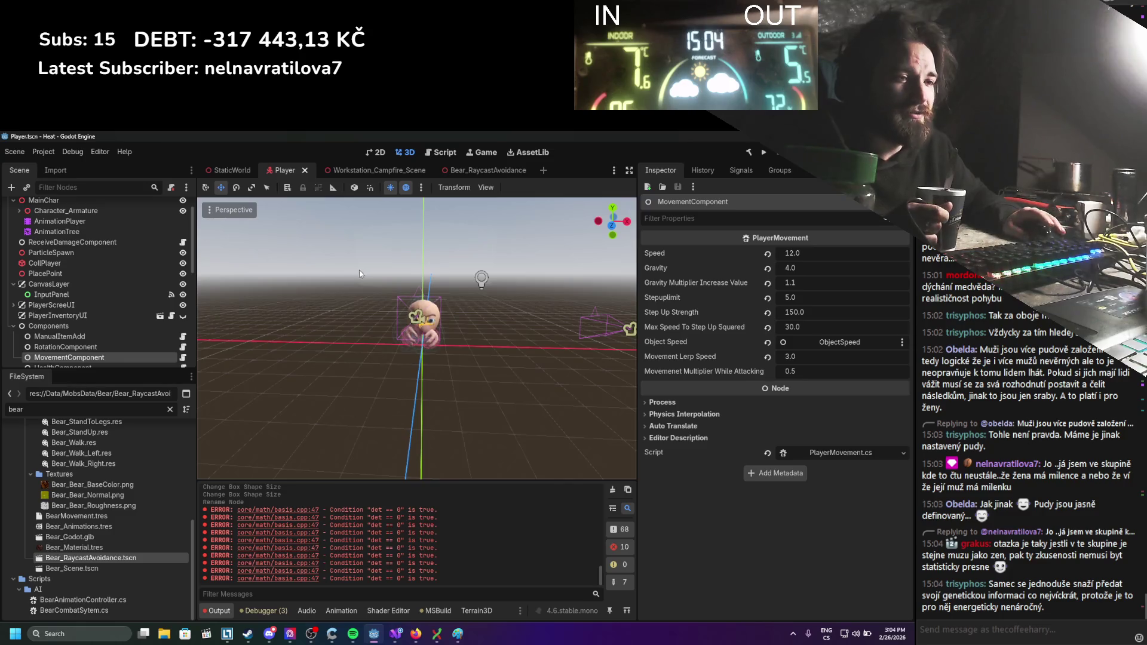
pyautogui.scroll(3, 434, 376)
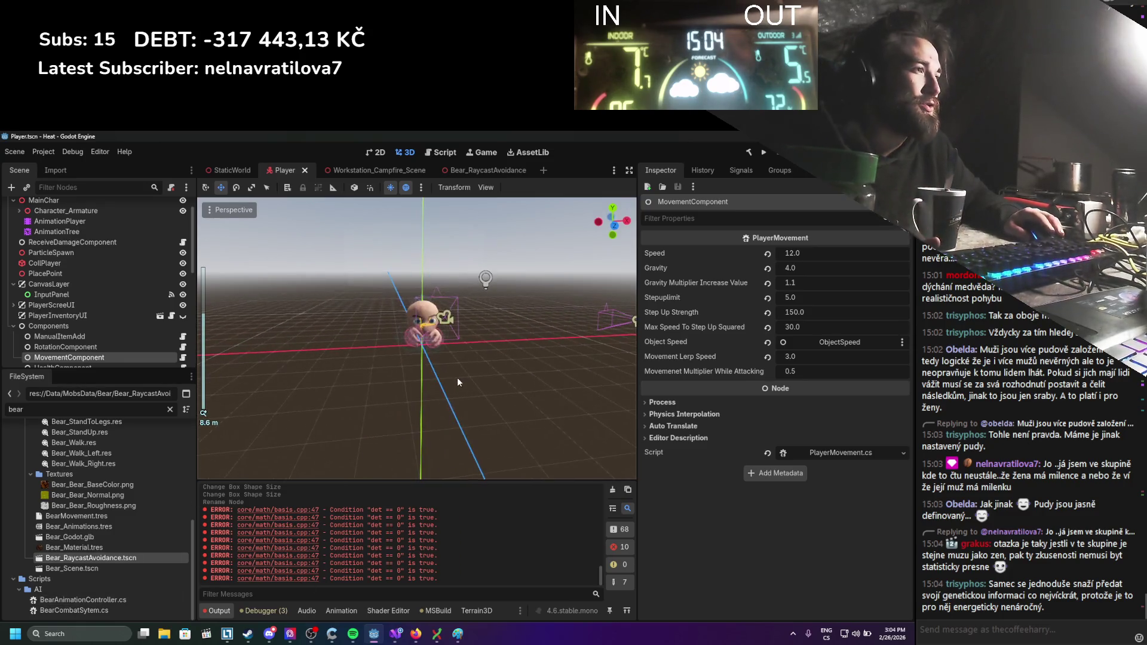
pyautogui.press('f')
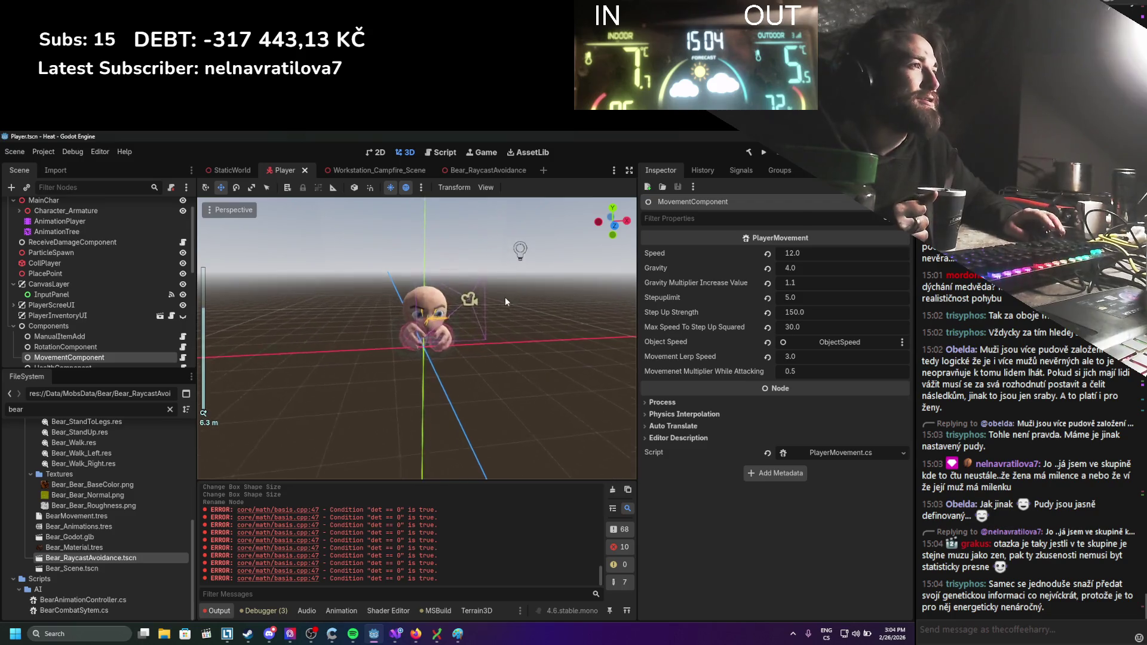
pyautogui.click(763, 154)
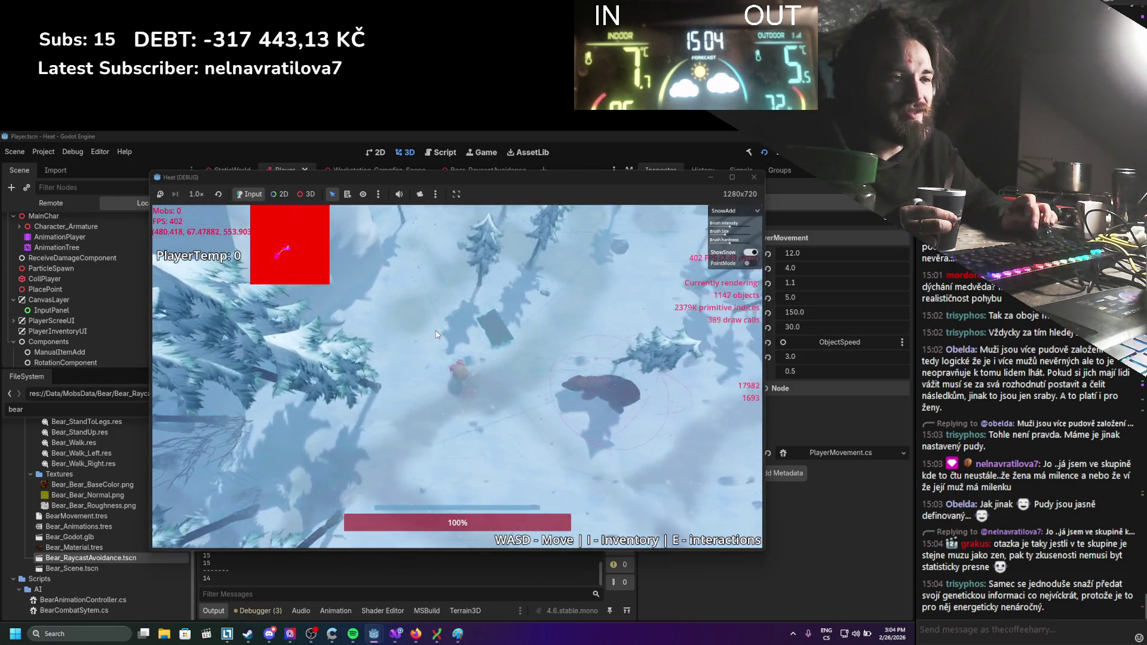
pyautogui.press('d')
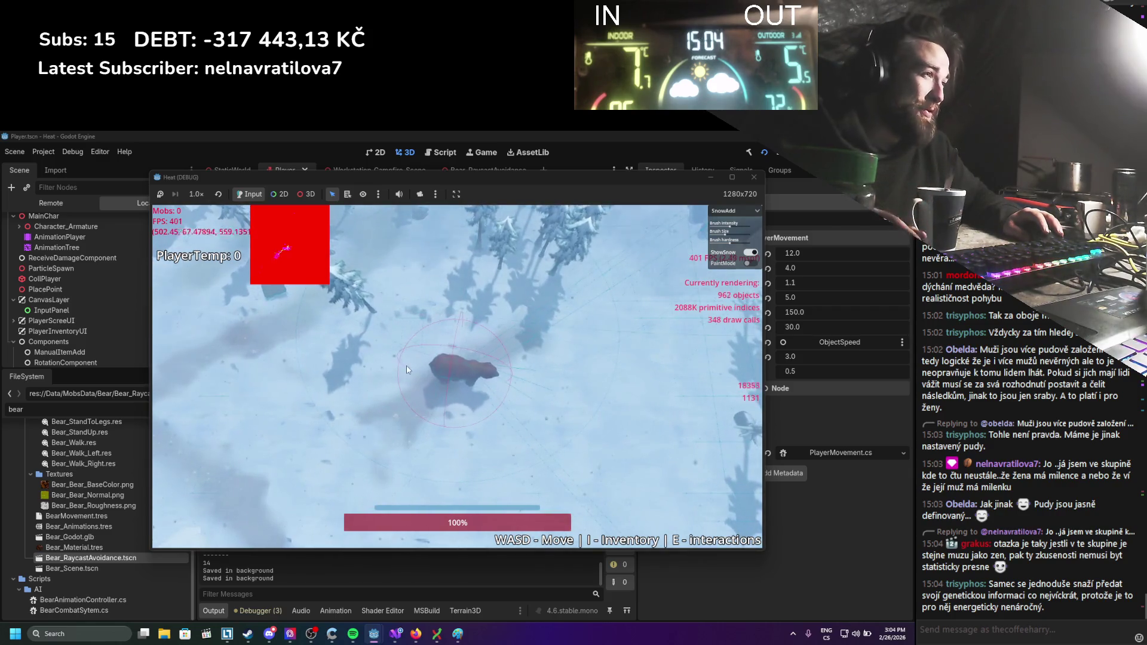
pyautogui.press('a')
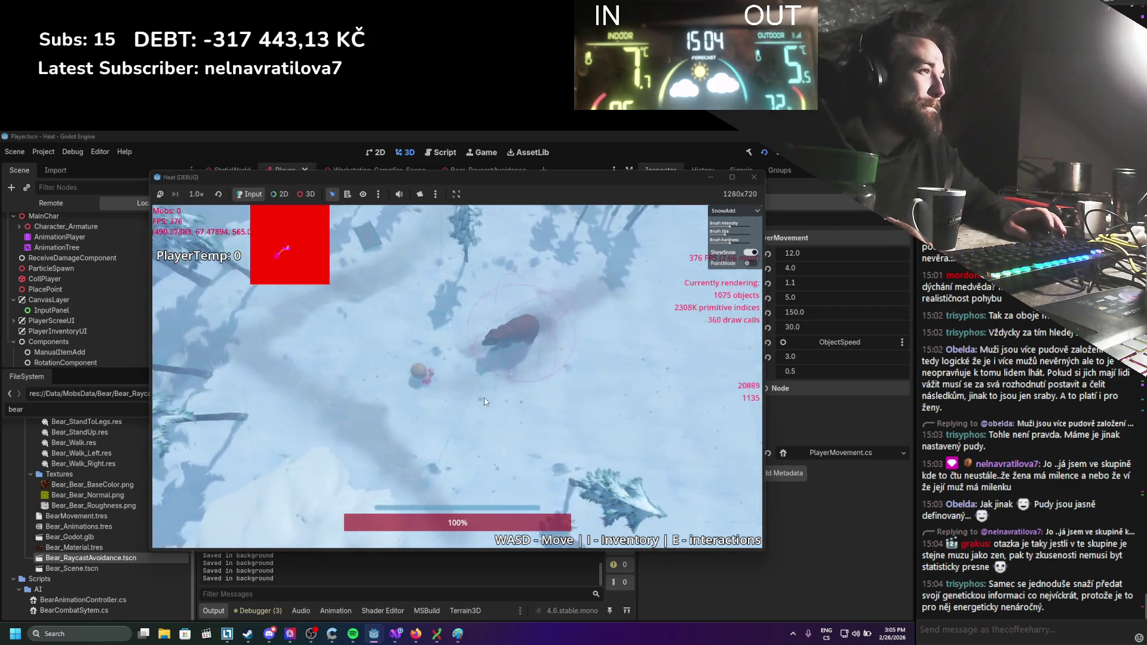
pyautogui.press('w')
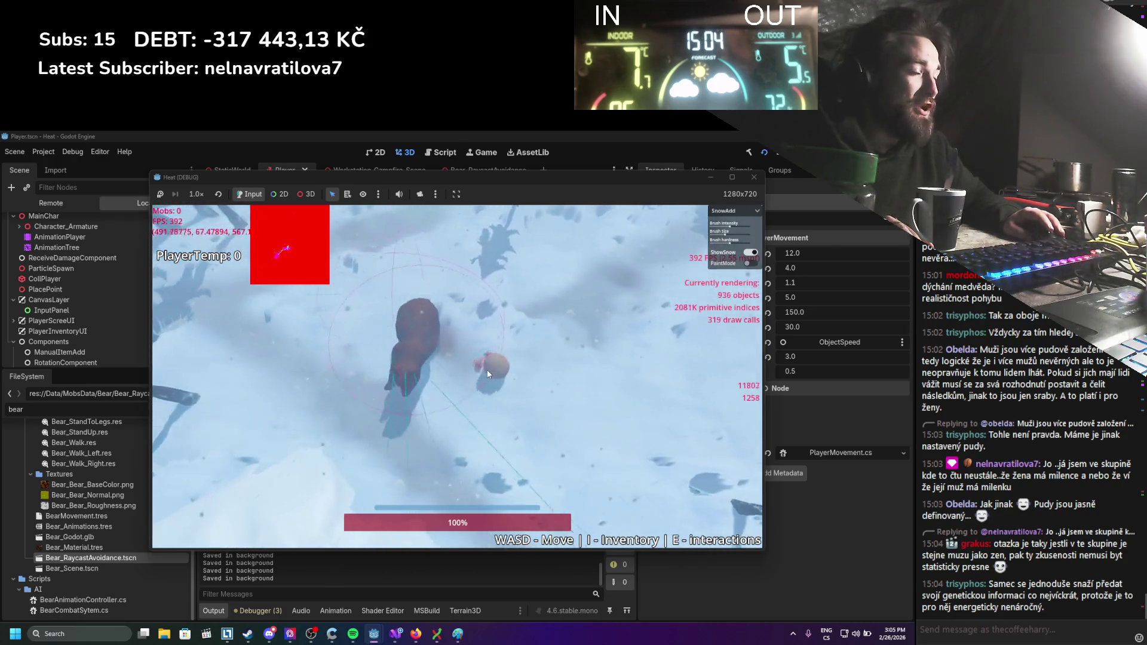
pyautogui.press('d')
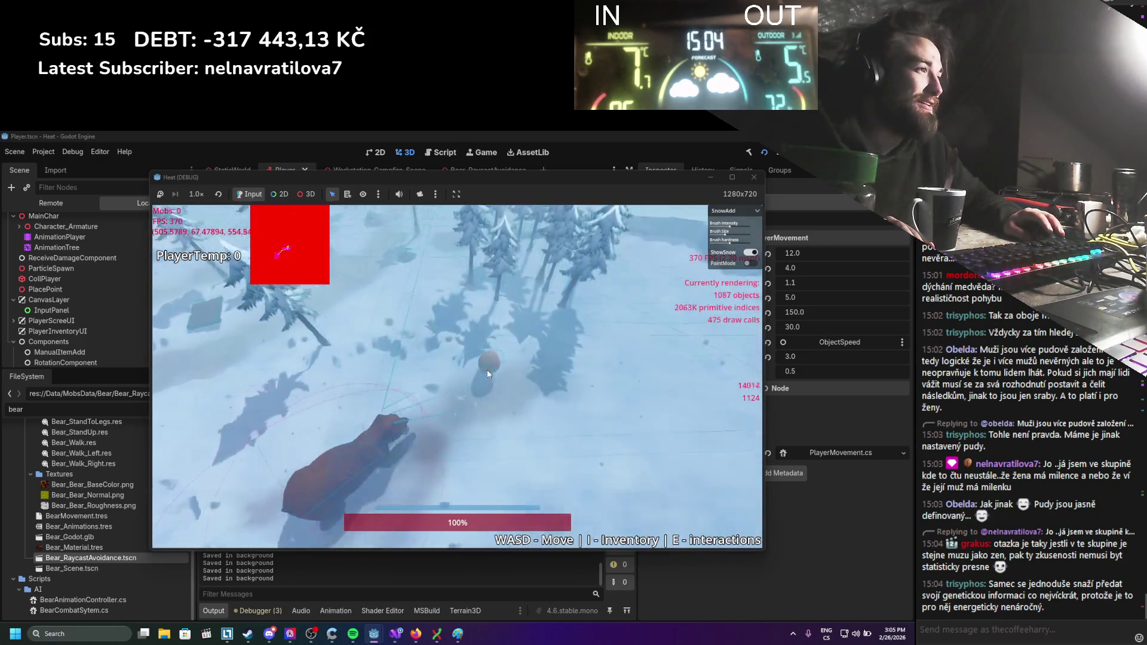
pyautogui.press('w')
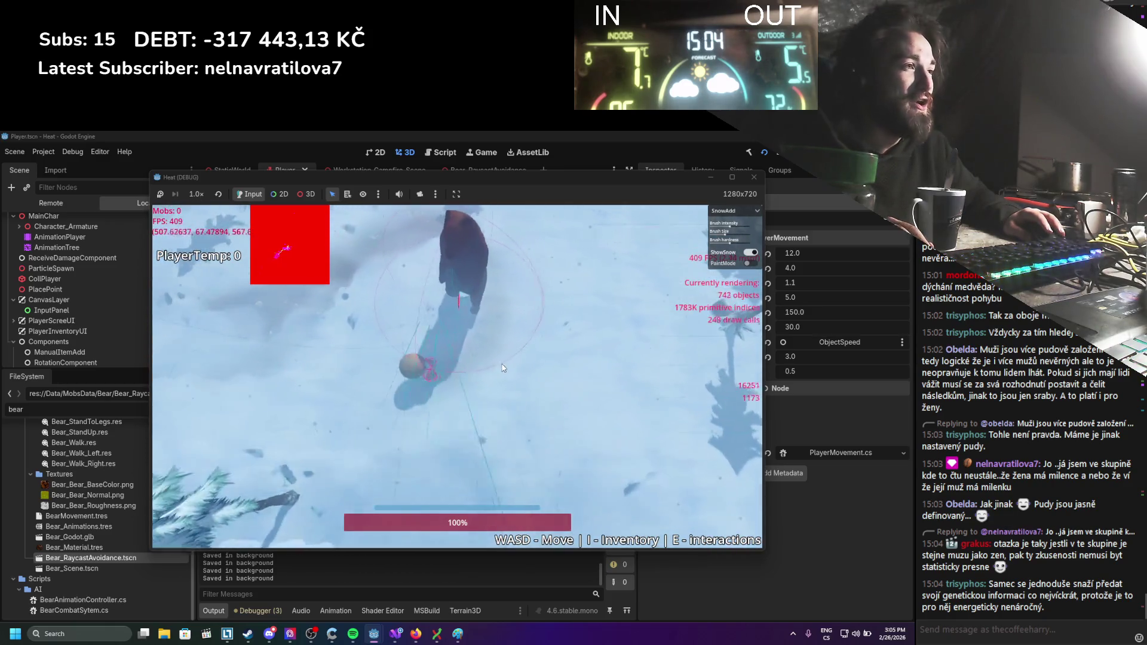
pyautogui.press('a')
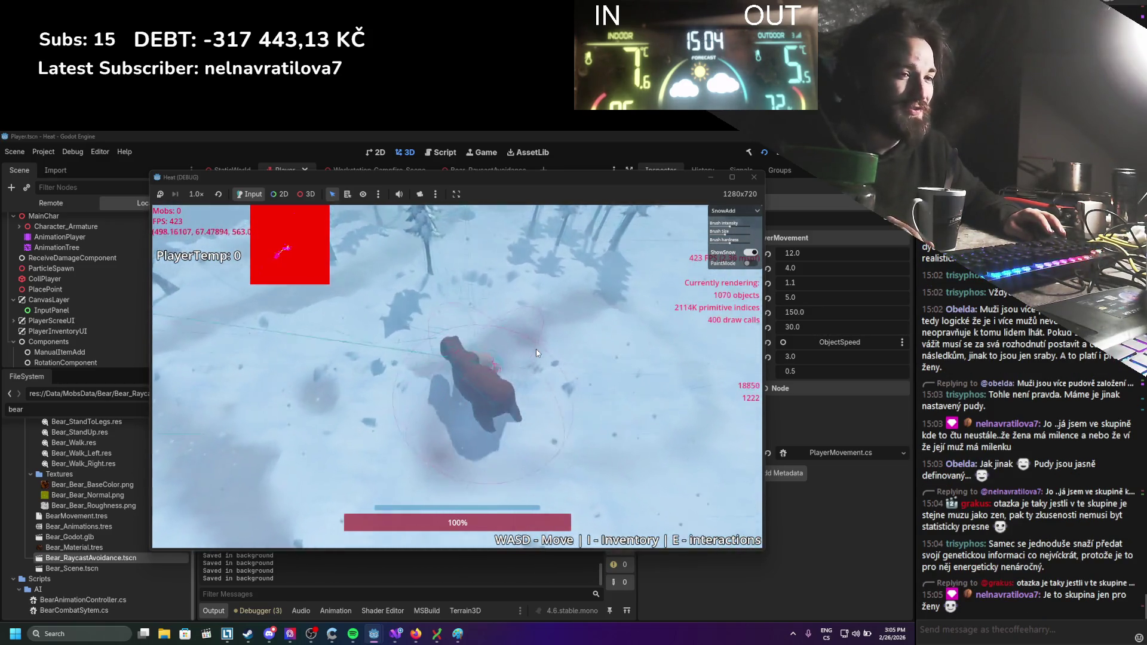
pyautogui.press('d')
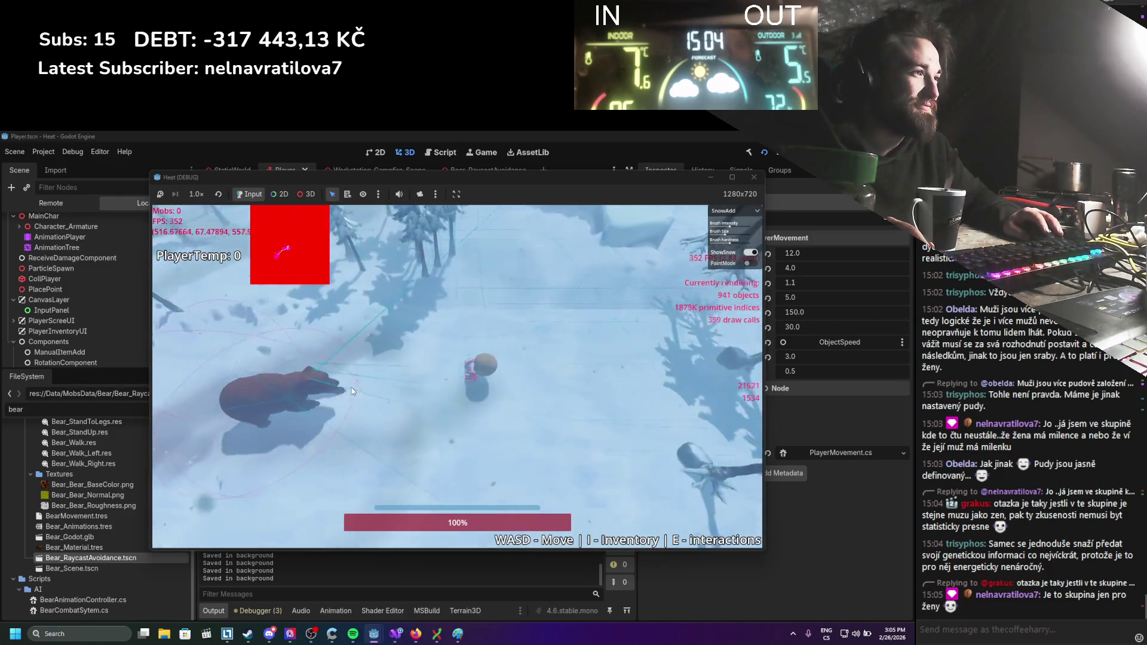
pyautogui.press('a')
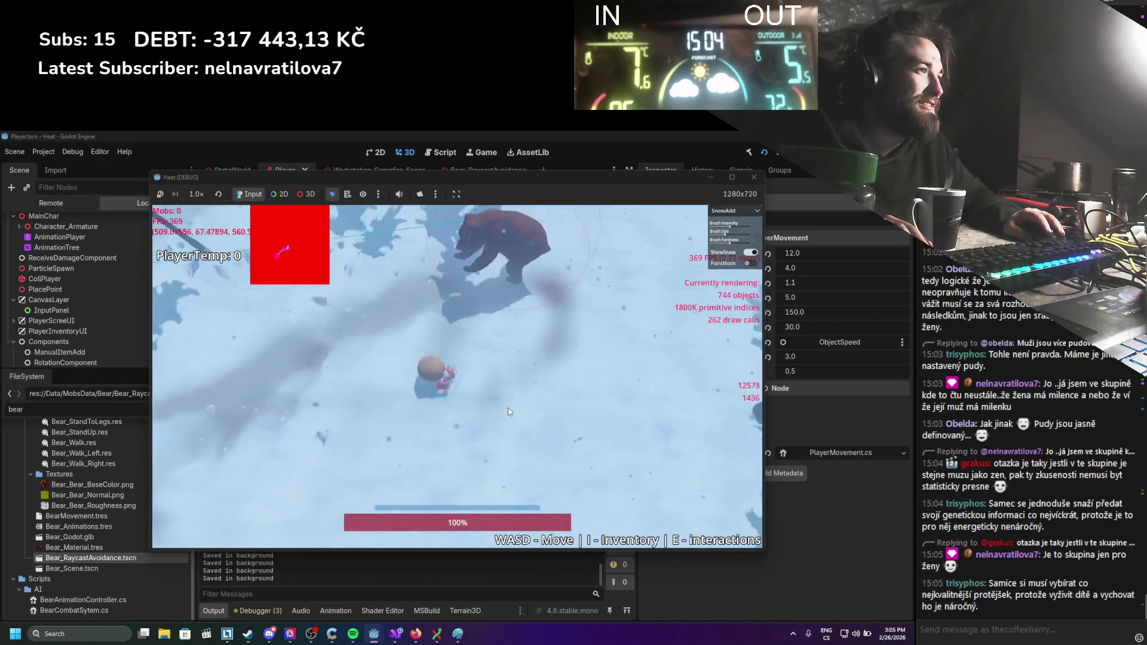
pyautogui.press('a')
pyautogui.press('s')
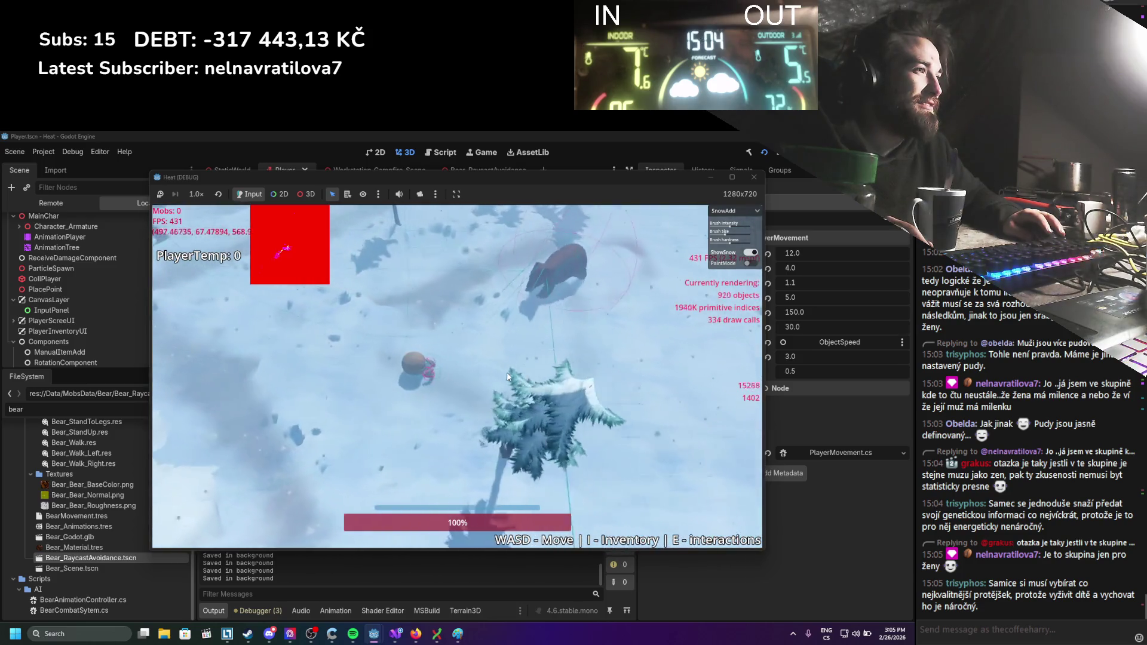
pyautogui.press('w')
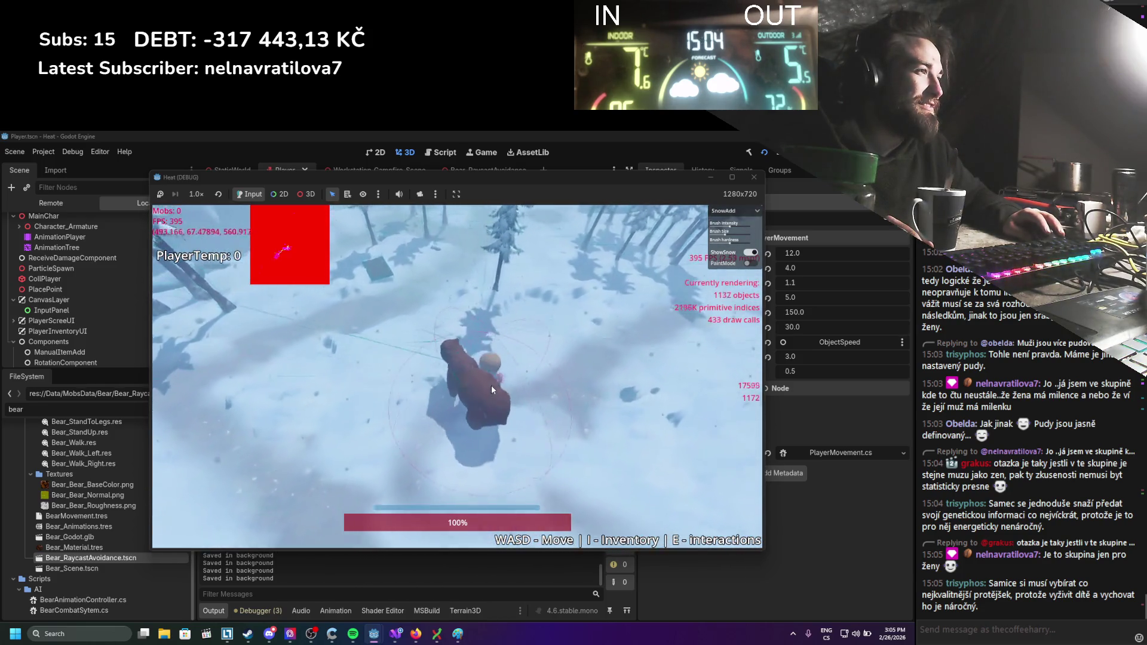
pyautogui.press('d')
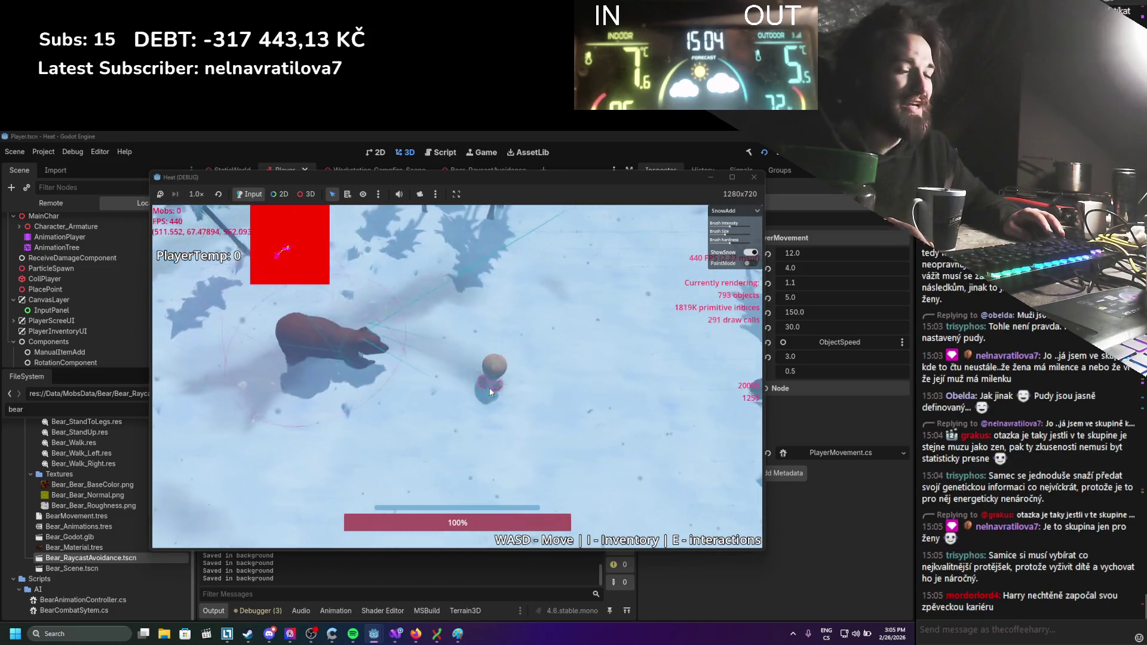
pyautogui.press('w')
pyautogui.press('d')
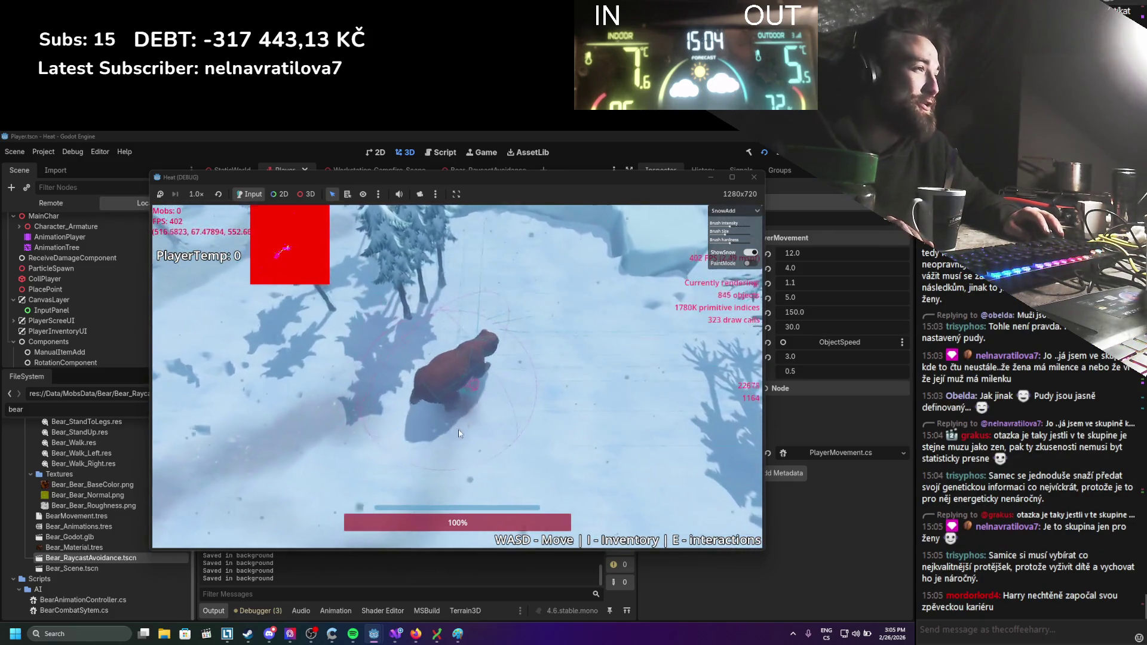
pyautogui.press('s')
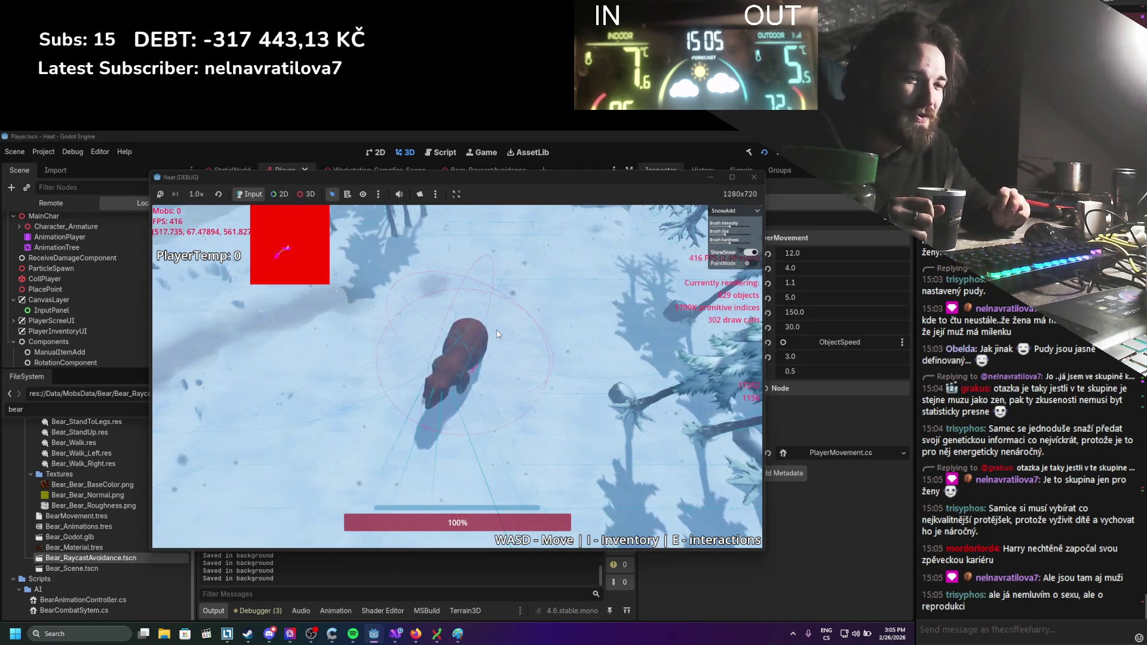
pyautogui.press('a')
pyautogui.press('s')
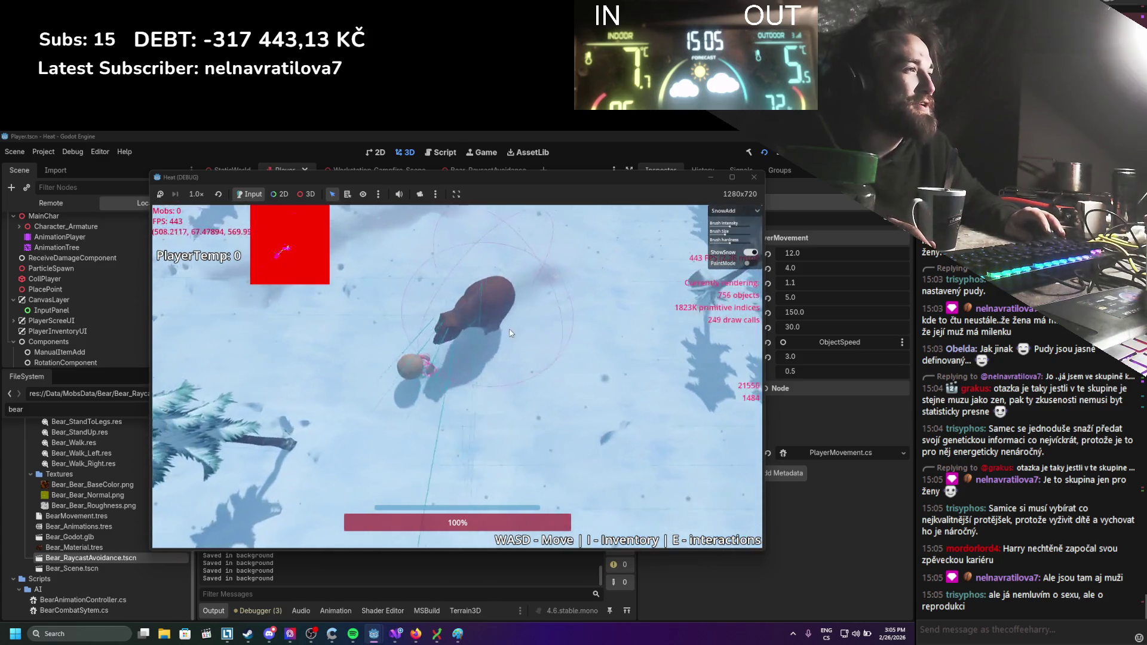
pyautogui.press('w')
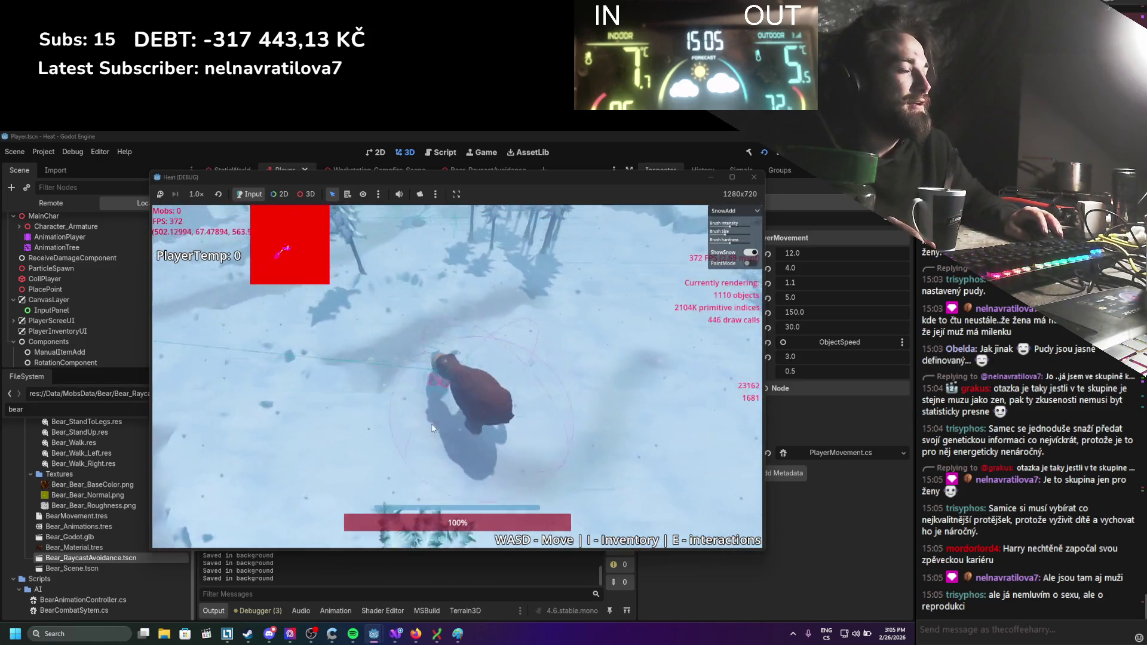
pyautogui.press('a')
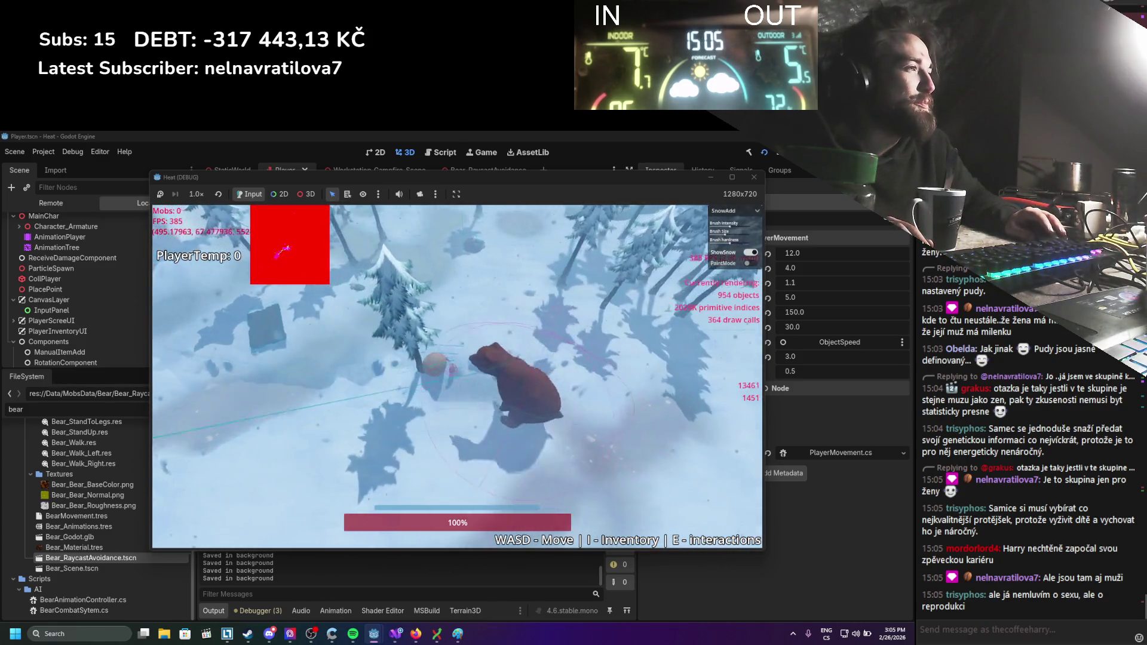
pyautogui.press('F8')
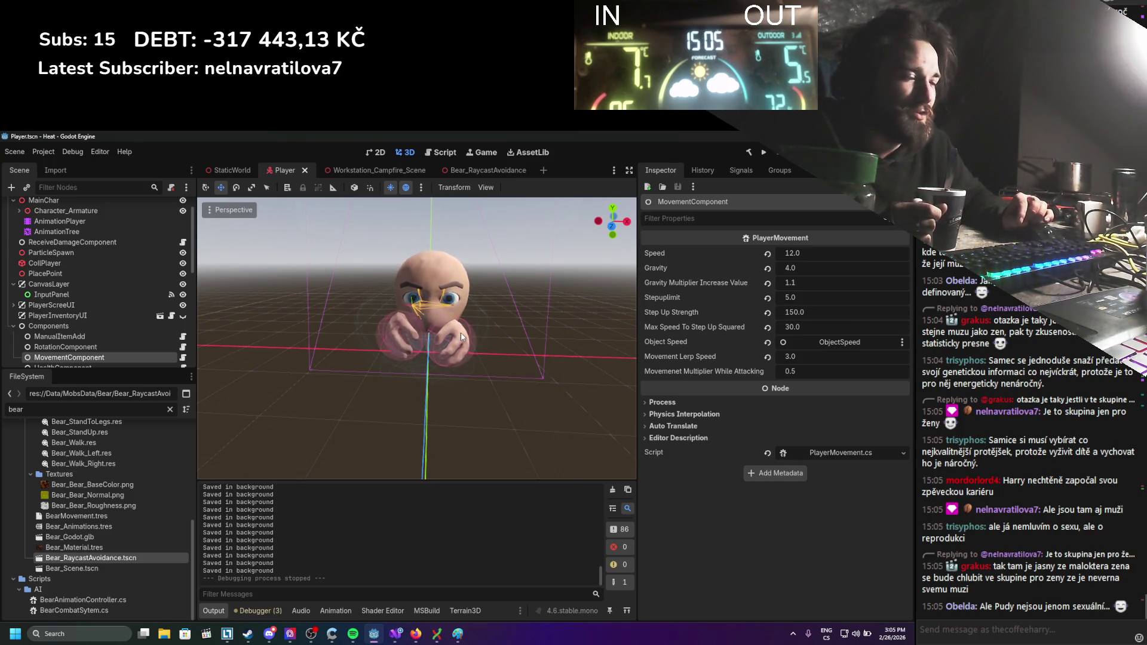
# In StaticWorld, collapse the Terrain and World branches and clear the node selection.
pyautogui.click(243, 177)
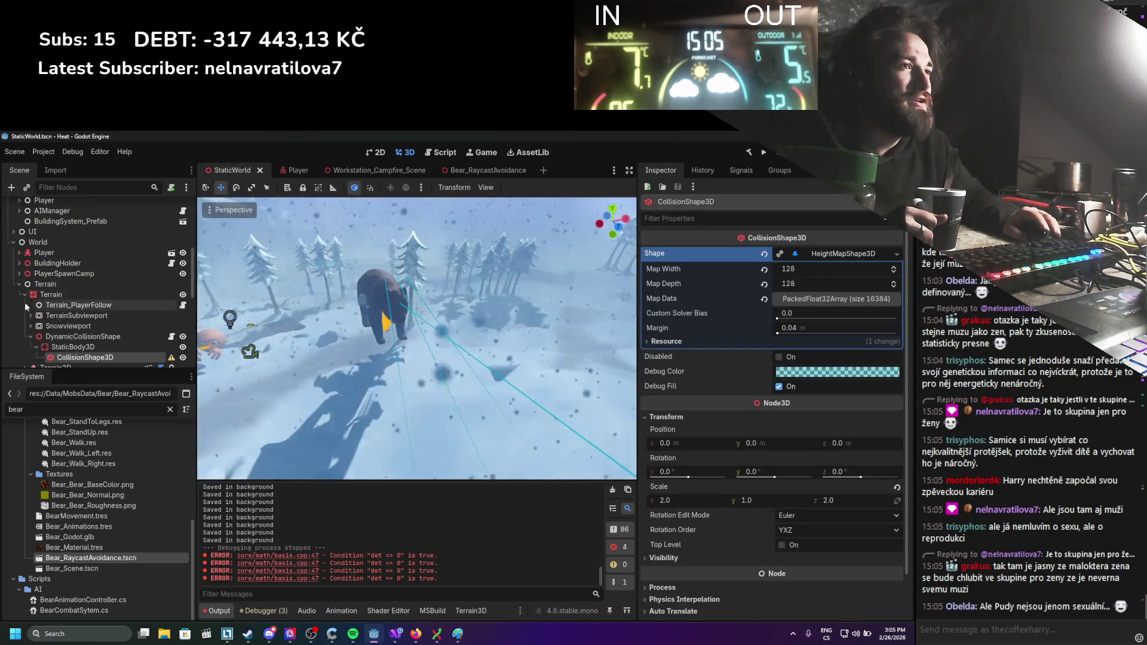
pyautogui.click(19, 284)
pyautogui.scroll(-1, 12, 257)
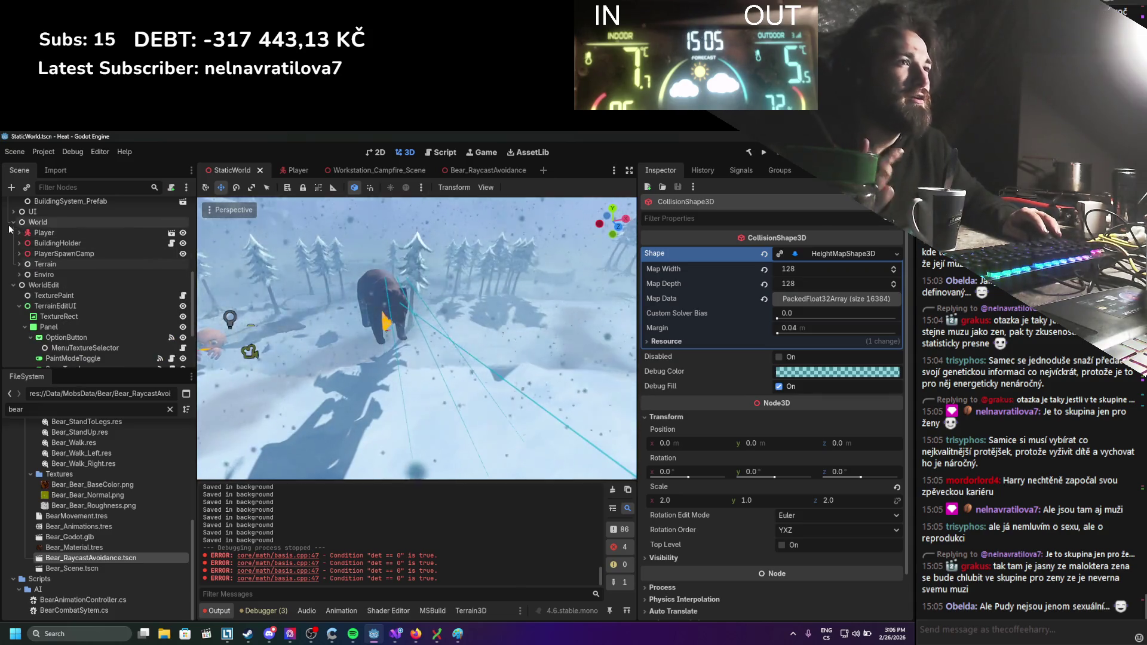
pyautogui.click(13, 222)
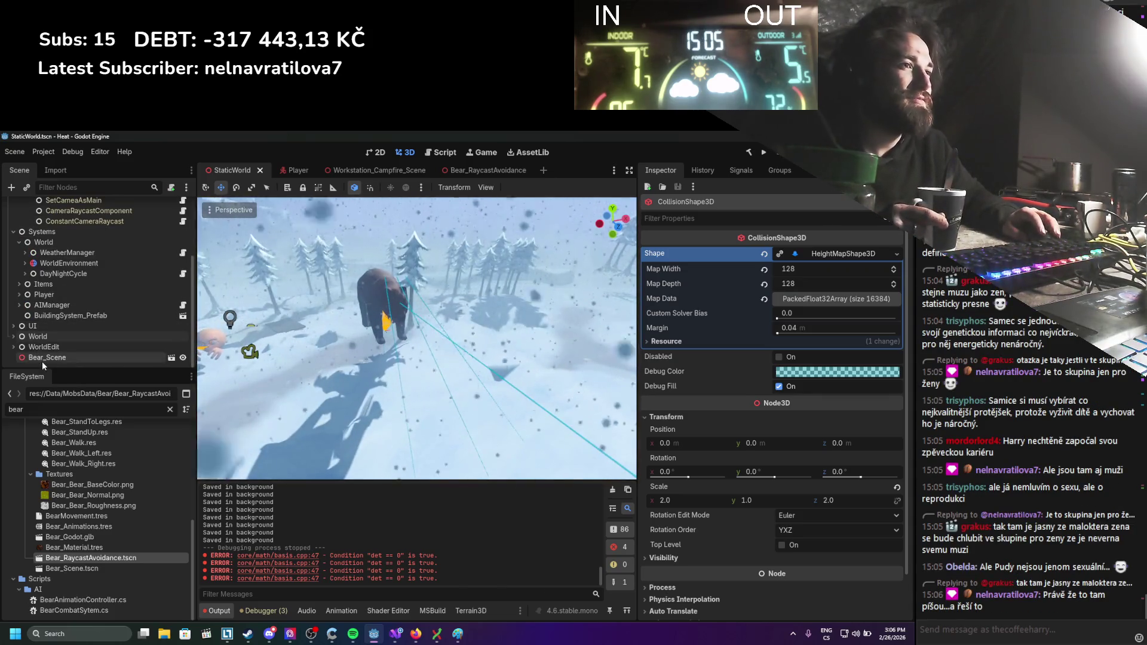
pyautogui.click(42, 363)
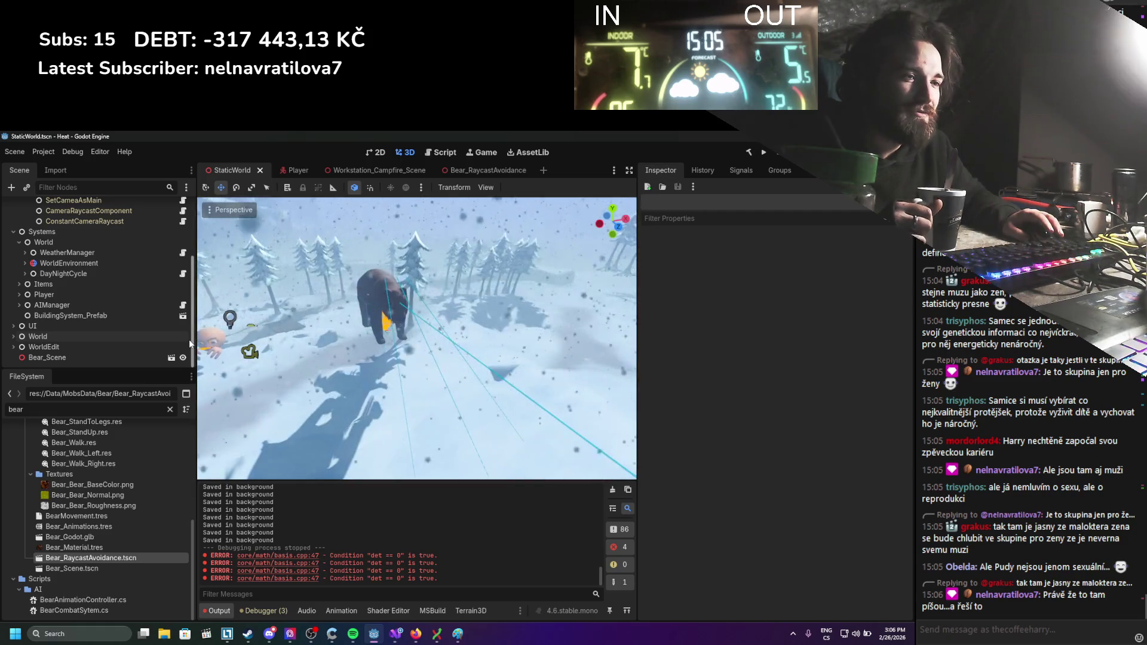
# Save the StaticWorld scene and bring up the add-child-node options.
pyautogui.scroll(3, 409, 403)
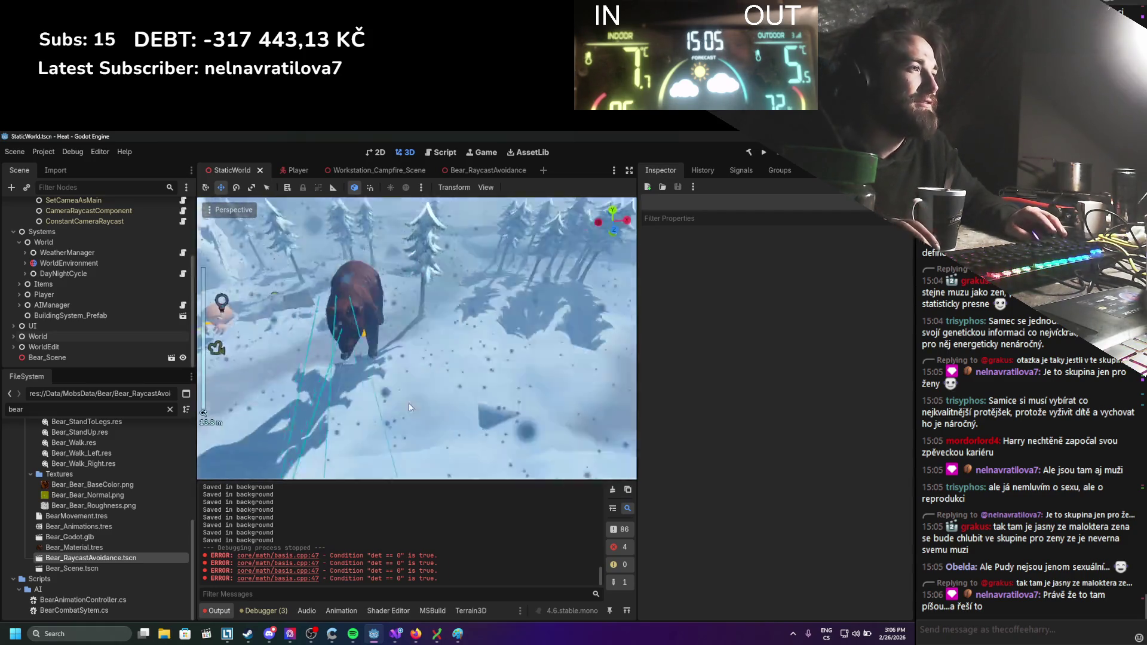
pyautogui.hotkey('ctrl', 's')
pyautogui.scroll(2, 359, 354)
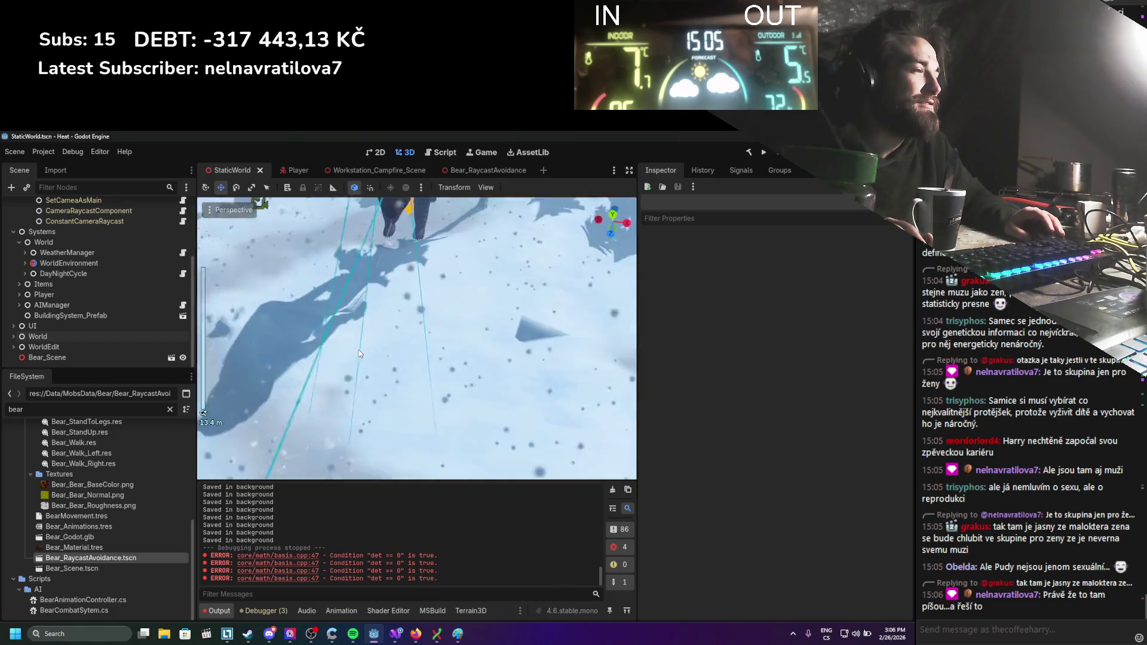
pyautogui.scroll(-5, 359, 353)
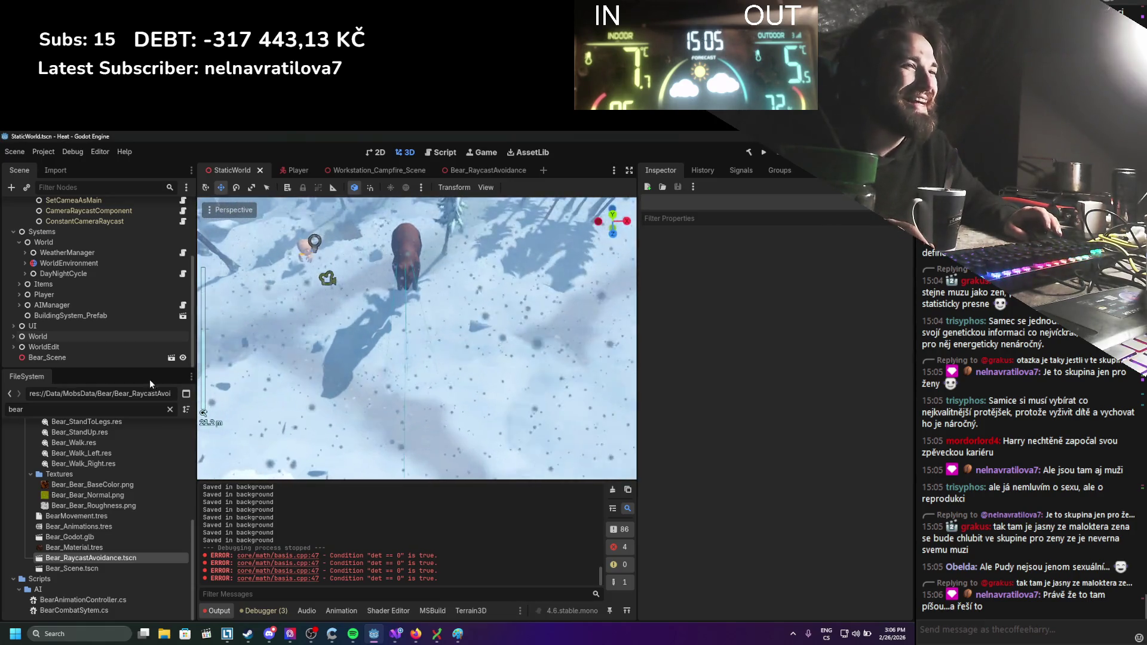
pyautogui.rightClick(67, 365)
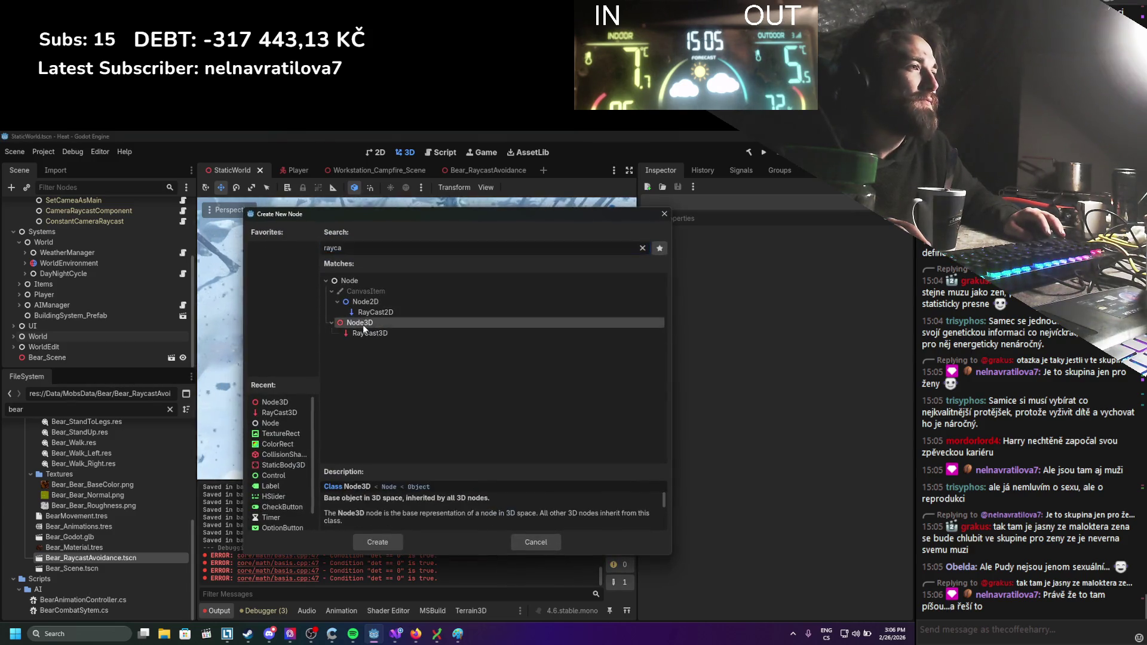
pyautogui.doubleClick(363, 323)
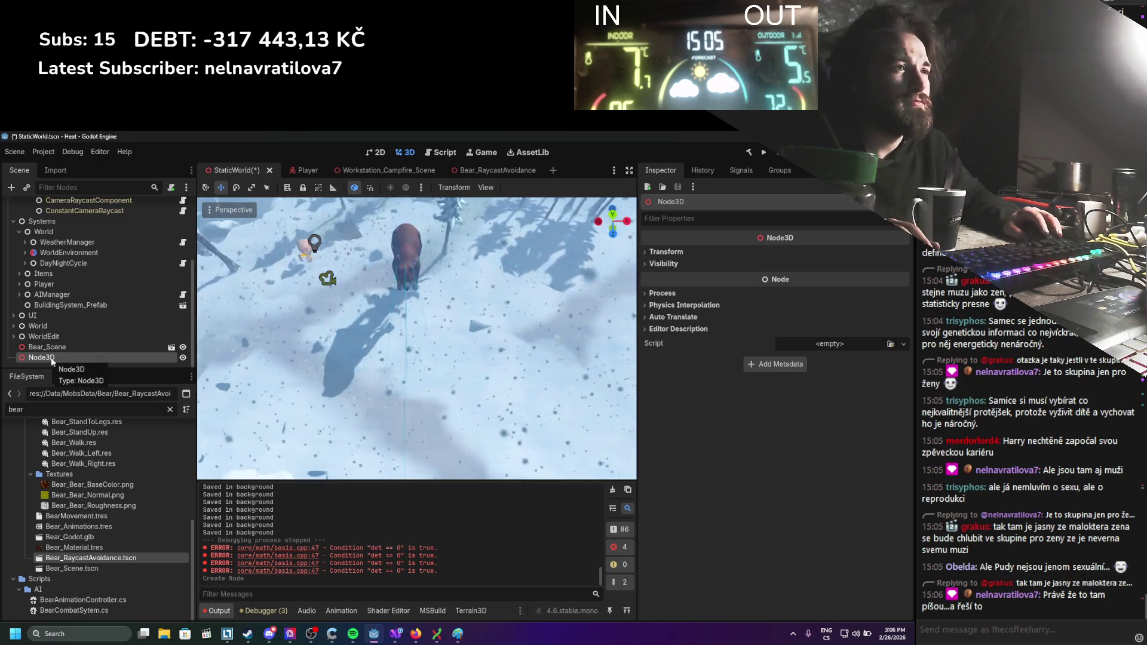
pyautogui.press('Delete')
pyautogui.press('Return')
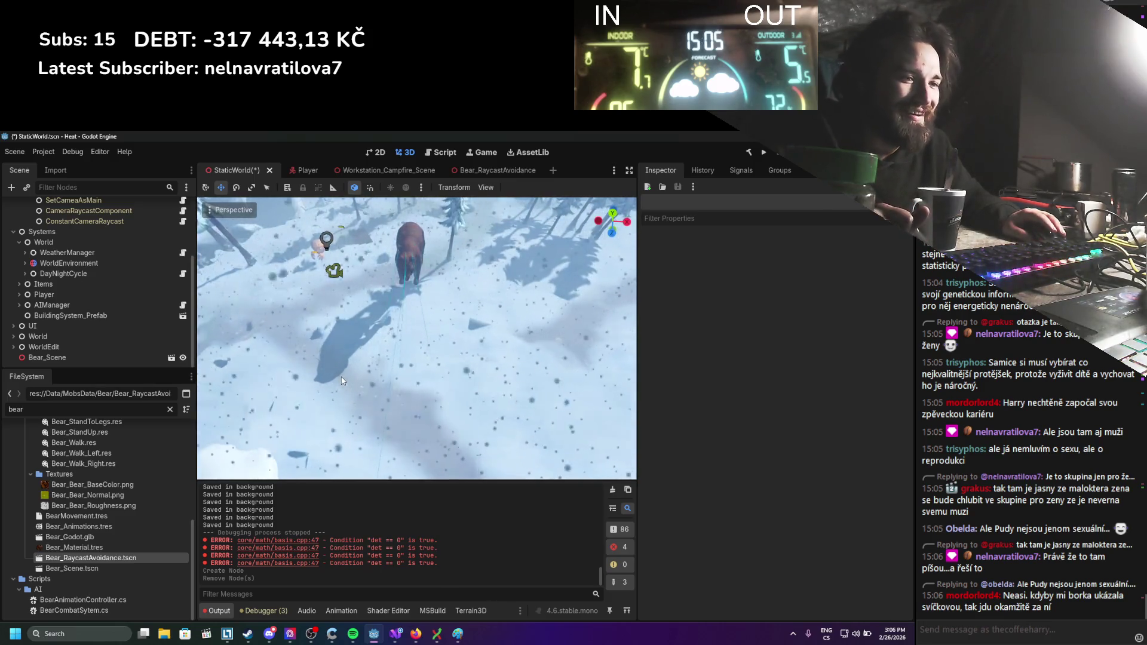
pyautogui.rightClick(41, 365)
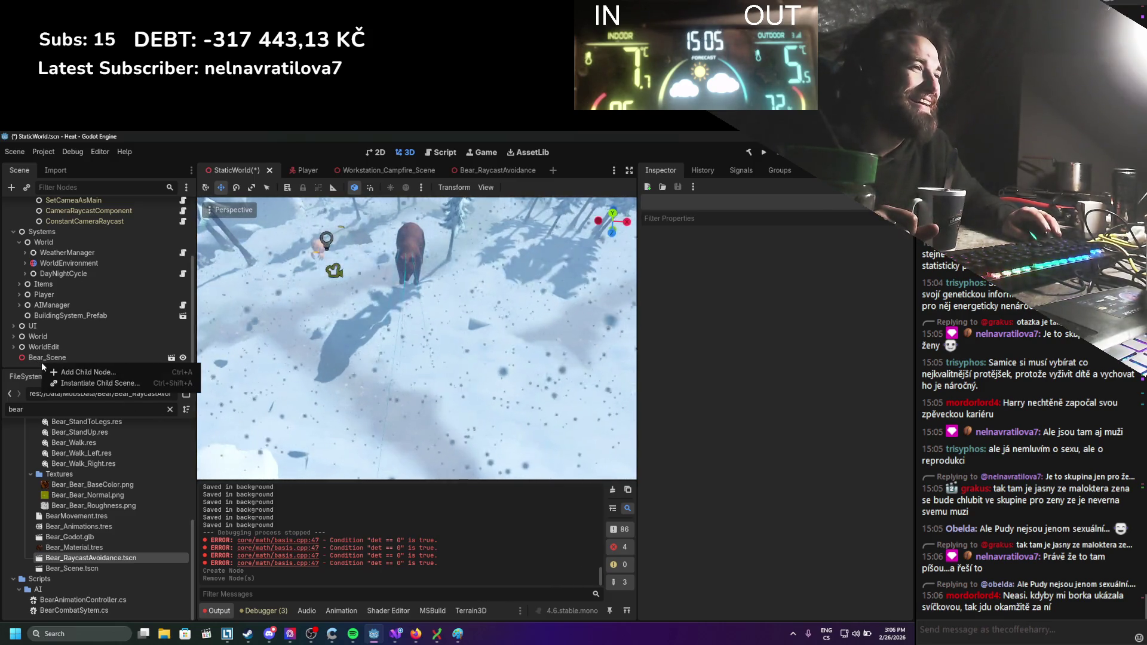
# Add a StaticBody3D child node by searching 'static'.
pyautogui.click(83, 372)
pyautogui.write('stat')
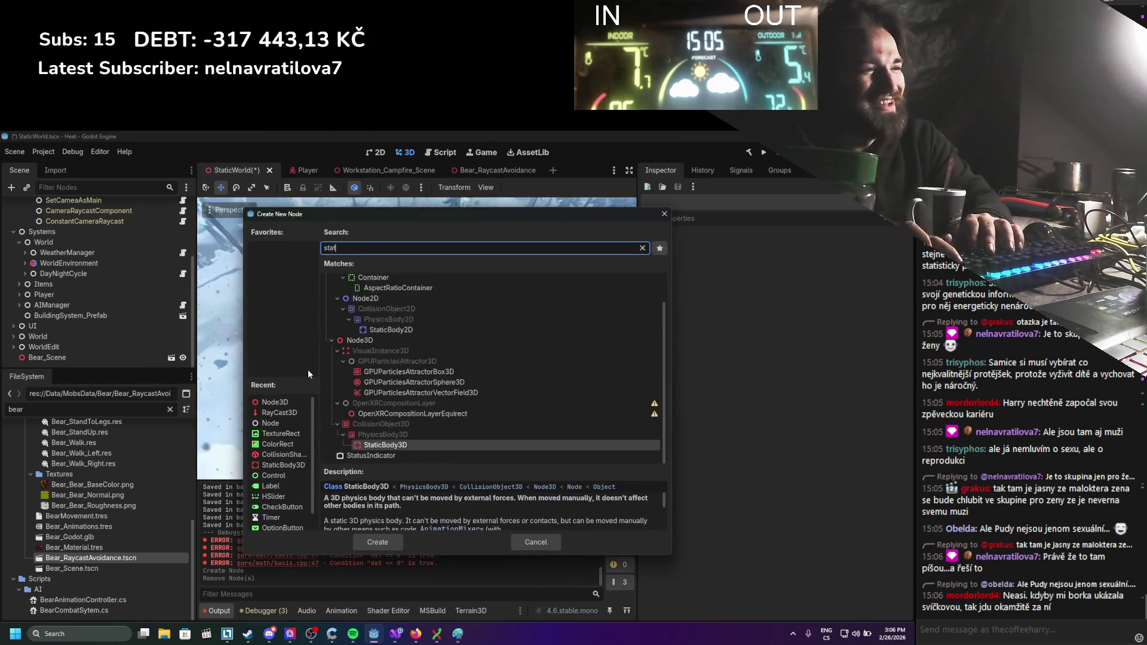
pyautogui.write('ic')
pyautogui.press('Return')
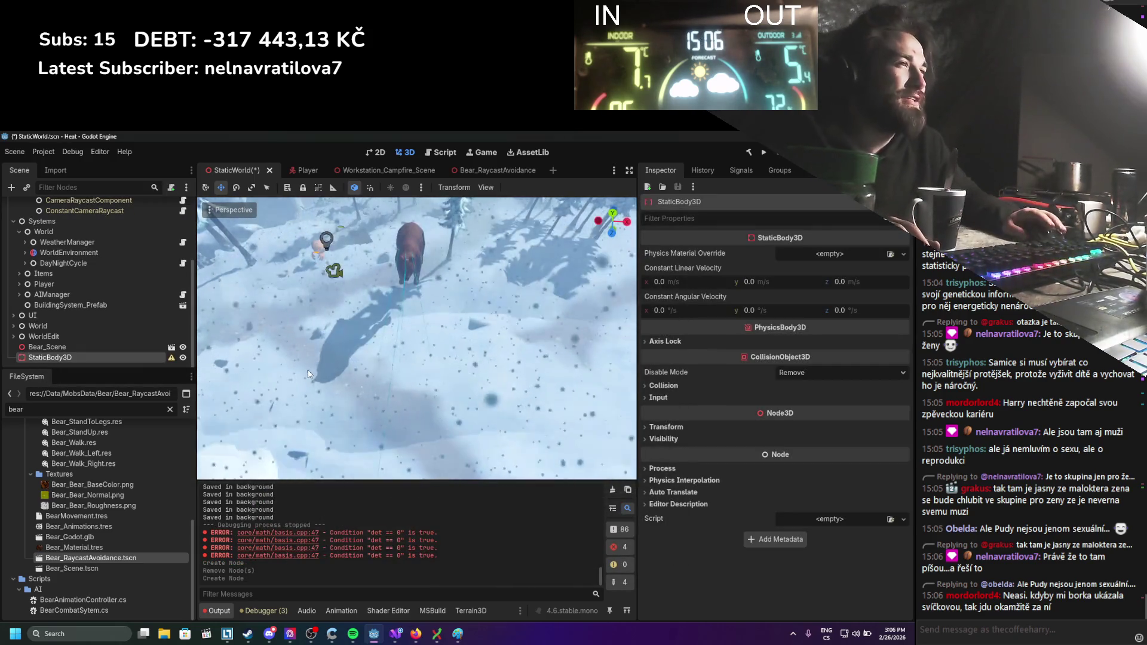
# Lower the StaticBody3D about 12 units and slide it along X beside the bear.
pyautogui.scroll(-10, 307, 374)
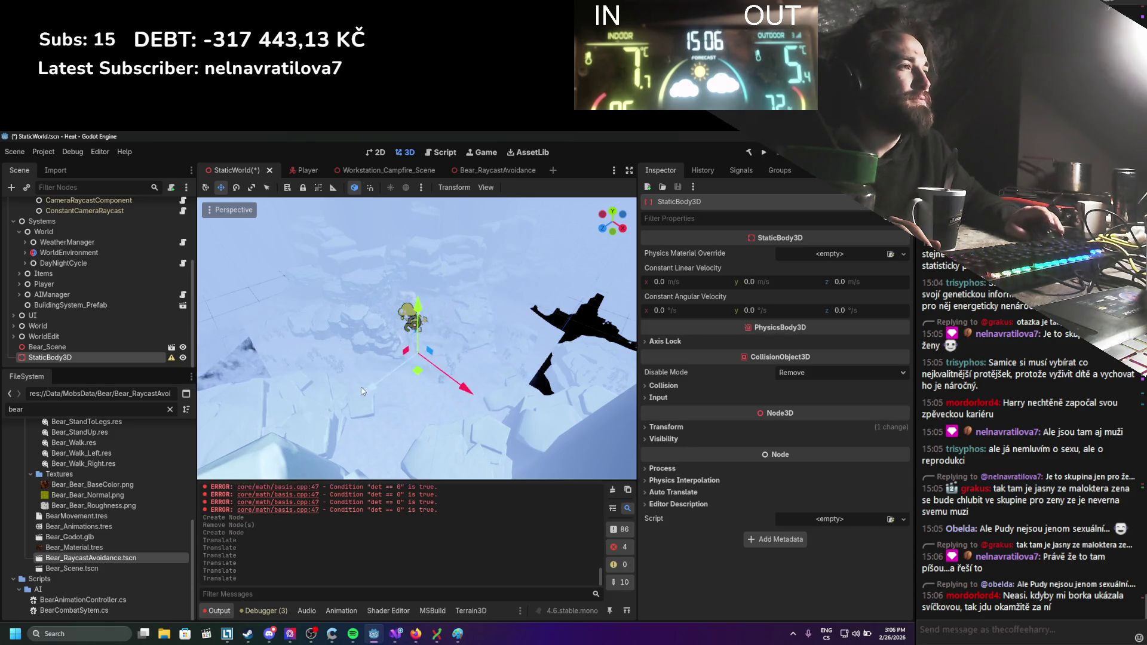
pyautogui.scroll(8, 362, 391)
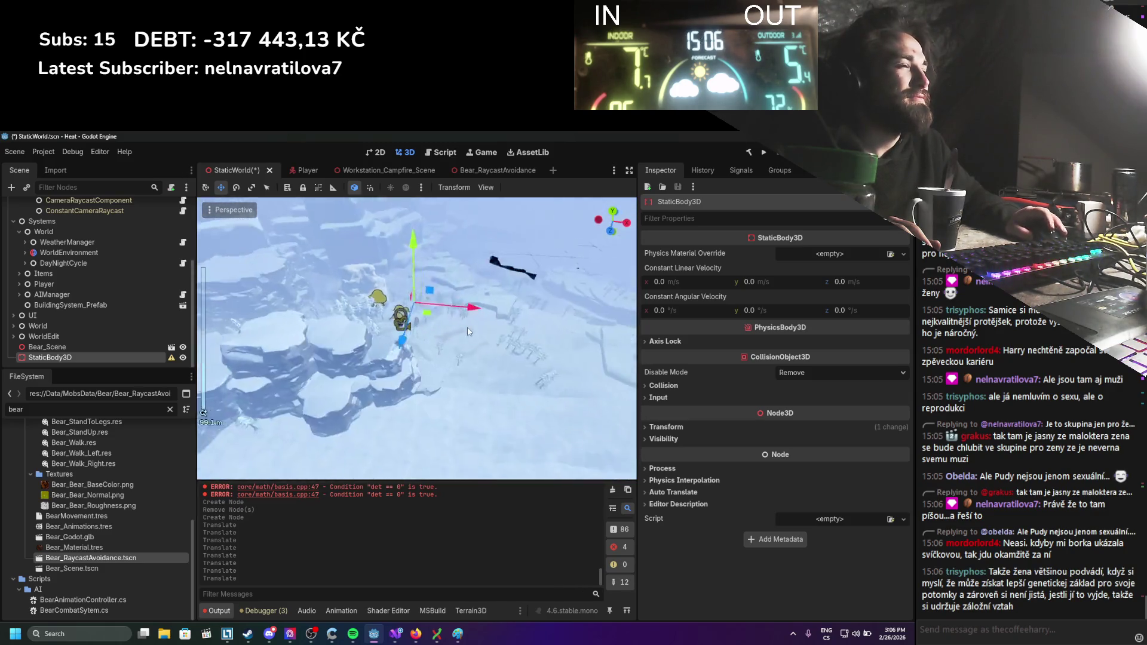
pyautogui.scroll(2, 518, 290)
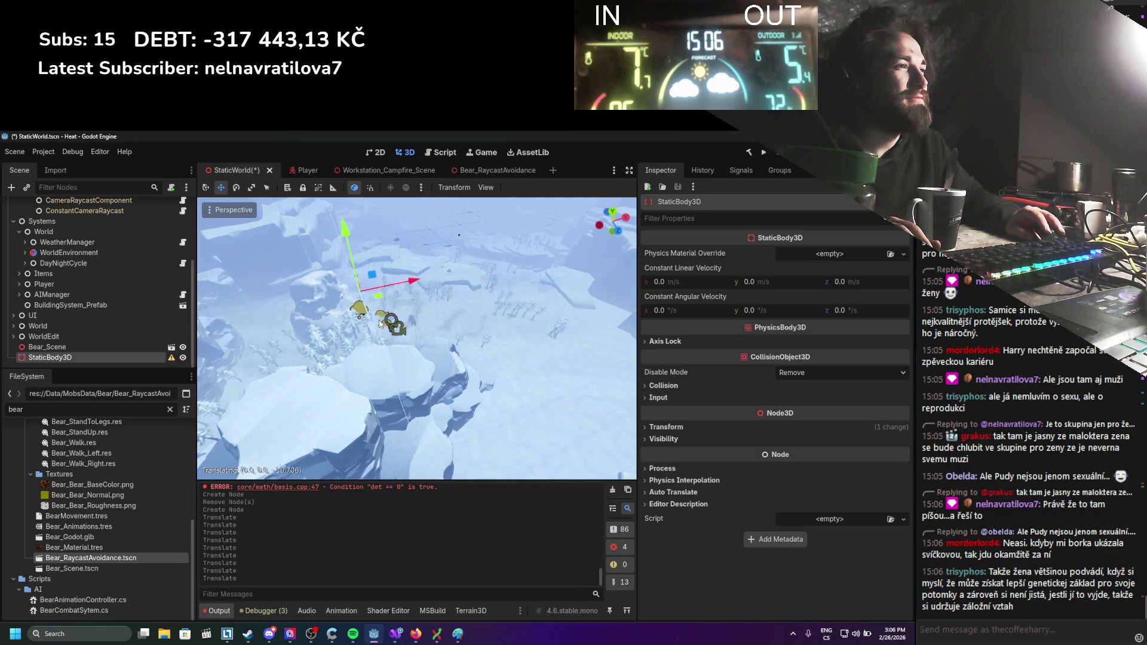
pyautogui.scroll(5, 401, 374)
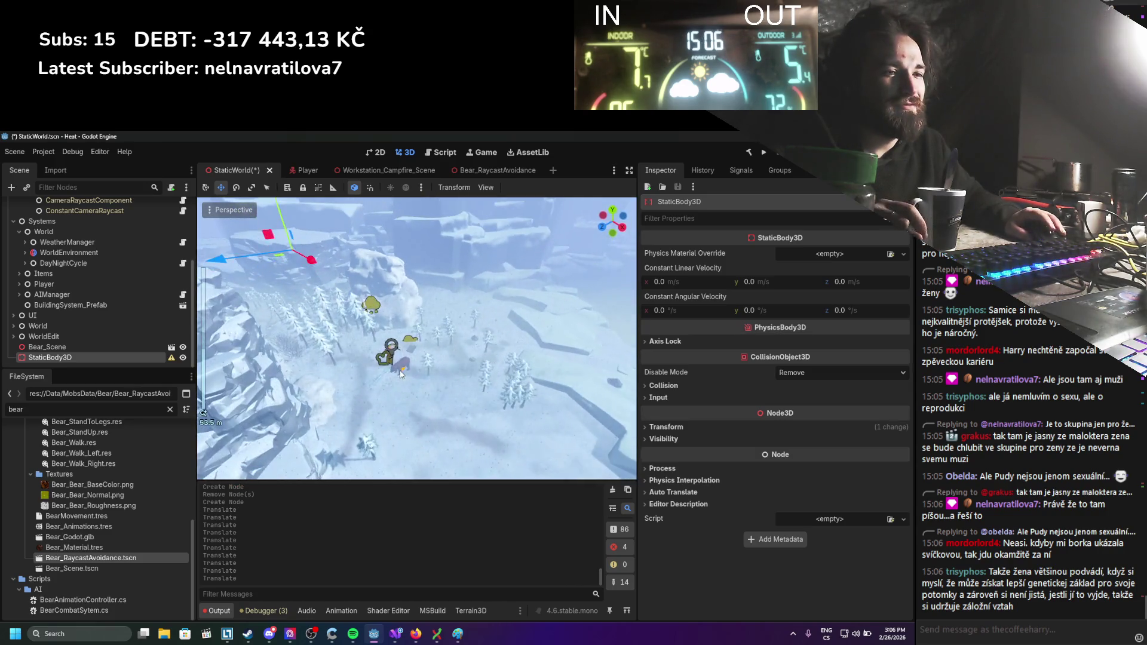
pyautogui.scroll(4, 400, 374)
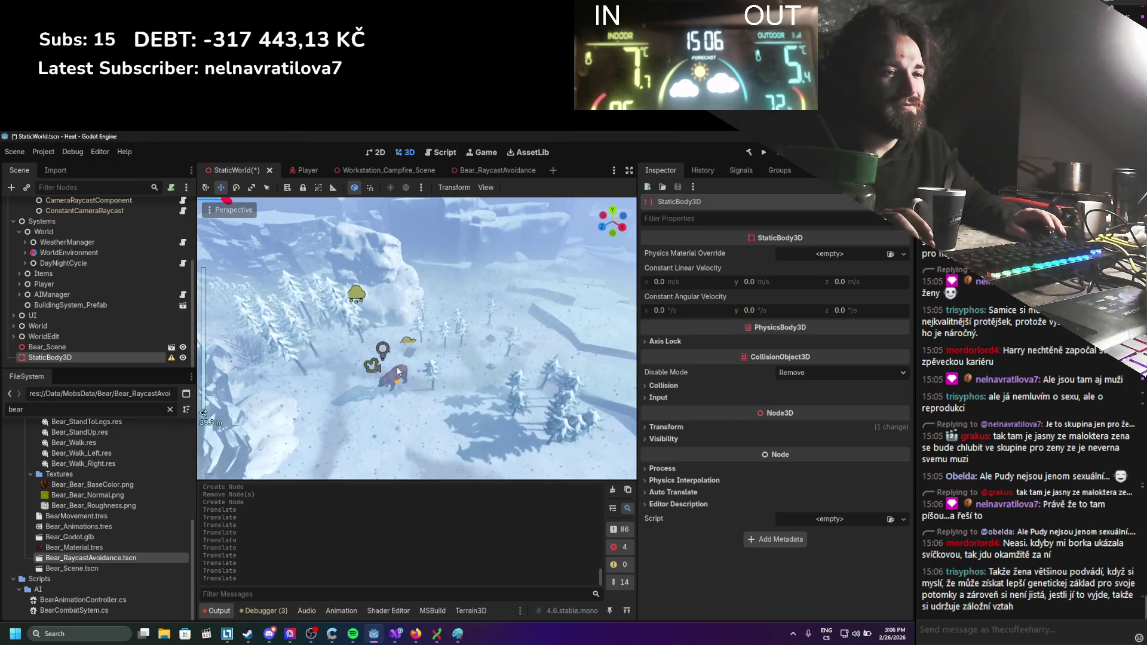
pyautogui.moveTo(399, 371); pyautogui.dragTo(422, 407)
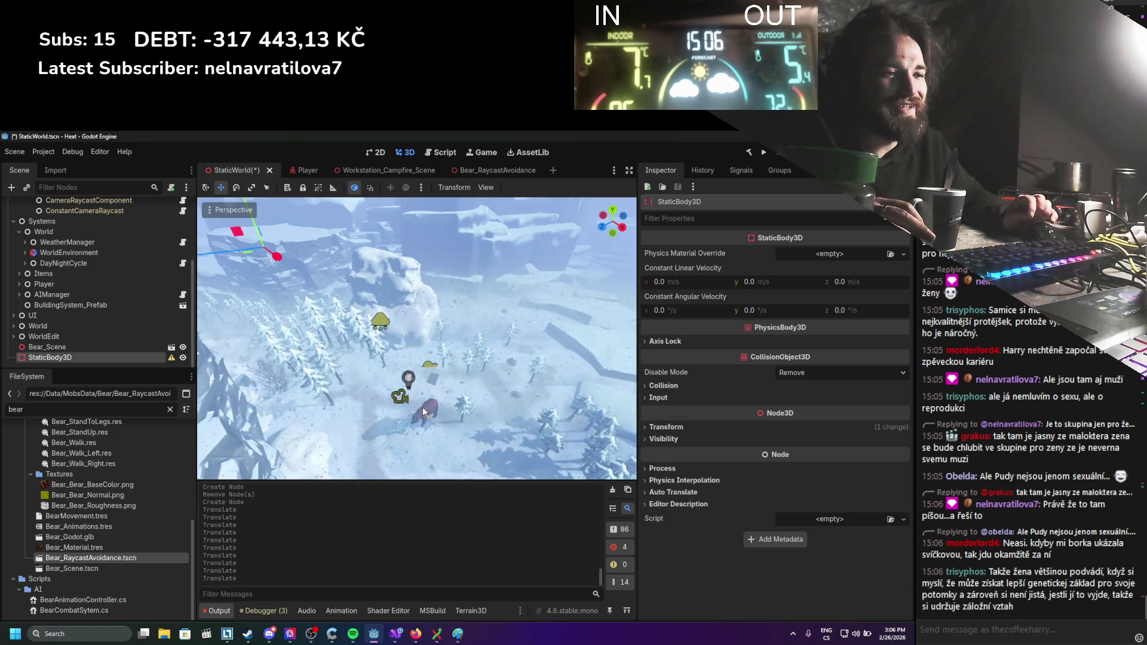
pyautogui.scroll(-3, 421, 407)
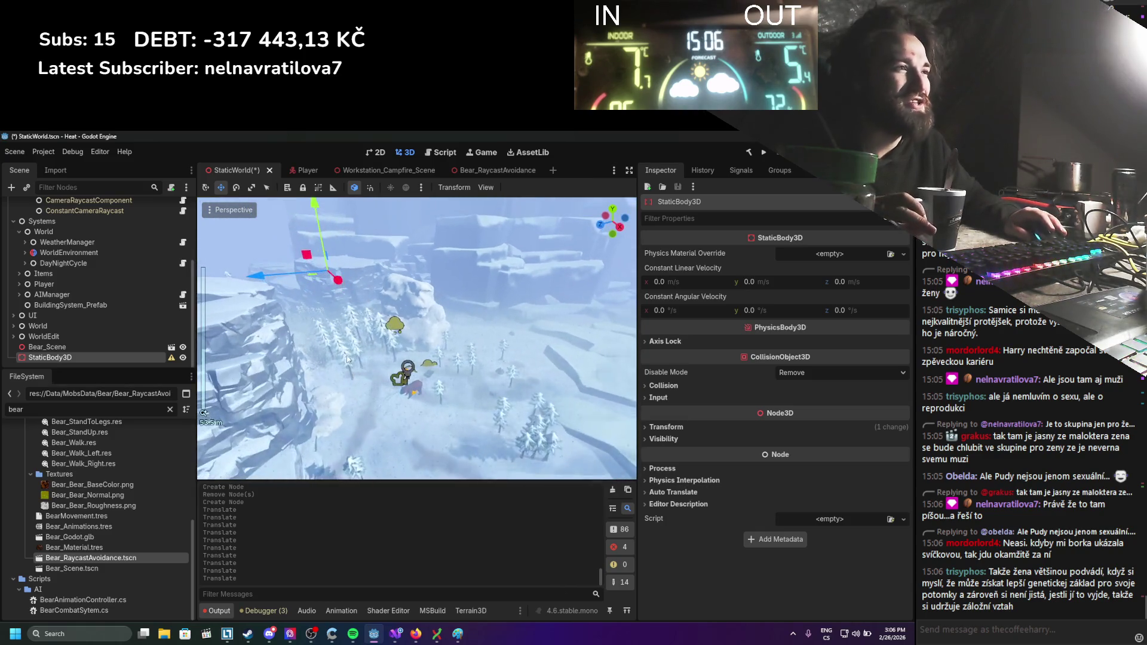
pyautogui.moveTo(326, 266); pyautogui.dragTo(323, 281)
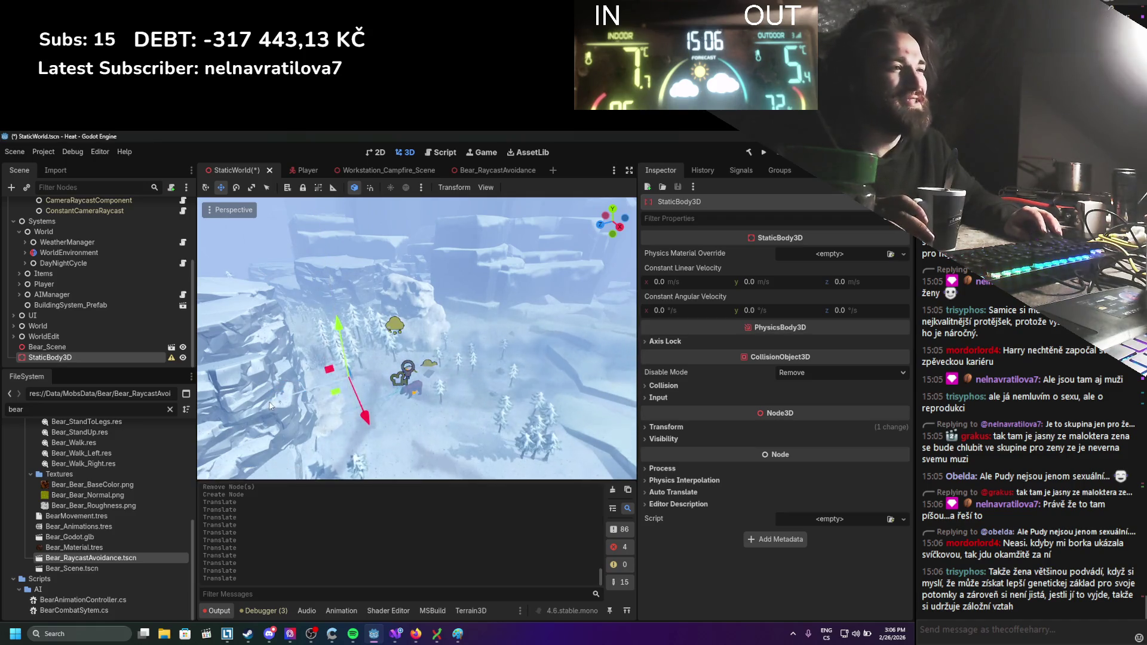
pyautogui.moveTo(363, 416); pyautogui.dragTo(453, 454)
pyautogui.scroll(10, 442, 418)
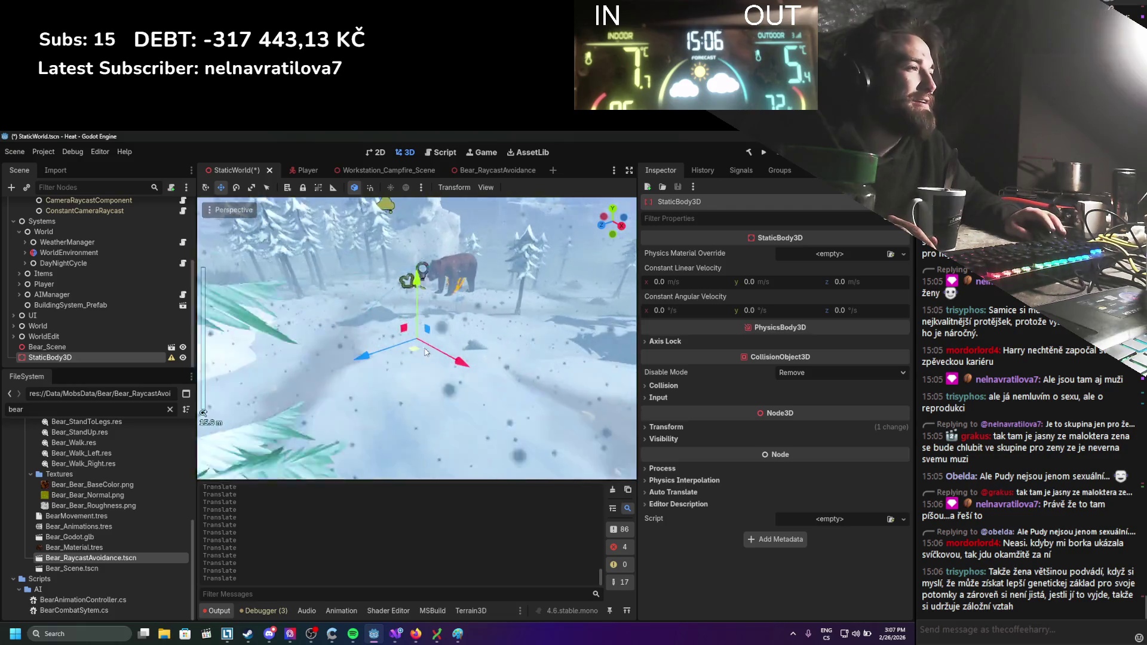
pyautogui.moveTo(426, 352); pyautogui.dragTo(469, 318)
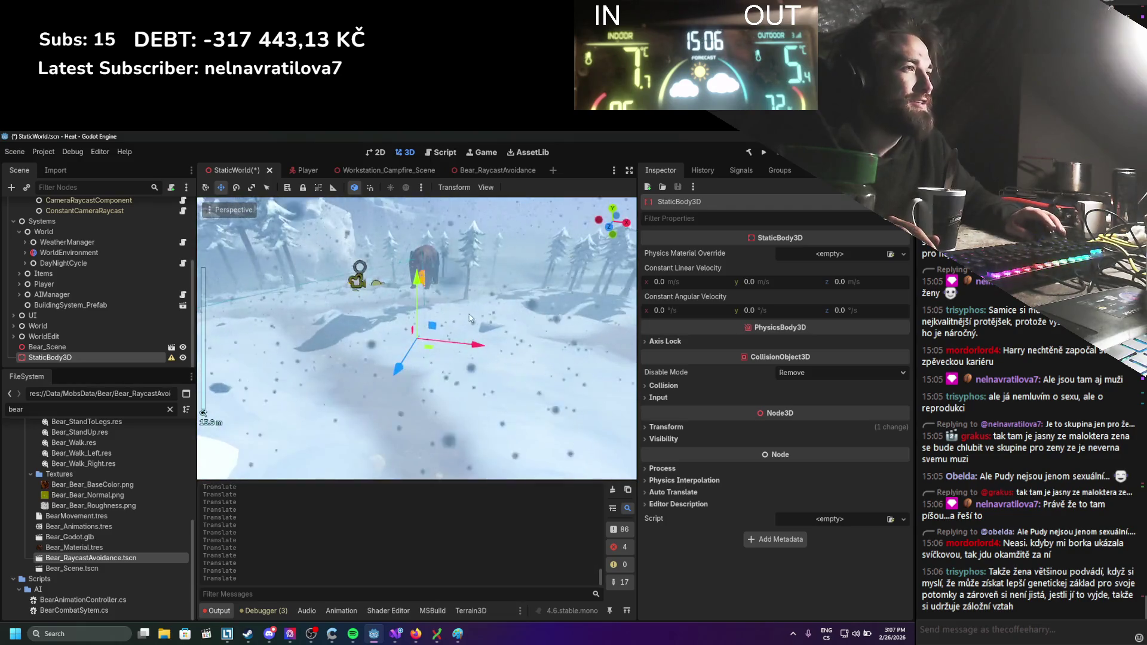
pyautogui.moveTo(423, 286); pyautogui.dragTo(472, 394)
# Save the StaticWorld scene and bring up StaticBody3D's add-child options.
pyautogui.hotkey('ctrl', 's')
pyautogui.scroll(-2, 458, 376)
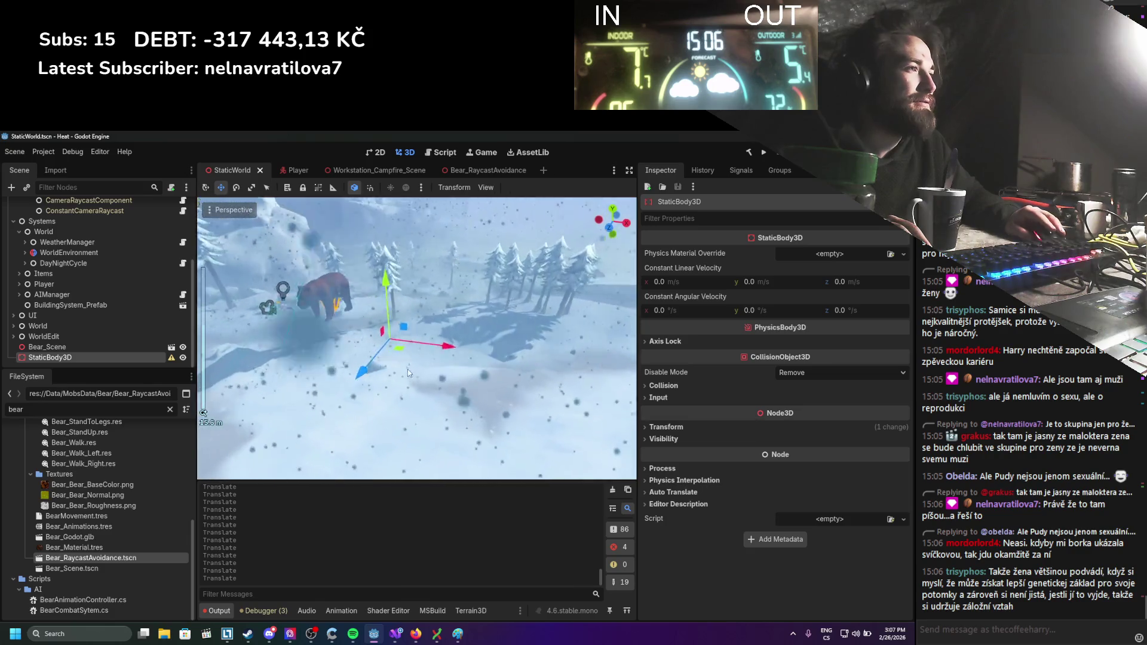
pyautogui.hotkey('ctrl', 's')
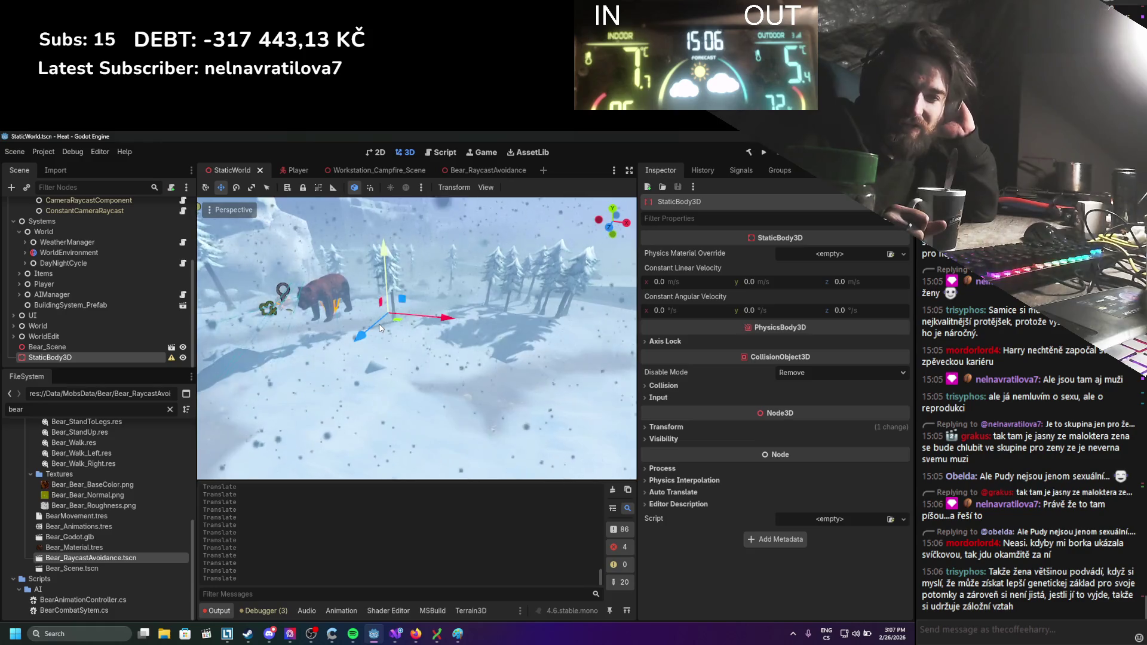
pyautogui.scroll(-5, 467, 334)
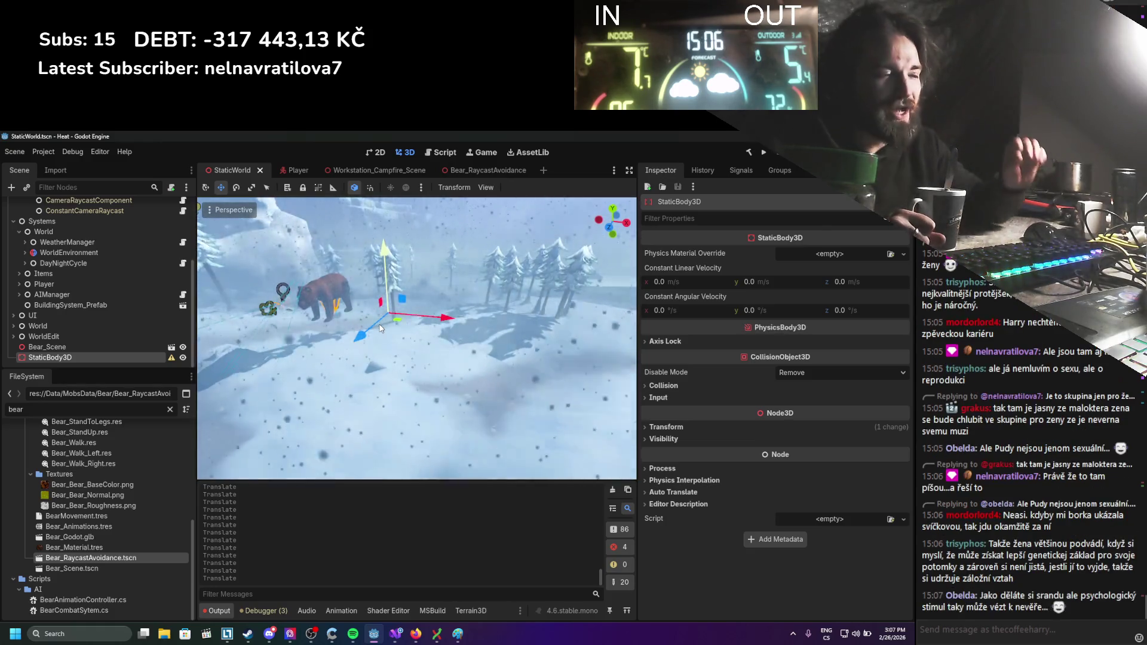
pyautogui.scroll(5, 467, 333)
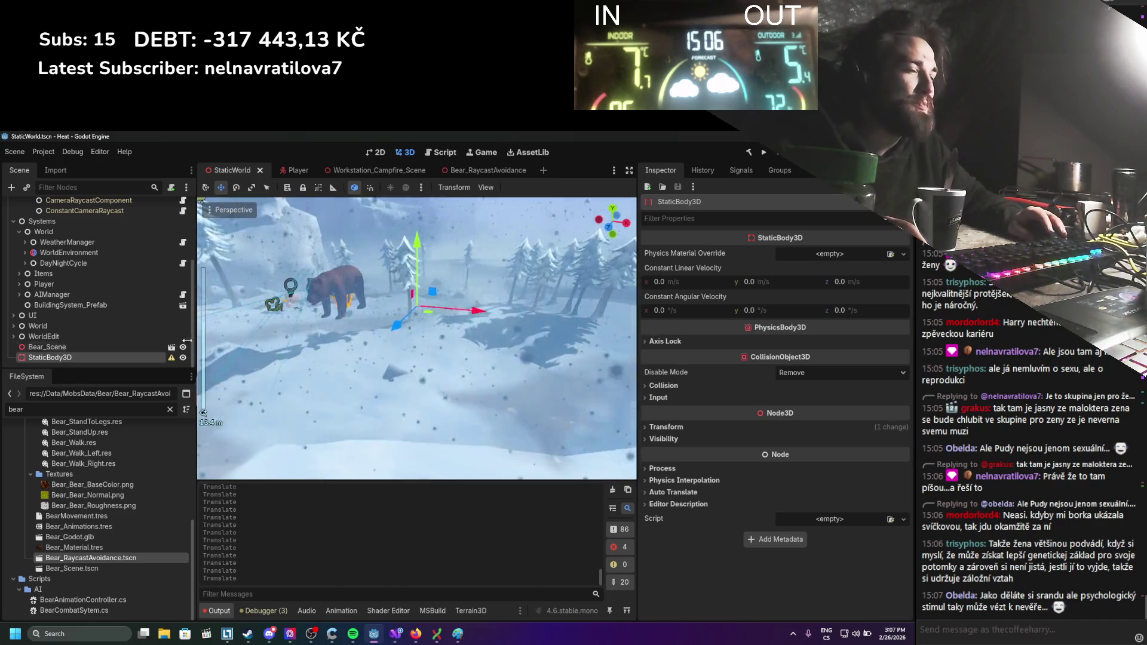
pyautogui.rightClick(39, 356)
# Clear the node search, browse the Node3D types, and add CollisionShape3D under StaticBody3D.
pyautogui.click(85, 365)
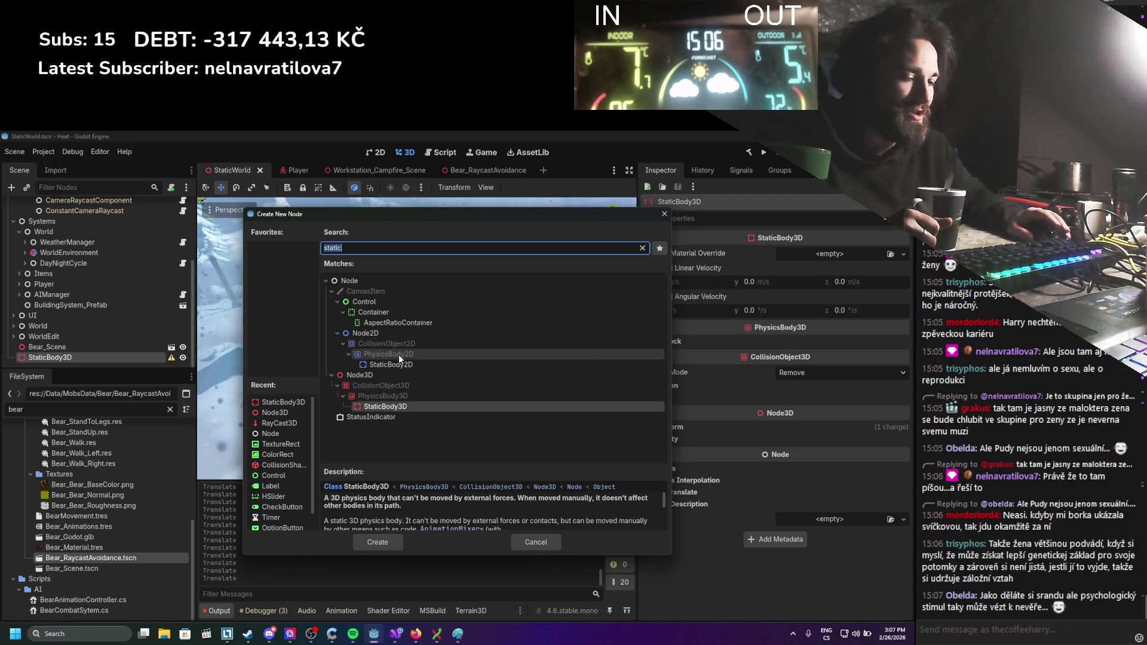
pyautogui.press('BackSpace')
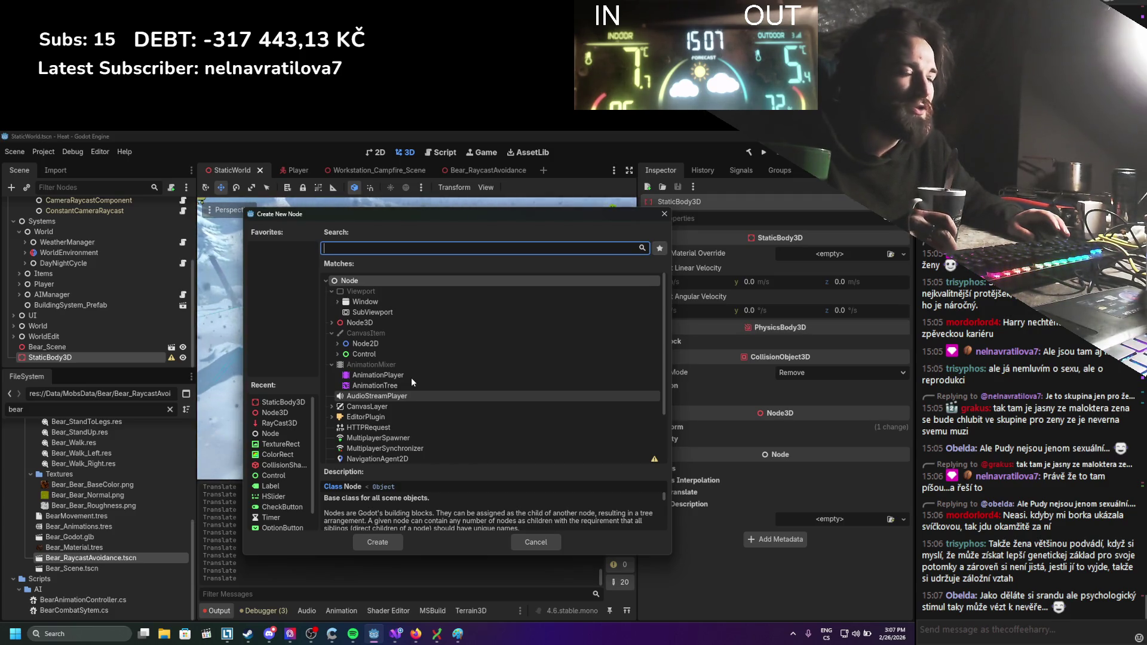
pyautogui.click(331, 323)
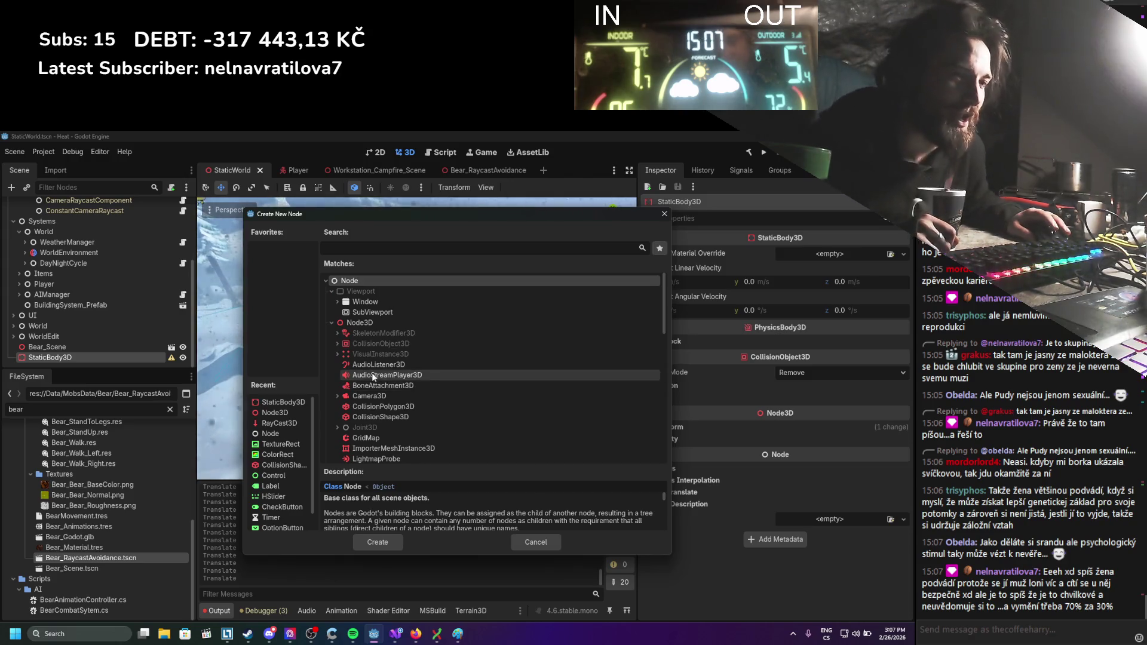
pyautogui.scroll(-3, 356, 373)
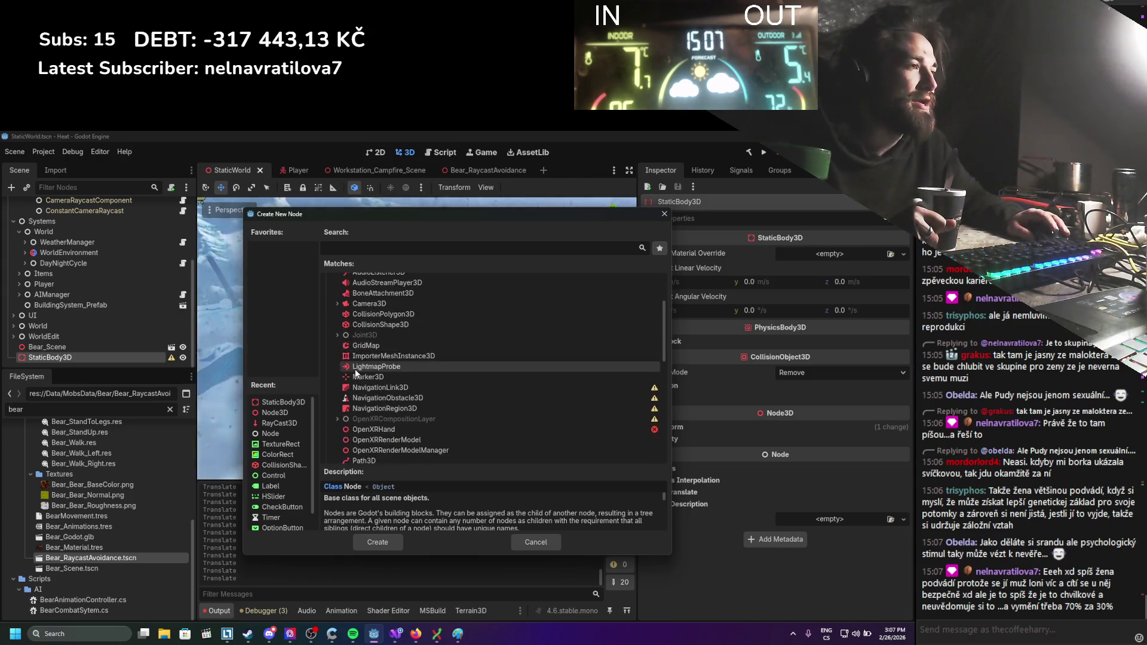
pyautogui.scroll(2, 373, 372)
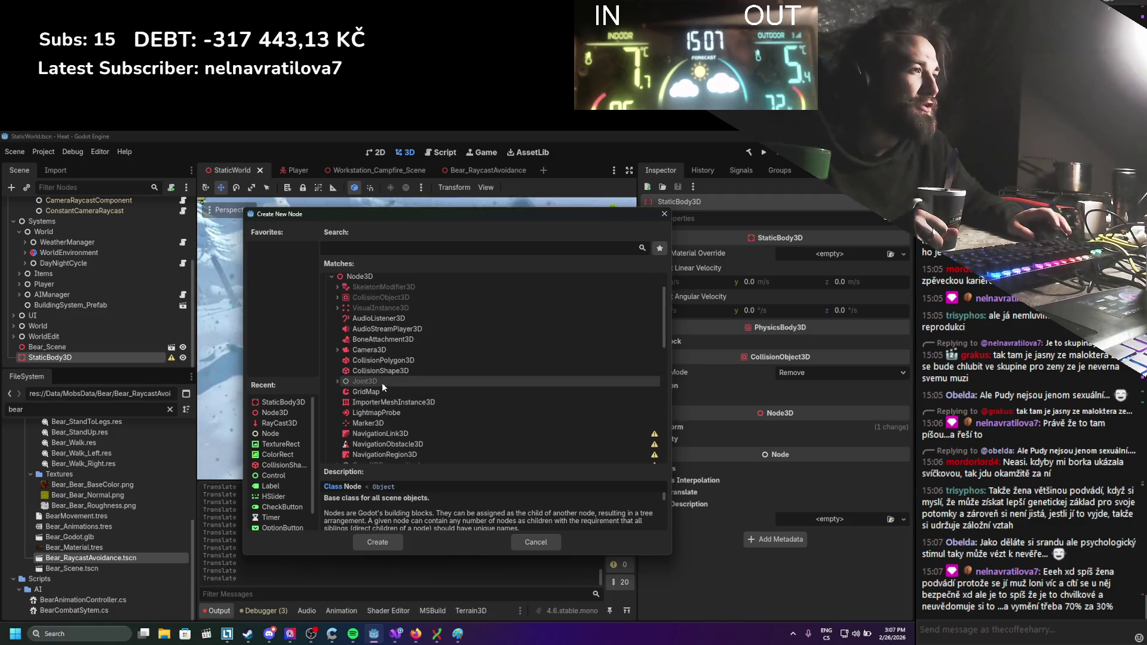
pyautogui.scroll(2, 383, 386)
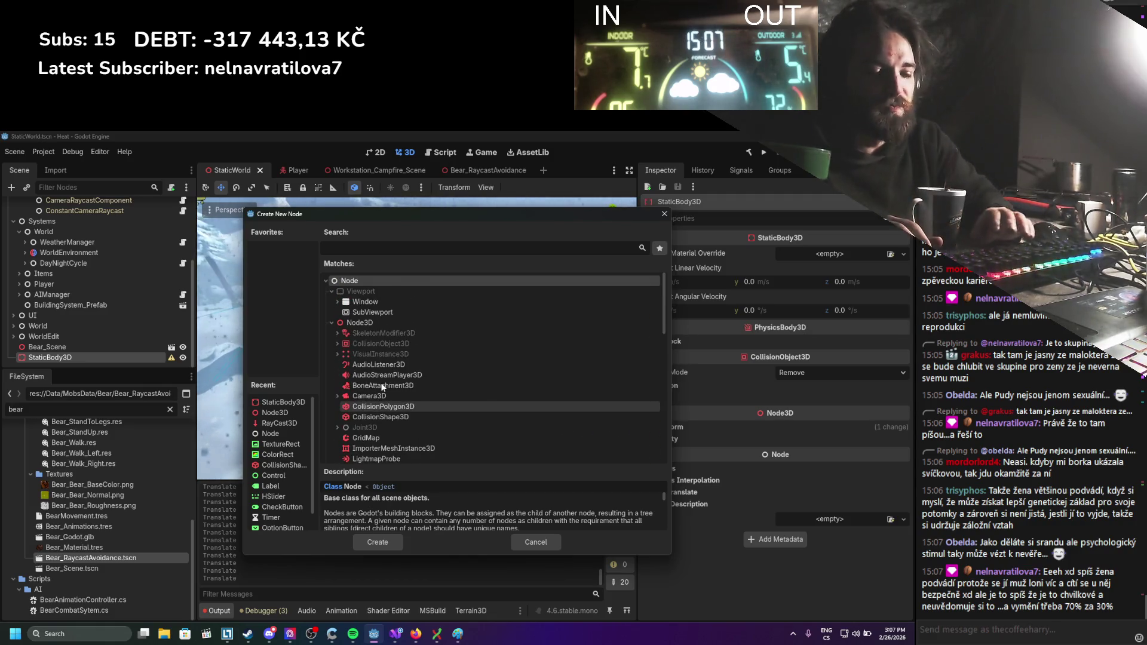
pyautogui.press('Down')
pyautogui.press('Down')
pyautogui.press('Down')
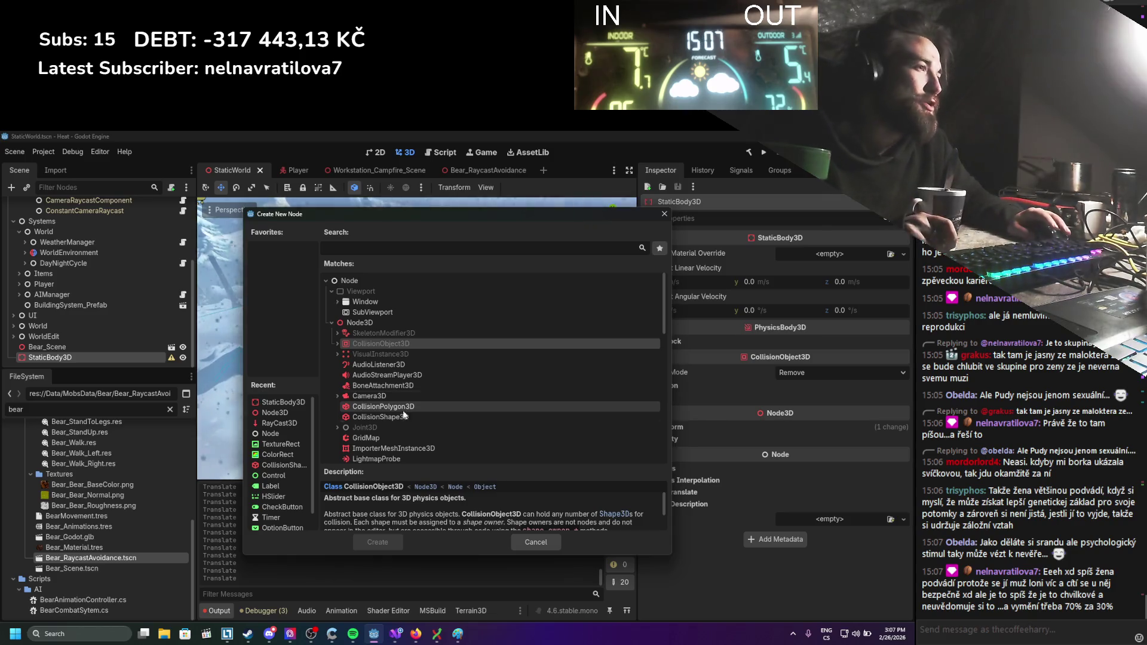
pyautogui.doubleClick(400, 416)
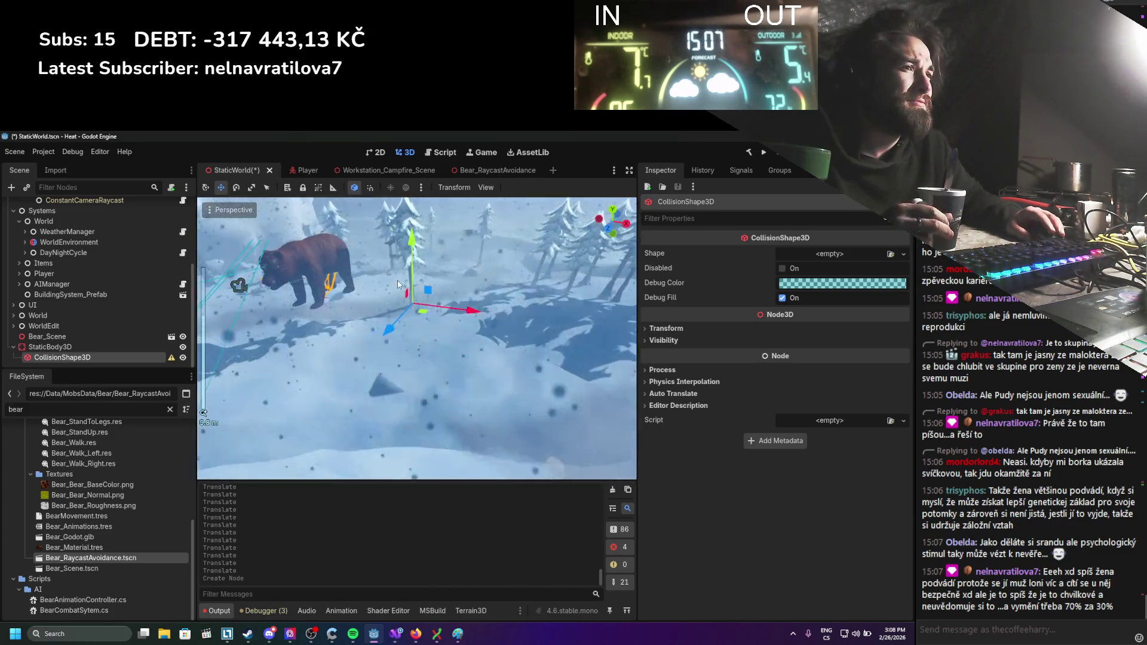
# Save the StaticWorld scene with the new CollisionShape3D.
pyautogui.scroll(3, 397, 284)
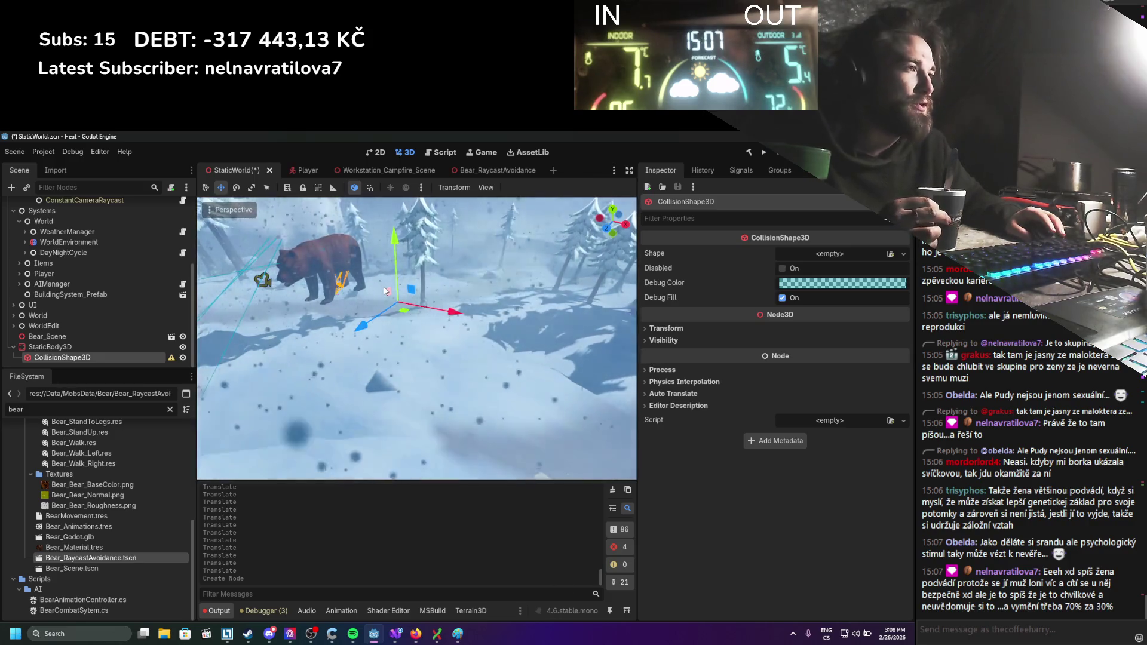
pyautogui.scroll(2, 385, 291)
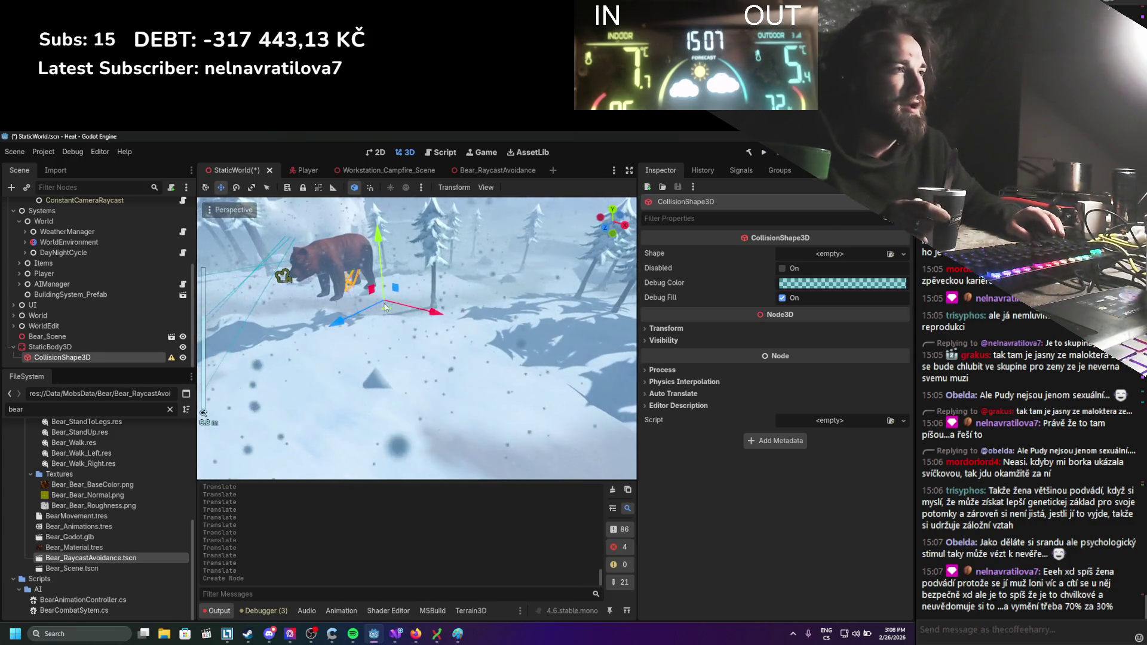
pyautogui.scroll(2, 394, 308)
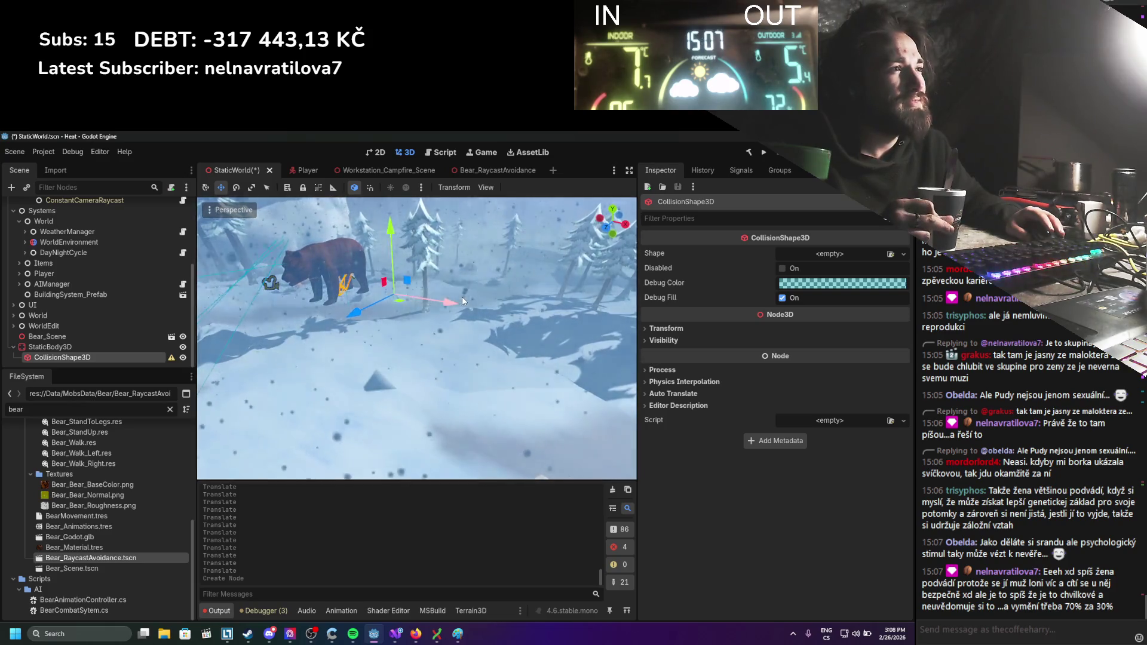
pyautogui.scroll(2, 472, 305)
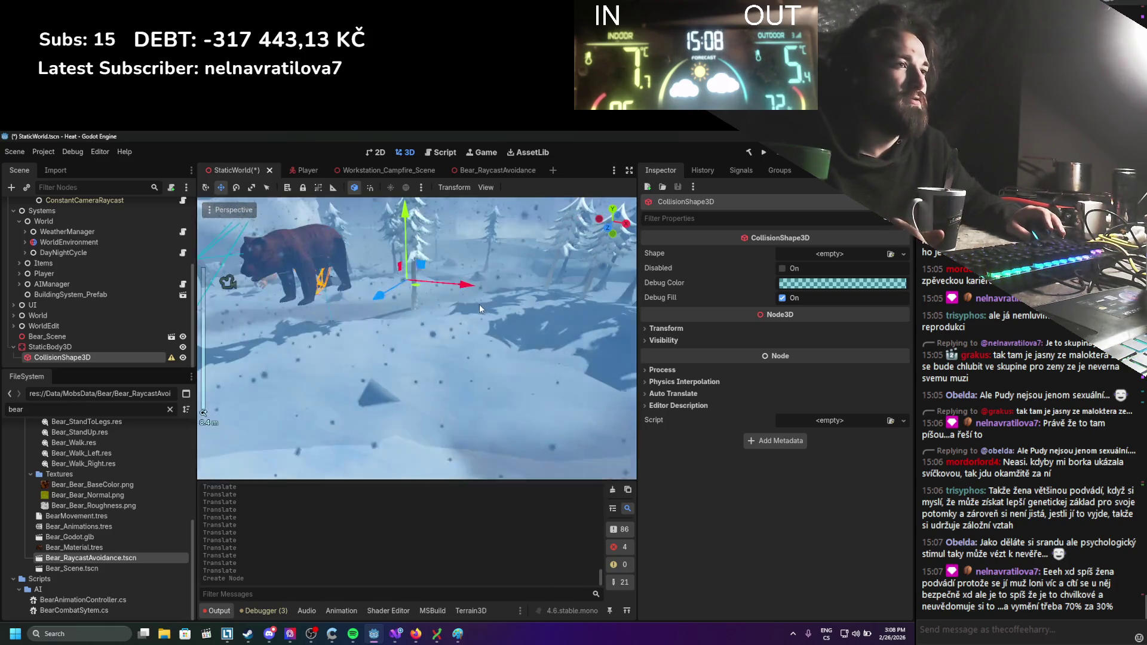
pyautogui.hotkey('ctrl', 's')
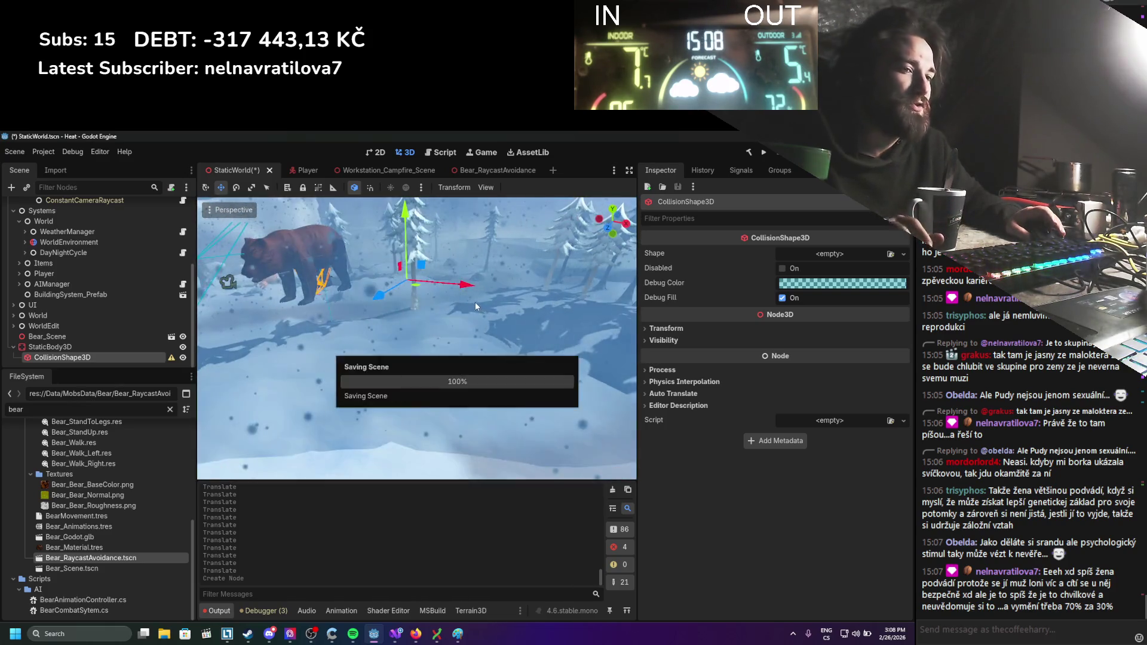
# Look through the Shape type list without choosing one, then open StaticBody3D's node actions.
pyautogui.scroll(-3, 472, 299)
pyautogui.scroll(3, 472, 293)
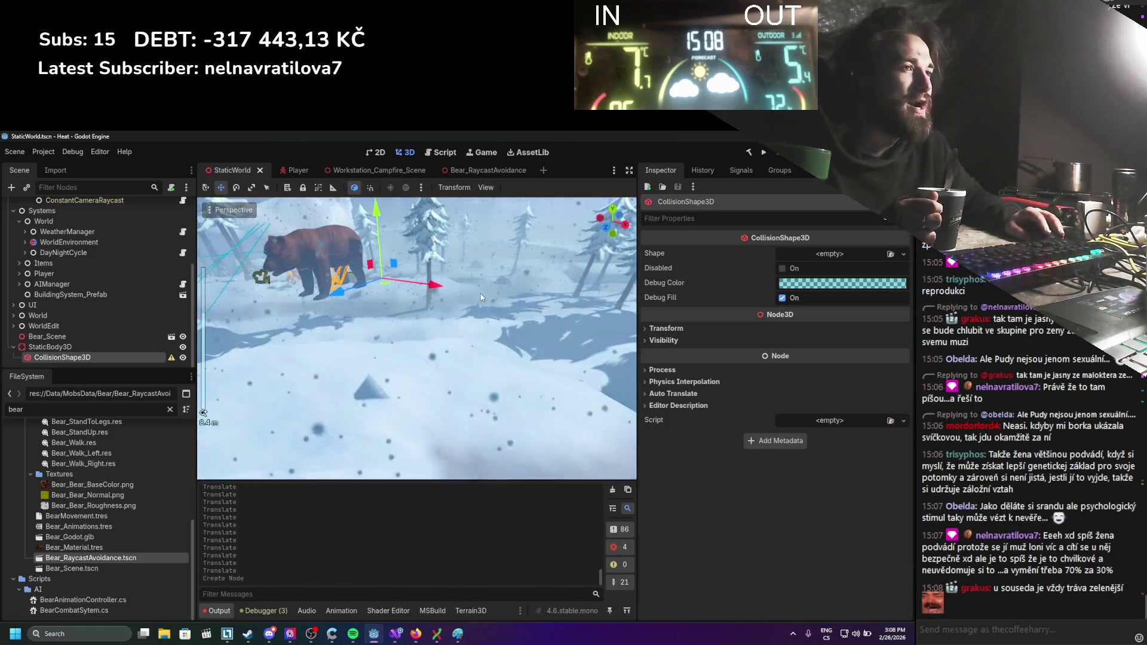
pyautogui.click(903, 254)
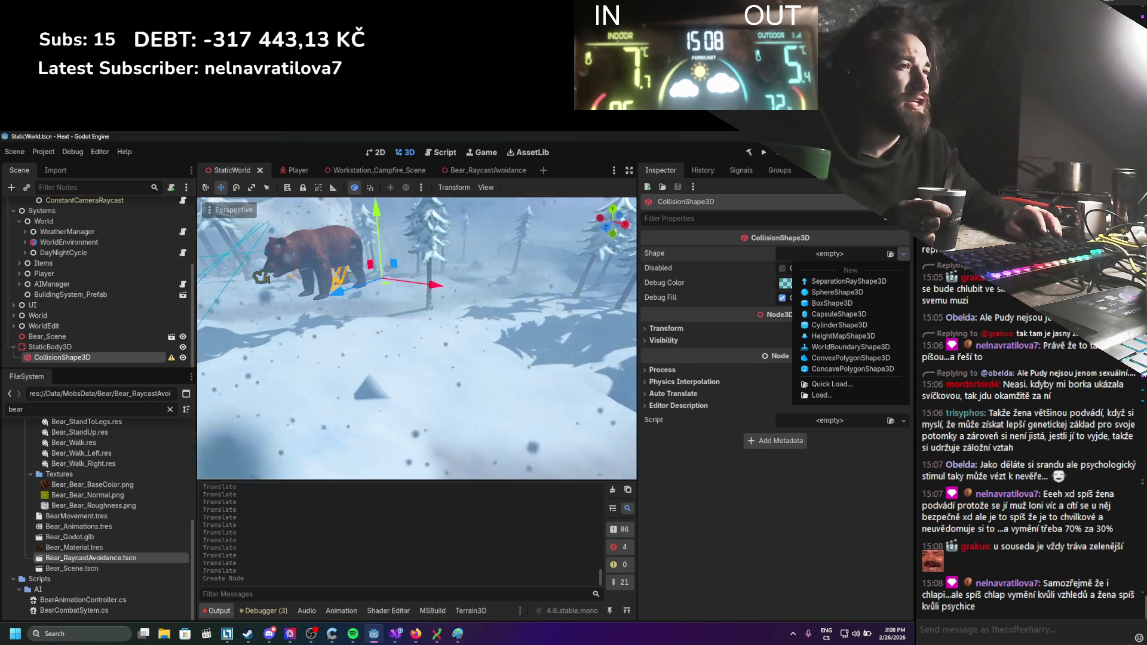
pyautogui.click(73, 355)
pyautogui.rightClick(70, 349)
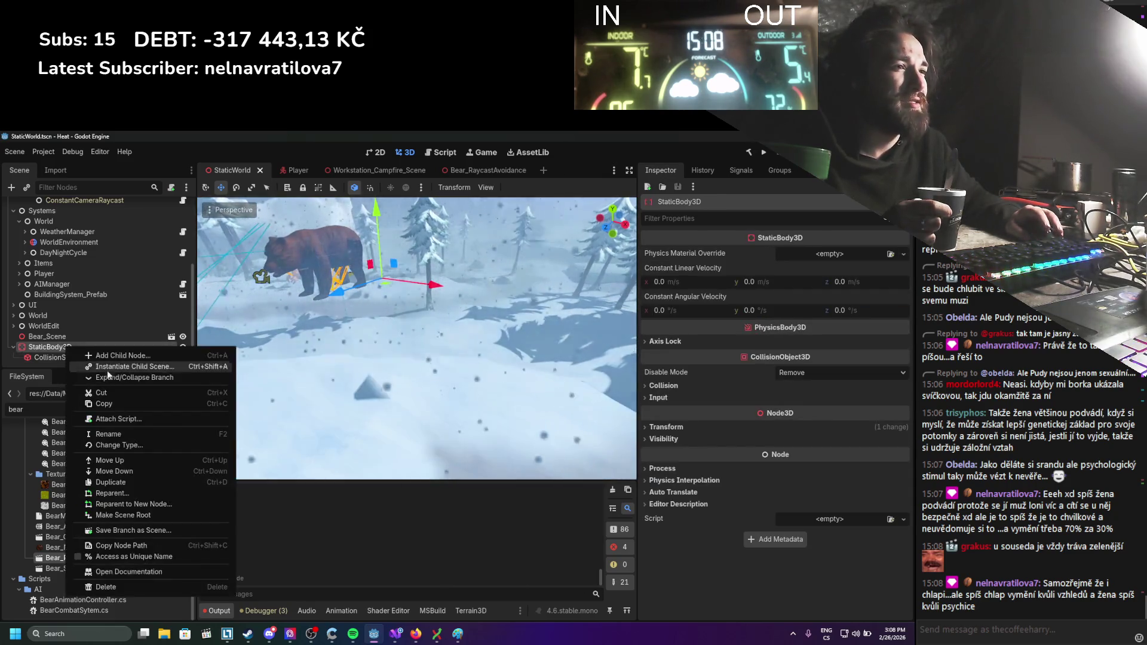
# Add a MeshInstance3D via a 'mesh' search and make it the parent of StaticBody3D.
pyautogui.click(105, 357)
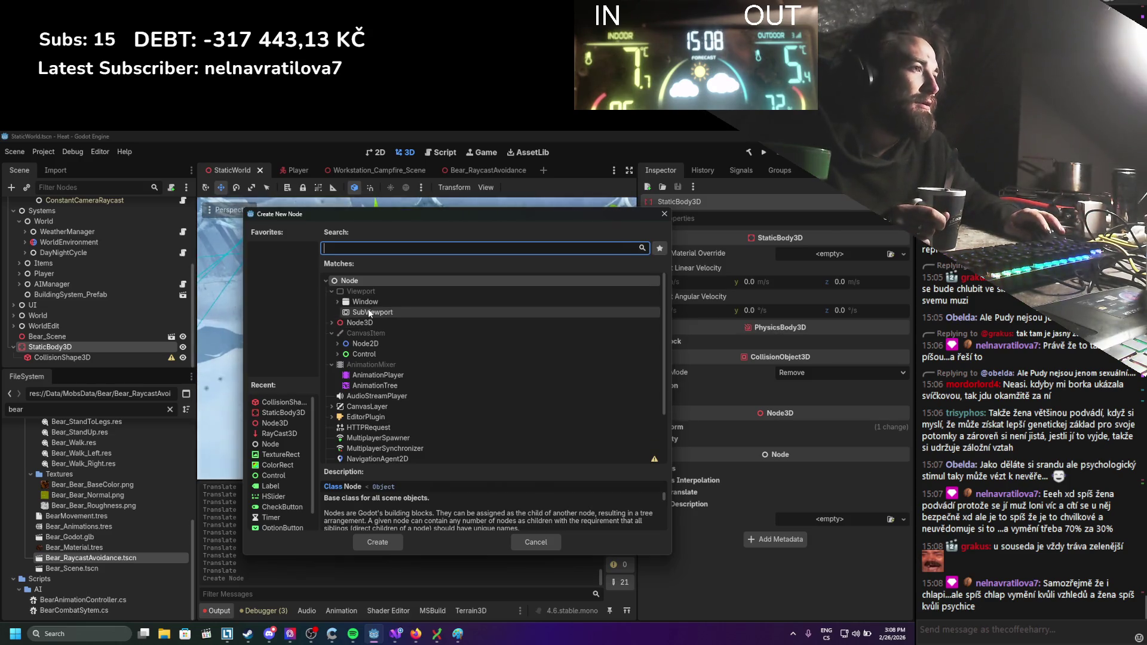
pyautogui.write('mesh')
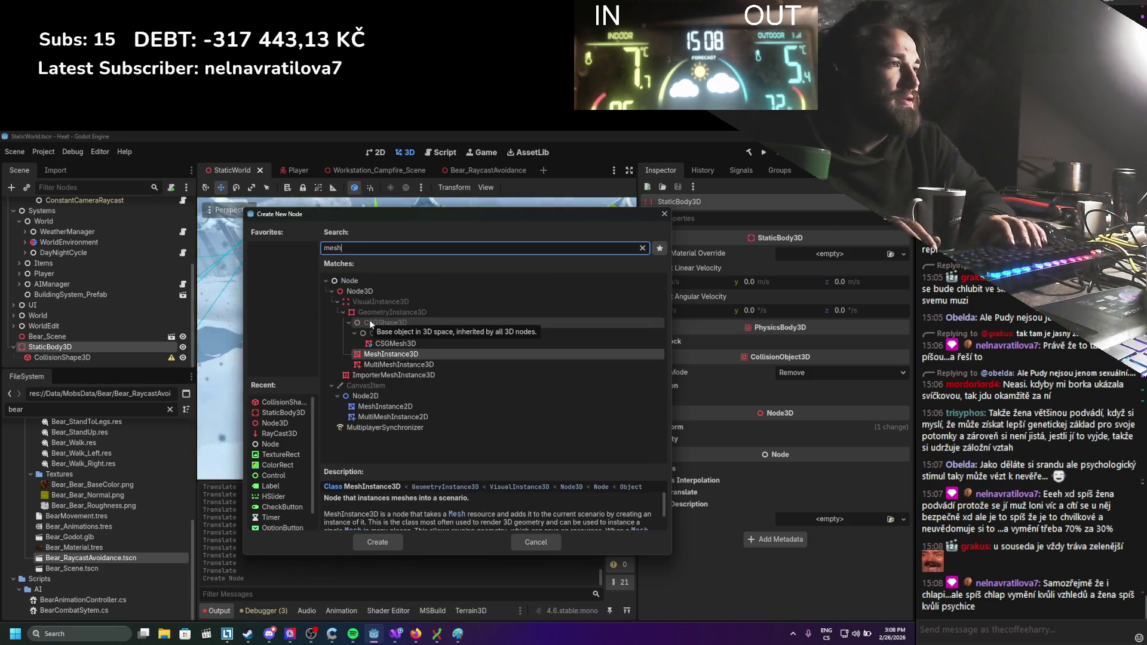
pyautogui.press('Return')
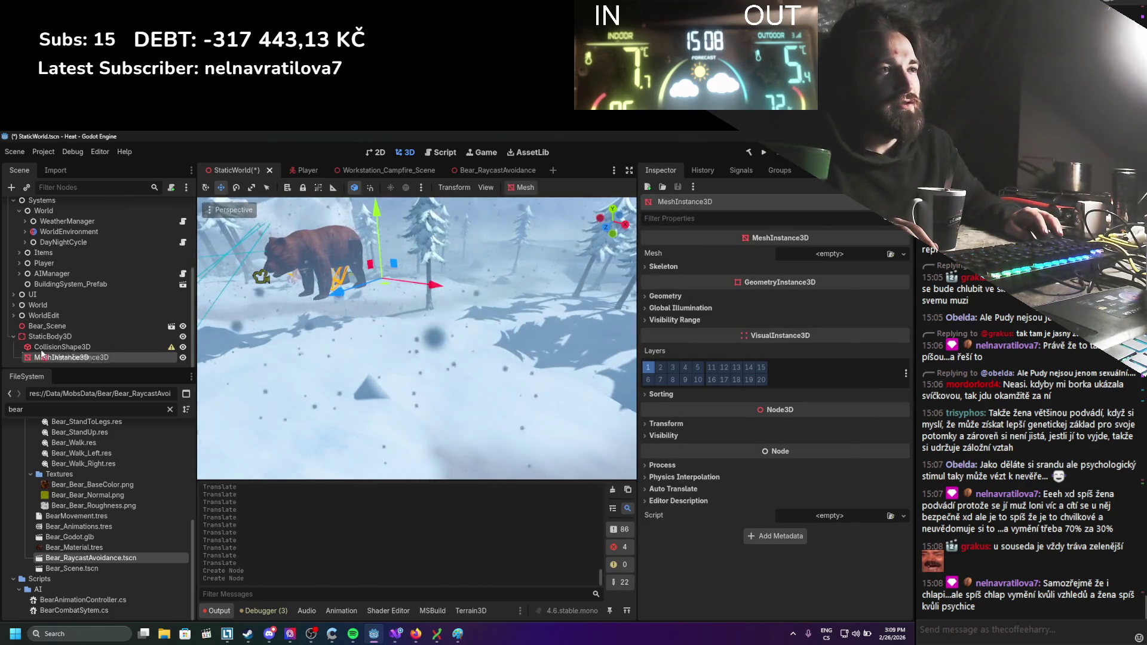
pyautogui.moveTo(42, 336); pyautogui.dragTo(43, 338)
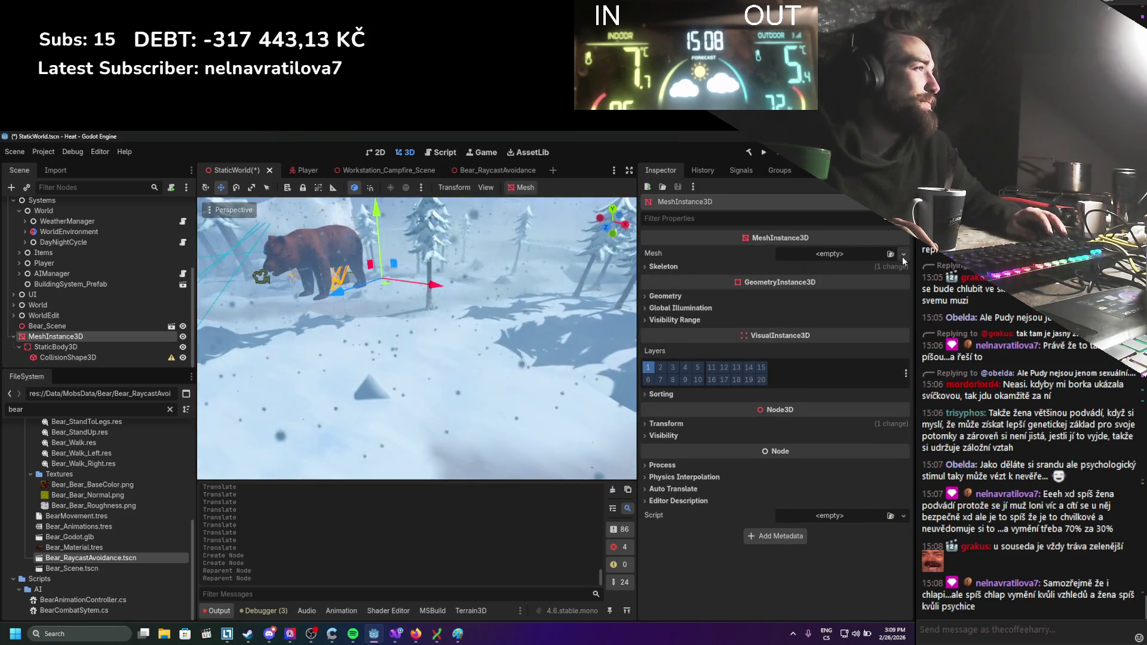
# Give MeshInstance3D a BoxMesh sized 1.49 × 9.63 × 11.355, lowered into a wall.
pyautogui.click(903, 258)
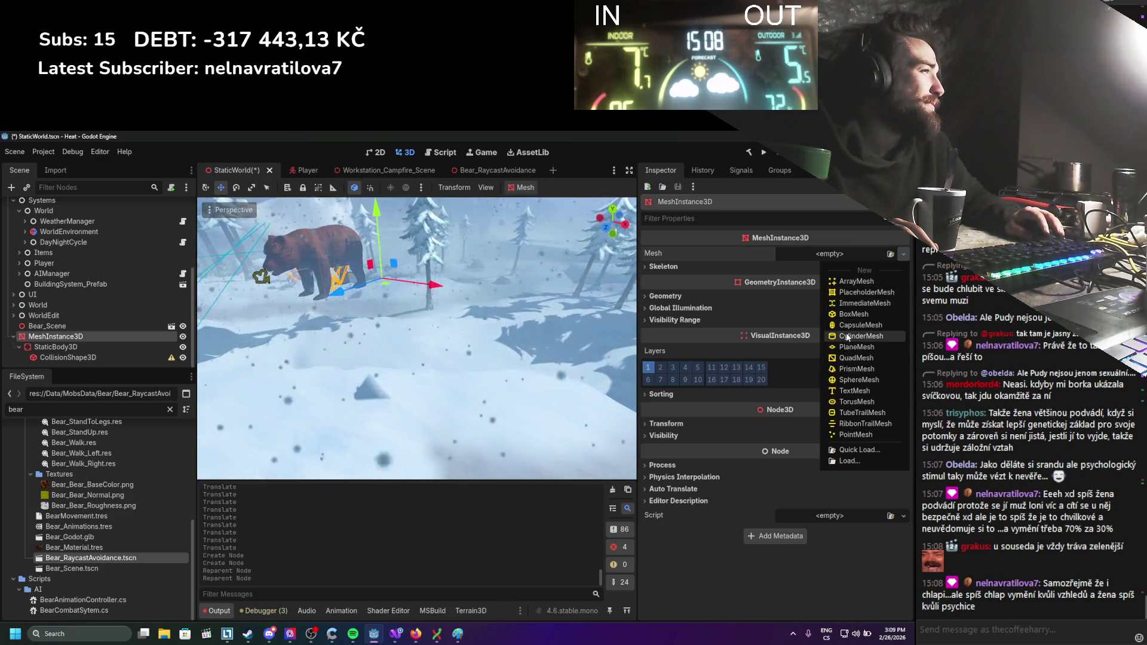
pyautogui.click(854, 313)
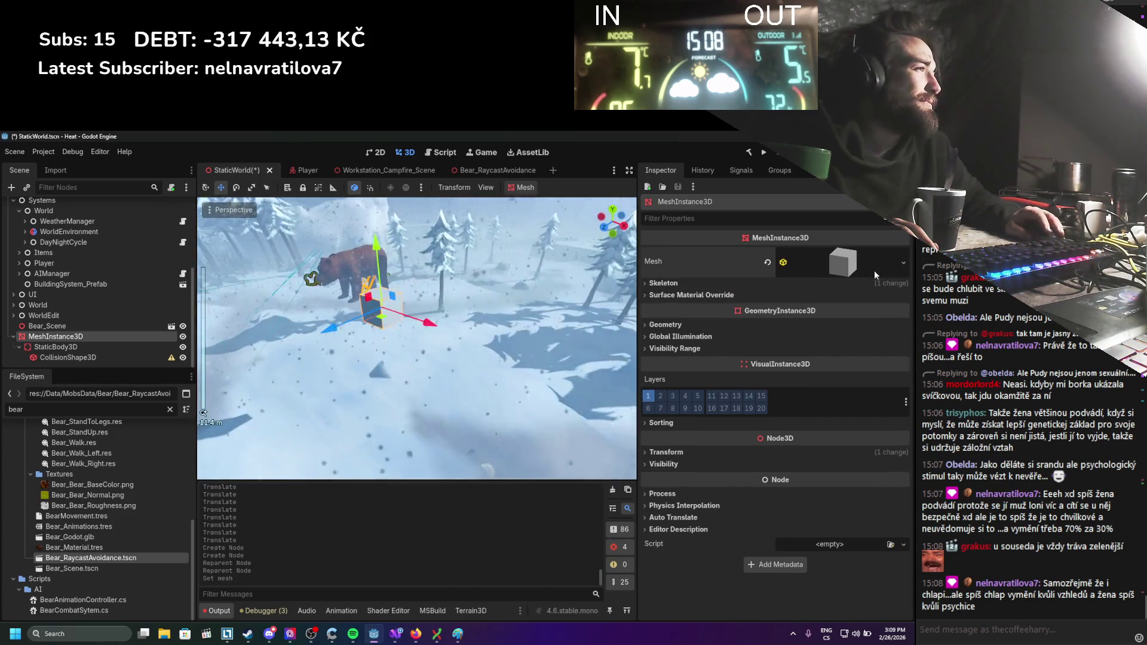
pyautogui.click(873, 270)
pyautogui.moveTo(754, 375); pyautogui.dragTo(788, 375)
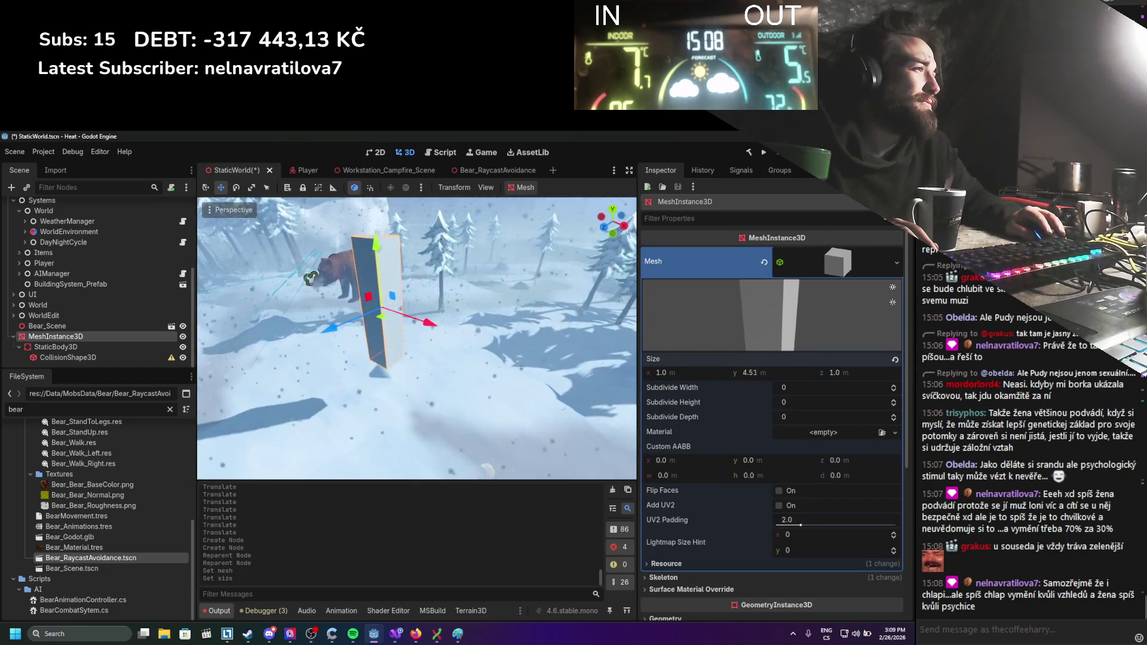
pyautogui.moveTo(876, 377); pyautogui.dragTo(911, 378)
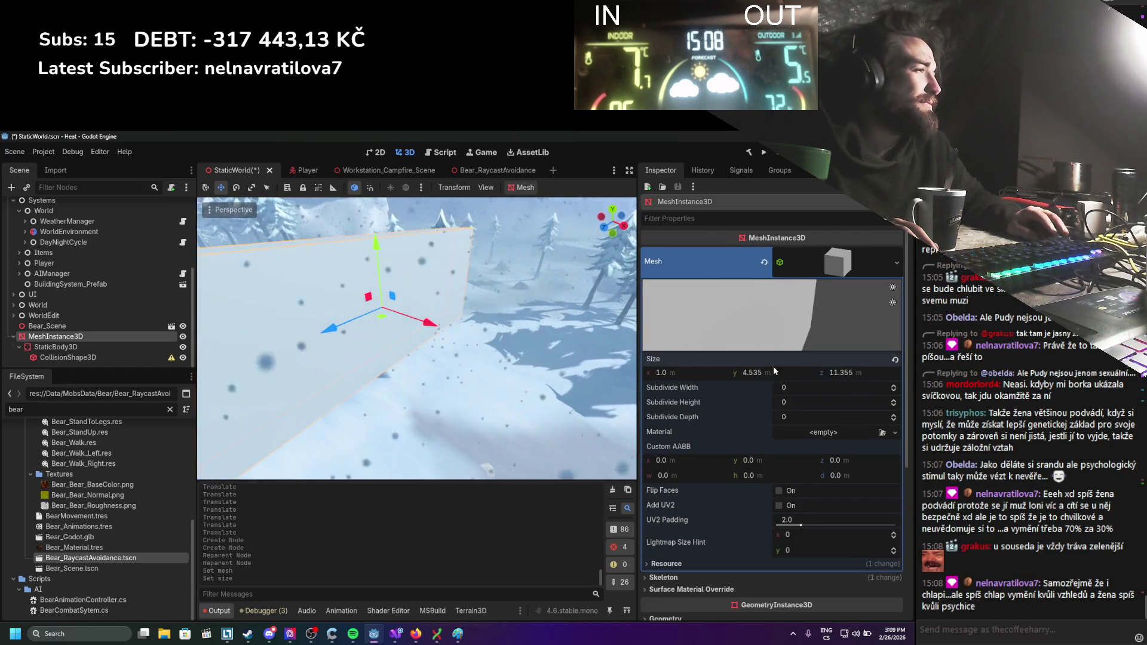
pyautogui.moveTo(747, 372); pyautogui.dragTo(771, 372)
pyautogui.scroll(-5, 409, 343)
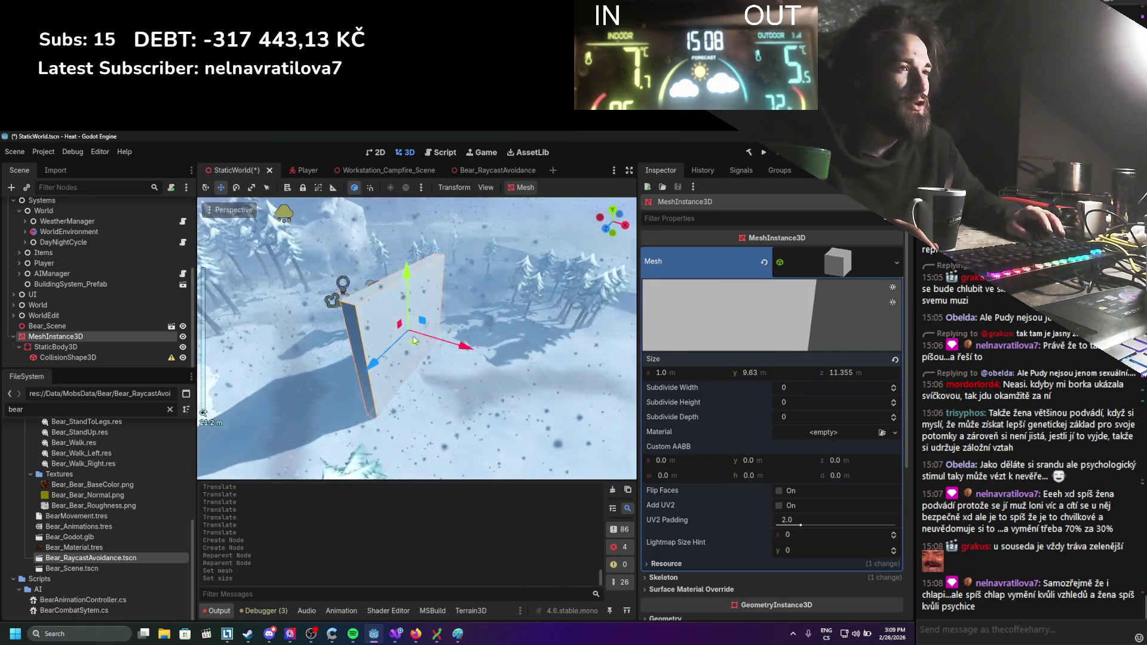
pyautogui.moveTo(704, 373)
pyautogui.mouseDown()
pyautogui.moveTo(715, 373)
pyautogui.moveTo(704, 372)
pyautogui.mouseUp()
pyautogui.moveTo(371, 363); pyautogui.dragTo(377, 382)
# Save the scene with the new box-mesh wall.
pyautogui.scroll(4, 404, 378)
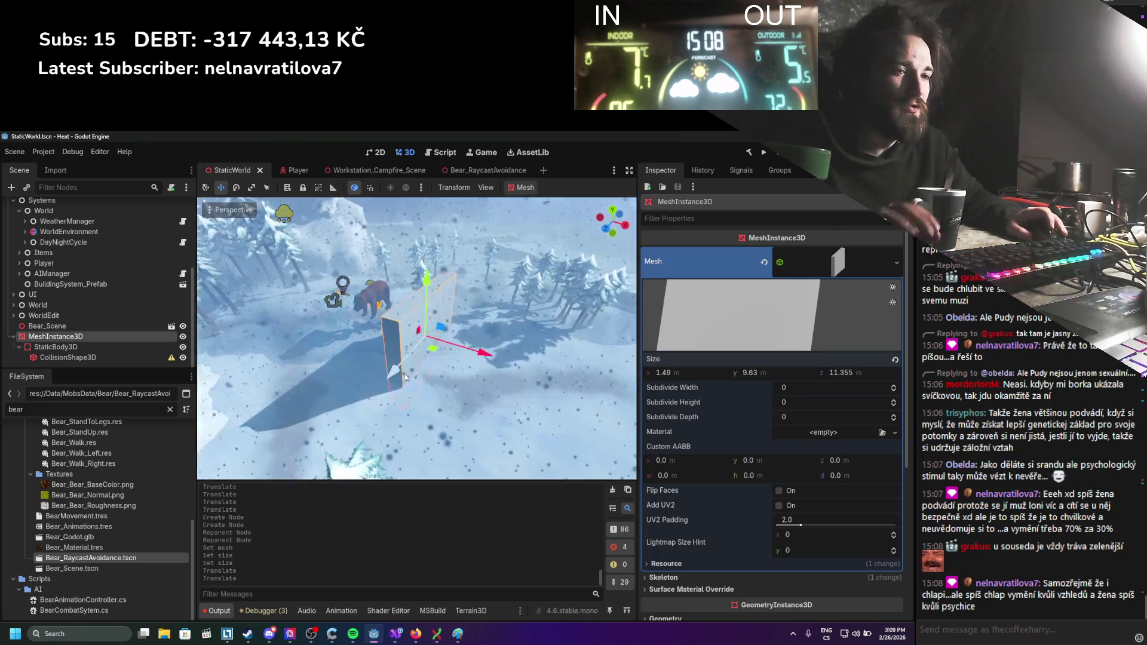
pyautogui.hotkey('ctrl', 's')
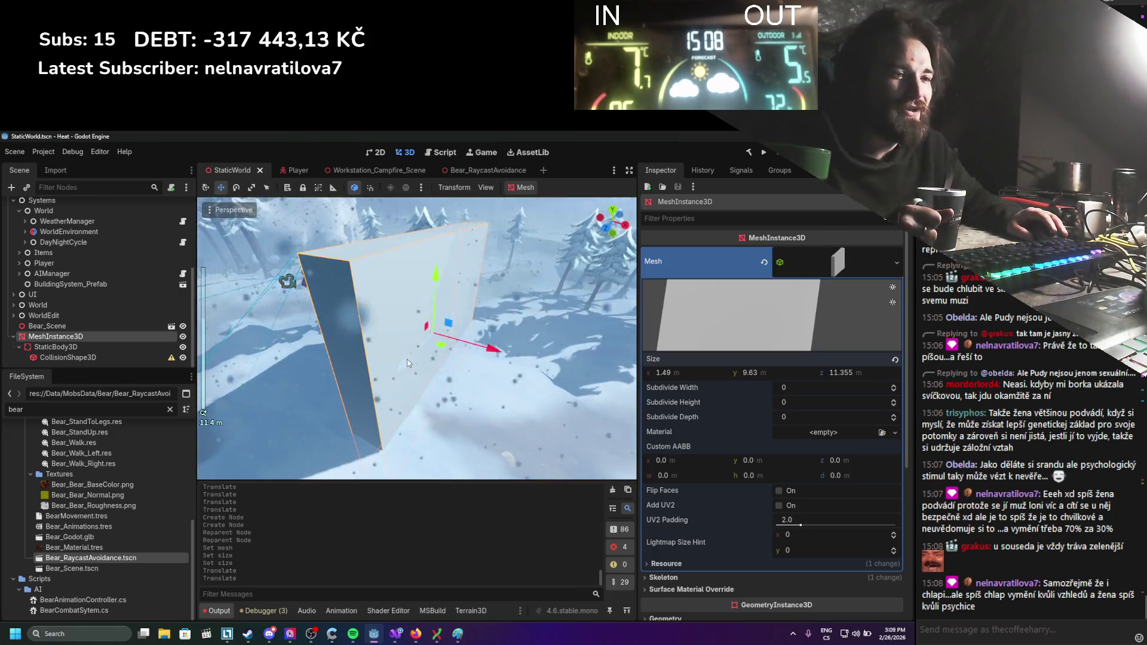
pyautogui.scroll(-3, 407, 360)
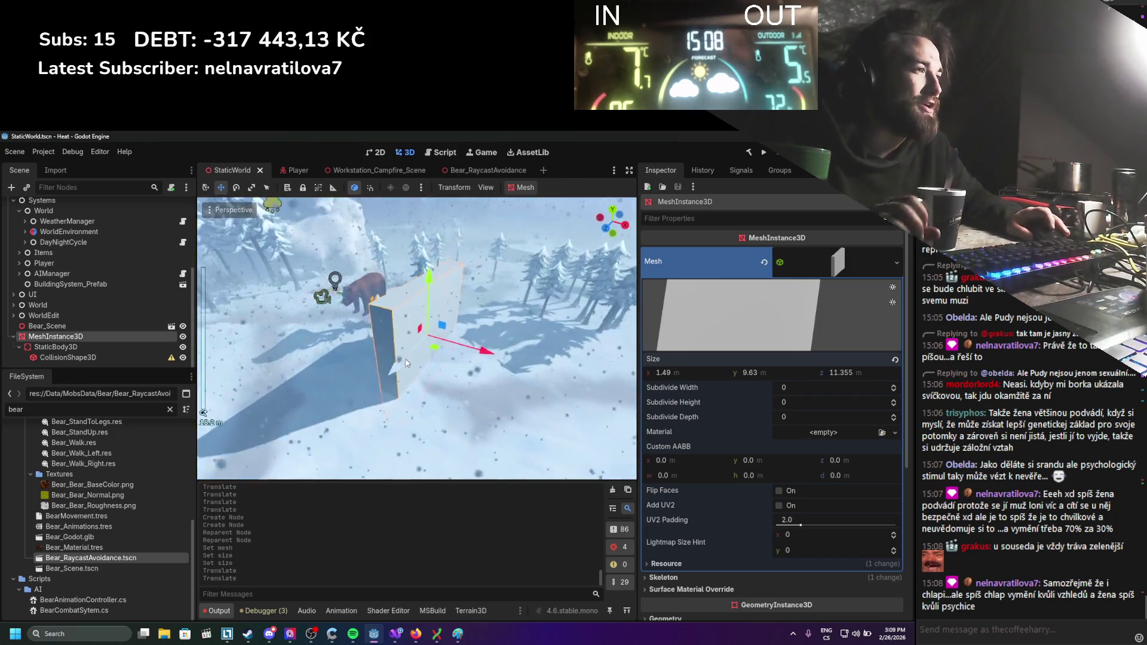
pyautogui.hotkey('ctrl', 's')
pyautogui.scroll(-2, 378, 342)
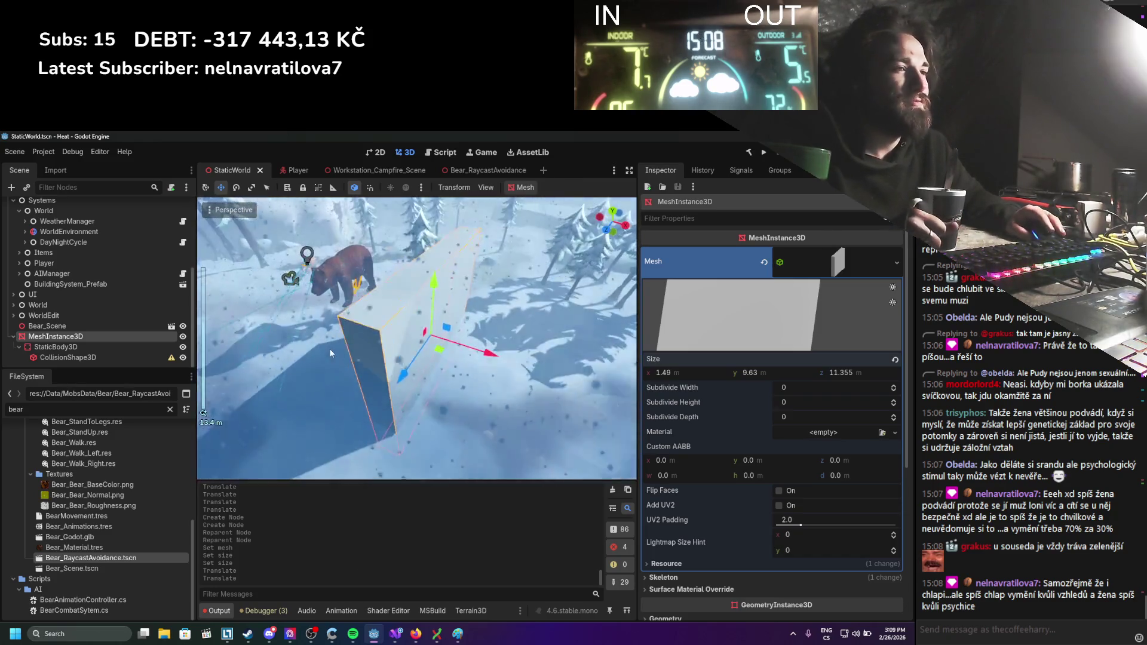
pyautogui.scroll(2, 355, 349)
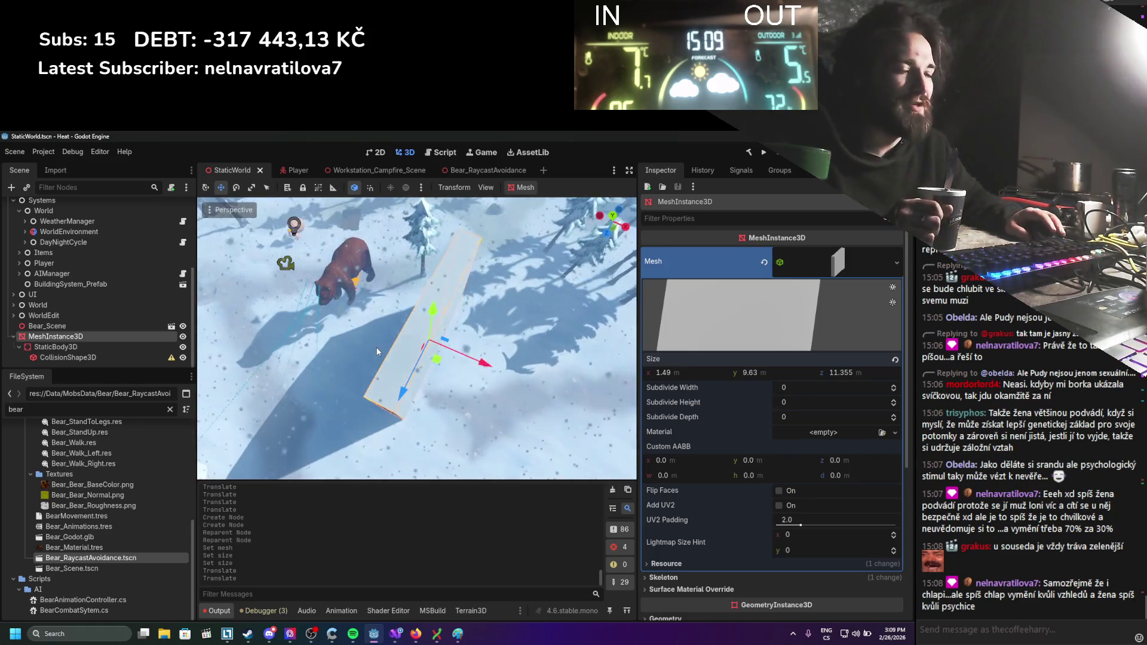
pyautogui.scroll(-1, 377, 346)
pyautogui.scroll(1, 368, 327)
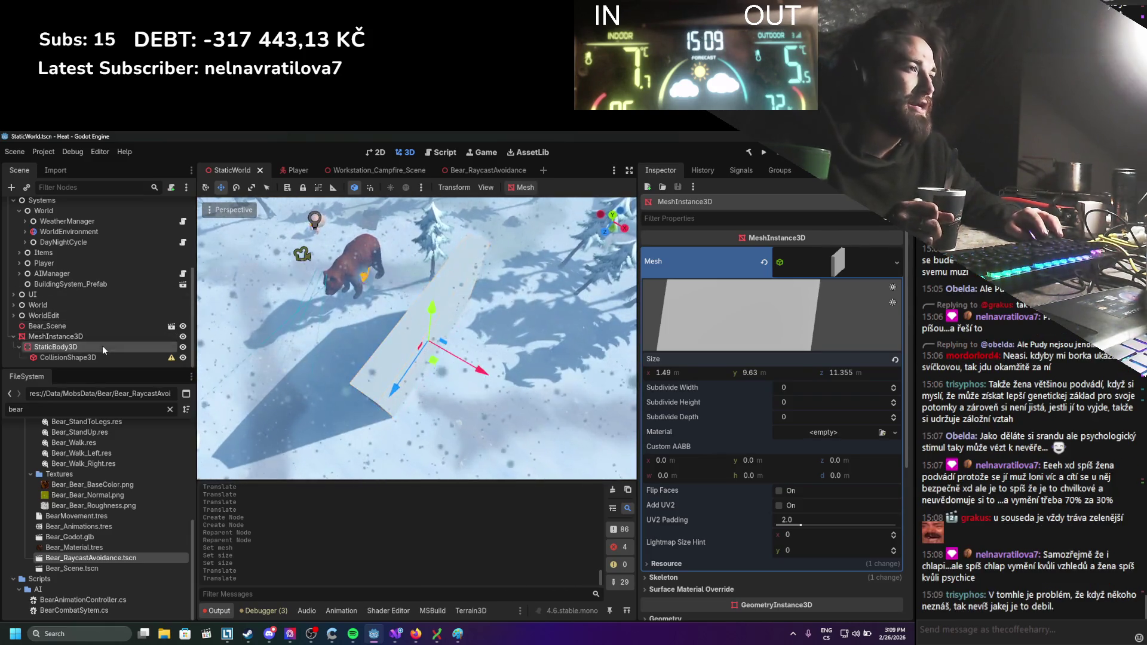
# Assign a new BoxShape3D to CollisionShape3D, nudge its size, and expand its size properties.
pyautogui.click(102, 356)
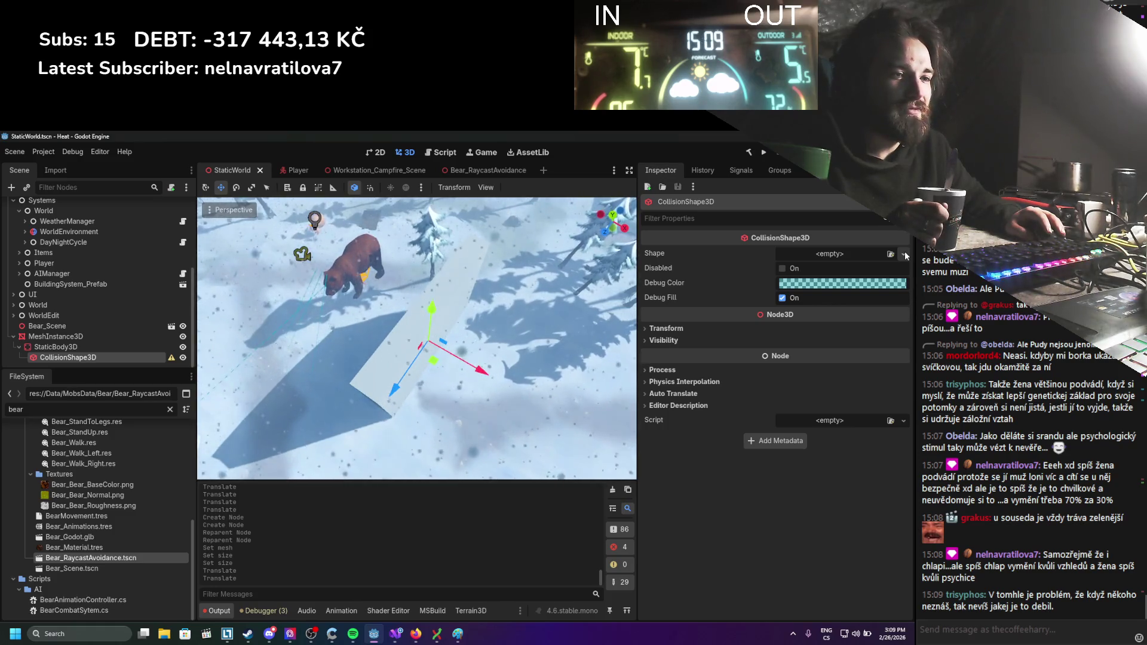
pyautogui.click(905, 254)
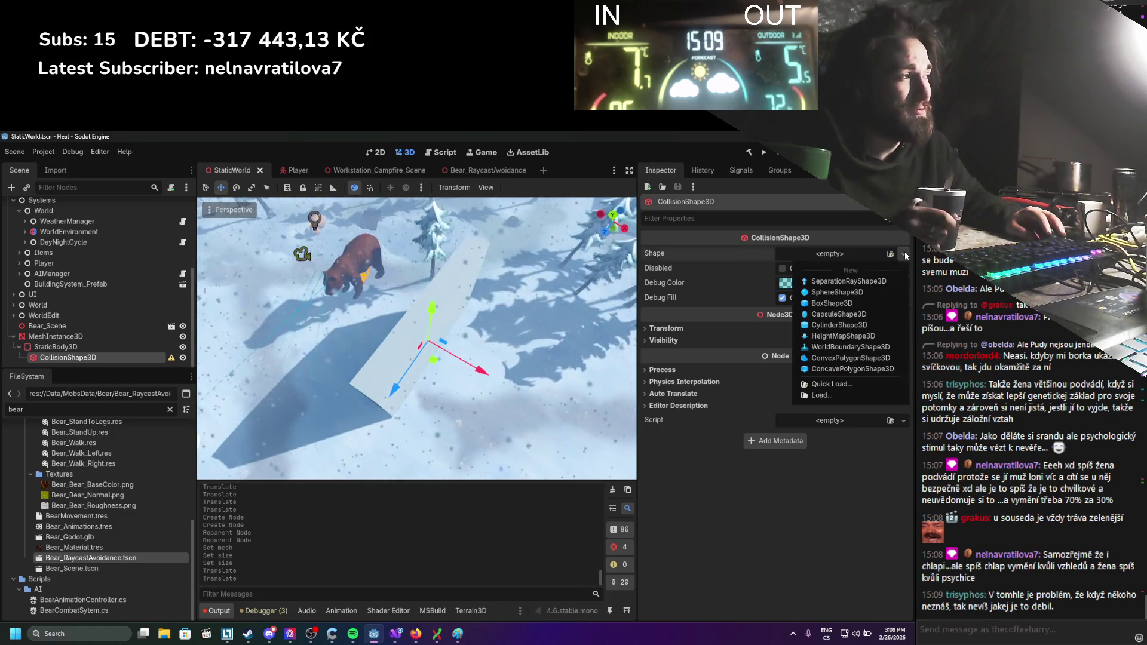
pyautogui.click(843, 303)
pyautogui.scroll(8, 481, 375)
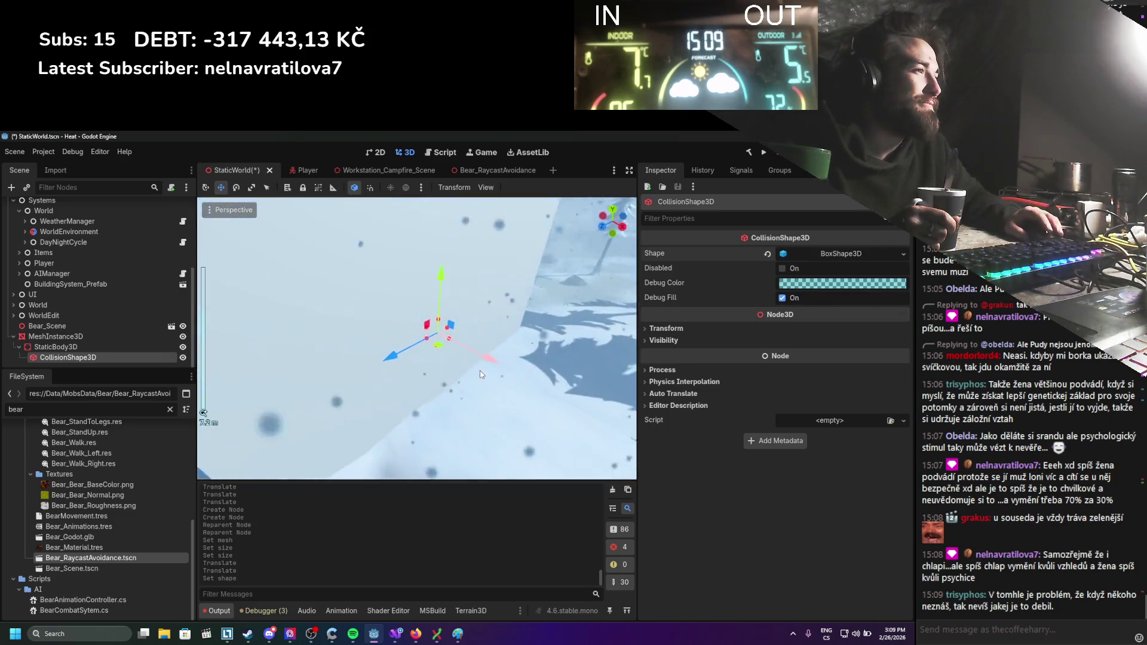
pyautogui.scroll(-4, 441, 341)
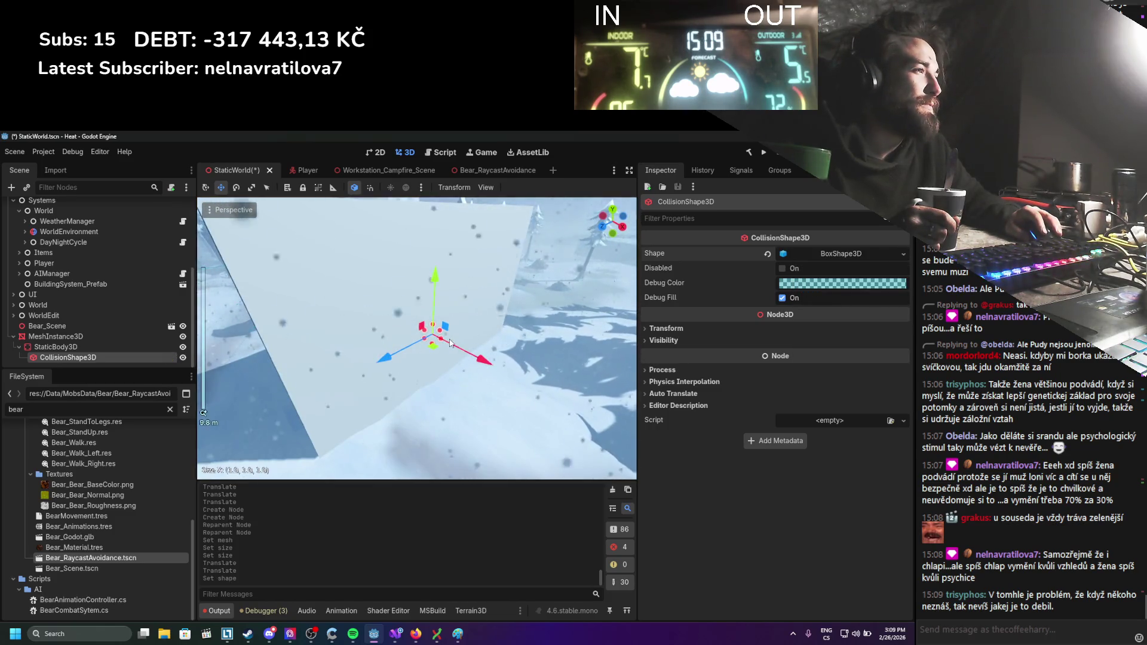
pyautogui.scroll(4, 468, 352)
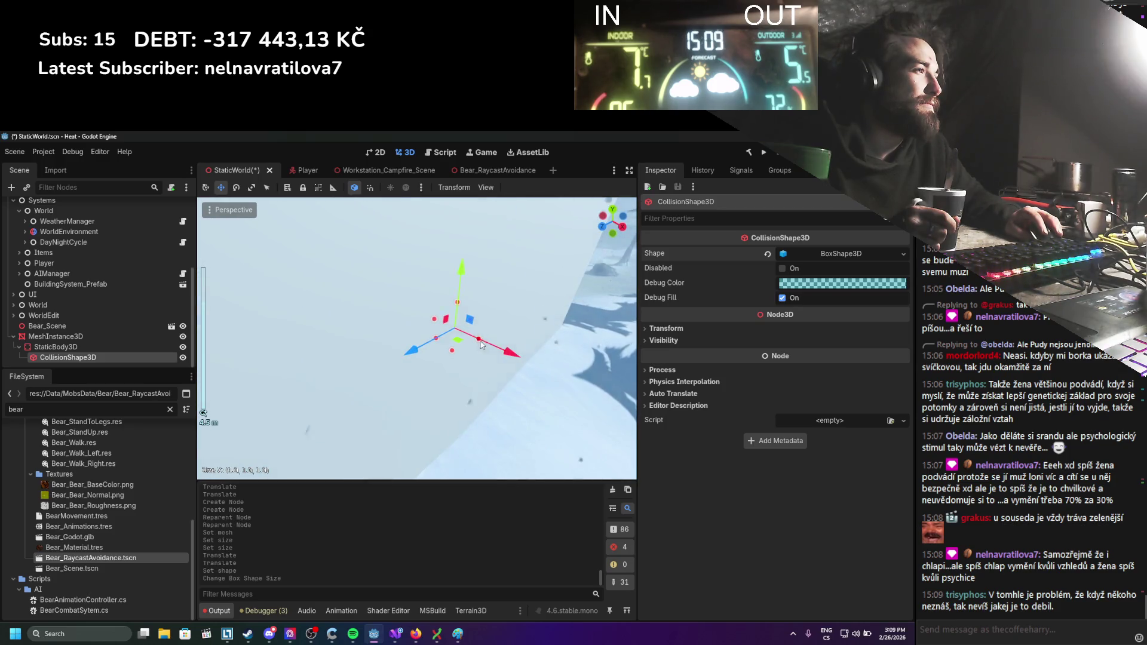
pyautogui.moveTo(480, 348); pyautogui.dragTo(480, 348)
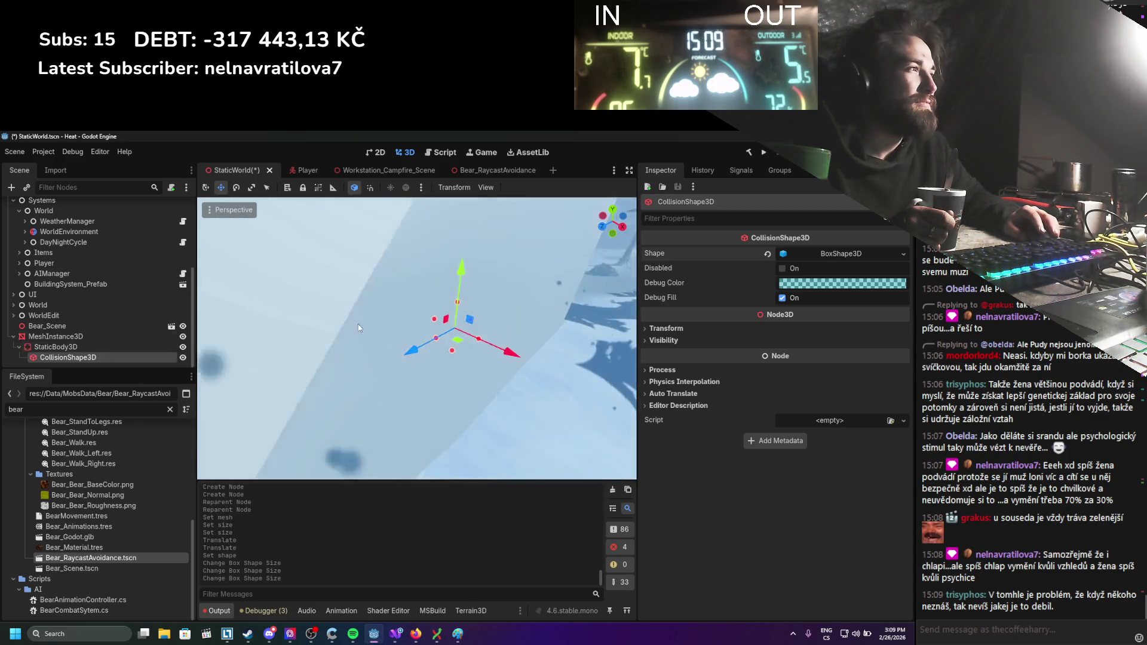
pyautogui.click(842, 254)
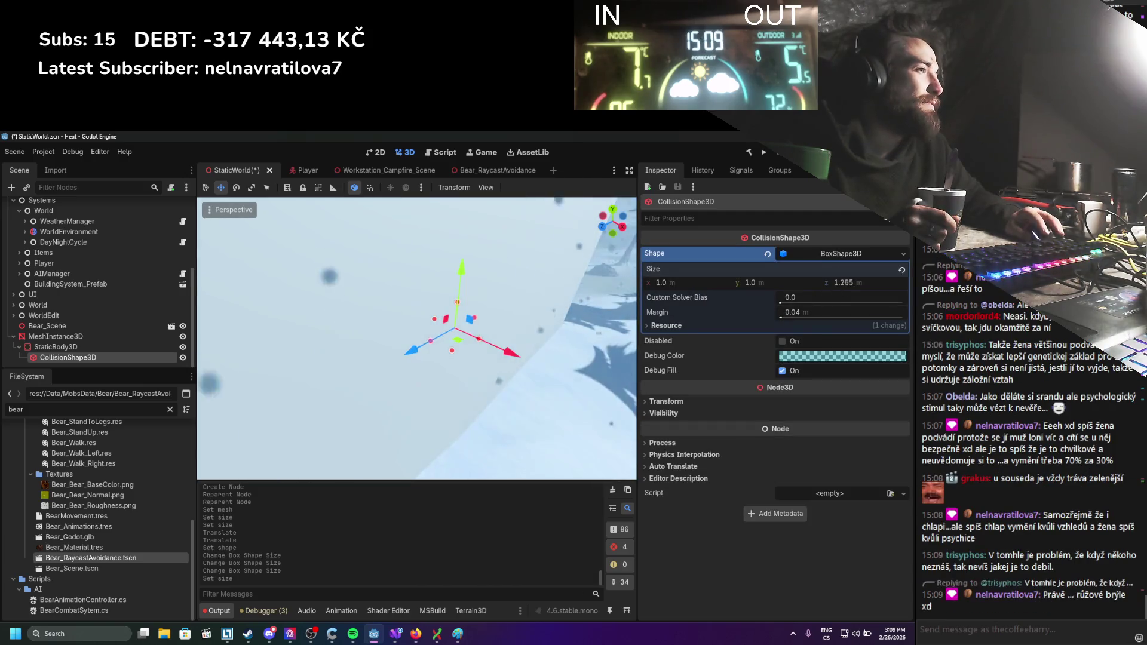
# Enlarge the collision box's height, width and depth (entering 8.975, then stretching further) and save.
pyautogui.scroll(-5, 453, 335)
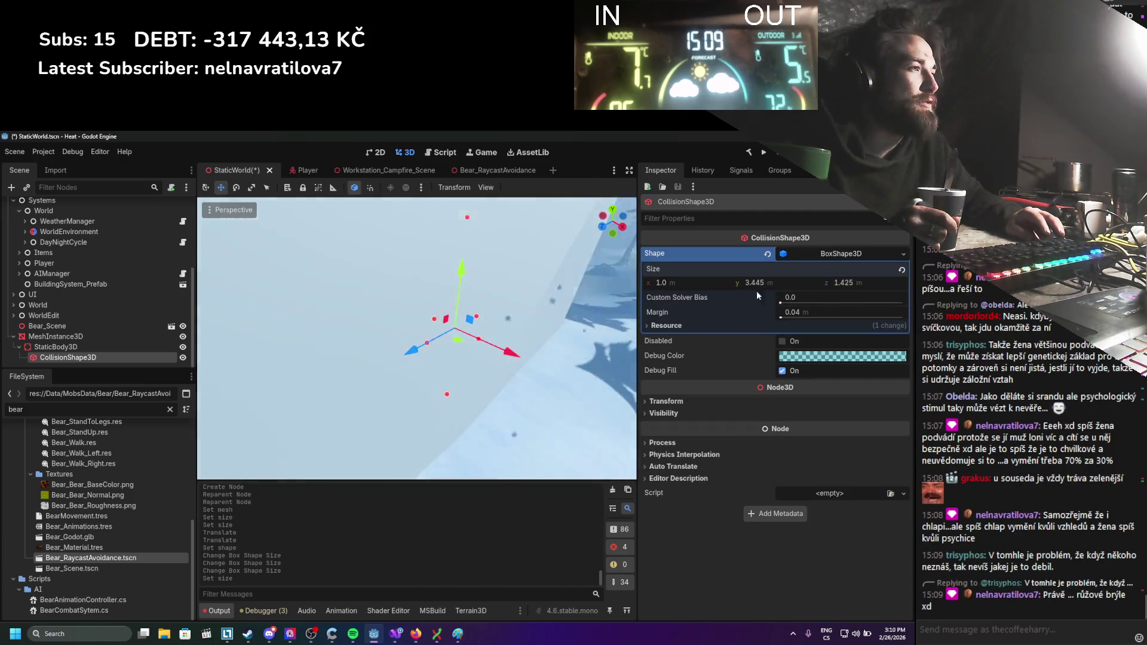
pyautogui.moveTo(754, 282); pyautogui.dragTo(812, 283)
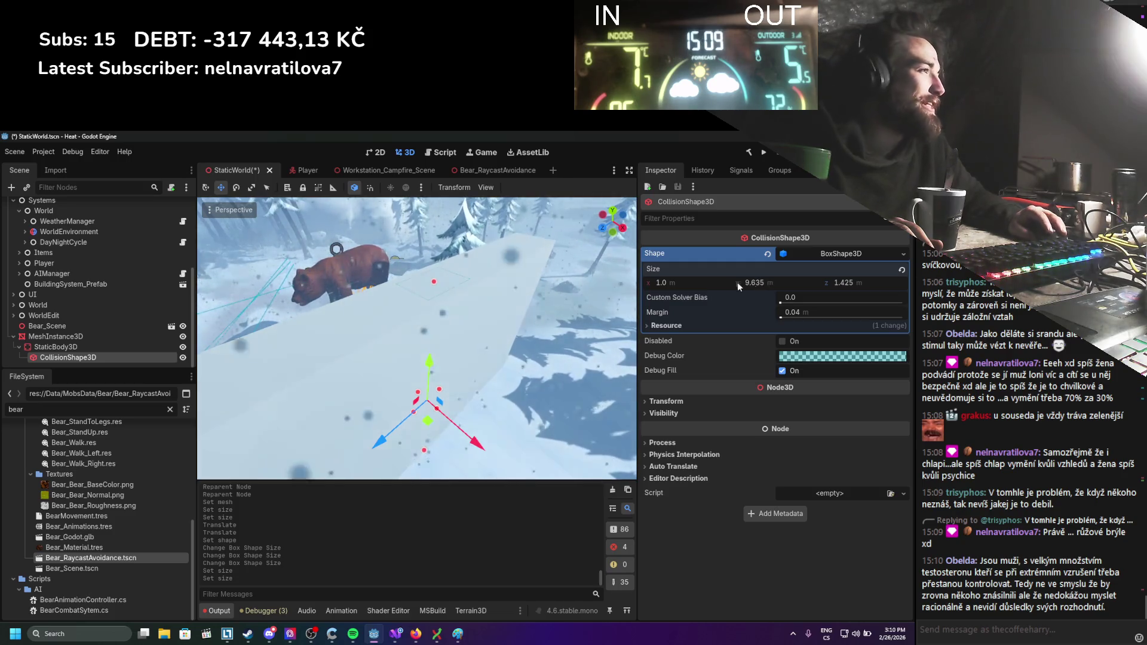
pyautogui.moveTo(663, 282)
pyautogui.mouseDown()
pyautogui.moveTo(692, 282)
pyautogui.moveTo(651, 282)
pyautogui.mouseUp()
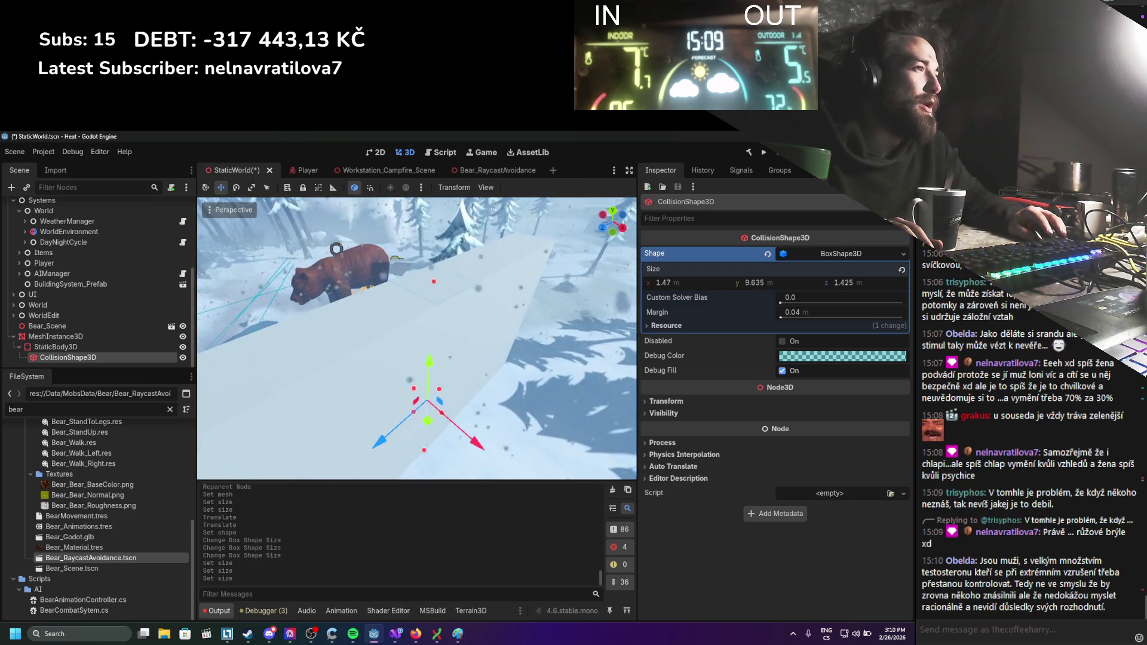
pyautogui.click(896, 285)
pyautogui.write('8.975')
pyautogui.press('Return')
pyautogui.scroll(2, 519, 319)
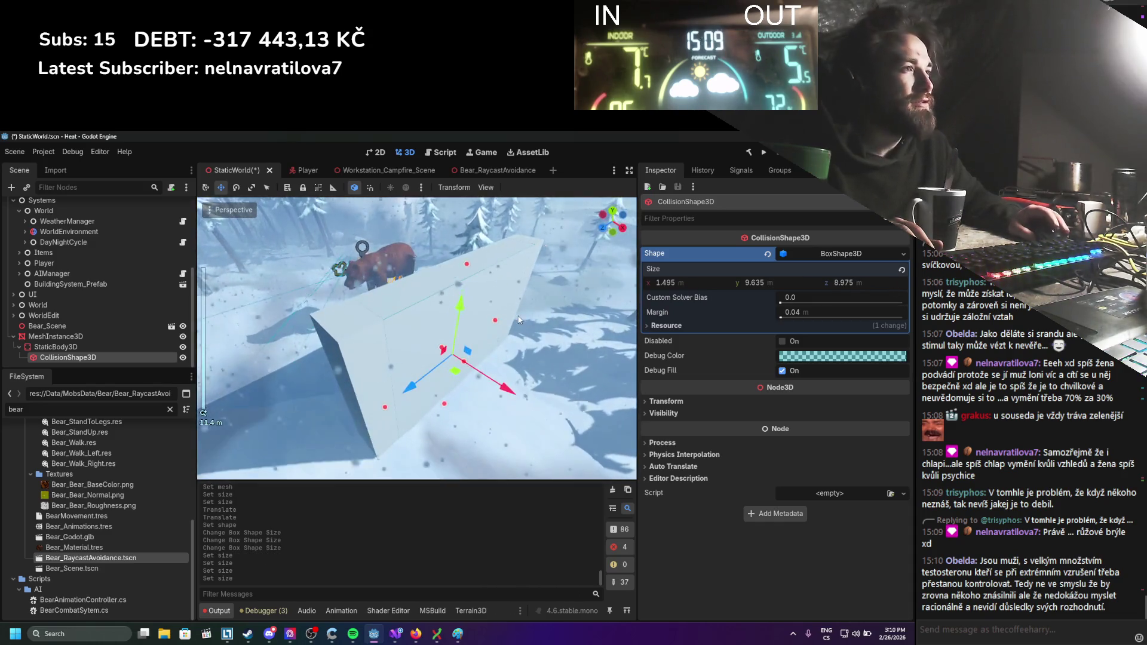
pyautogui.moveTo(845, 283); pyautogui.dragTo(876, 286)
pyautogui.hotkey('ctrl', 's')
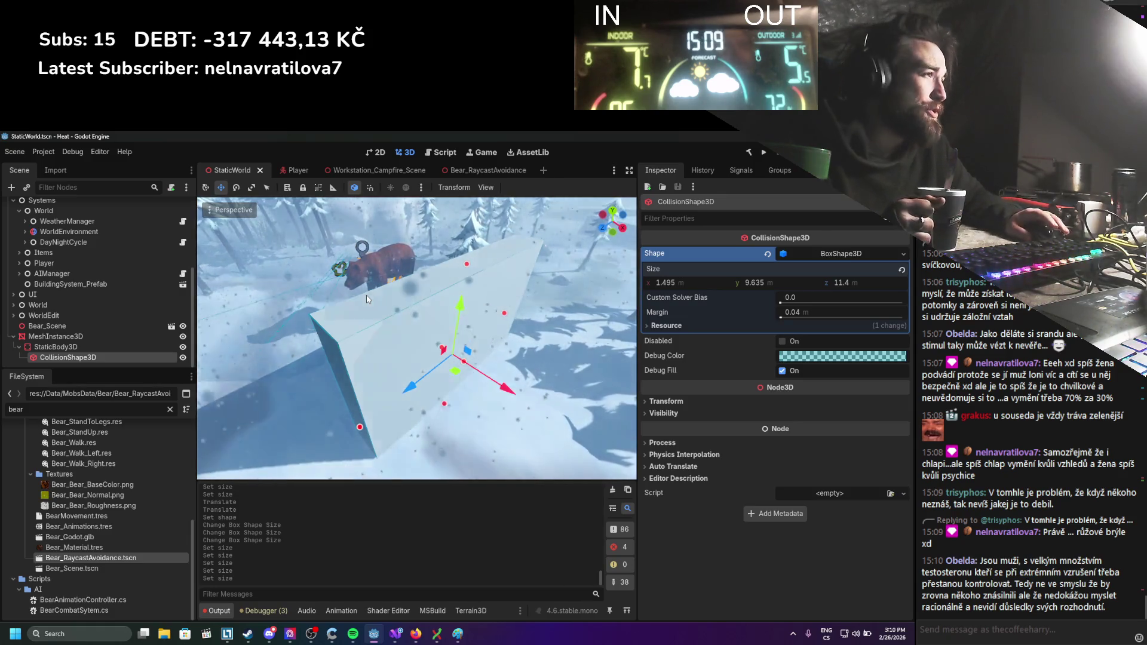
# Trim the collision box depth slightly to match the wall and save again.
pyautogui.moveTo(383, 307); pyautogui.dragTo(642, 281)
pyautogui.moveTo(850, 286); pyautogui.dragTo(847, 285)
pyautogui.hotkey('ctrl', 's')
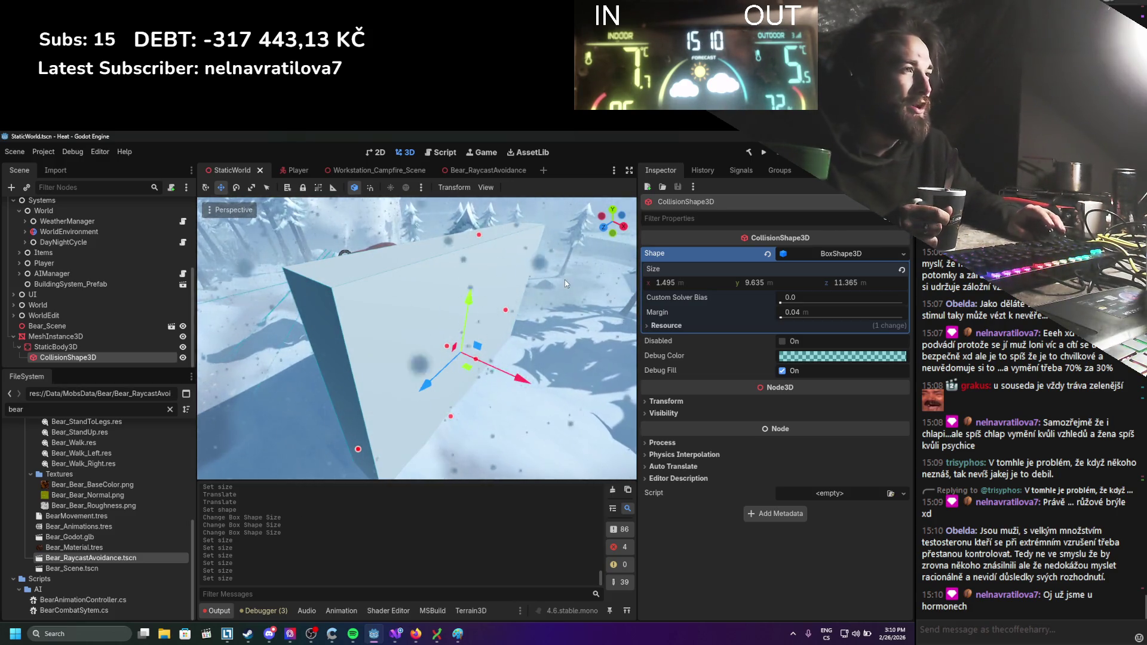
pyautogui.scroll(2, 470, 290)
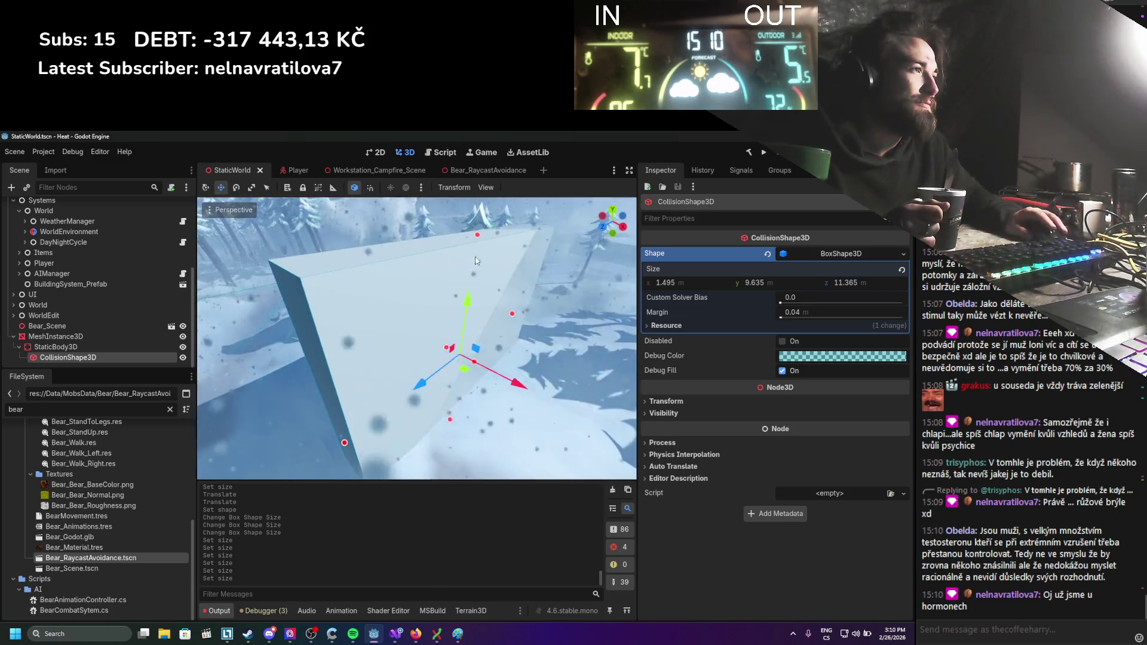
pyautogui.scroll(-2, 381, 325)
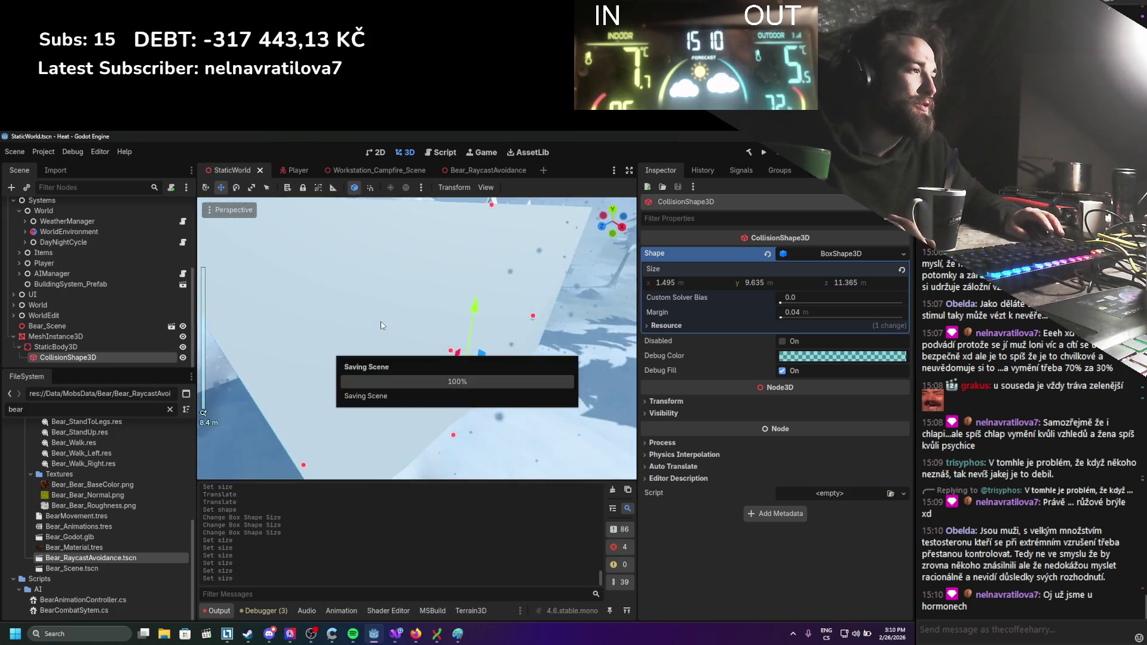
pyautogui.scroll(2, 388, 329)
pyautogui.moveTo(404, 332); pyautogui.dragTo(385, 312)
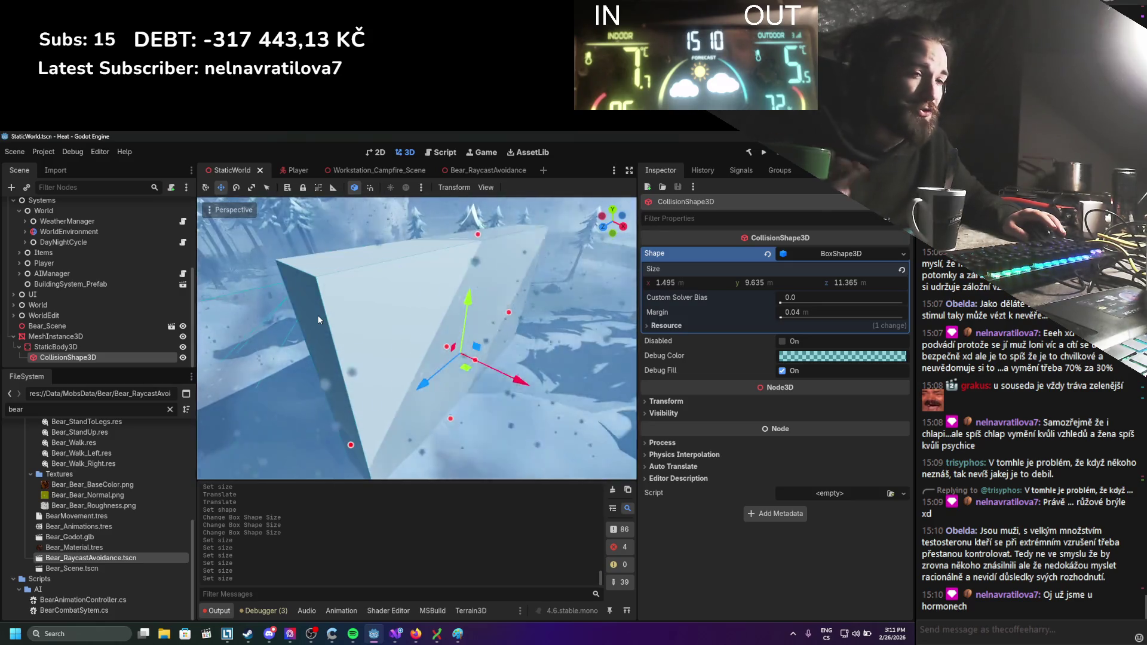
pyautogui.scroll(-3, 319, 325)
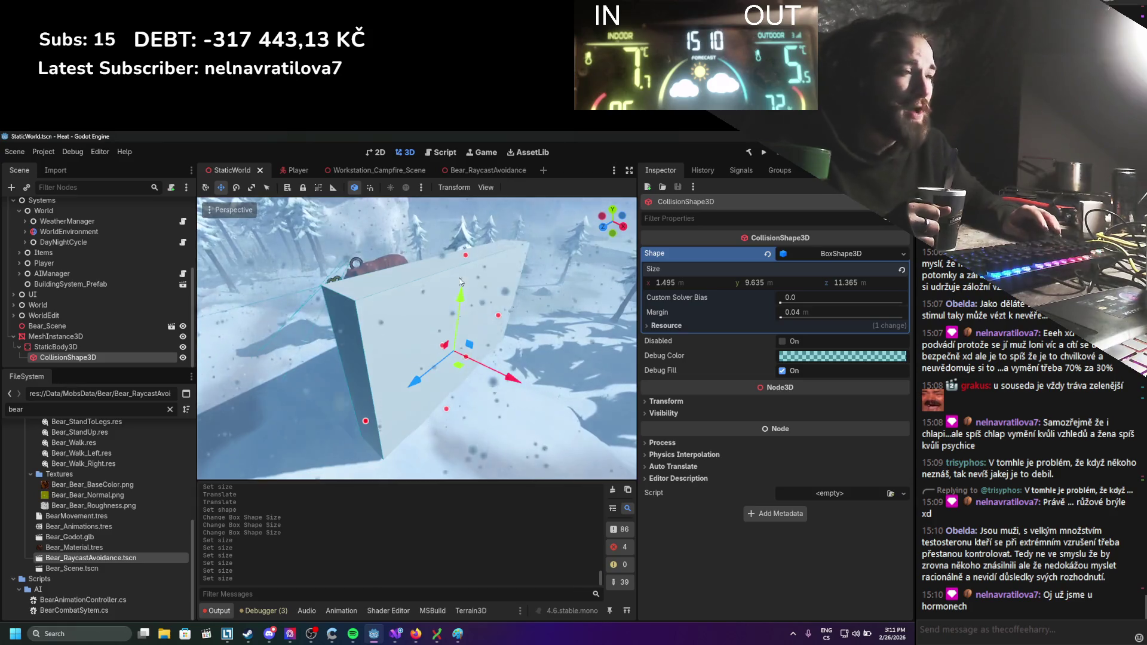
pyautogui.scroll(-3, 455, 293)
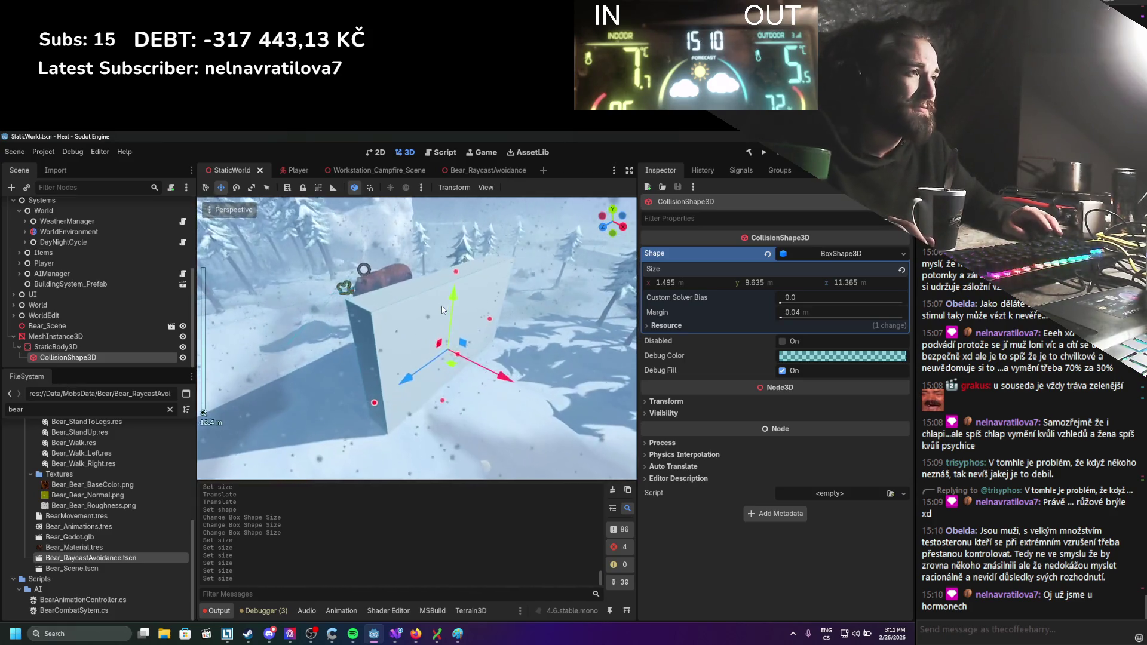
pyautogui.scroll(3, 450, 325)
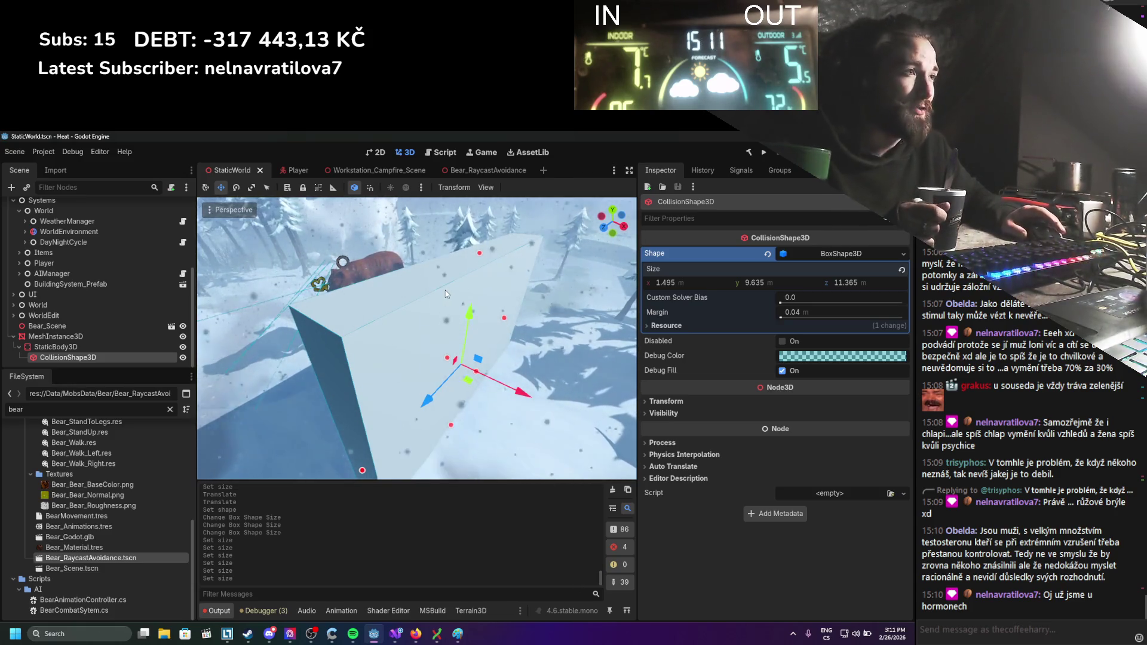
pyautogui.scroll(-2, 475, 306)
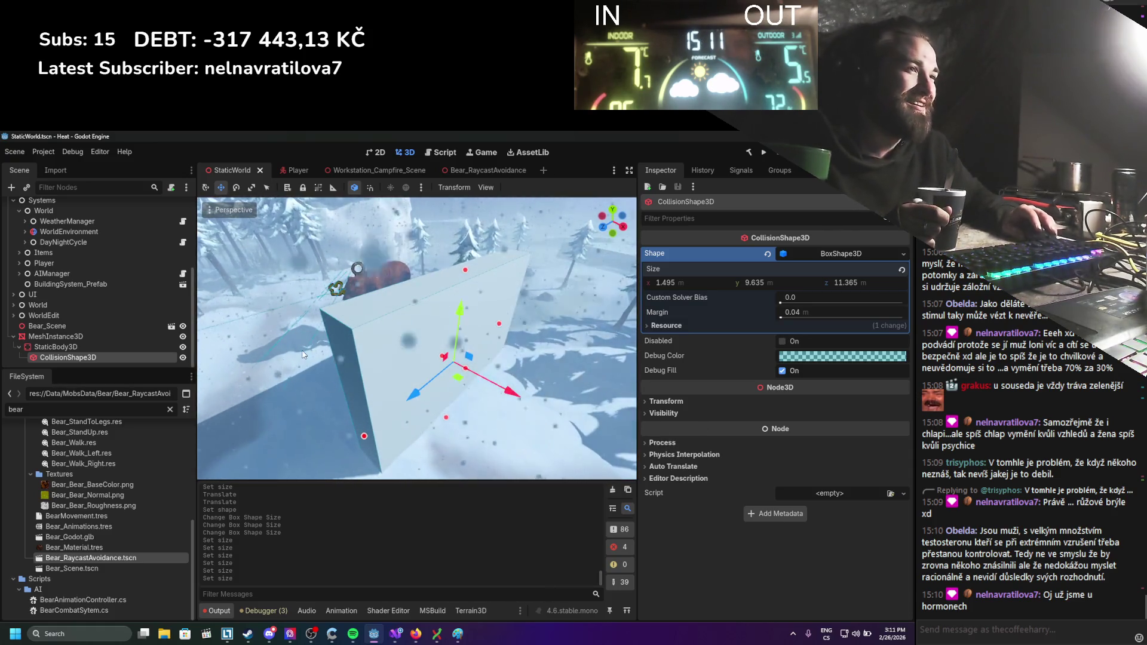
pyautogui.click(113, 342)
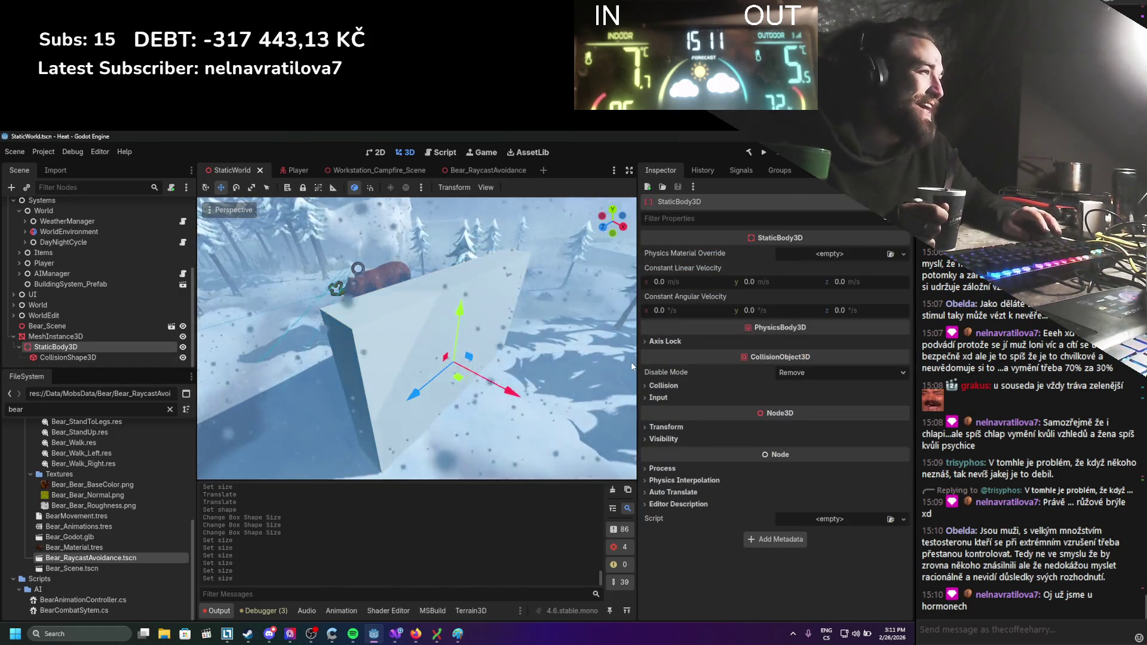
# Clear the wall's default layer 1 and mask 1 bits, enable collision layer 16, and save.
pyautogui.click(663, 385)
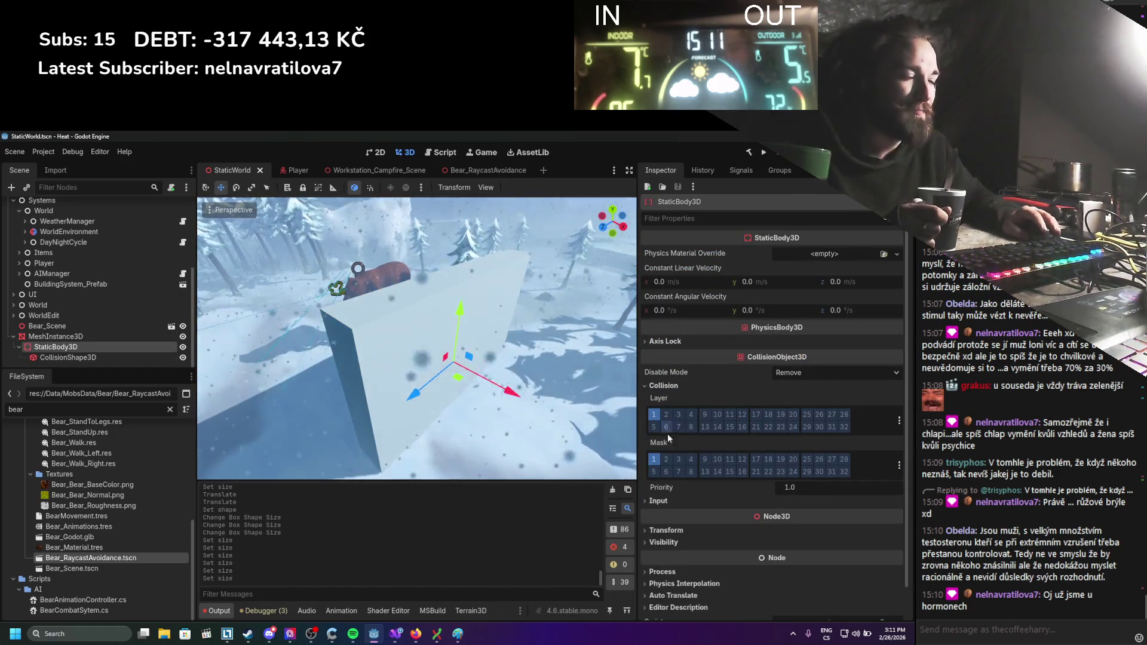
pyautogui.click(652, 460)
pyautogui.click(653, 460)
pyautogui.click(653, 414)
pyautogui.hotkey('ctrl', 's')
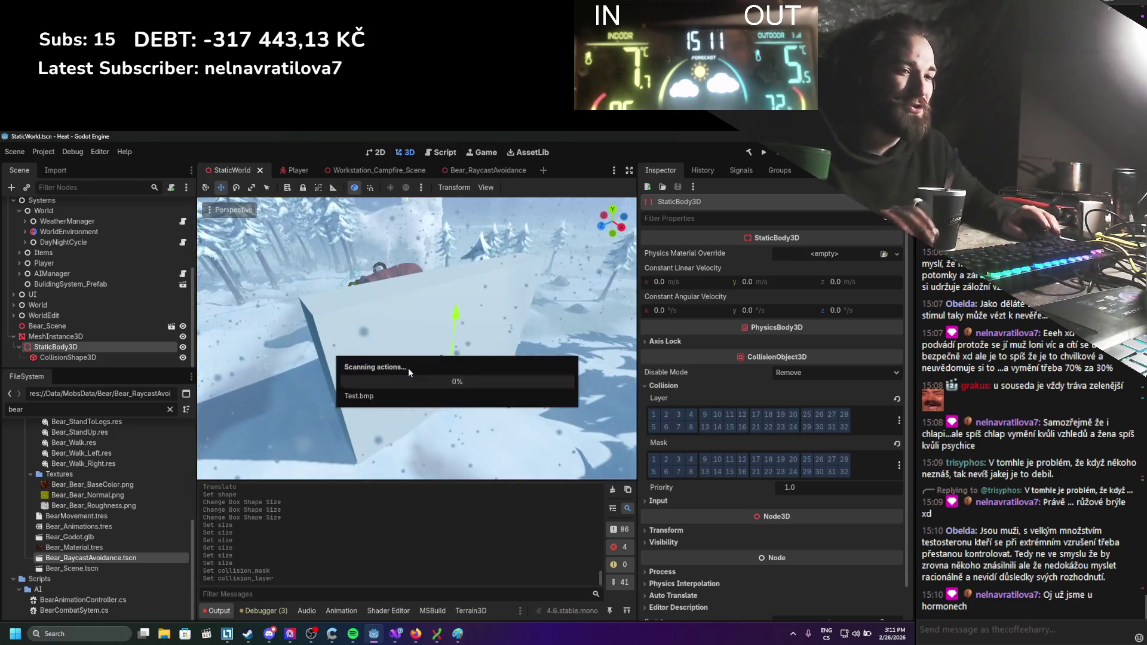
pyautogui.click(742, 426)
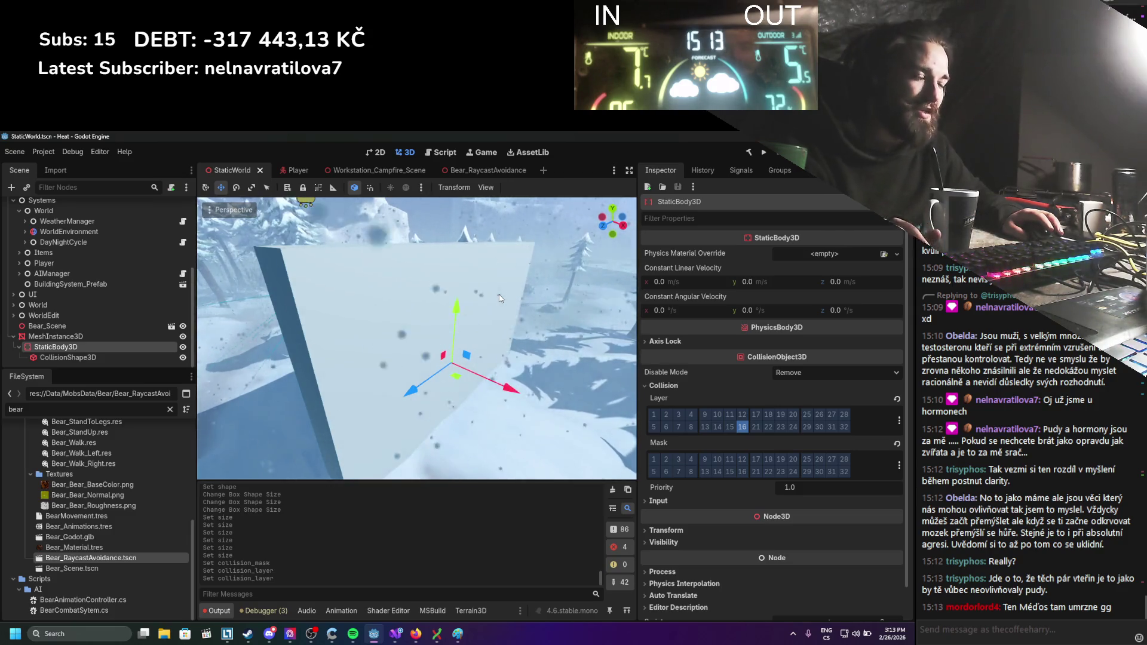
pyautogui.scroll(3, 499, 292)
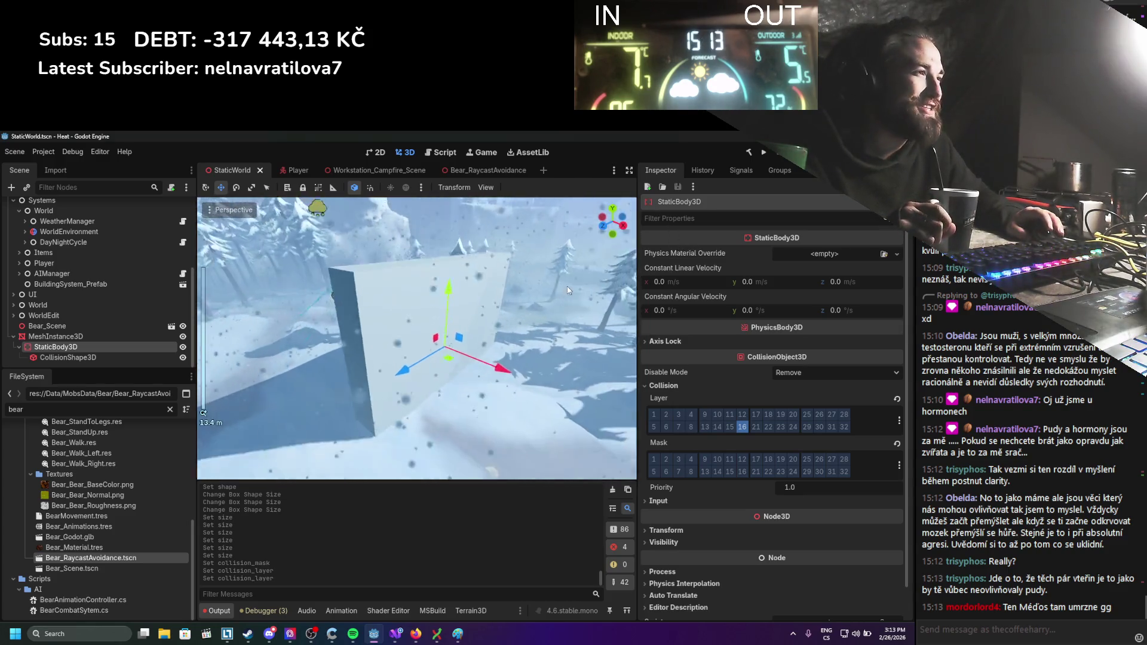
pyautogui.scroll(-5, 568, 285)
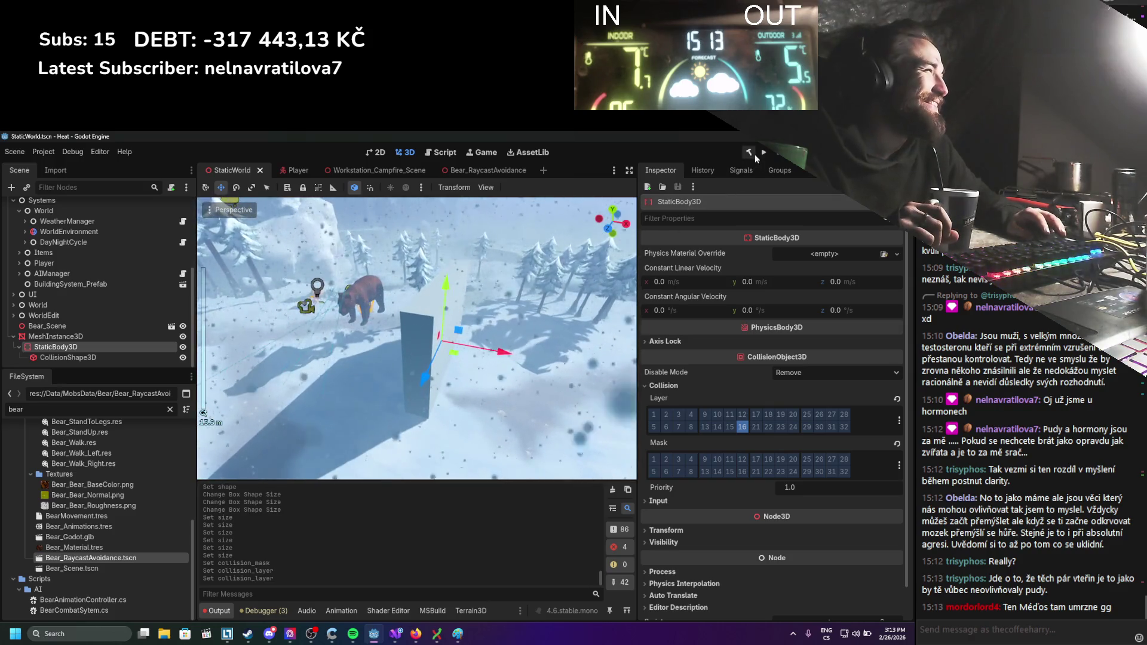
# Run the game and walk the player with WASD to lure the bear near the wall.
pyautogui.click(760, 153)
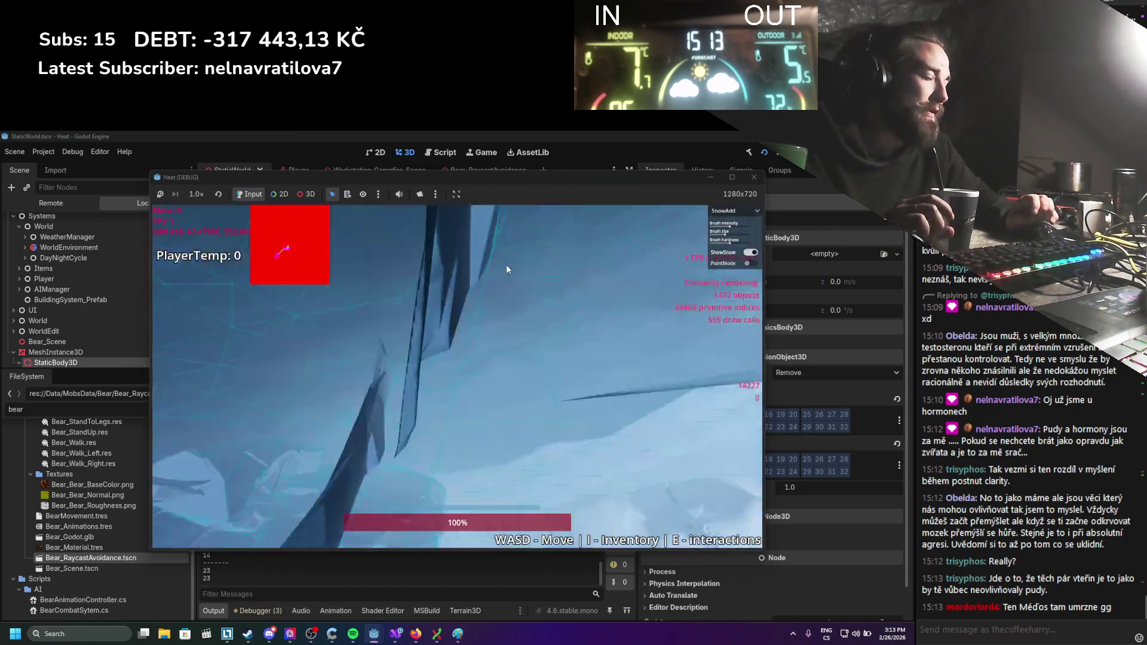
pyautogui.press('d')
pyautogui.press('s')
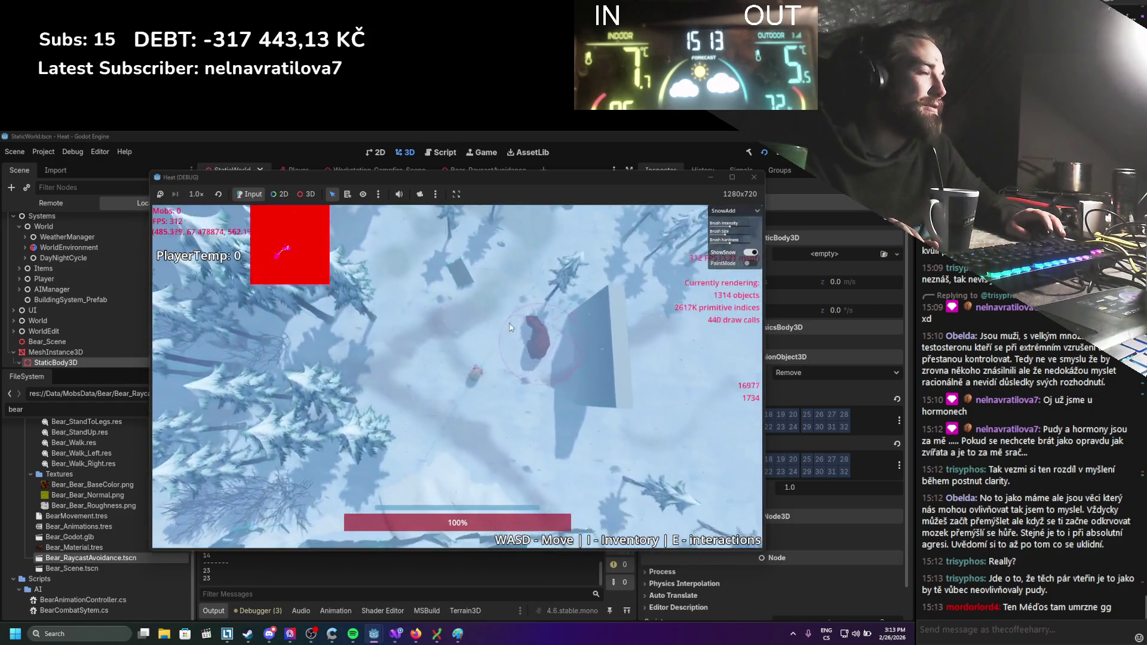
pyautogui.press('d')
pyautogui.press('s')
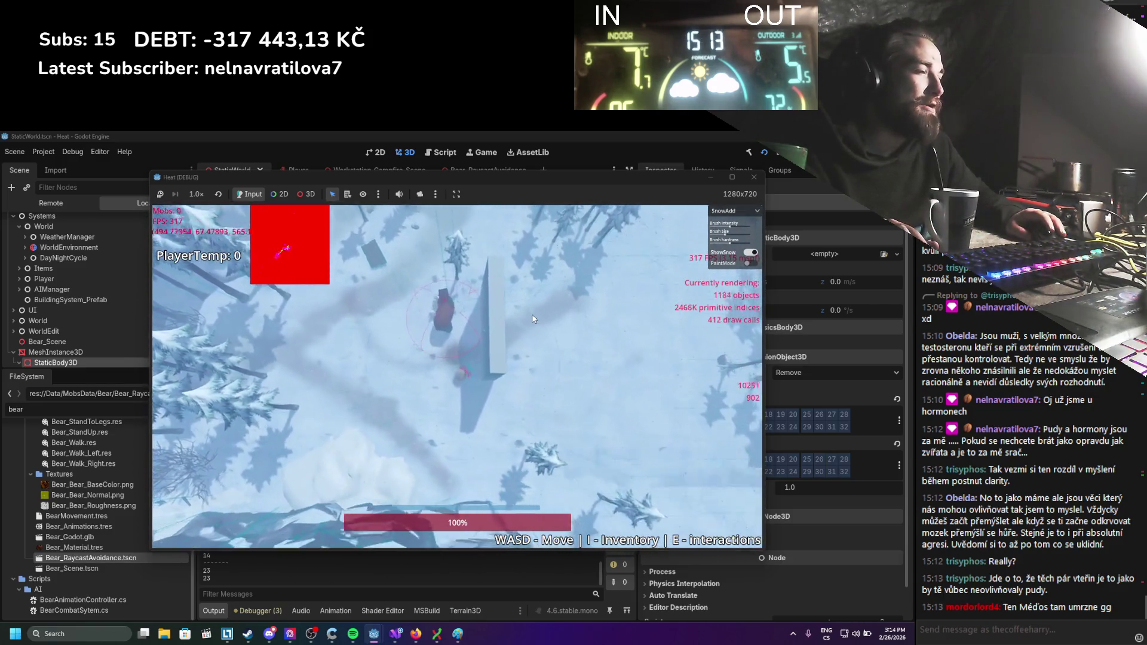
pyautogui.press('a')
pyautogui.press('w')
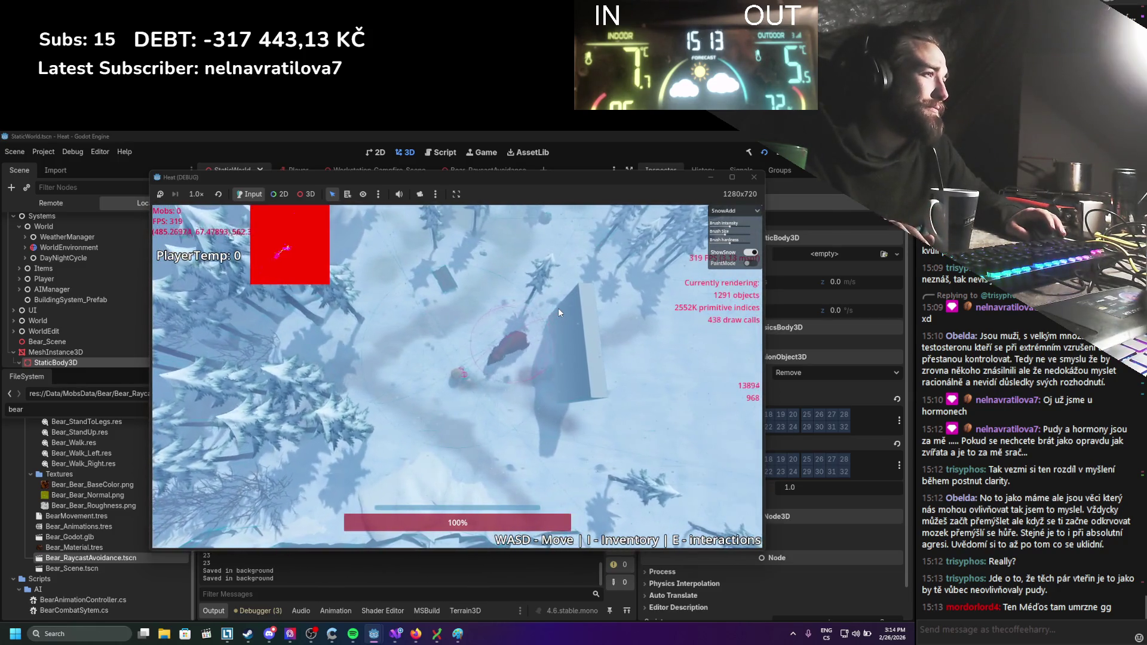
pyautogui.press('s')
pyautogui.press('d')
pyautogui.press('w')
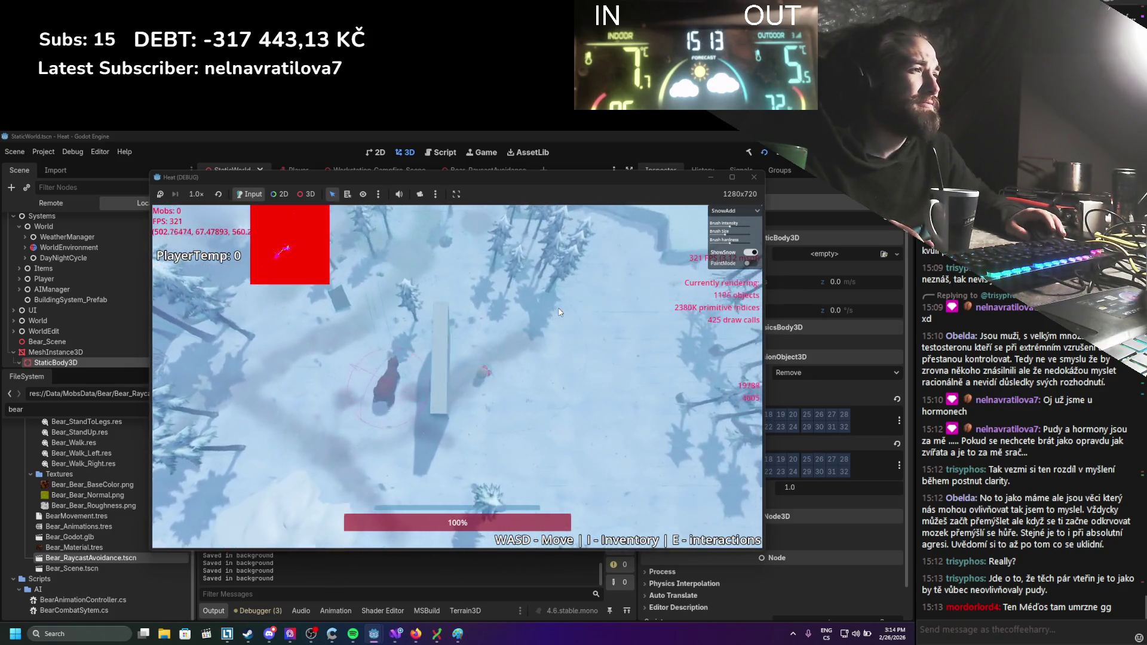
pyautogui.press('s')
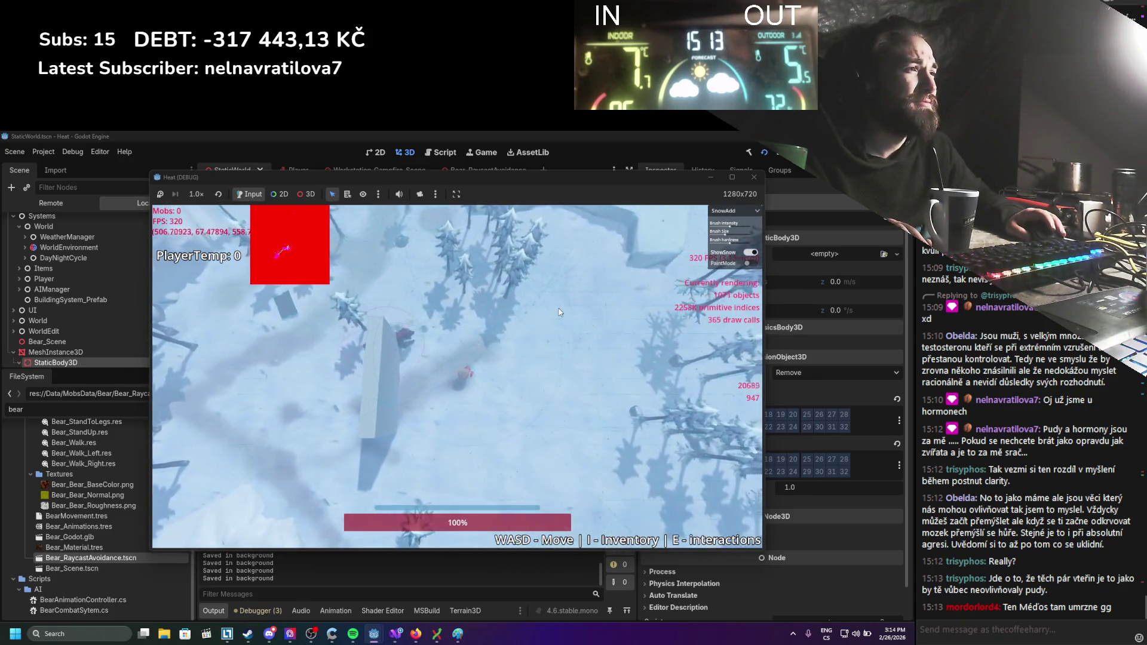
pyautogui.press('w')
pyautogui.press('a')
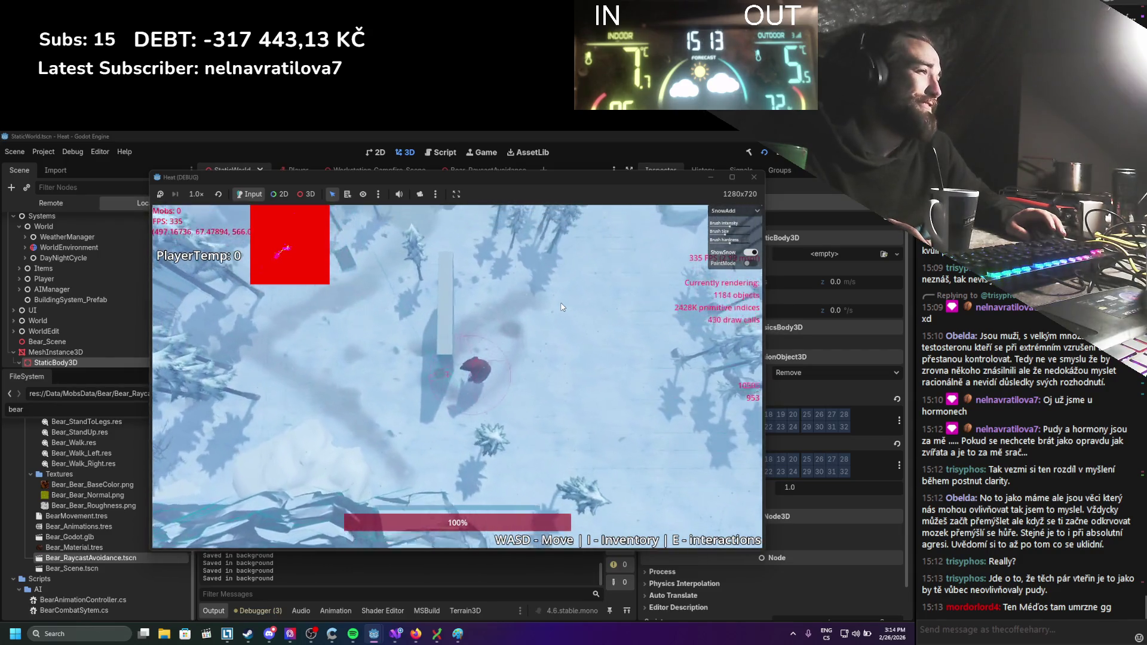
pyautogui.press('a')
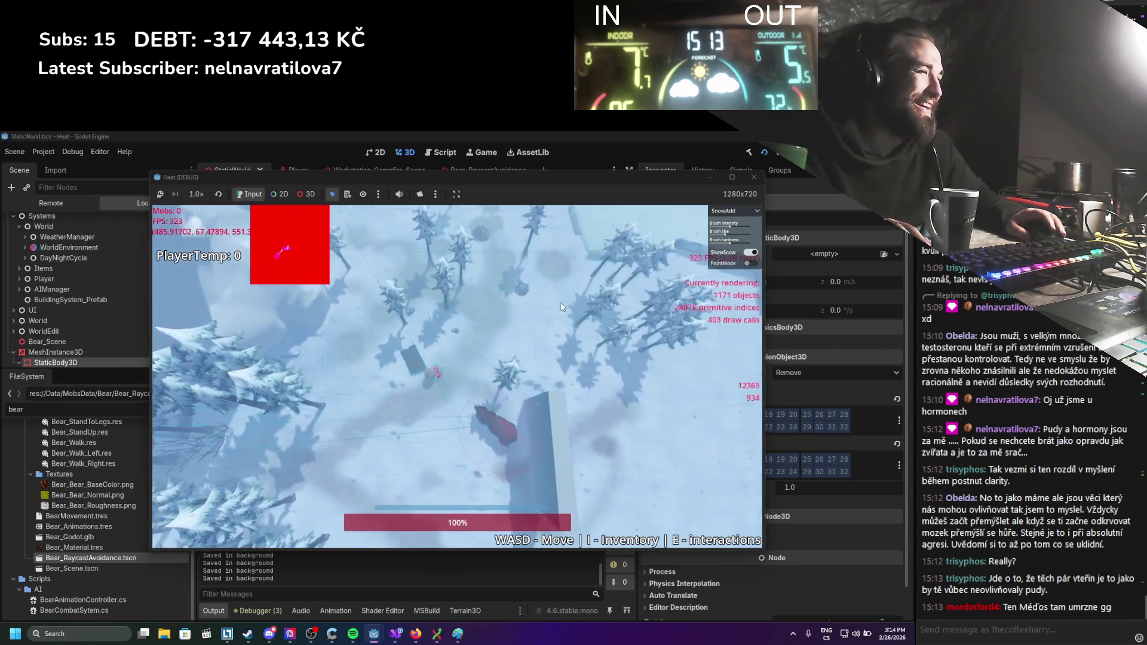
pyautogui.press('d')
pyautogui.press('s')
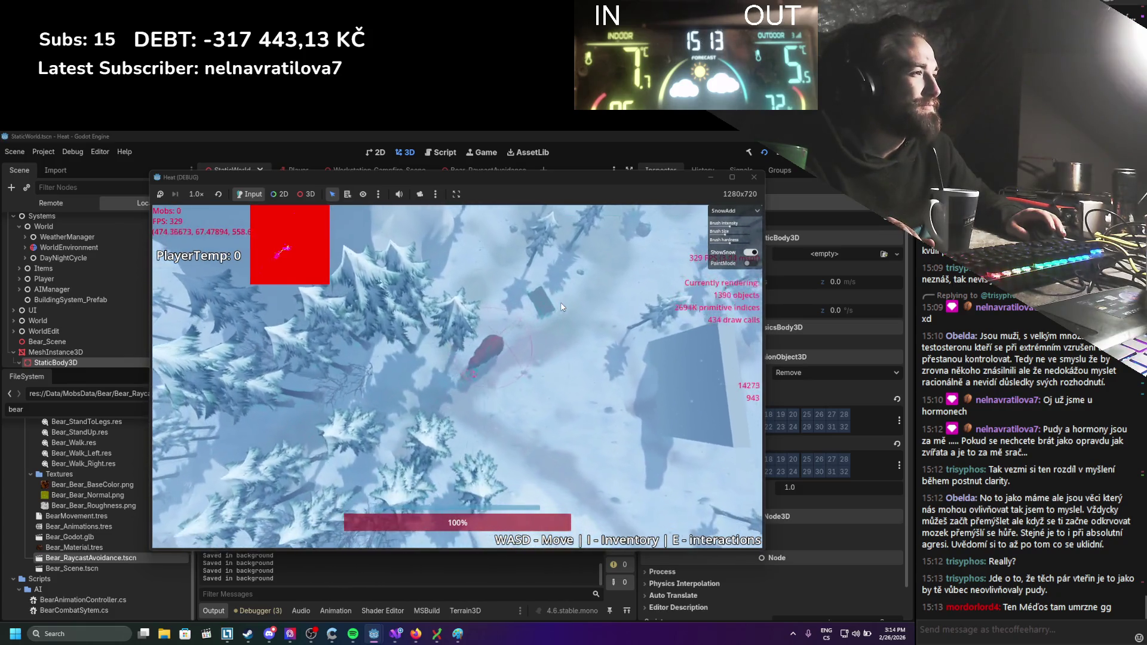
pyautogui.press('d')
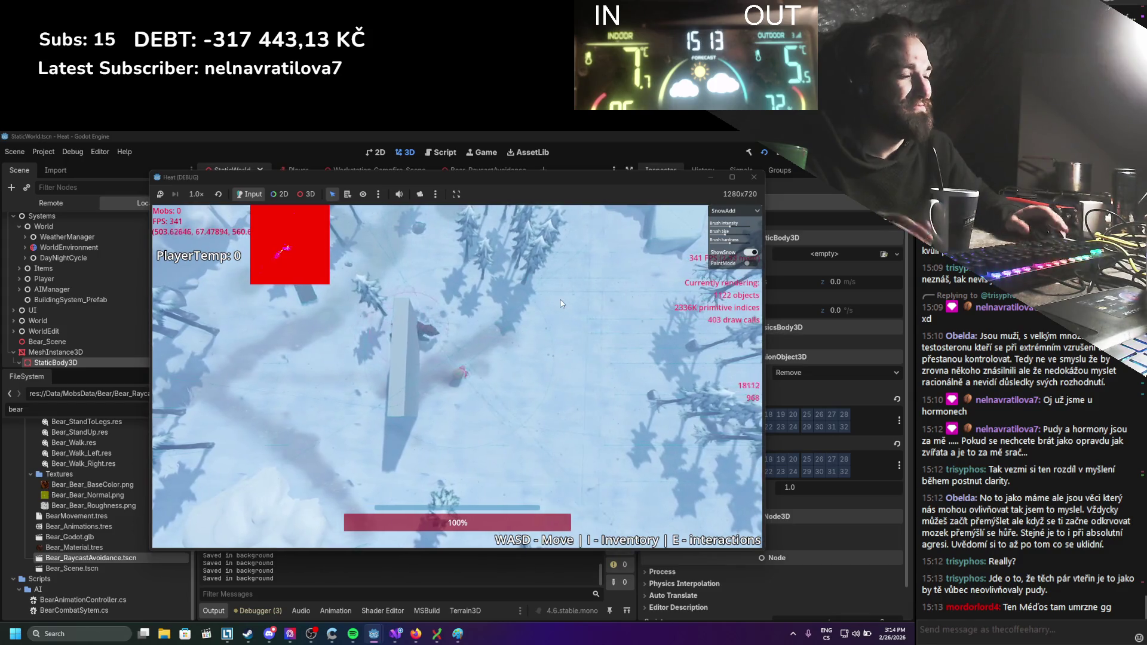
pyautogui.press('d')
pyautogui.press('s')
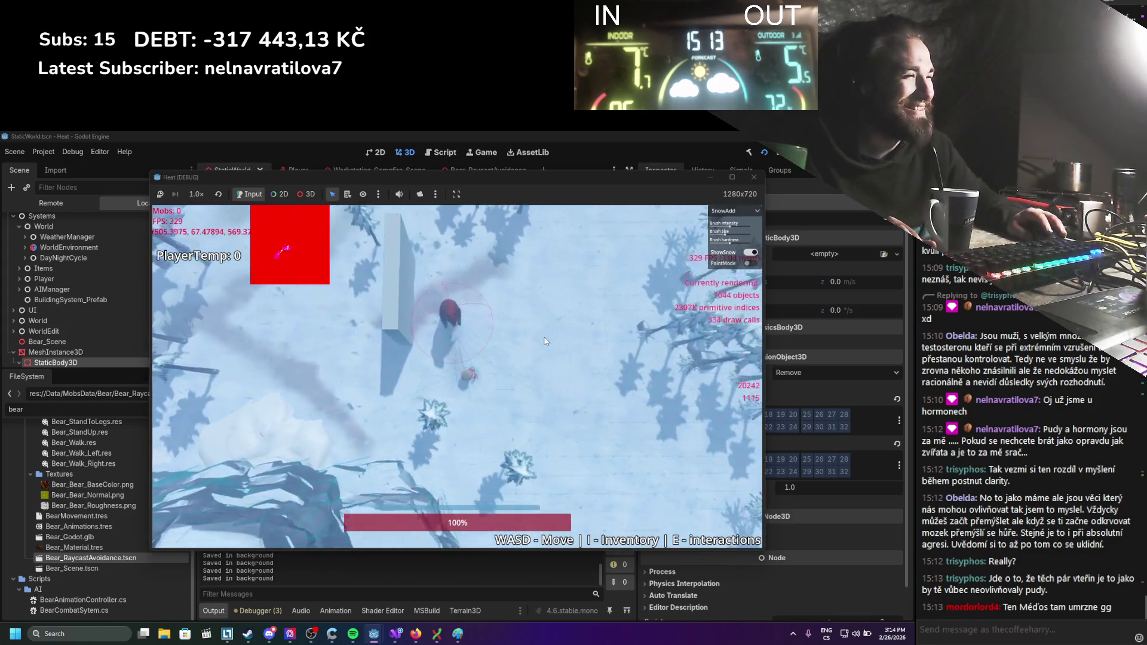
pyautogui.press('w')
pyautogui.press('a')
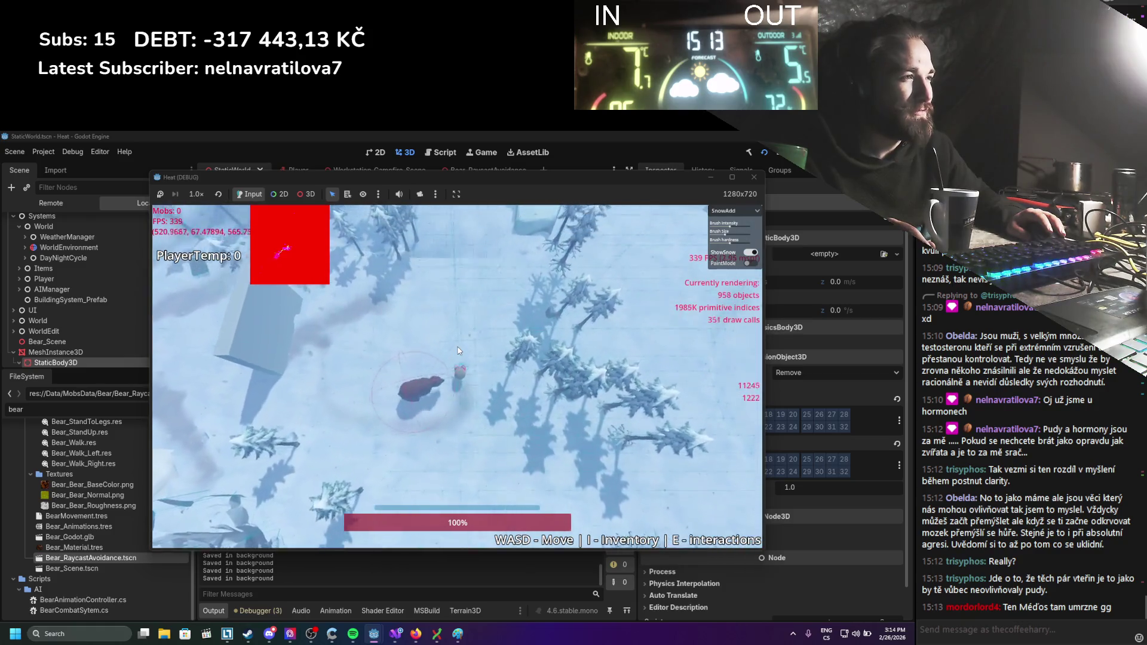
pyautogui.press('a')
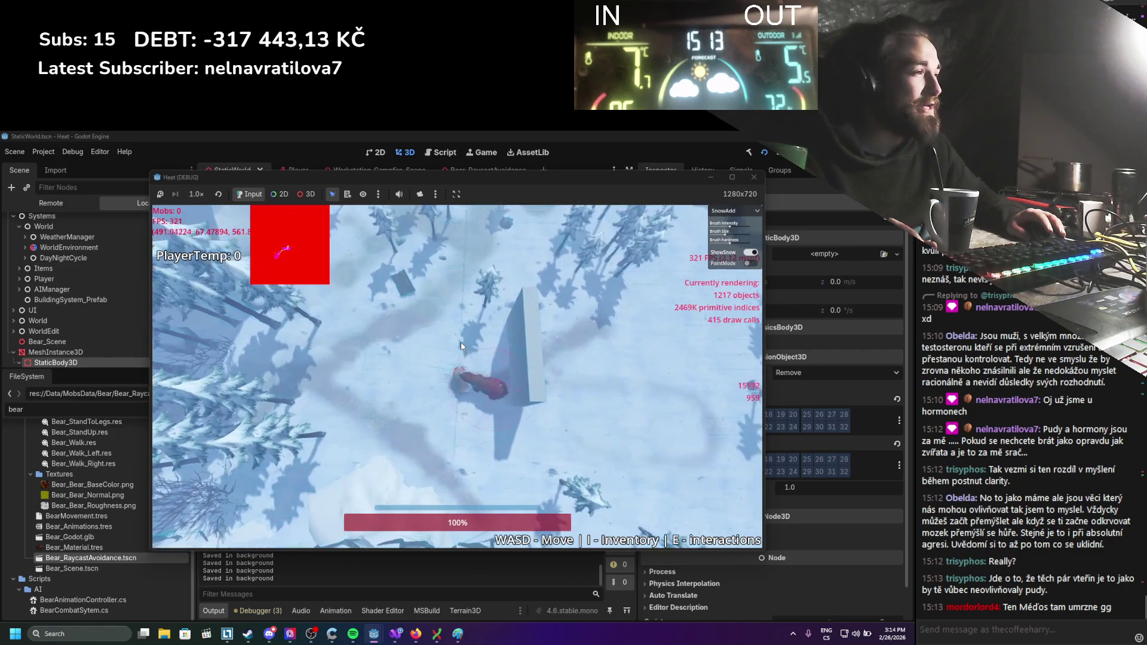
pyautogui.press('d')
pyautogui.press('w')
pyautogui.press('d')
pyautogui.press('s')
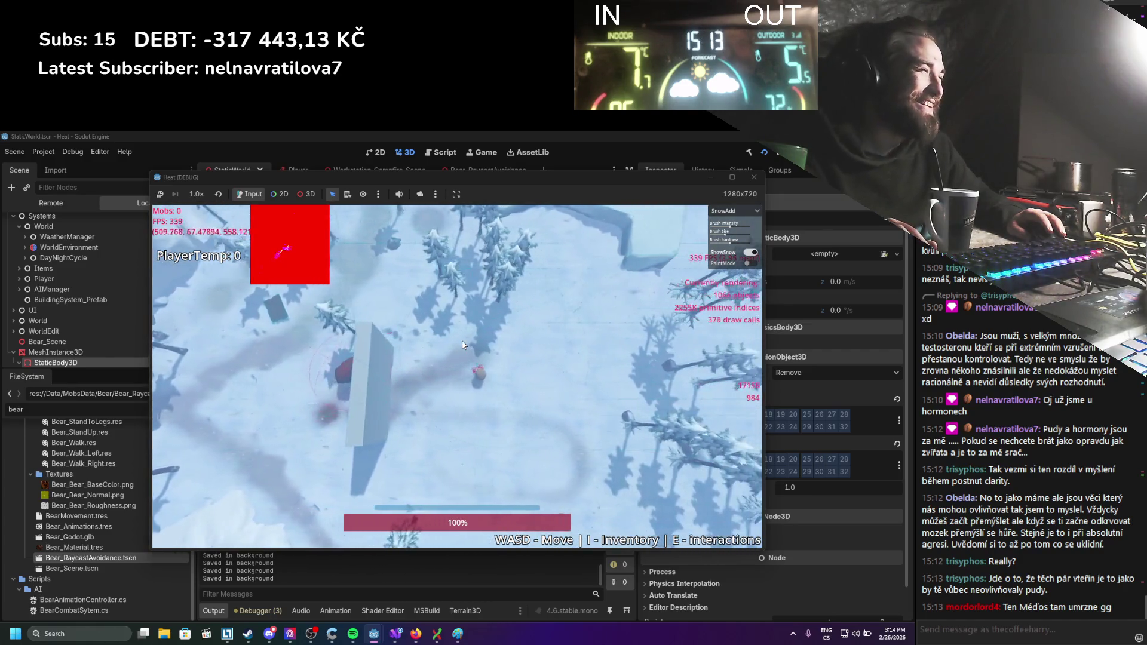
pyautogui.press('a')
pyautogui.press('s')
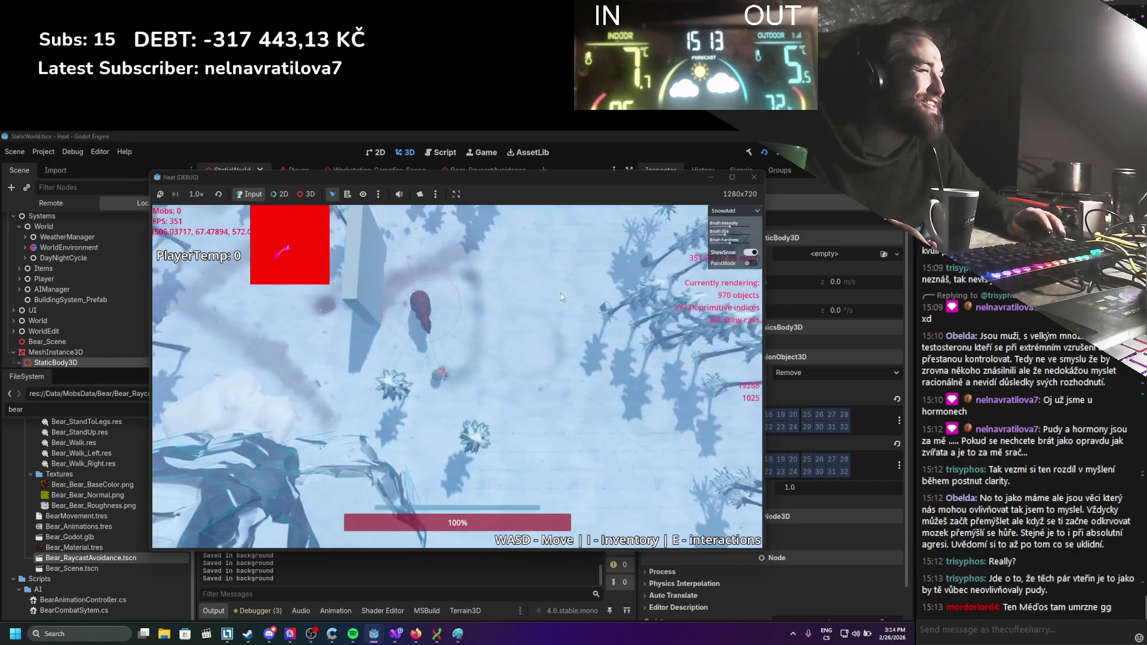
pyautogui.press('w')
pyautogui.press('a')
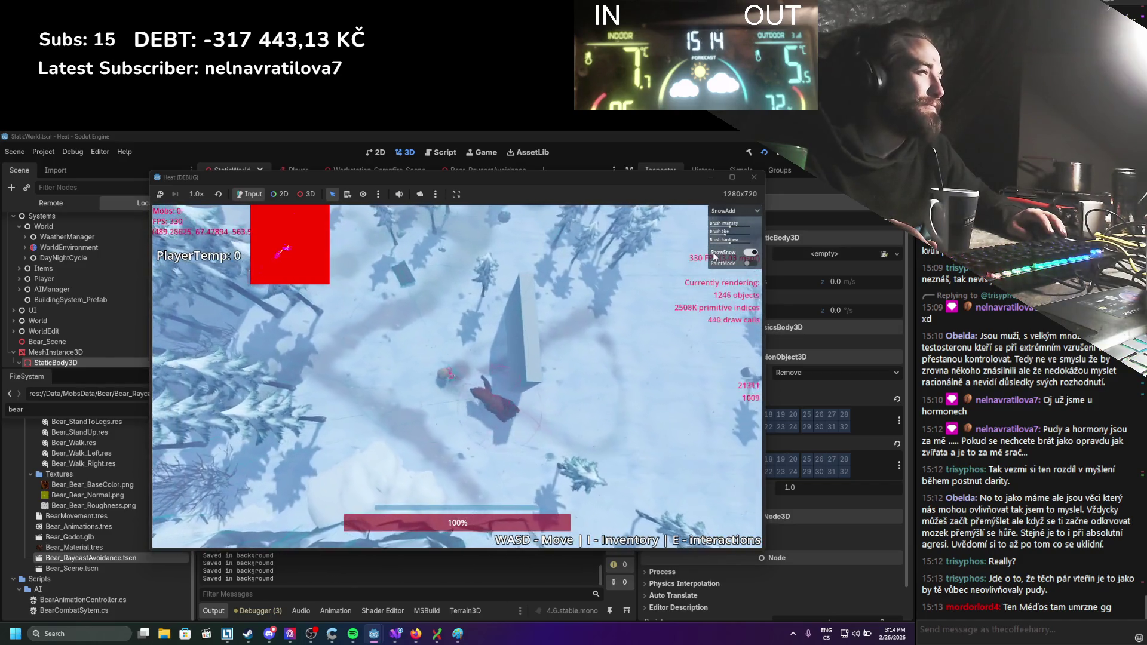
pyautogui.press('d')
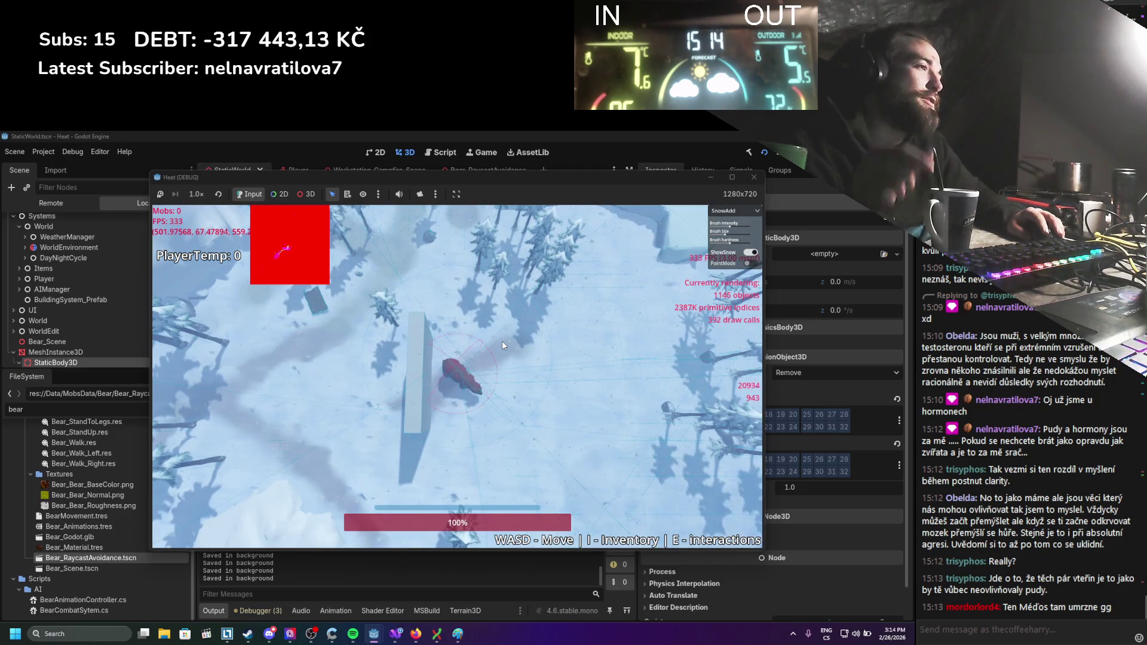
# Keep leading the bear around the tall wall block, then stop the running game.
pyautogui.press('d')
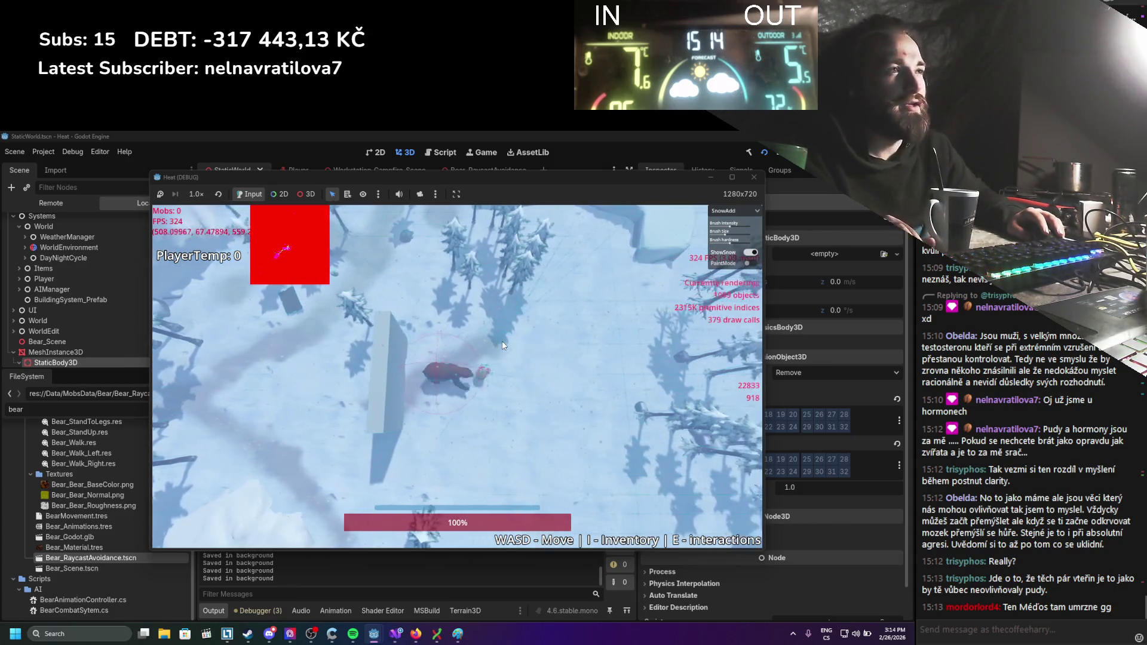
pyautogui.press('d')
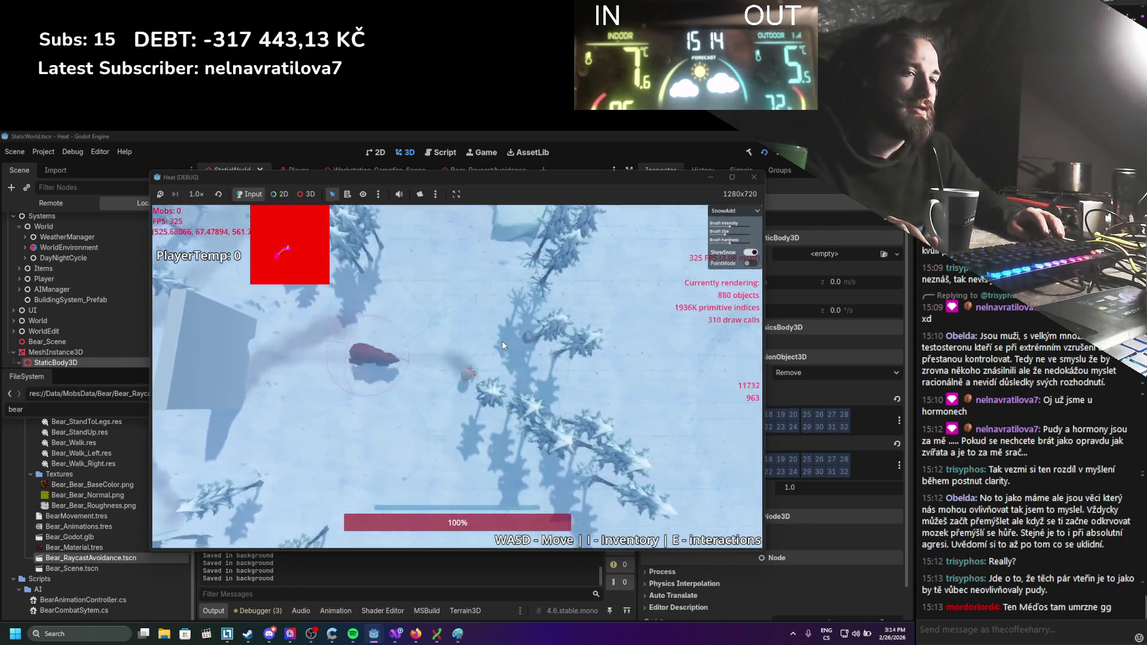
pyautogui.press('a')
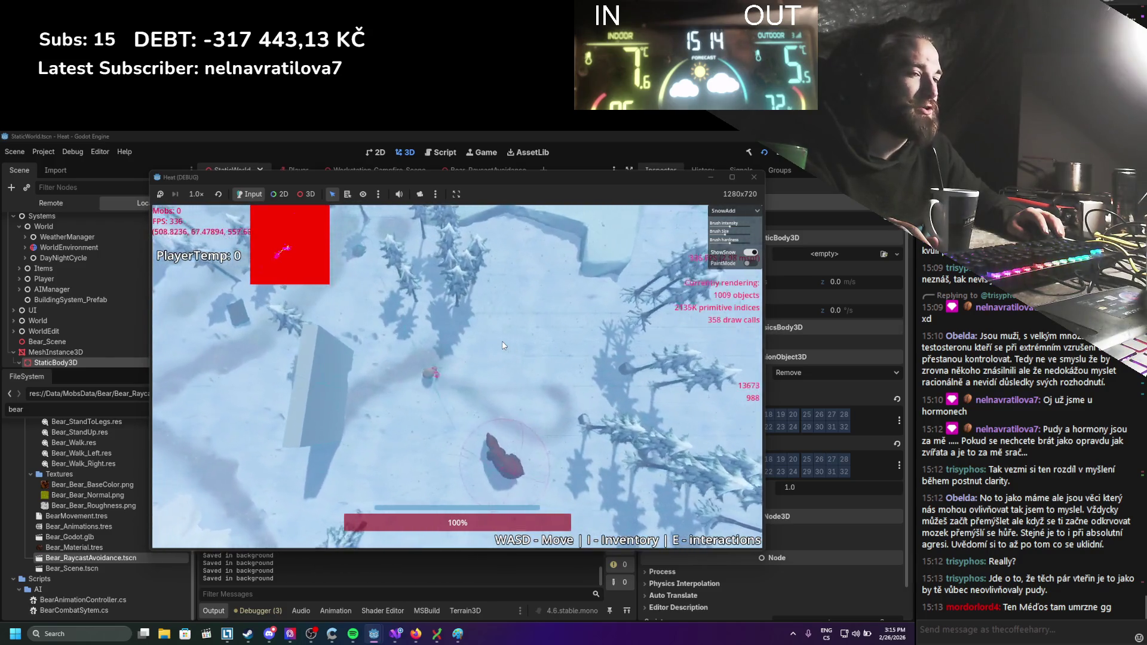
pyautogui.press('a')
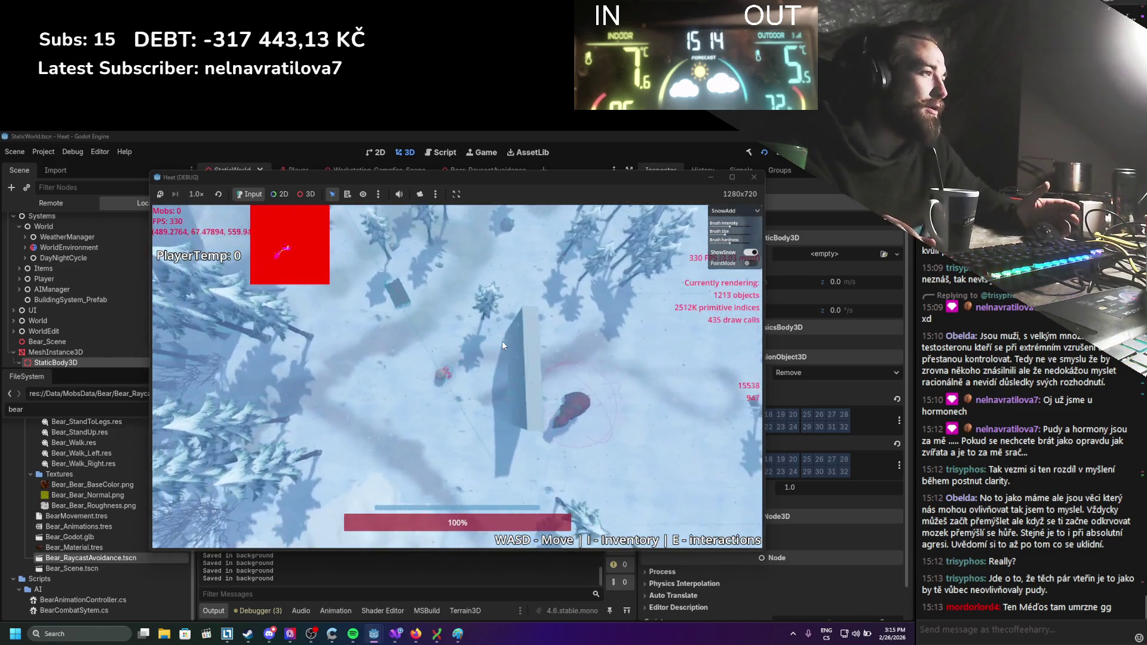
pyautogui.press('d')
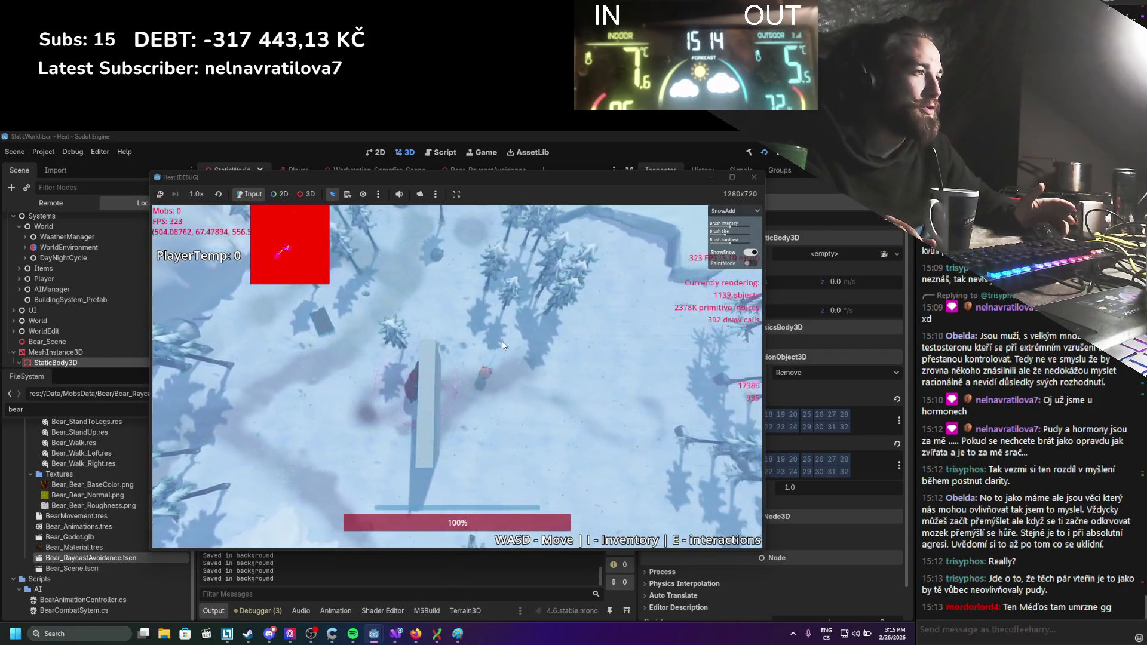
pyautogui.press('d')
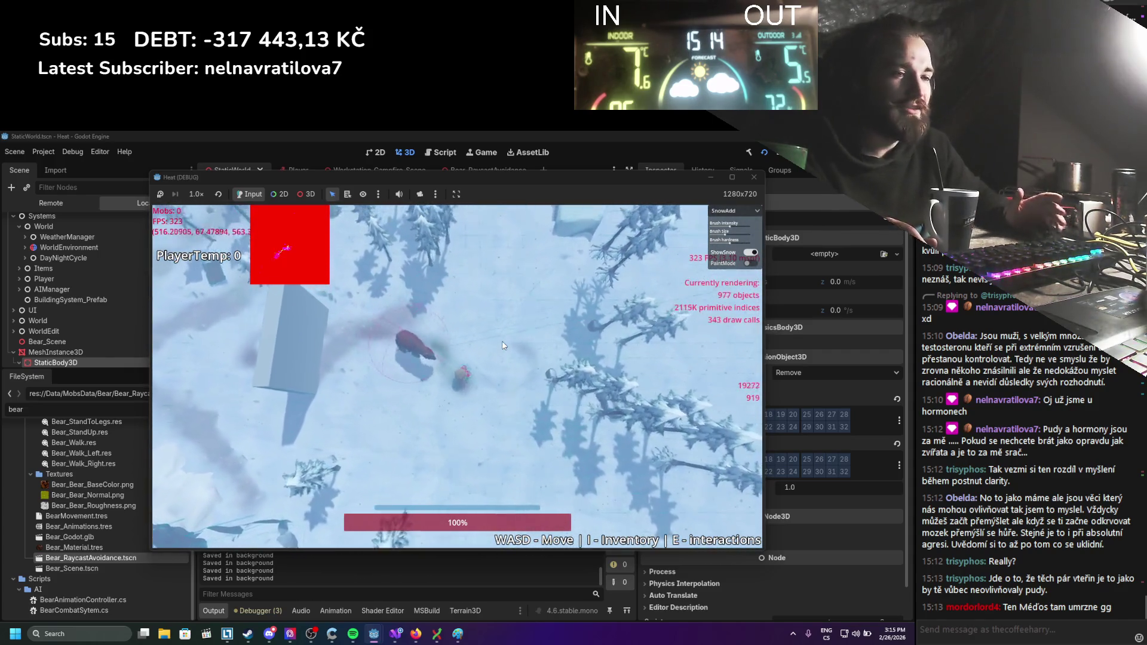
pyautogui.press('a')
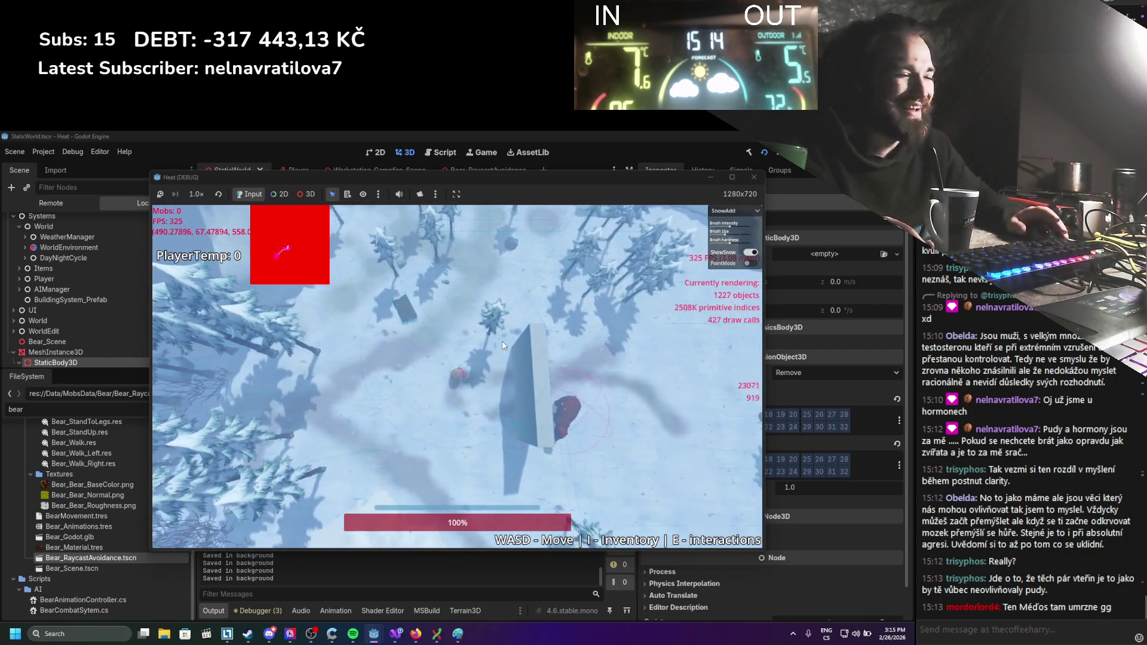
pyautogui.press('d')
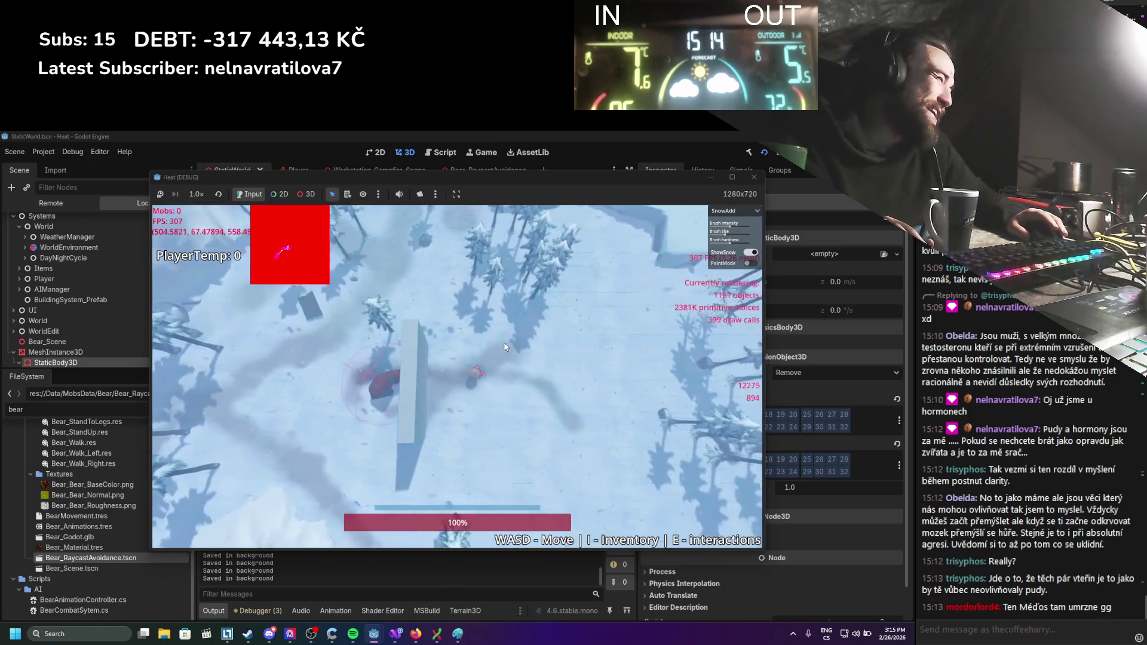
pyautogui.press('w')
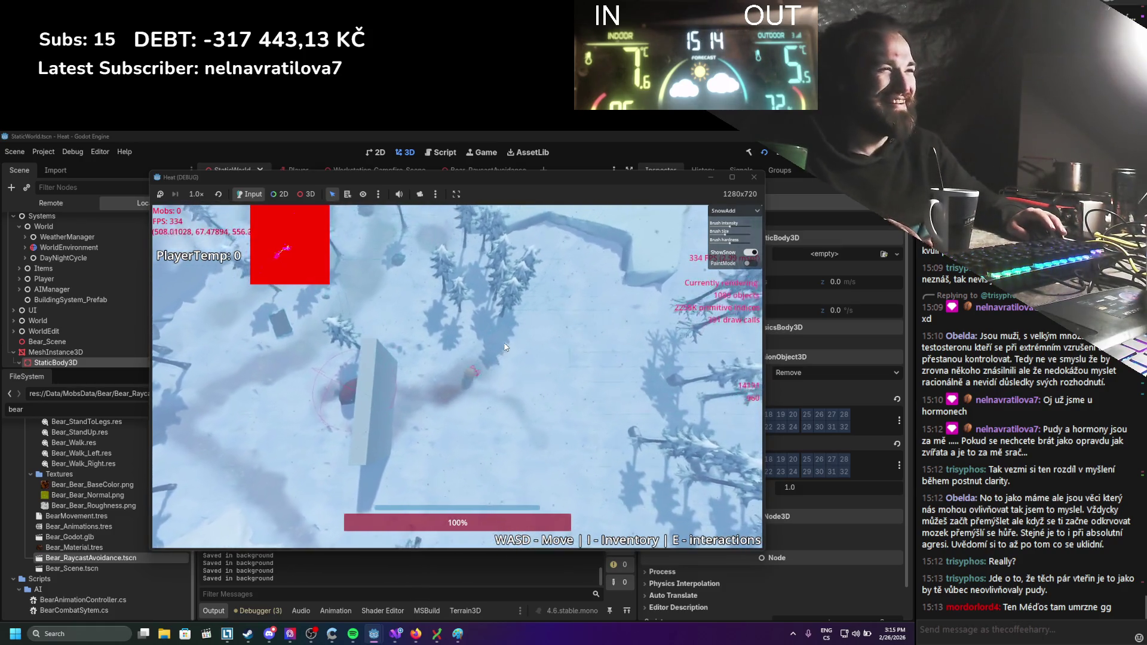
pyautogui.press('a')
pyautogui.press('s')
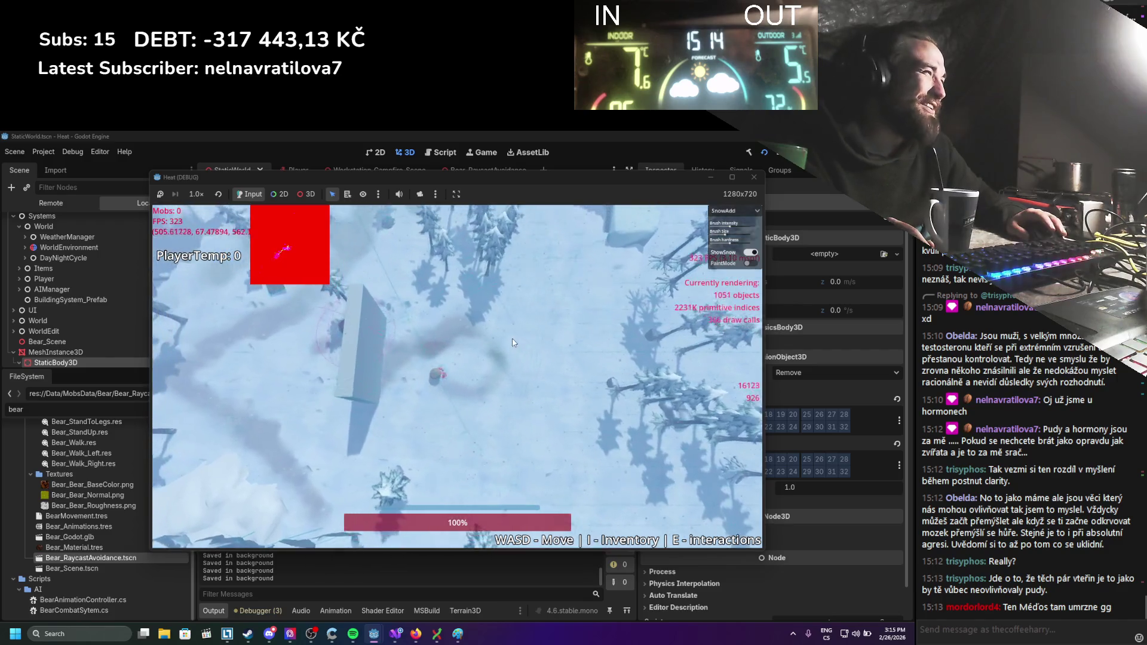
pyautogui.press('d')
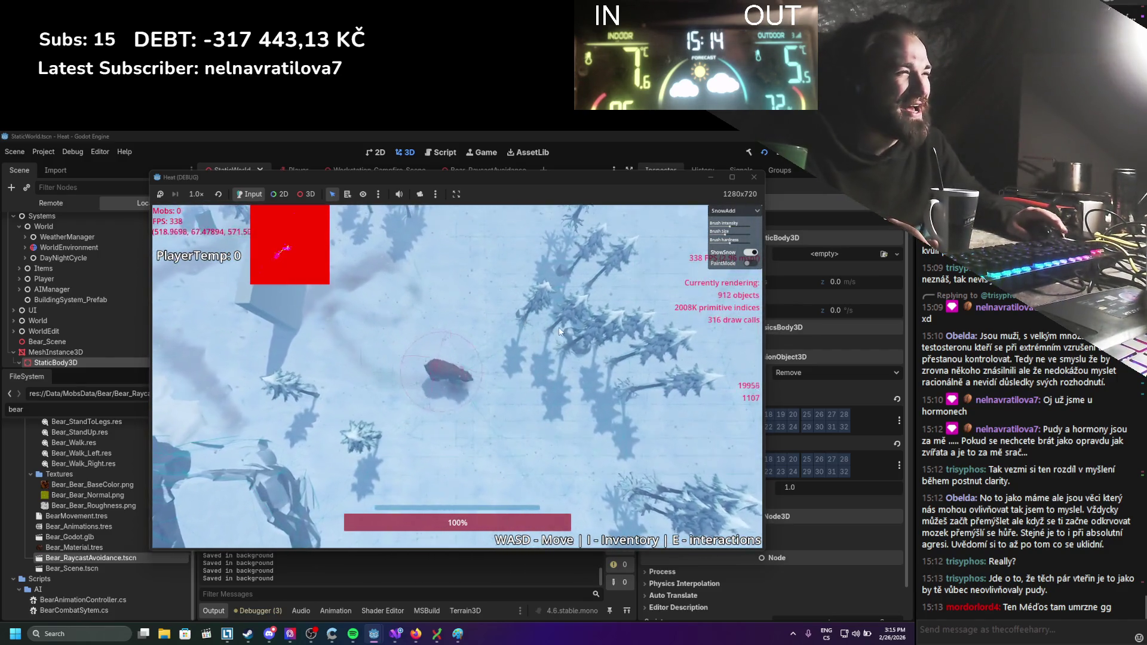
pyautogui.press('a')
pyautogui.press('w')
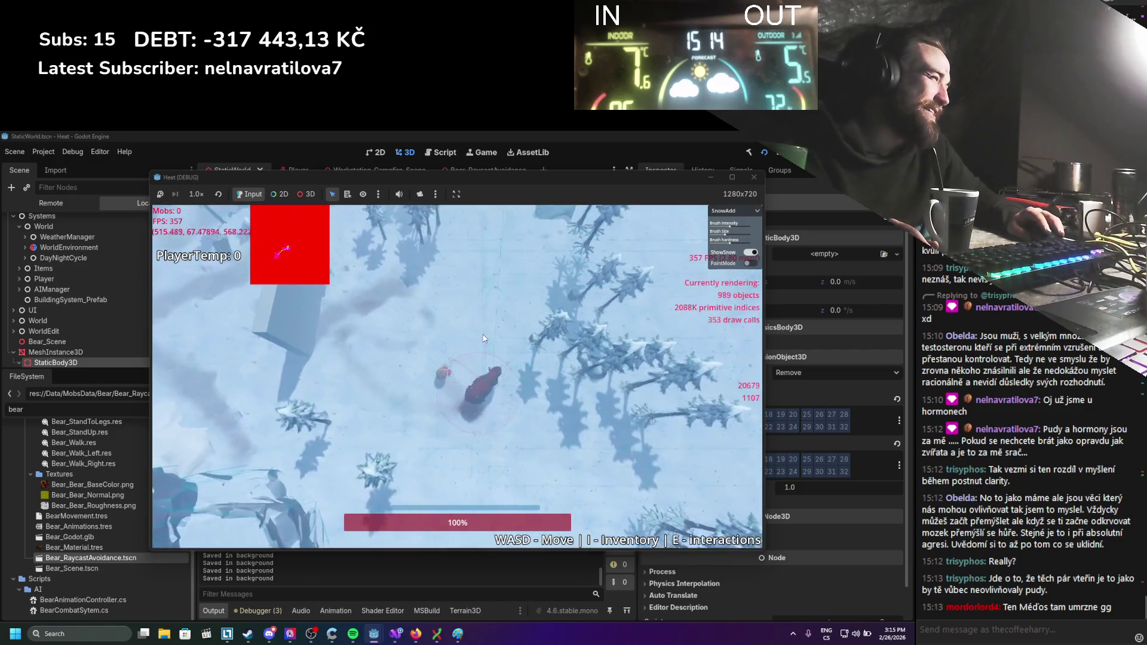
pyautogui.press('a')
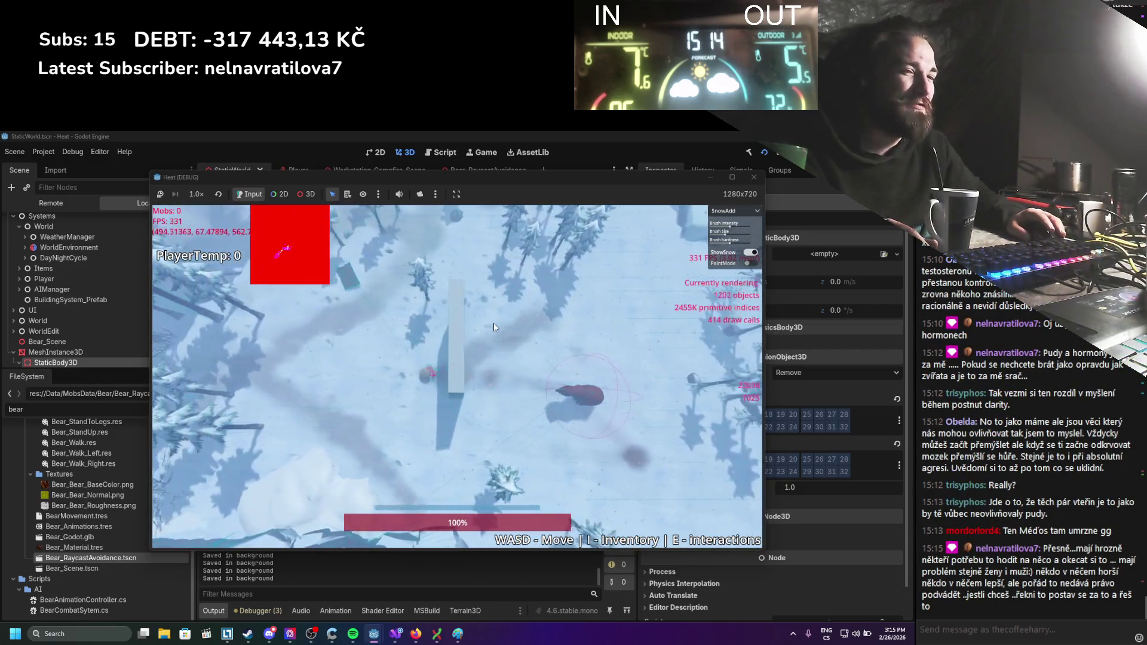
pyautogui.press('d')
pyautogui.press('w')
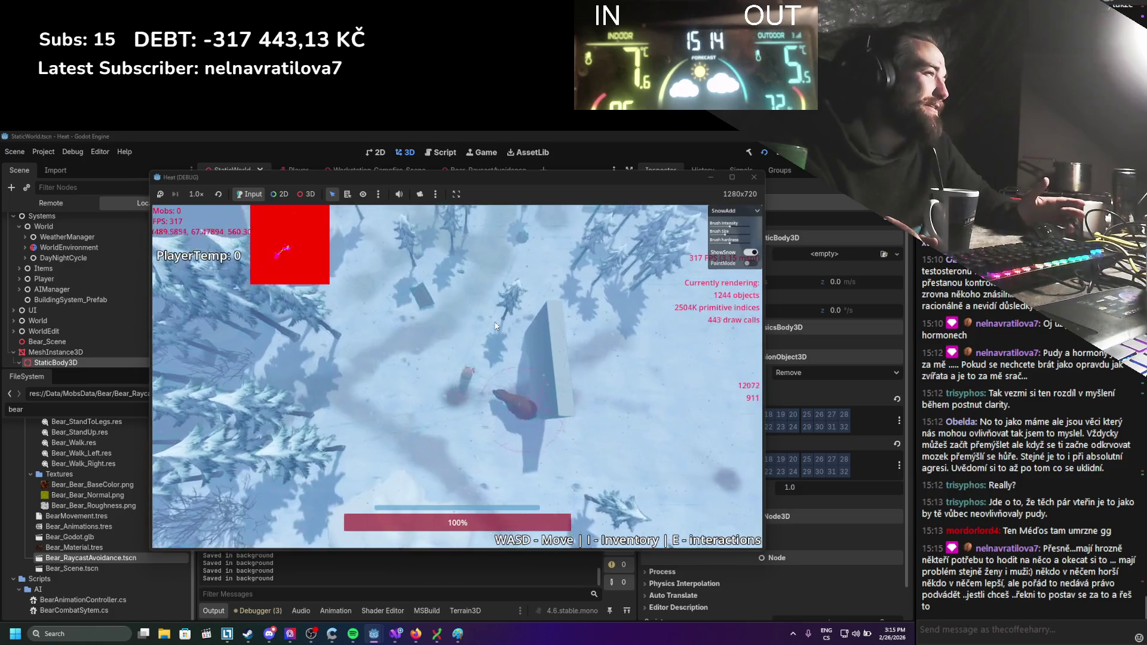
pyautogui.press('d')
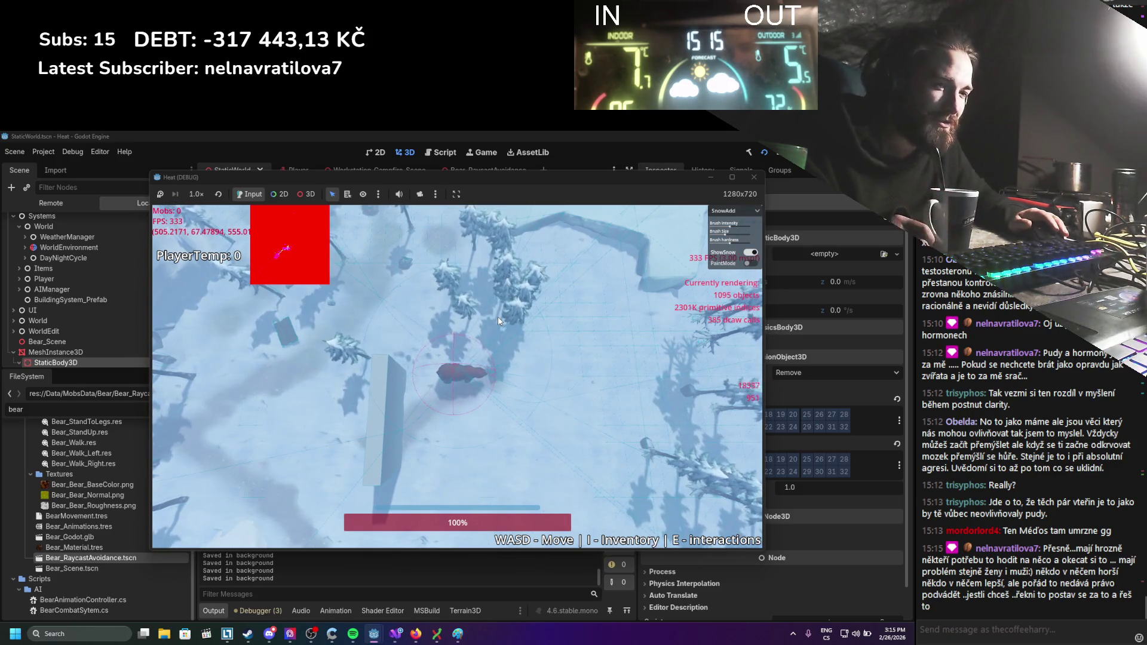
pyautogui.press('s')
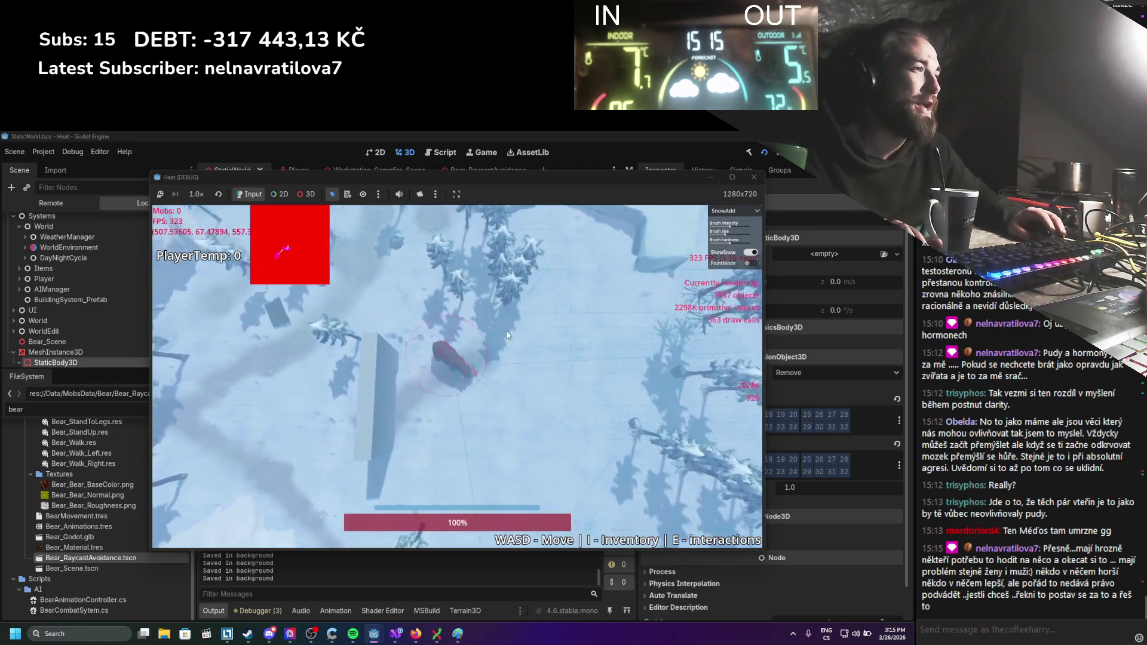
pyautogui.press('s')
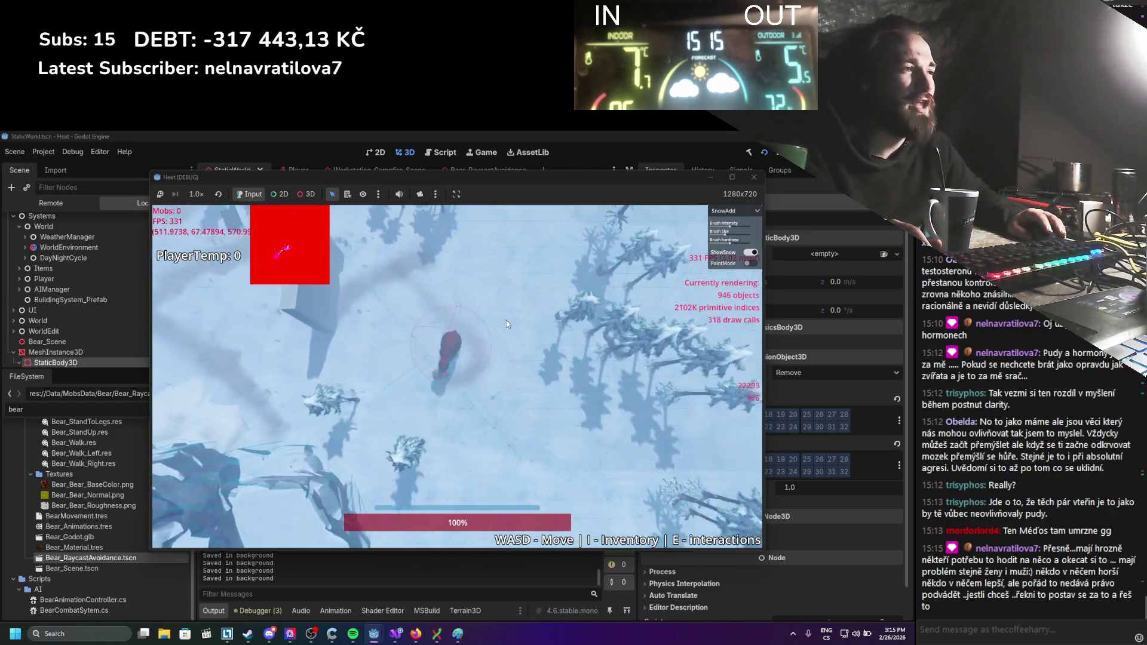
pyautogui.press('w')
pyautogui.press('a')
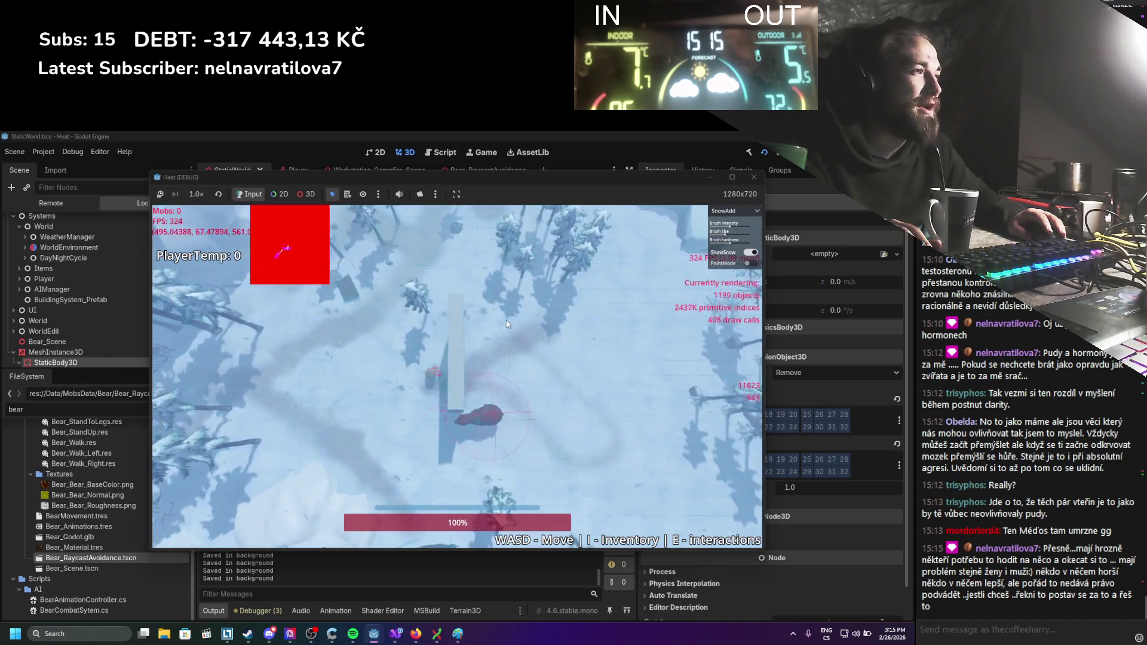
pyautogui.press('d')
pyautogui.press('w')
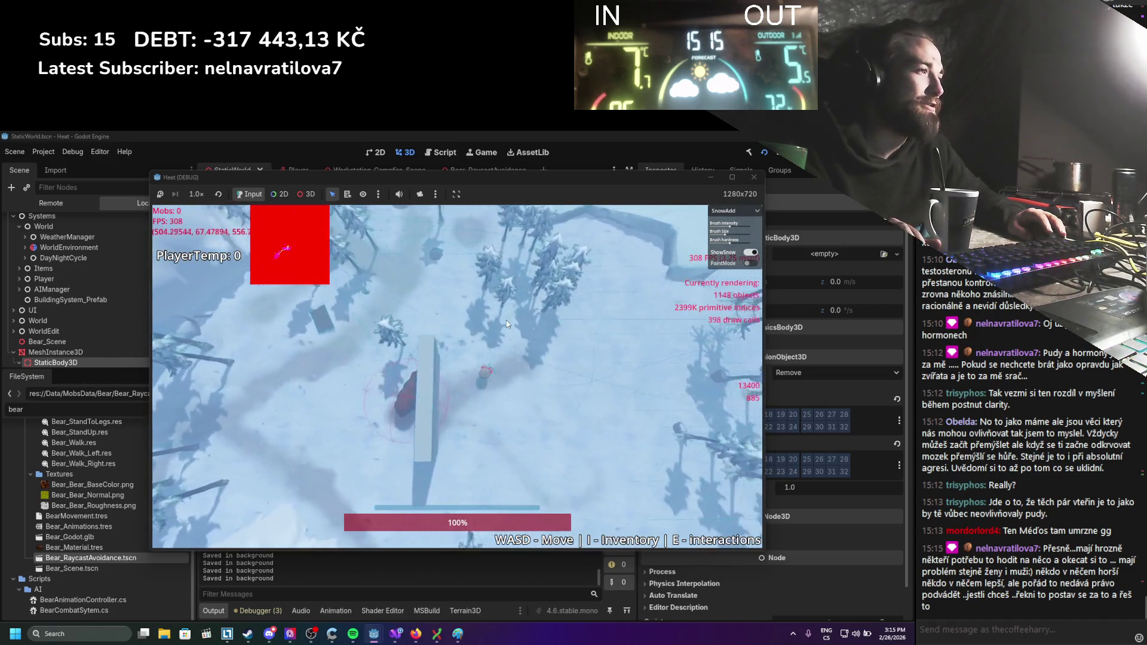
pyautogui.press('s')
pyautogui.press('d')
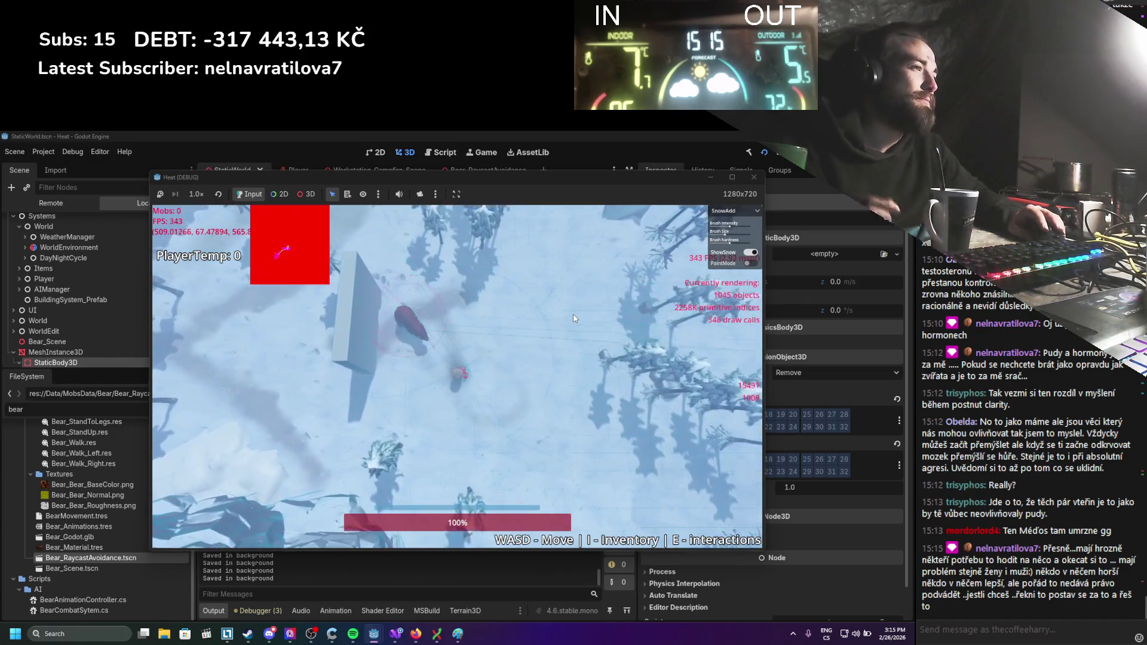
pyautogui.click(750, 181)
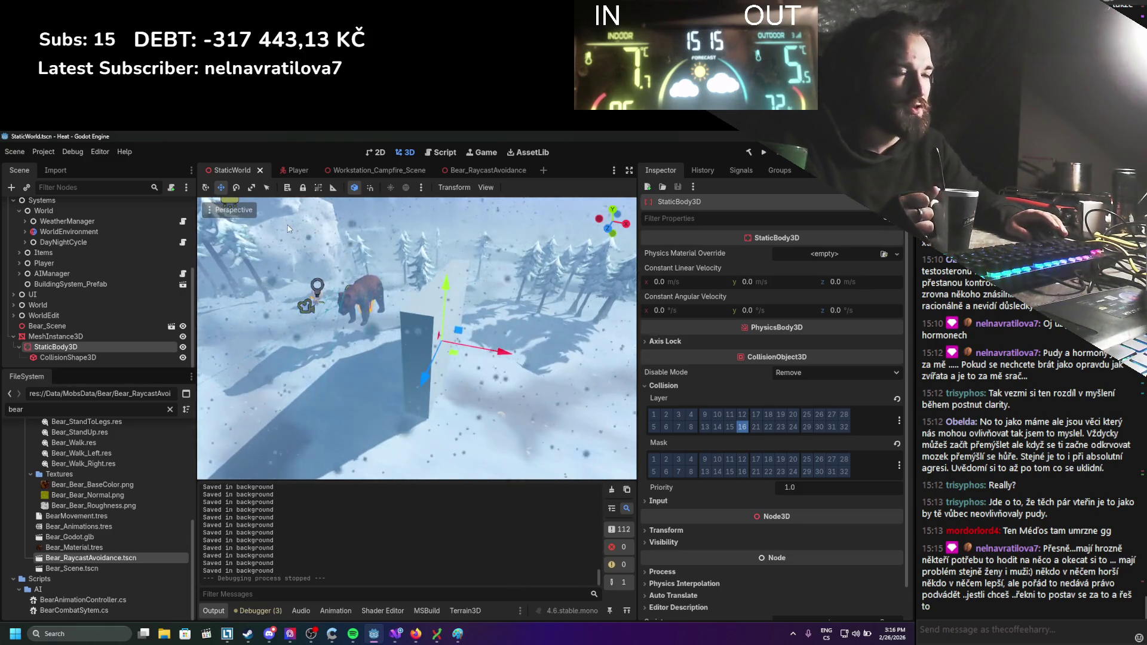
pyautogui.scroll(-5, 288, 227)
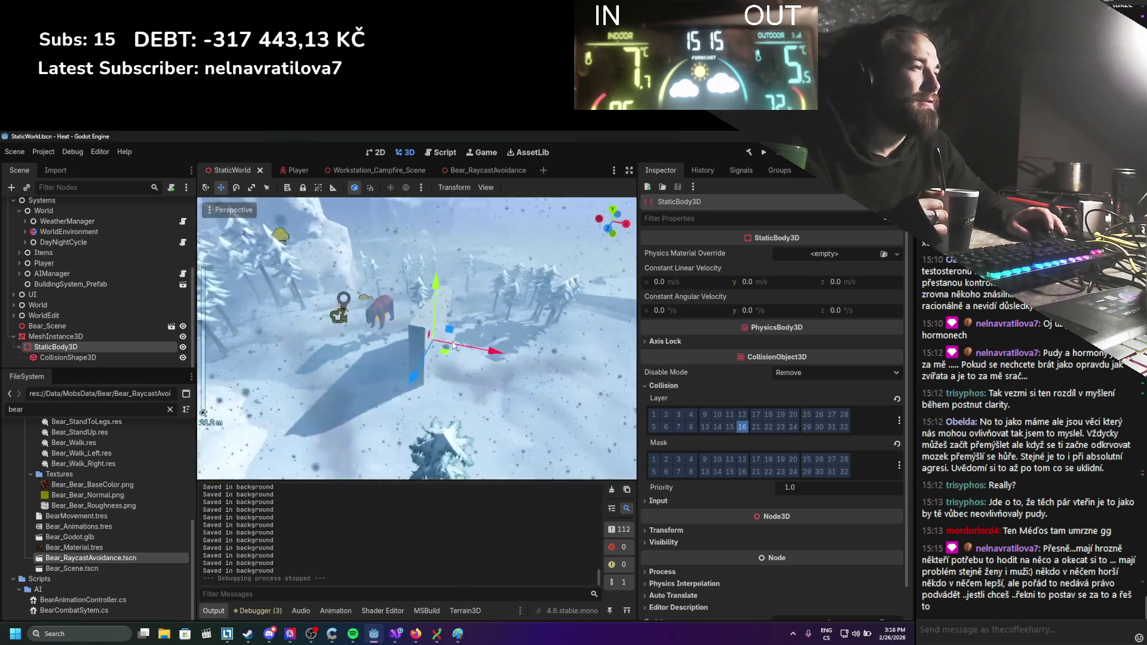
pyautogui.scroll(5, 452, 345)
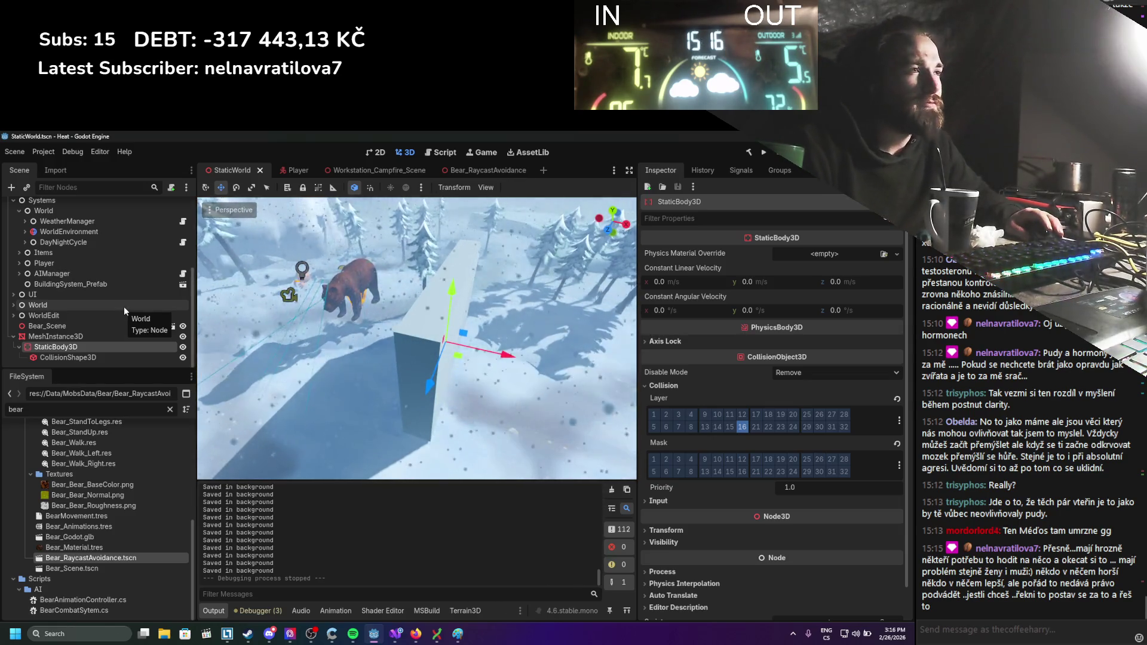
pyautogui.scroll(2, 309, 332)
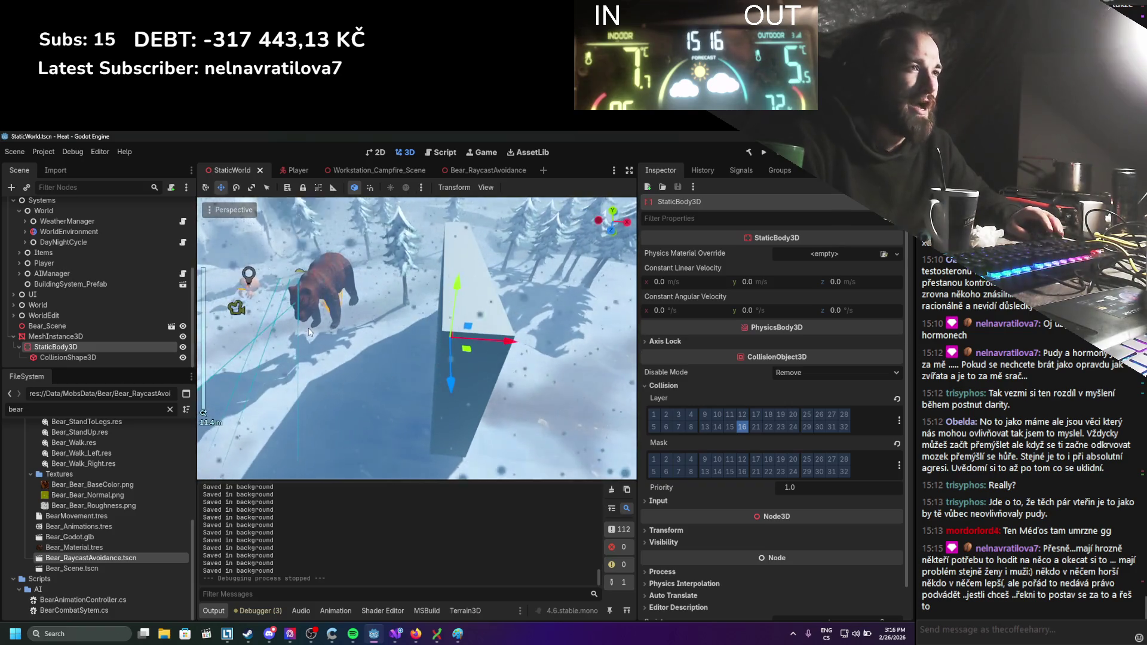
pyautogui.scroll(-4, 309, 330)
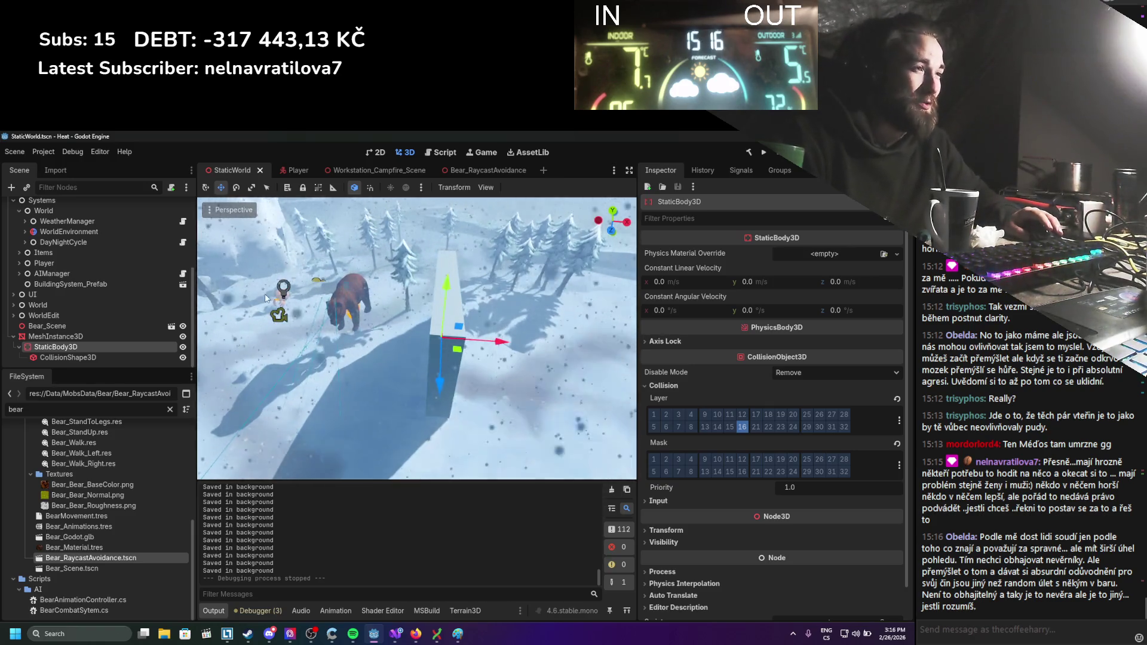
pyautogui.scroll(2, 427, 357)
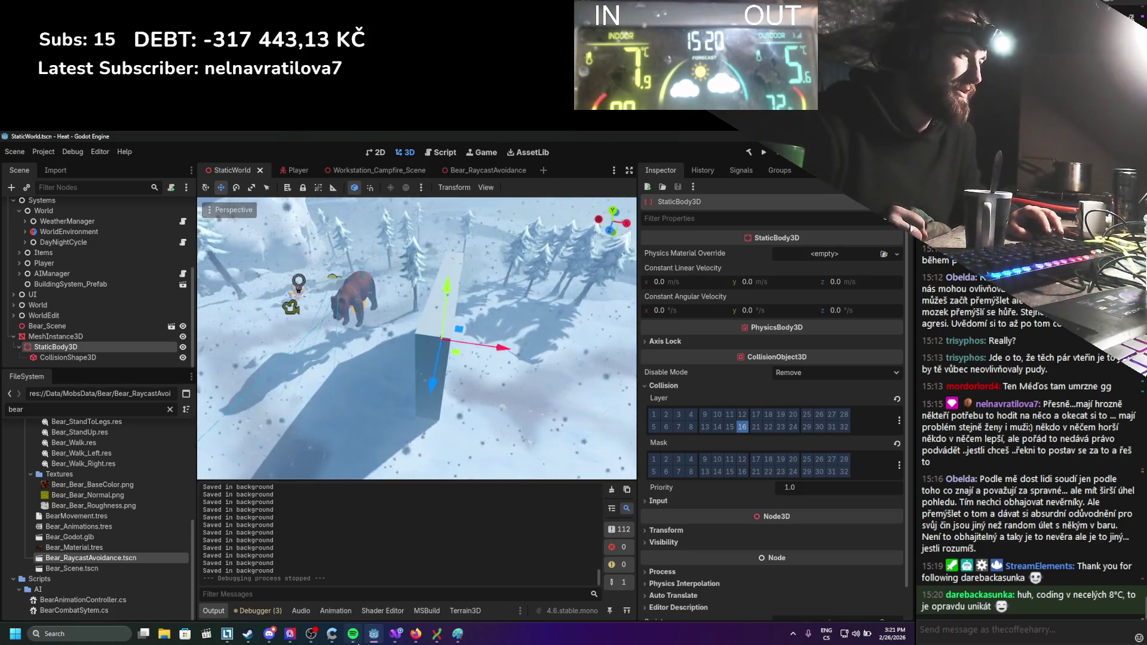
pyautogui.click(353, 633)
# Resume the Living In A Haze Radio playlist and minimize Spotify.
pyautogui.click(456, 564)
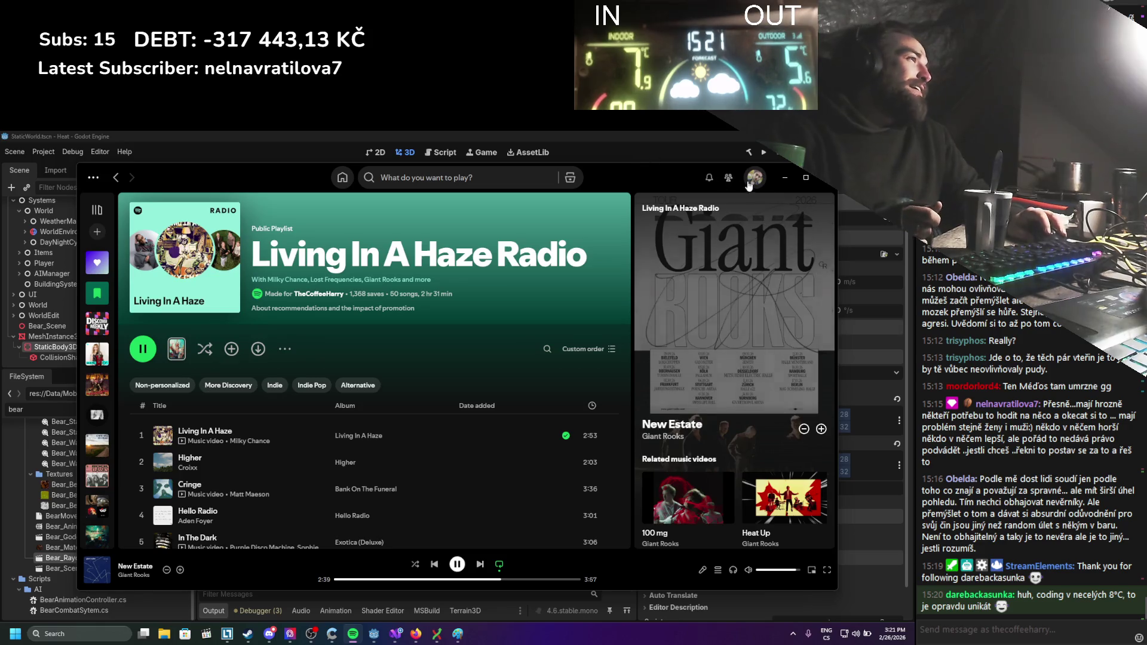
pyautogui.click(785, 177)
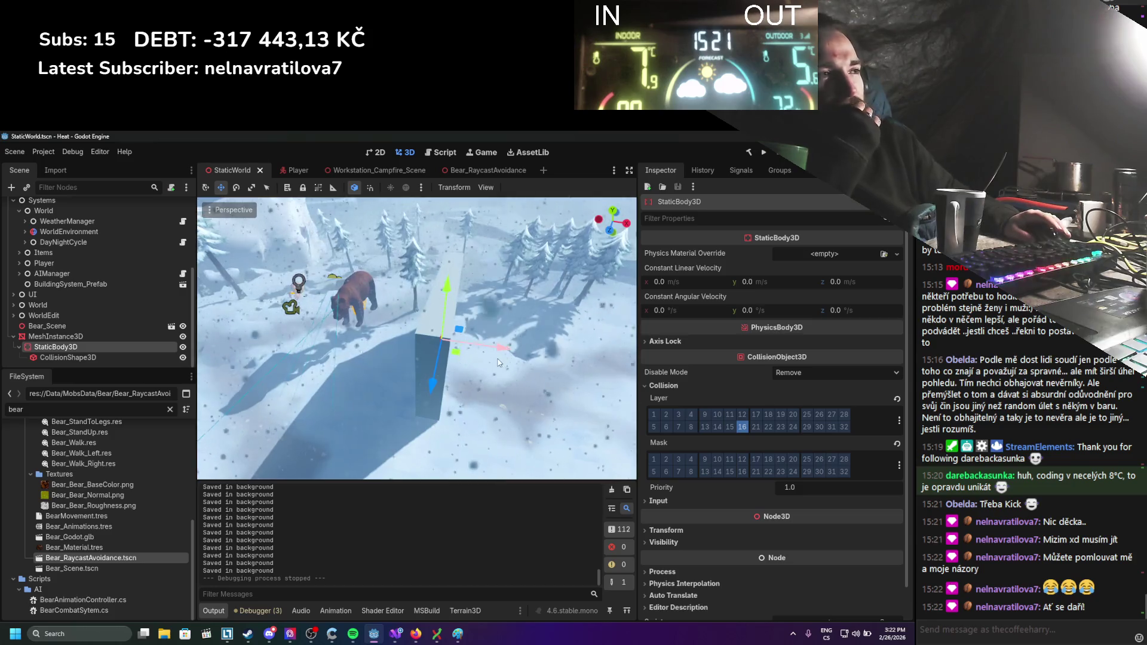
# Switch from the StaticWorld scene to the Bear_RaycastAvoidance scene tab.
pyautogui.moveTo(500, 364)
pyautogui.mouseDown()
pyautogui.moveTo(461, 364)
pyautogui.moveTo(442, 332)
pyautogui.moveTo(478, 324)
pyautogui.moveTo(466, 305)
pyautogui.mouseUp()
pyautogui.scroll(2, 442, 332)
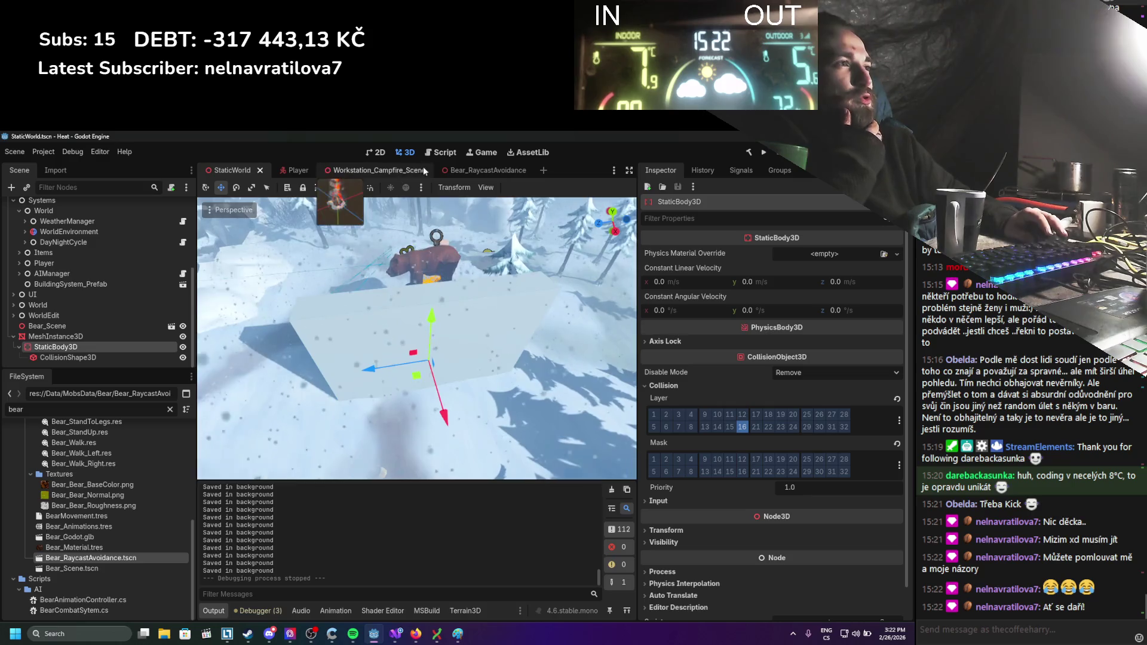
pyautogui.click(478, 170)
pyautogui.scroll(2, 300, 291)
pyautogui.scroll(-3, 325, 285)
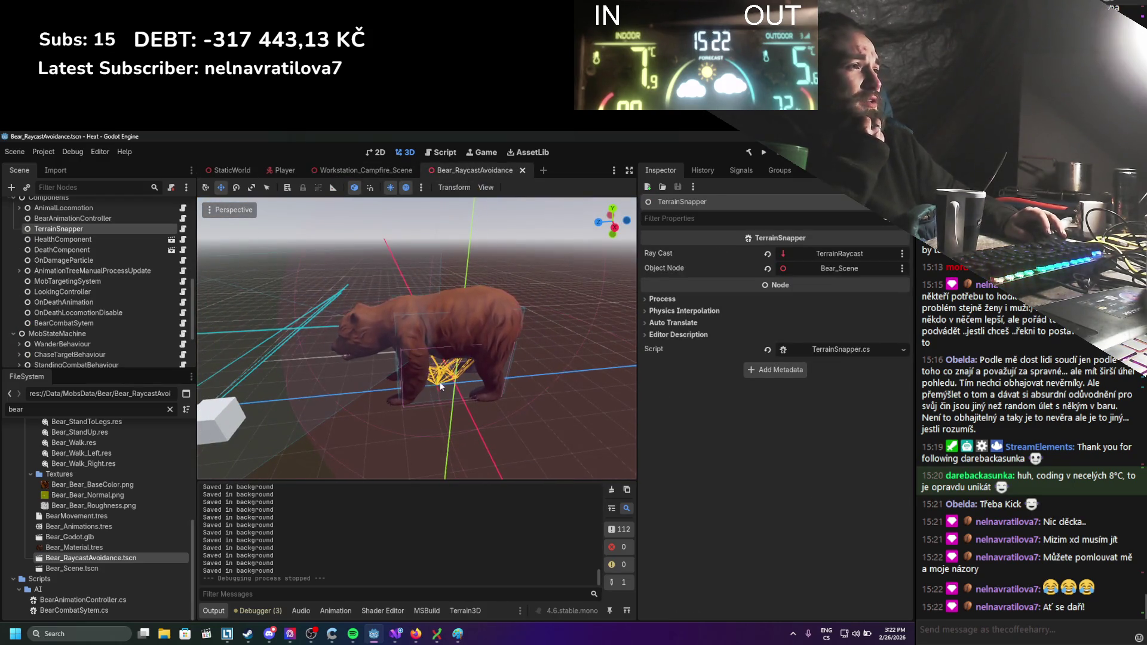
# Select RayCast3D through RayCast3D3 and slide them along Z with world-axis gizmo.
pyautogui.scroll(-3, 94, 309)
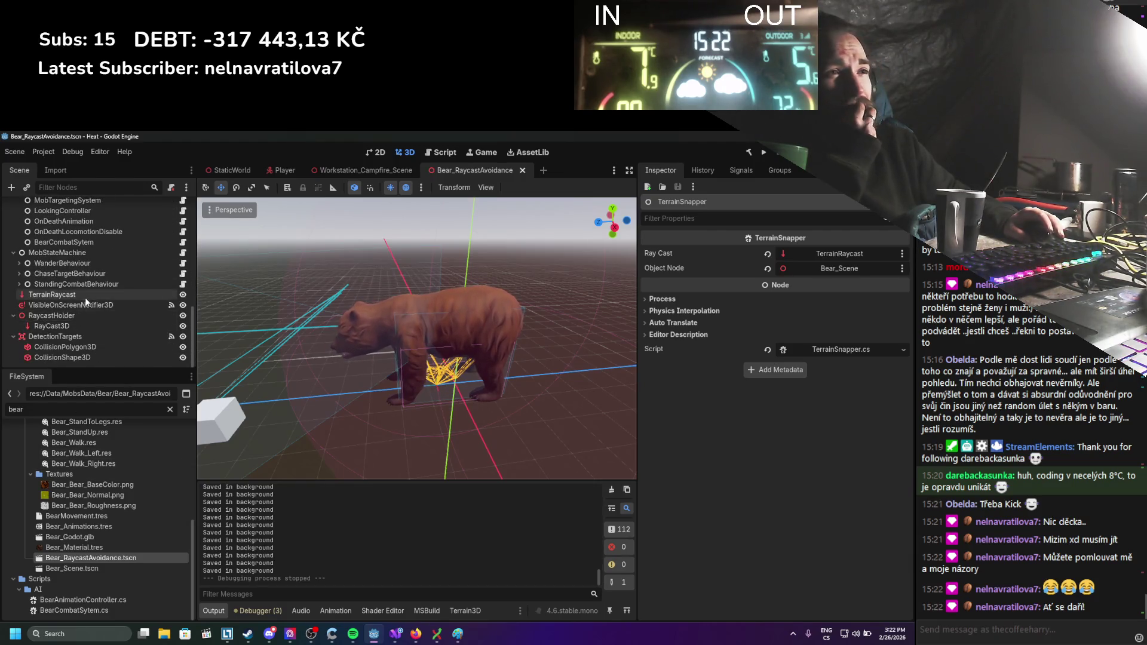
pyautogui.scroll(-5, 87, 322)
pyautogui.scroll(2, 87, 298)
pyautogui.click(84, 290)
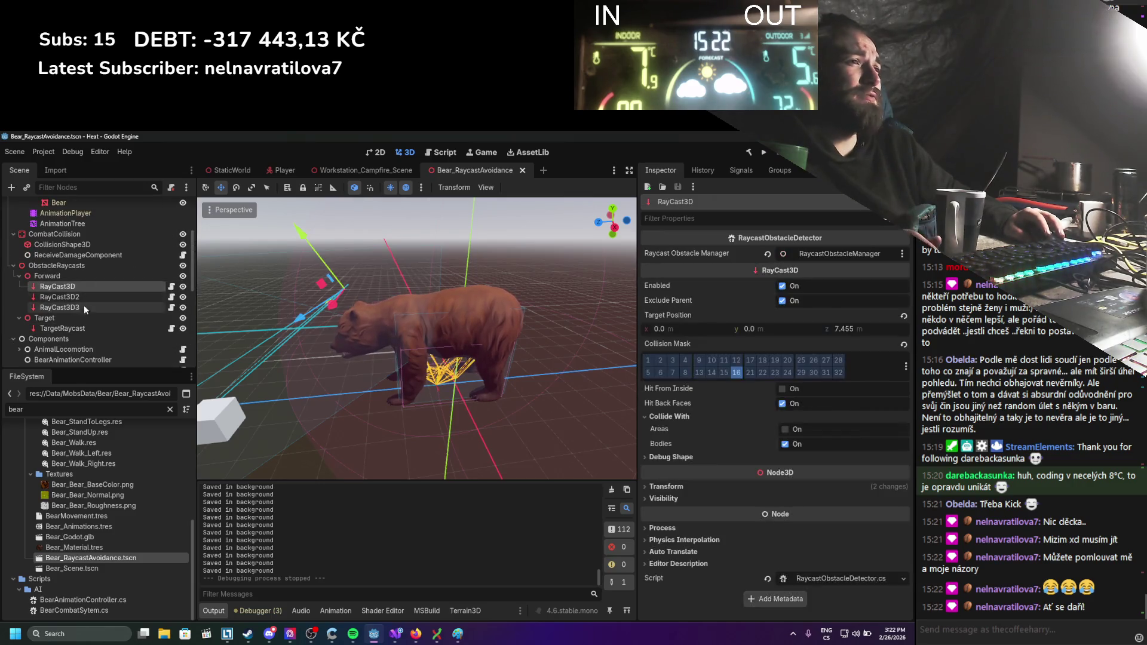
pyautogui.keyDown('shift'); pyautogui.click(83, 306); pyautogui.keyUp('shift')
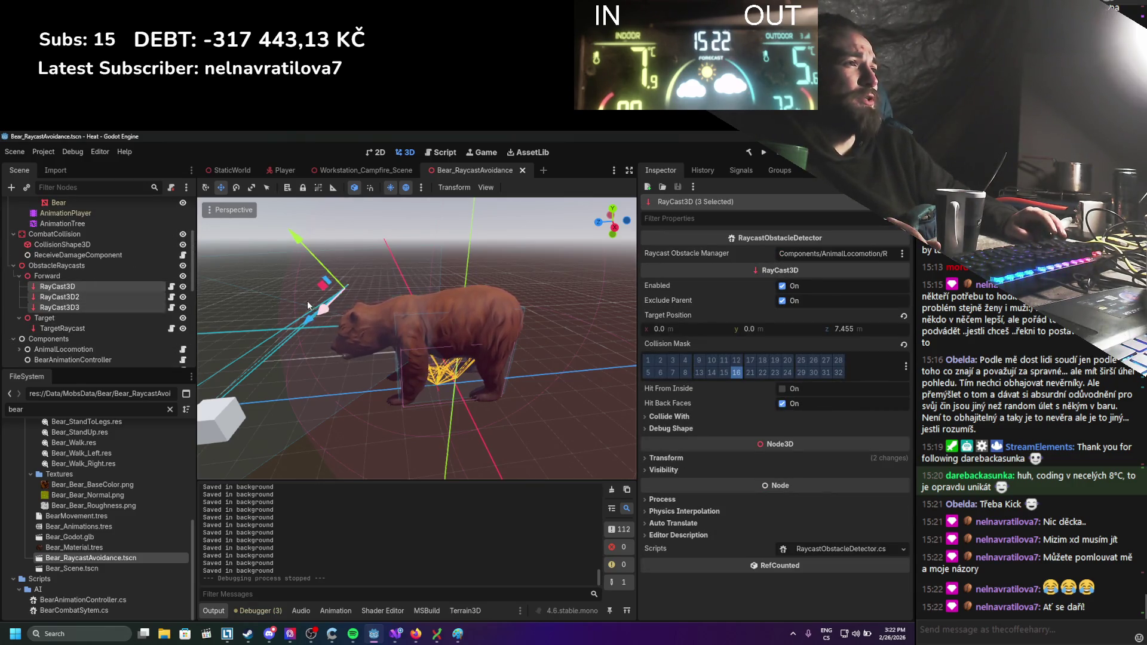
pyautogui.press('t')
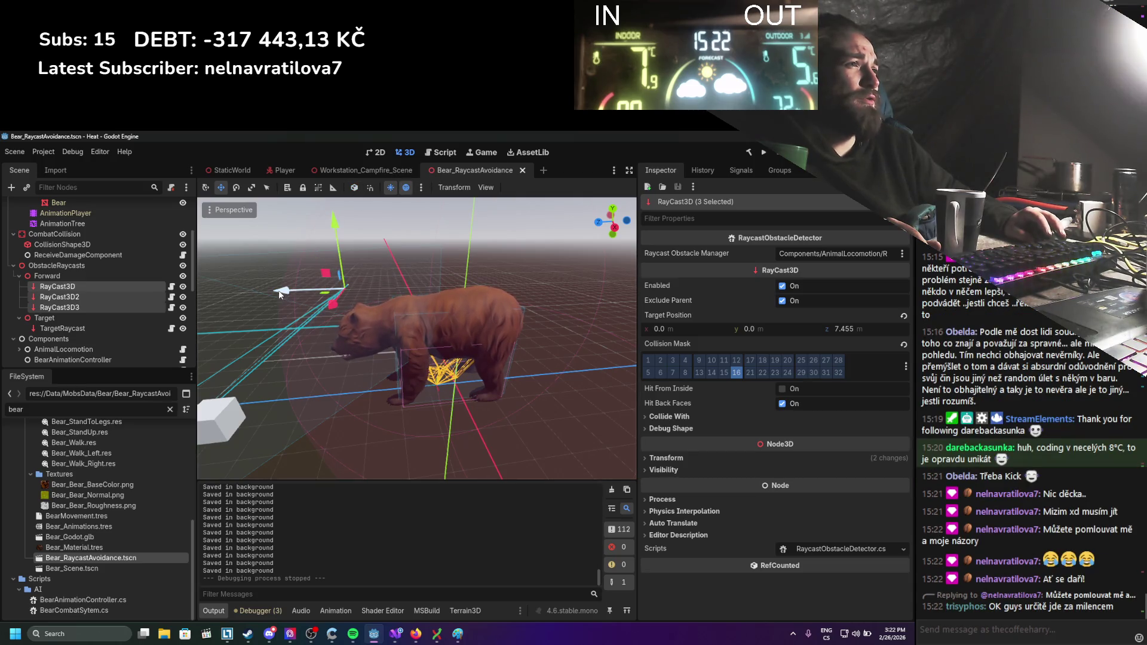
pyautogui.moveTo(388, 289)
pyautogui.mouseDown()
pyautogui.moveTo(367, 291)
pyautogui.moveTo(388, 292)
pyautogui.mouseUp()
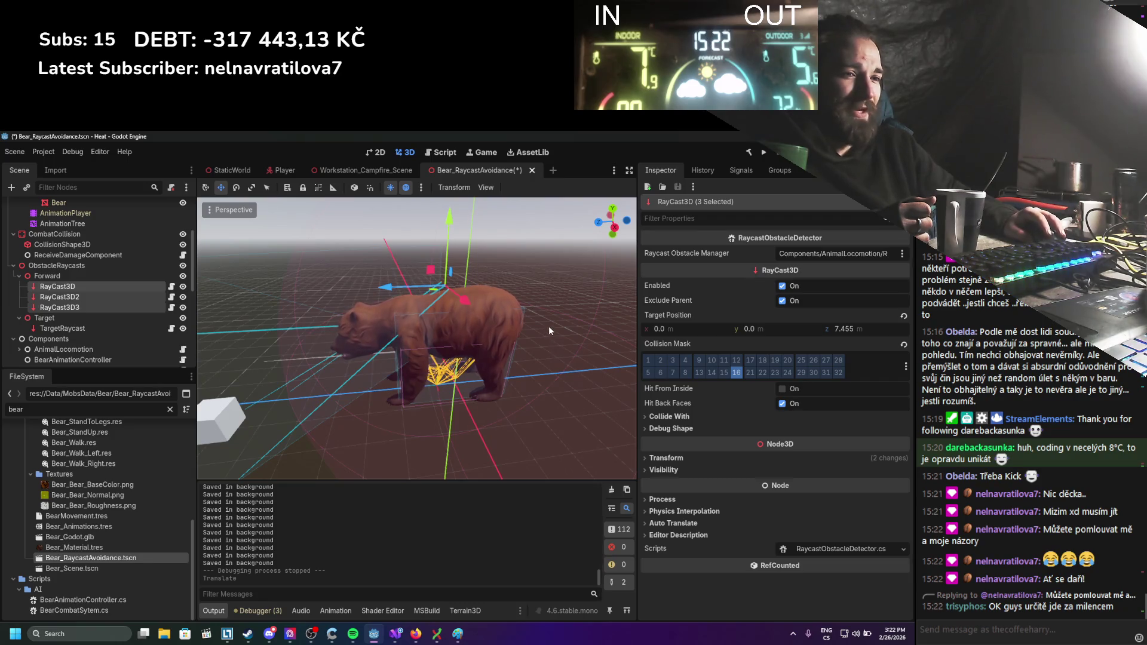
# Set their Target Position z to 7.645, undo the y change, and save the scene.
pyautogui.moveTo(844, 328); pyautogui.dragTo(840, 328)
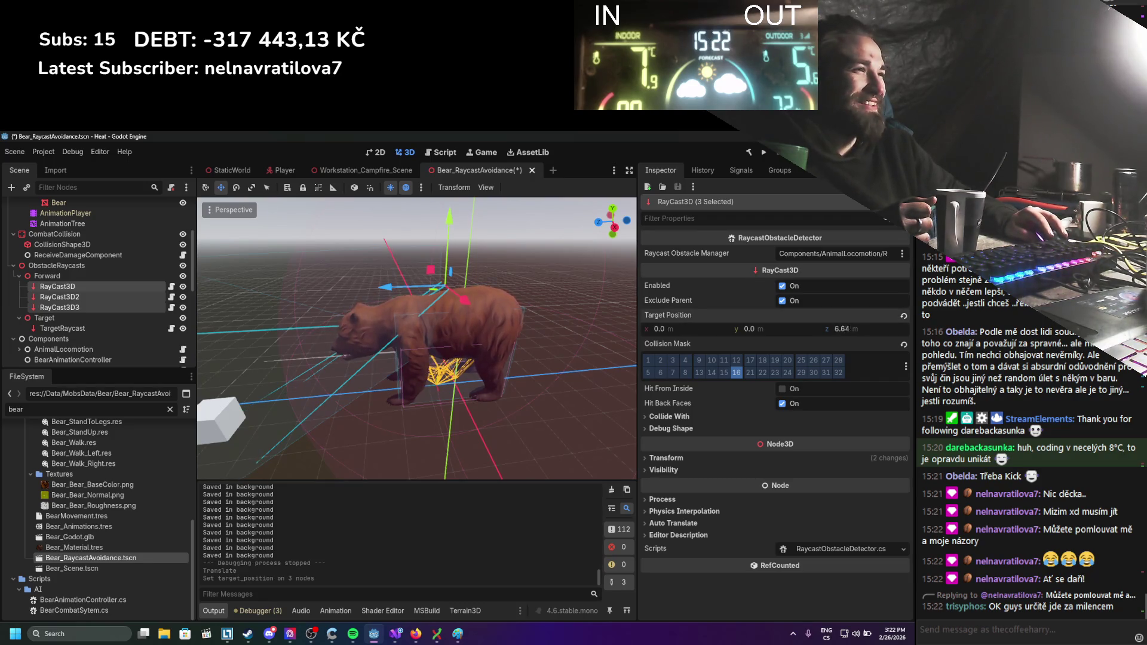
pyautogui.scroll(-5, 457, 299)
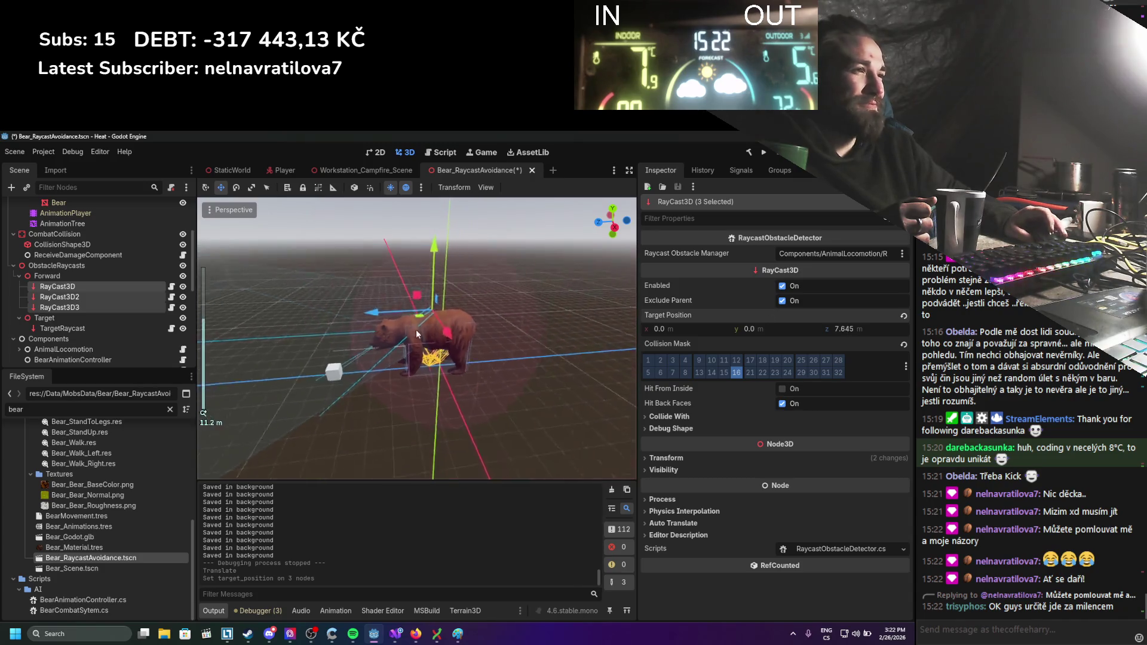
pyautogui.moveTo(776, 329)
pyautogui.mouseDown()
pyautogui.moveTo(794, 329)
pyautogui.moveTo(779, 331)
pyautogui.mouseUp()
pyautogui.hotkey('ctrl', 'z')
pyautogui.hotkey('ctrl', 'z')
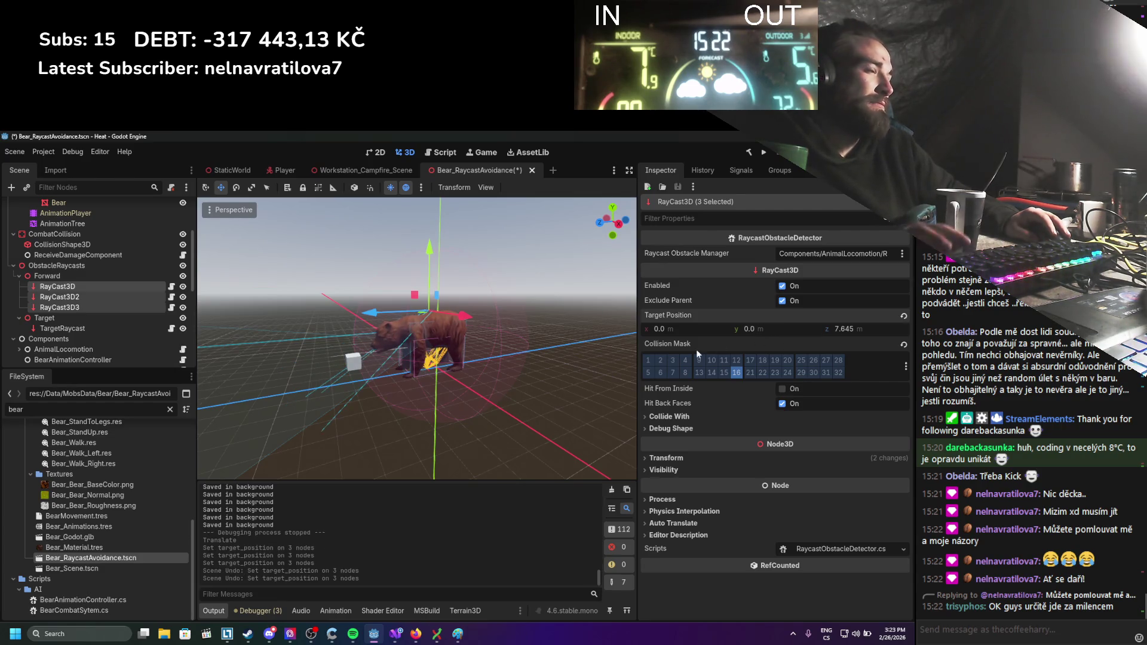
pyautogui.moveTo(434, 261); pyautogui.dragTo(434, 255)
pyautogui.hotkey('ctrl', 's')
pyautogui.scroll(2, 70, 303)
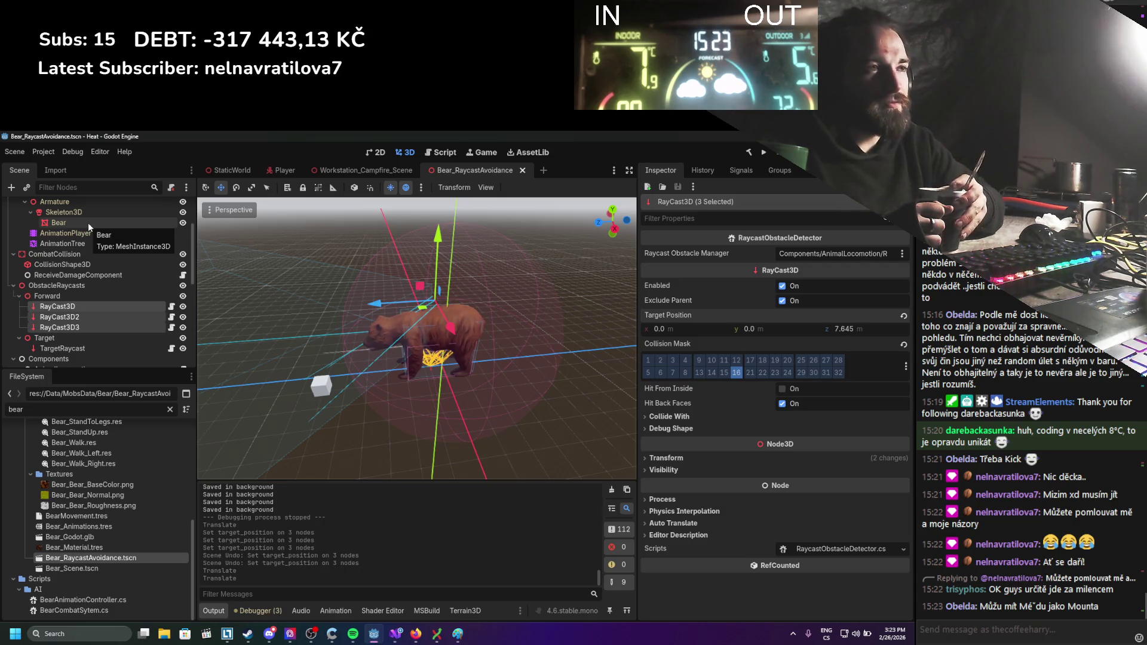
# Move TargetRaycast closer to the bear, z from 2.19 to 0.785.
pyautogui.scroll(-1, 78, 284)
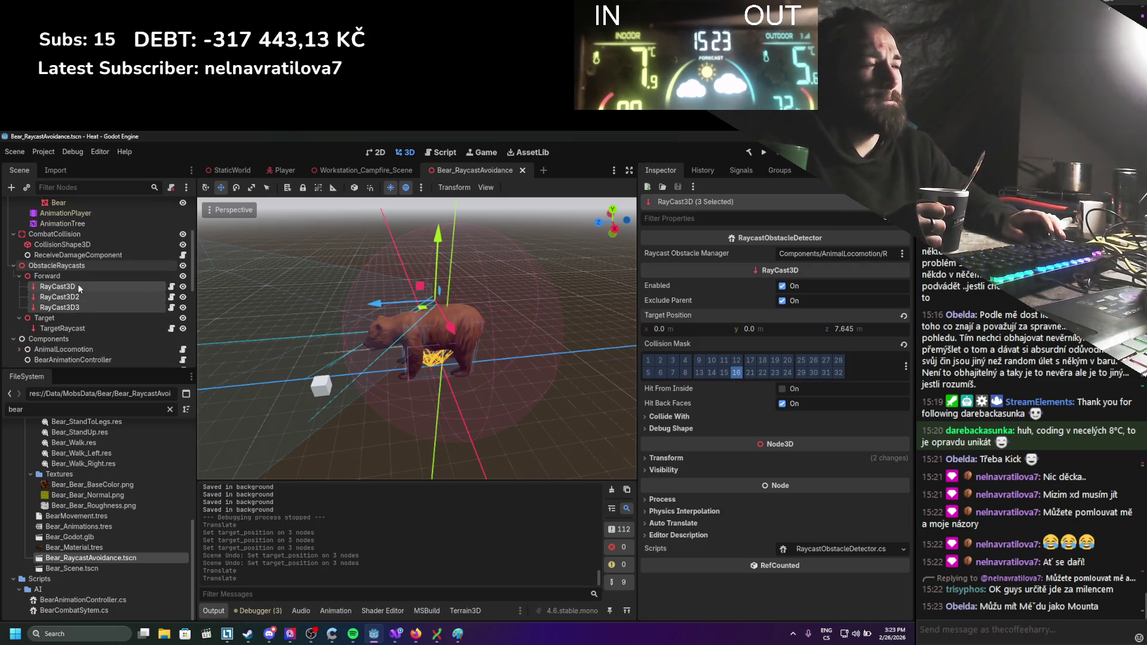
pyautogui.click(75, 328)
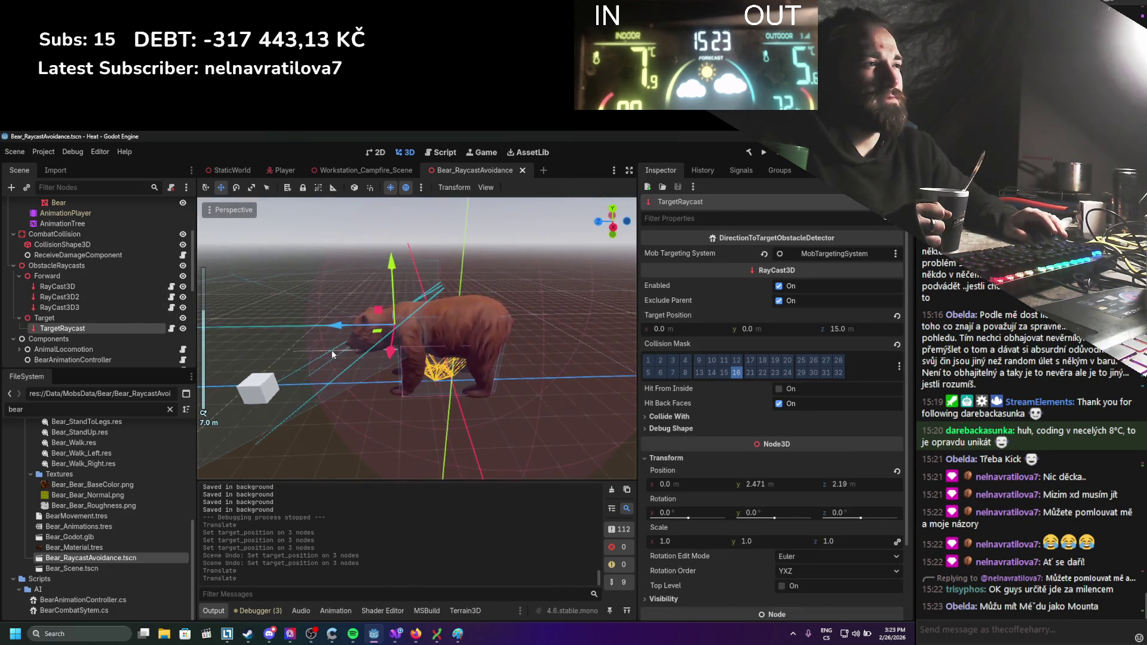
pyautogui.scroll(2, 333, 354)
pyautogui.scroll(-1, 334, 350)
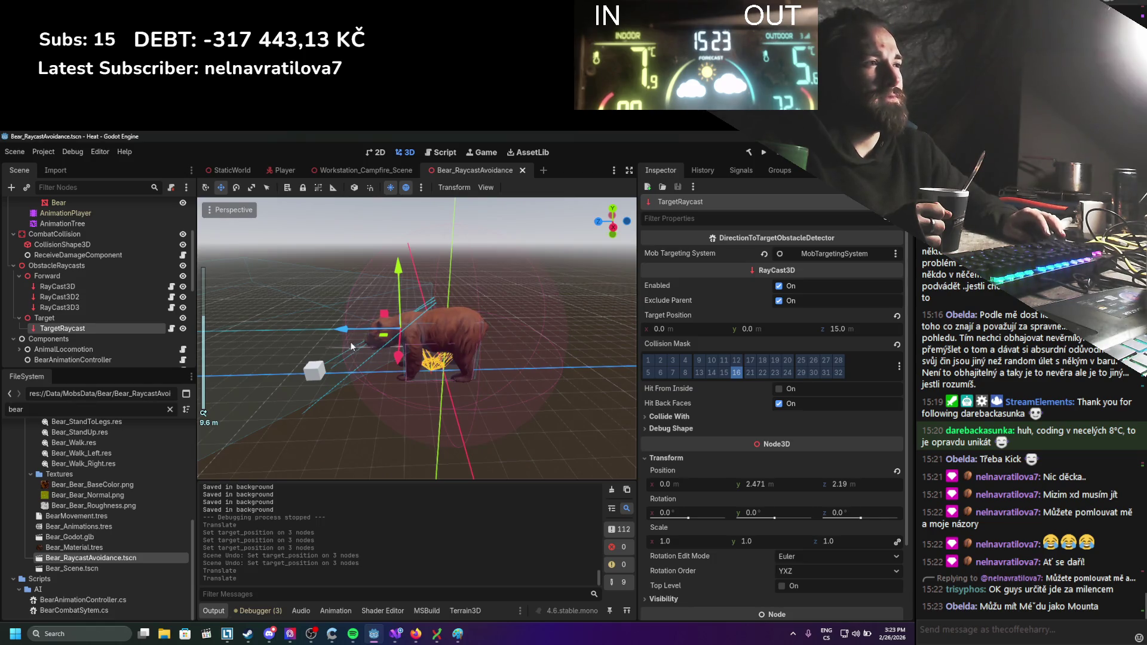
pyautogui.moveTo(348, 332)
pyautogui.mouseDown()
pyautogui.moveTo(373, 328)
pyautogui.moveTo(364, 332)
pyautogui.mouseUp()
pyautogui.scroll(2, 357, 336)
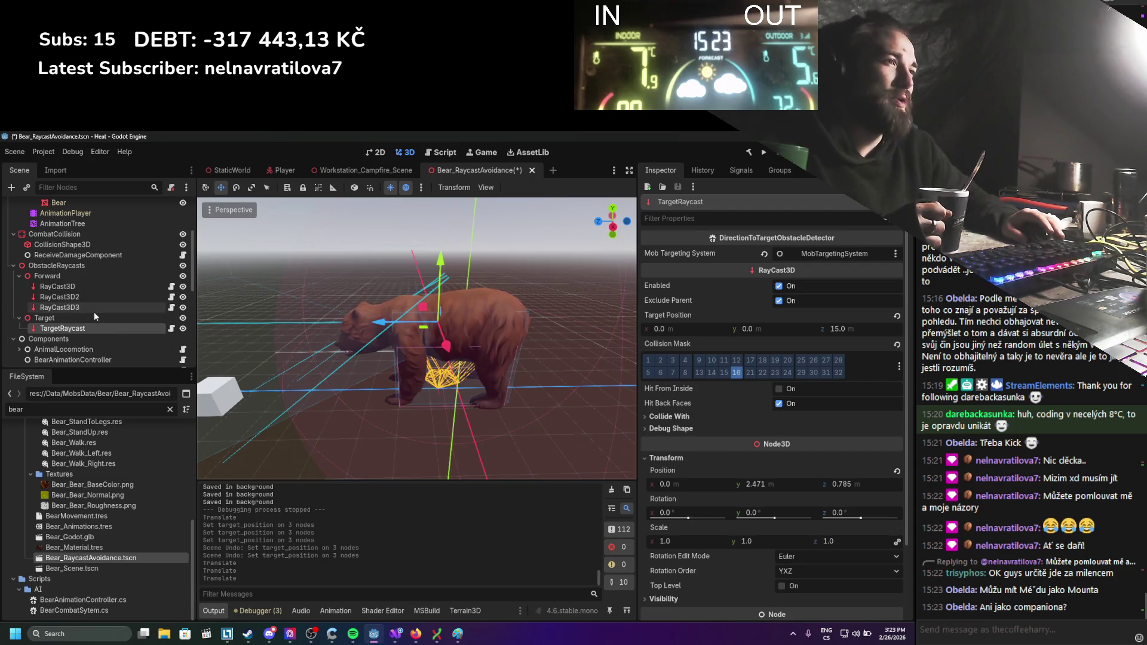
# Select the first RayCast3D and open its RaycastObstacleDetector script.
pyautogui.click(70, 288)
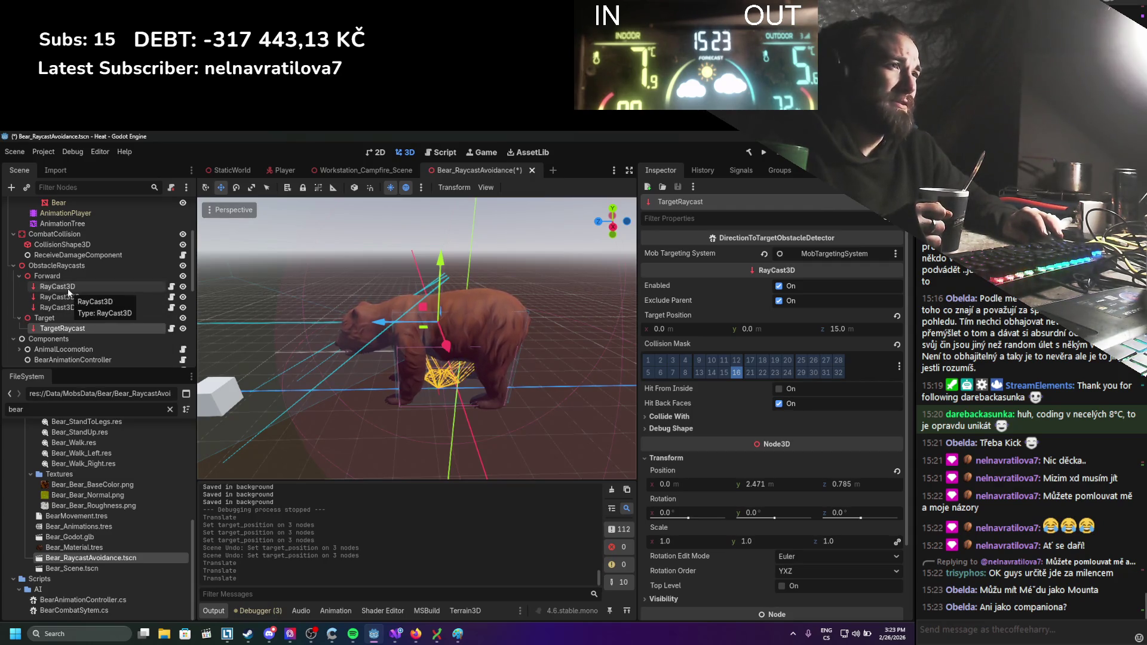
pyautogui.click(74, 308)
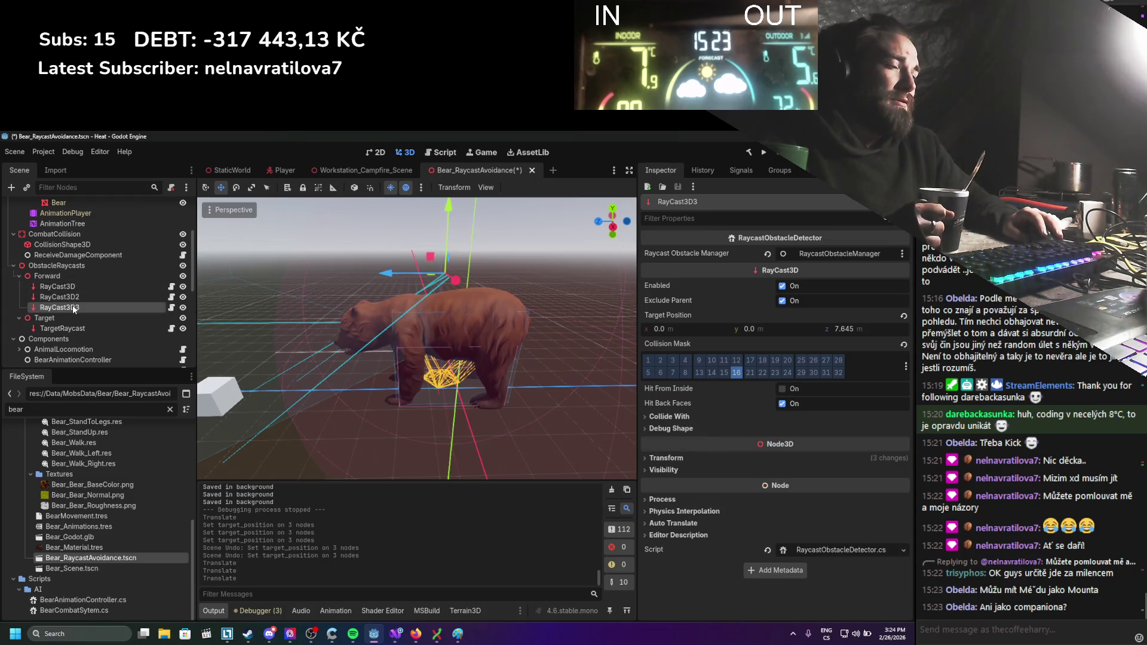
pyautogui.click(60, 287)
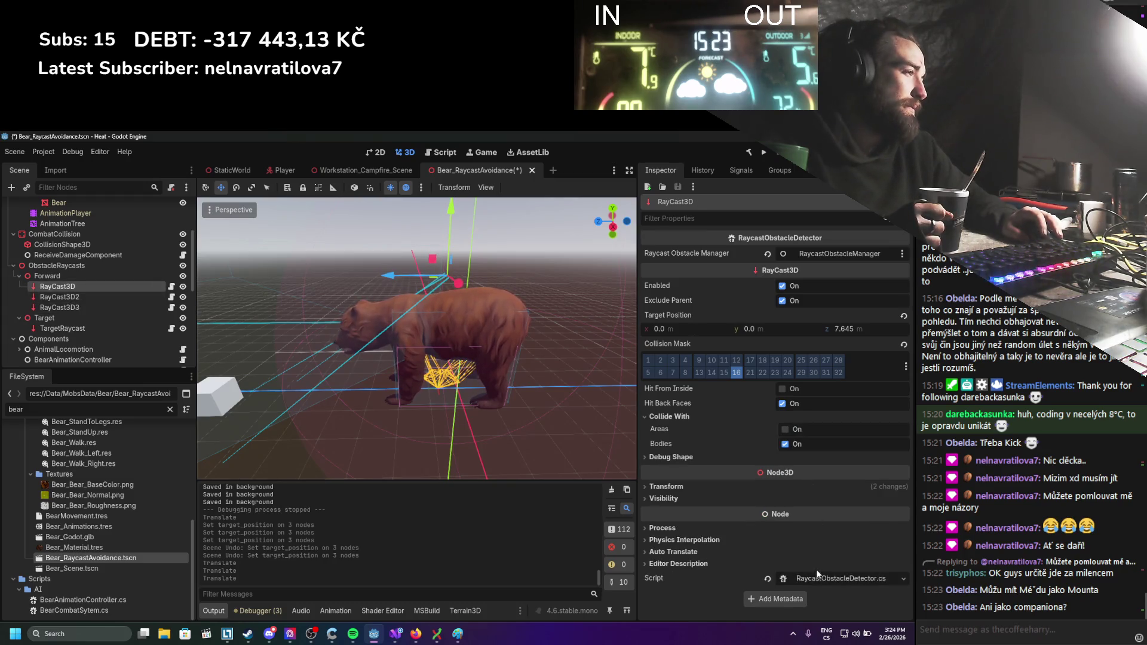
pyautogui.click(817, 572)
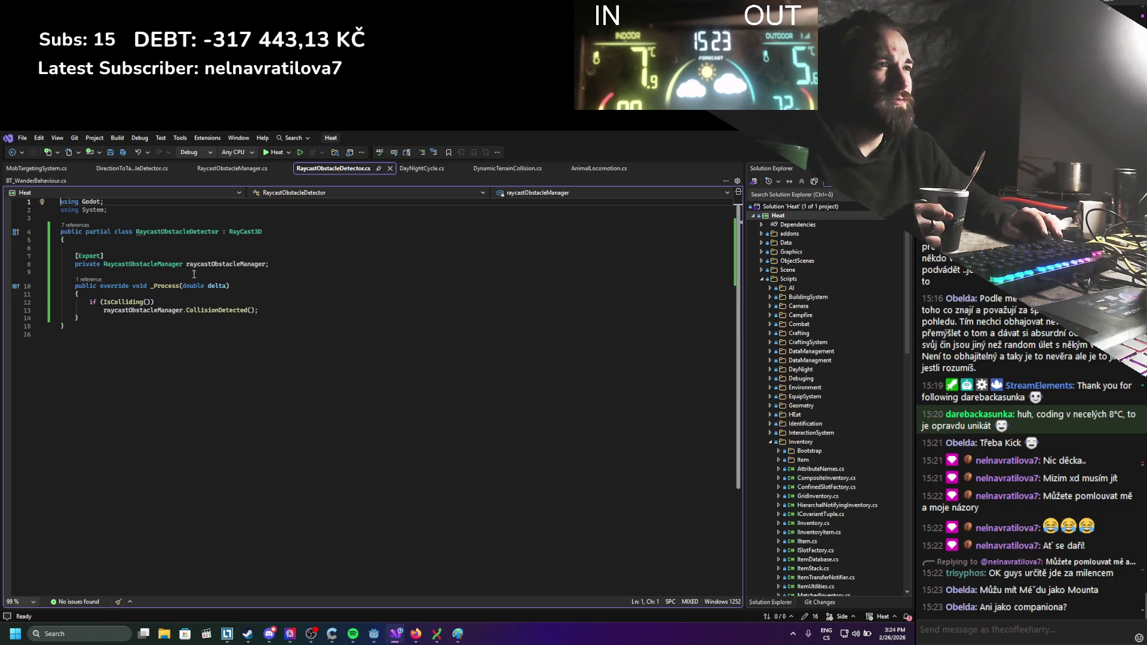
# Place the cursor at line 9 of RaycastObstacleDetector.cs, then inspect RayCast3D3 in Godot.
pyautogui.click(232, 273)
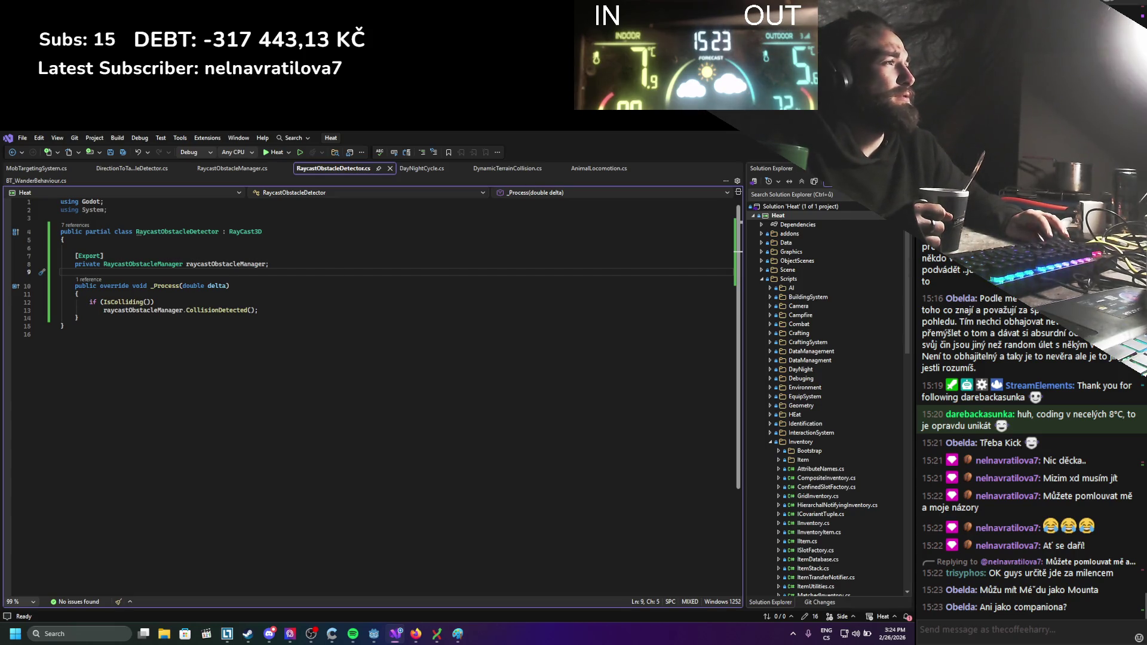
pyautogui.hotkey('alt', 'Tab')
pyautogui.click(117, 306)
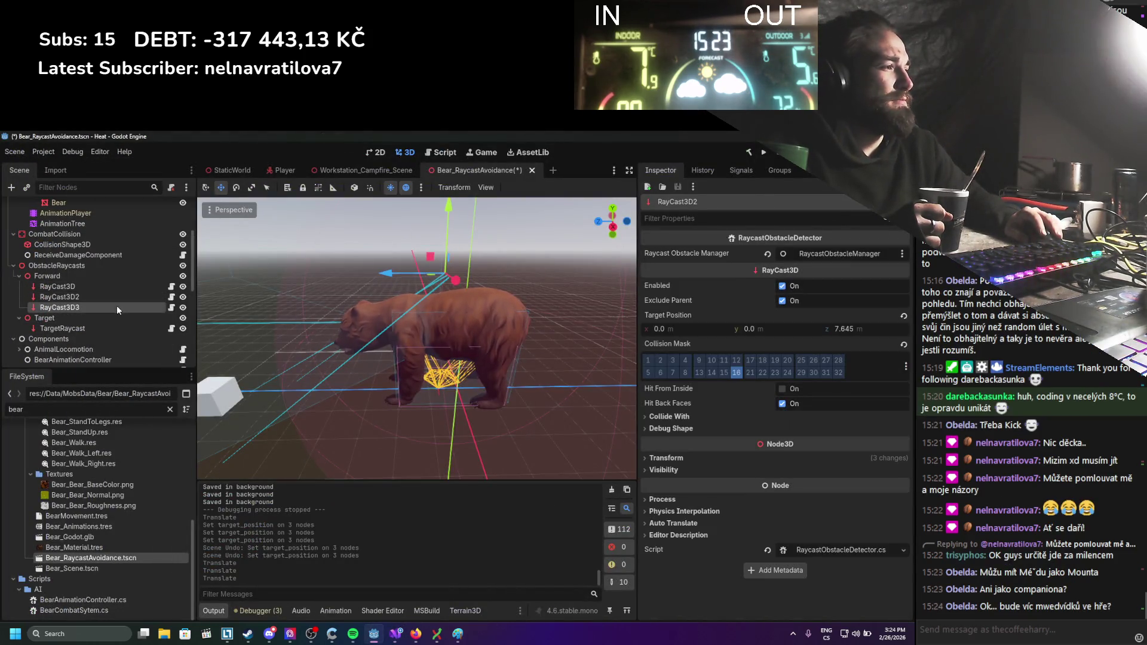
# Check RayCast3D's Collide With settings, then reopen its detector script in Visual Studio.
pyautogui.click(160, 287)
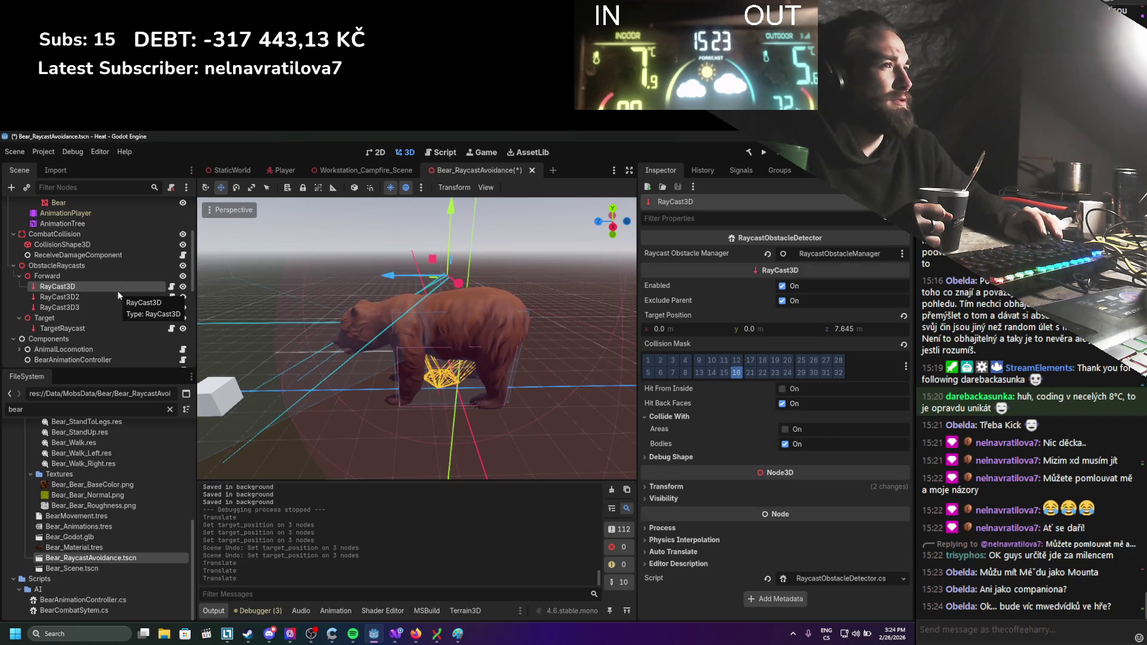
pyautogui.click(171, 287)
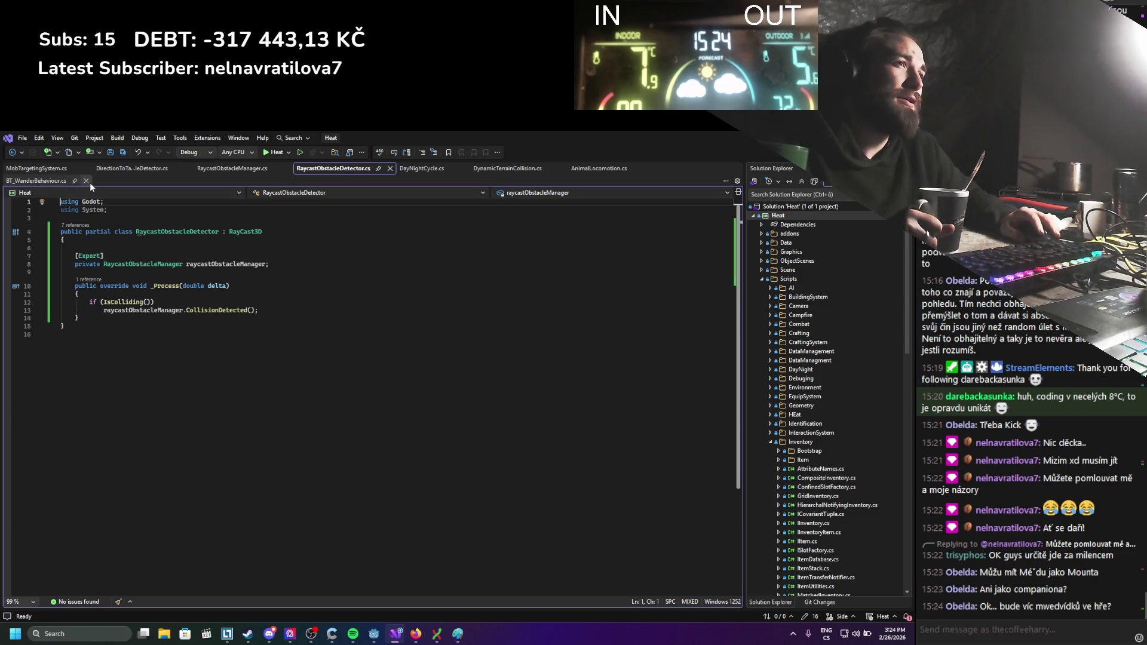
# Close MobTargetingSystem, RaycastObstacleManager, DayNightCycle, AnimalLocomotion, BT_WanderBehaviour and other script tabs.
pyautogui.click(85, 169)
pyautogui.click(95, 169)
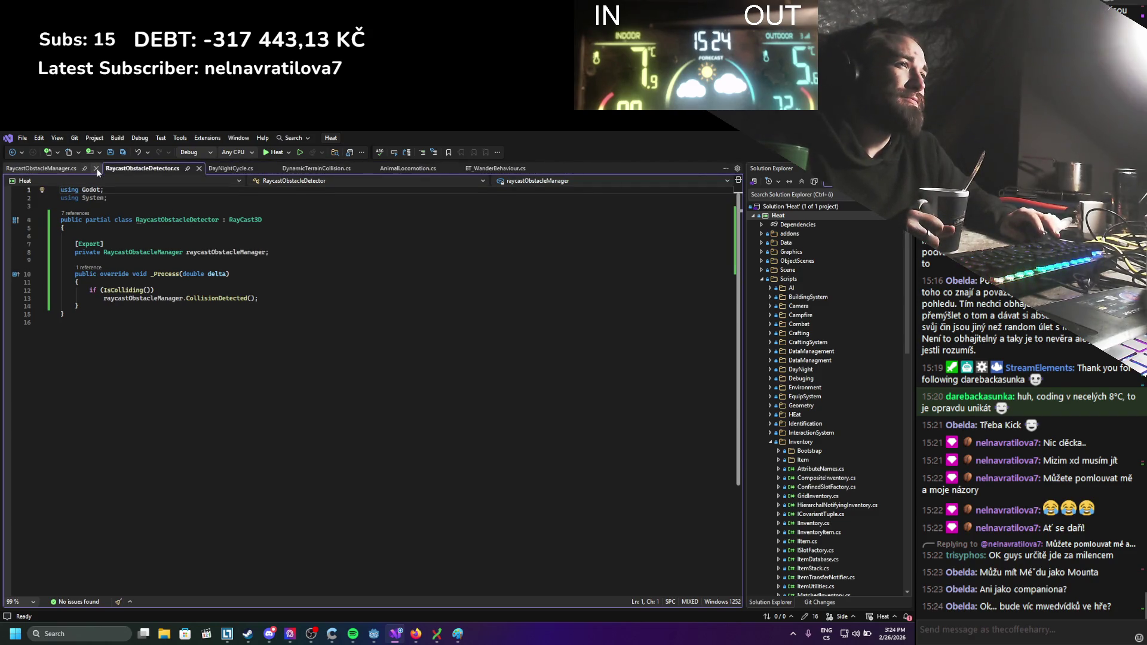
pyautogui.click(101, 168)
pyautogui.click(172, 169)
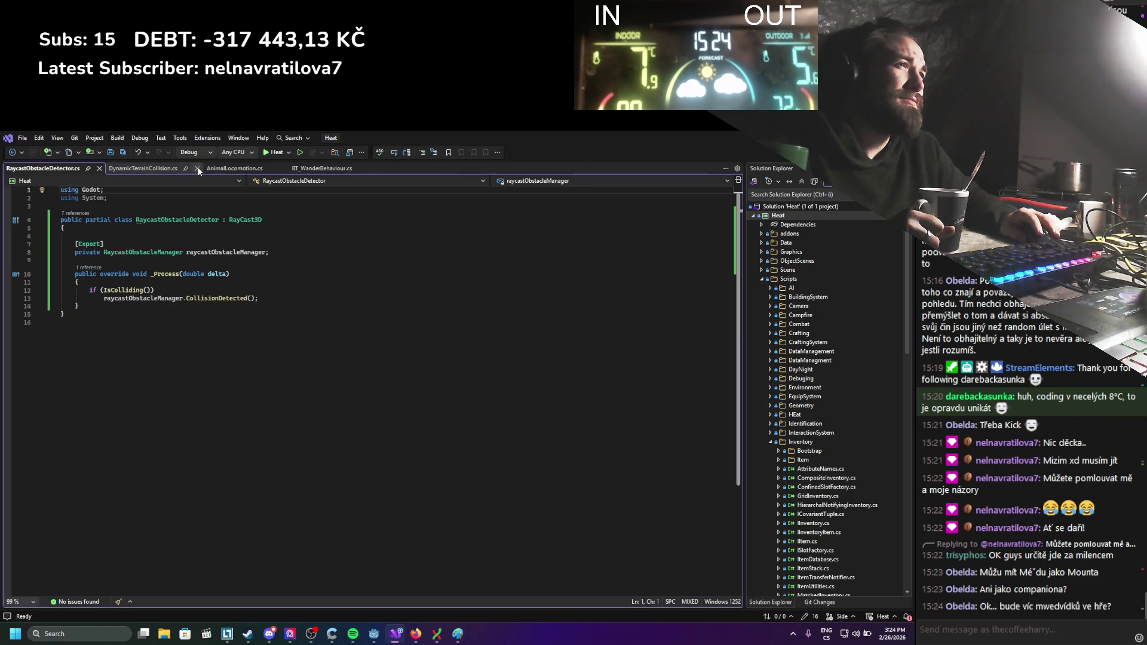
pyautogui.click(197, 168)
pyautogui.click(188, 168)
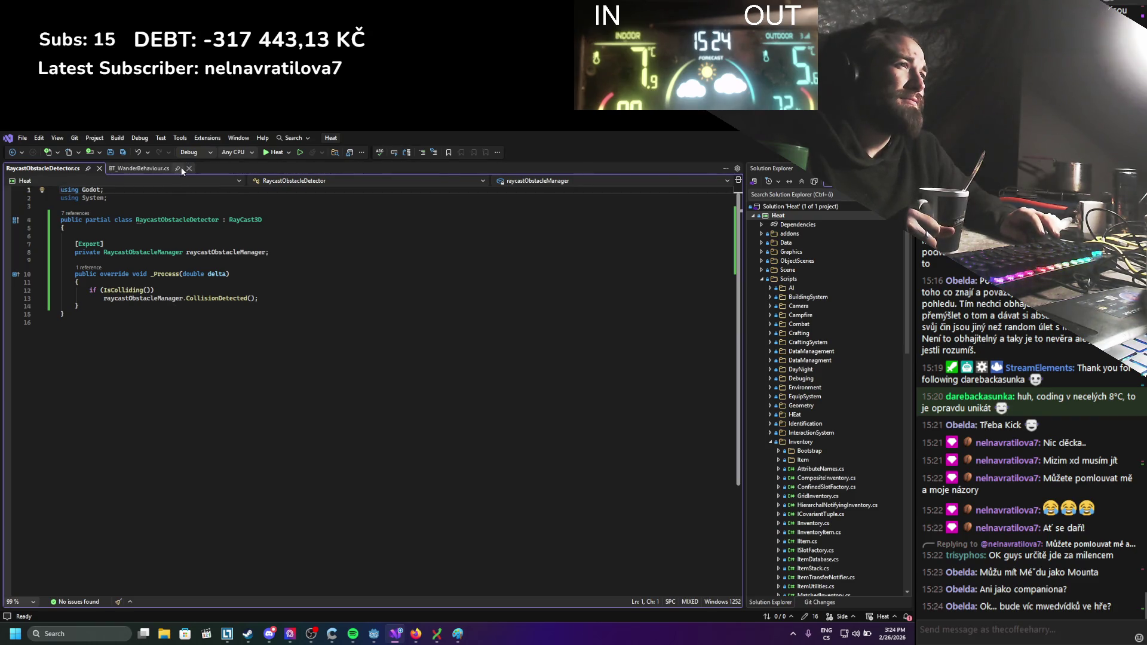
pyautogui.click(188, 168)
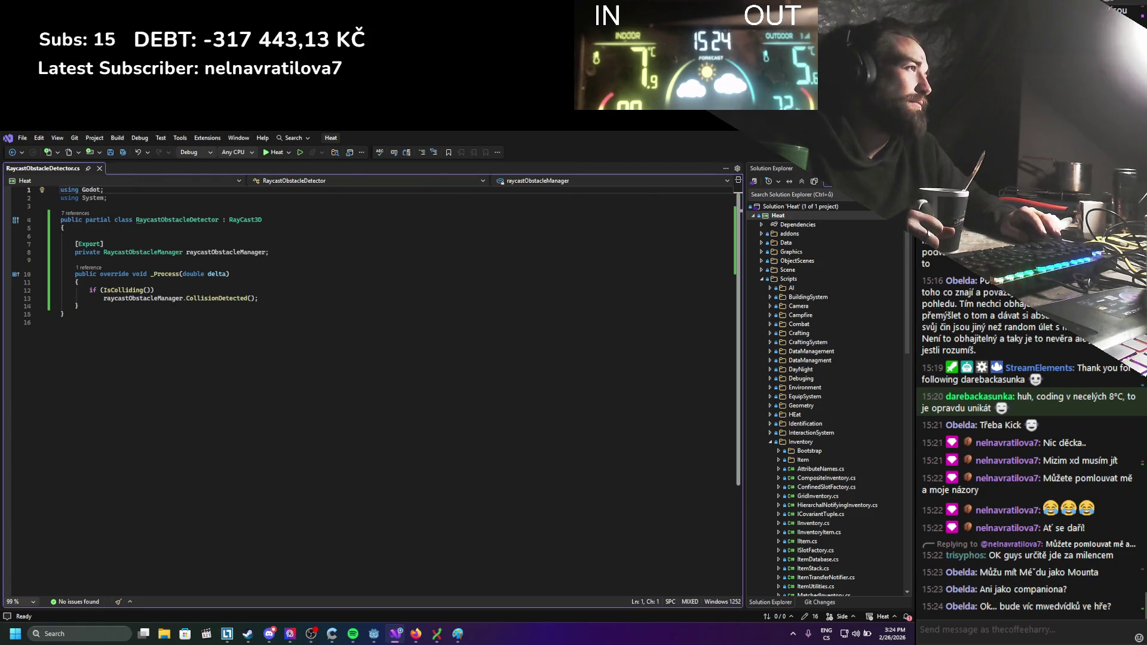
pyautogui.hotkey('alt', 'Tab')
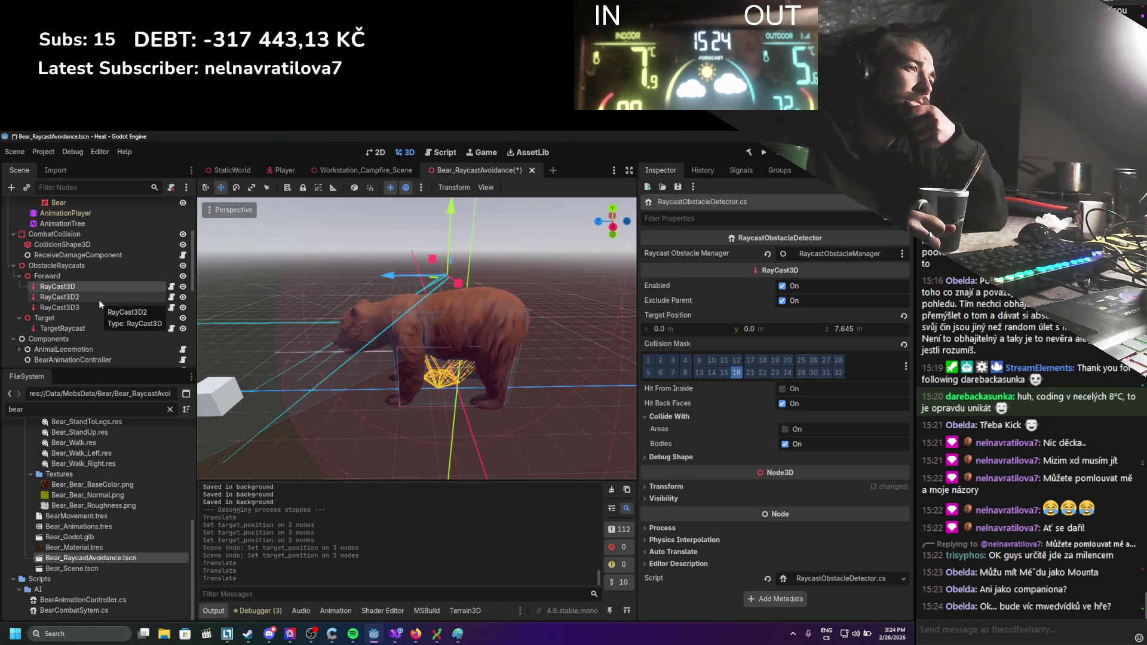
# Return to Visual Studio and add a blank line at the top of the RaycastObstacleDetector class.
pyautogui.hotkey('alt', 'Tab')
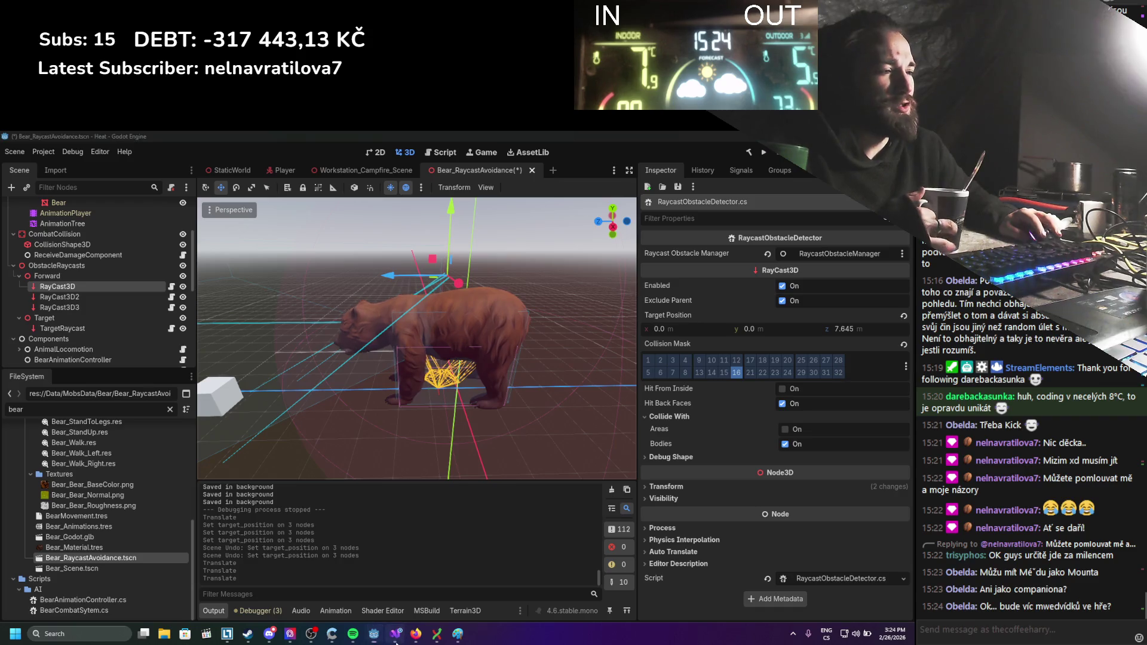
pyautogui.click(132, 236)
pyautogui.press('Return')
pyautogui.press('Return')
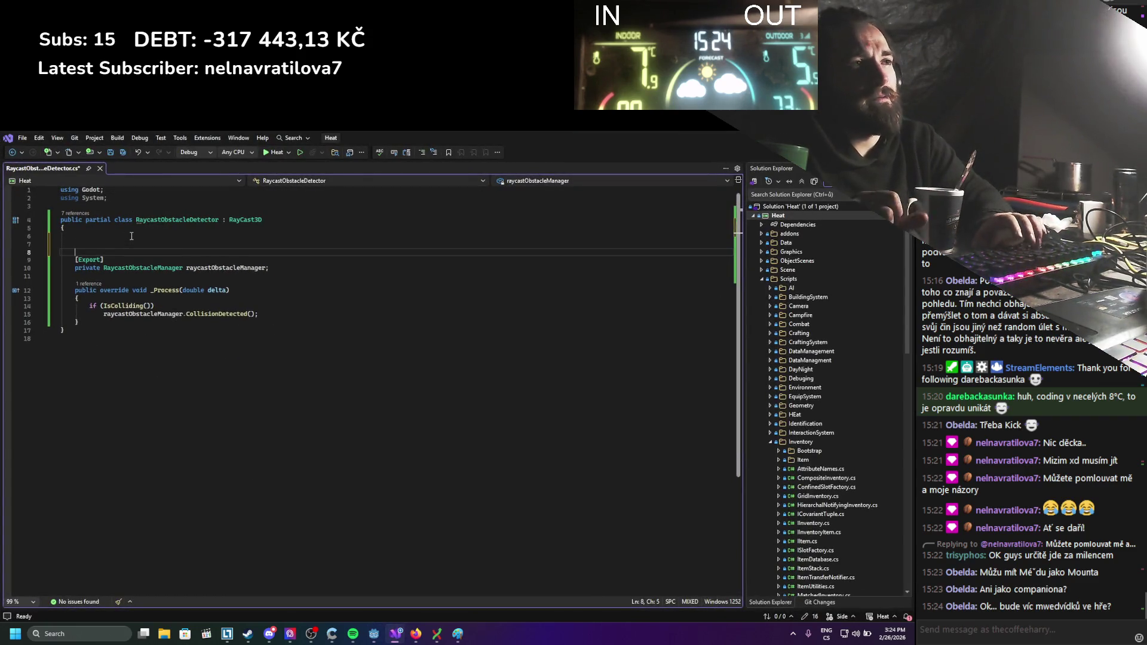
# Add an [Export] private StaticBody3D excludeBody field and save.
pyautogui.press('Up')
pyautogui.press('Up')
pyautogui.write('Export]')
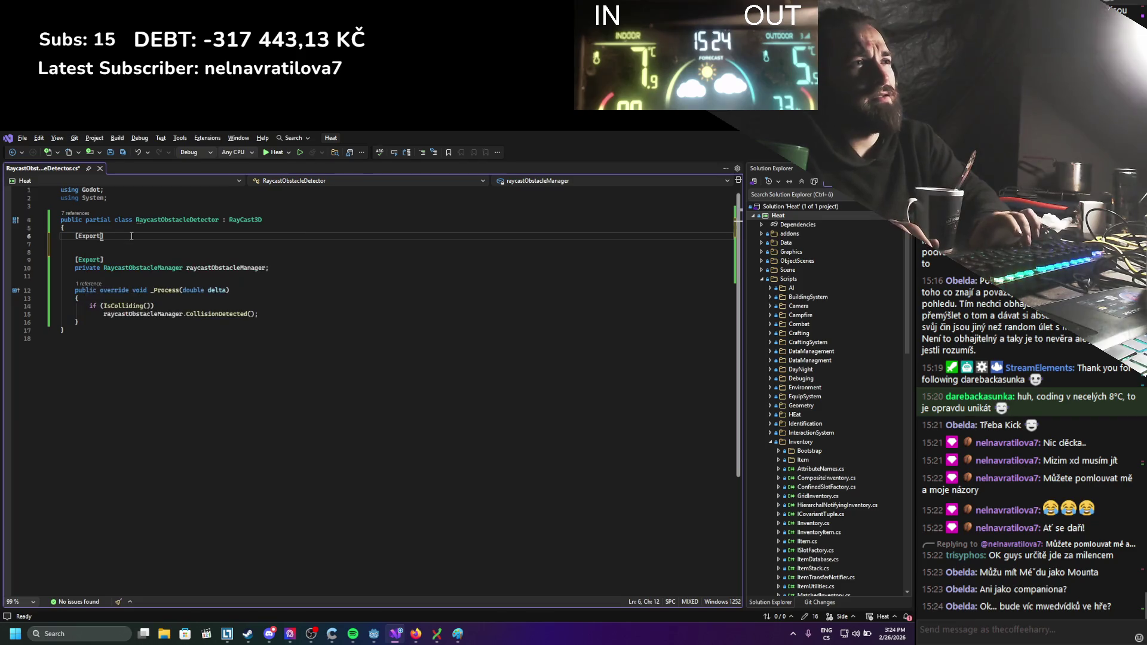
pyautogui.press('Return')
pyautogui.write('private ')
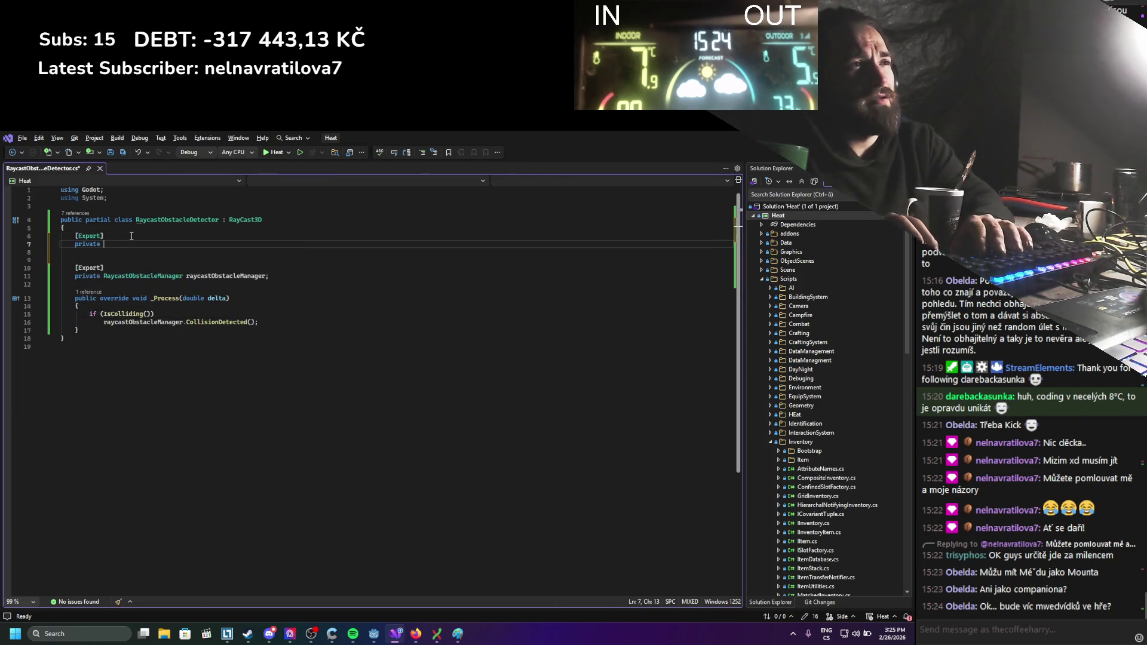
pyautogui.write('Collsi')
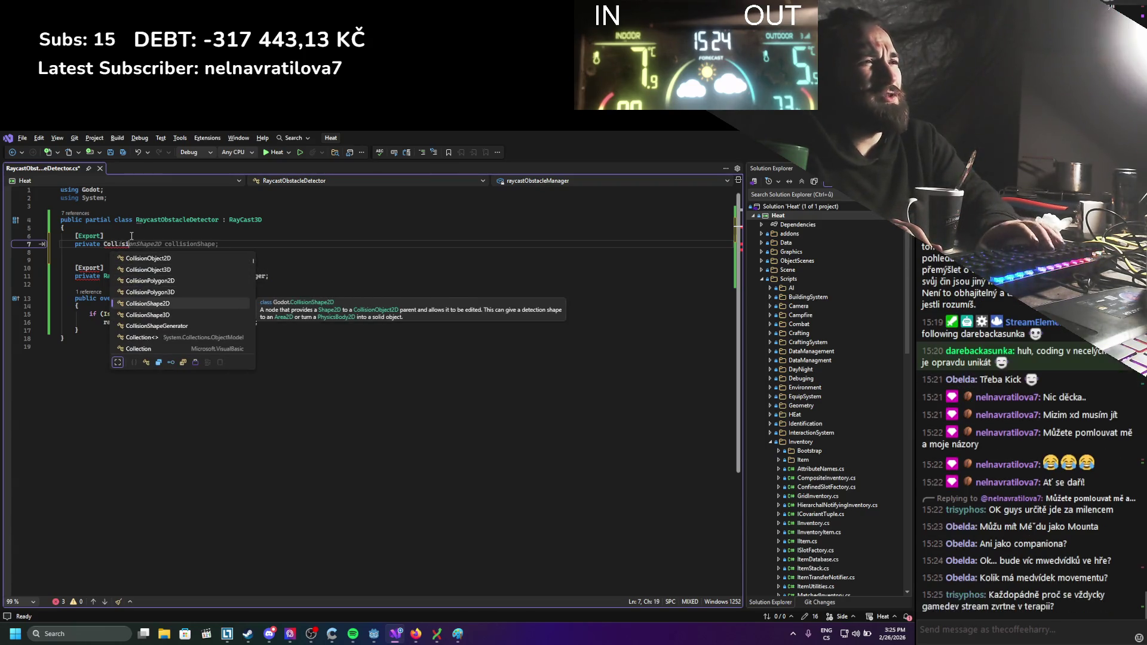
pyautogui.press('BackSpace')
pyautogui.press('BackSpace')
pyautogui.press('BackSpace')
pyautogui.write('StaticBody3D ')
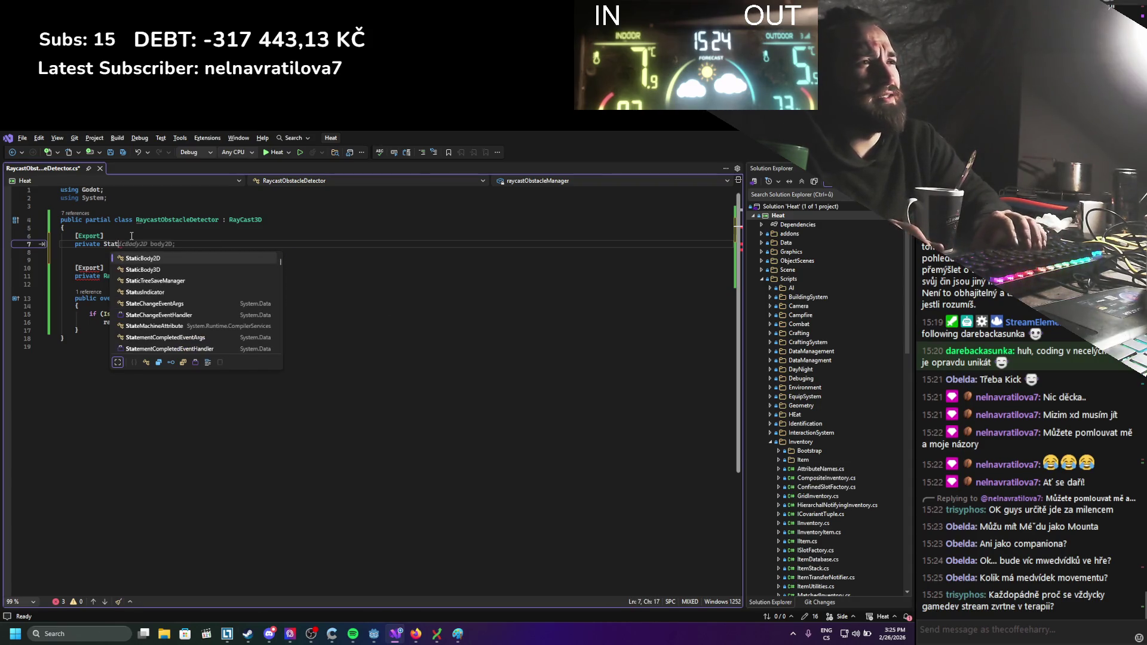
pyautogui.write('e')
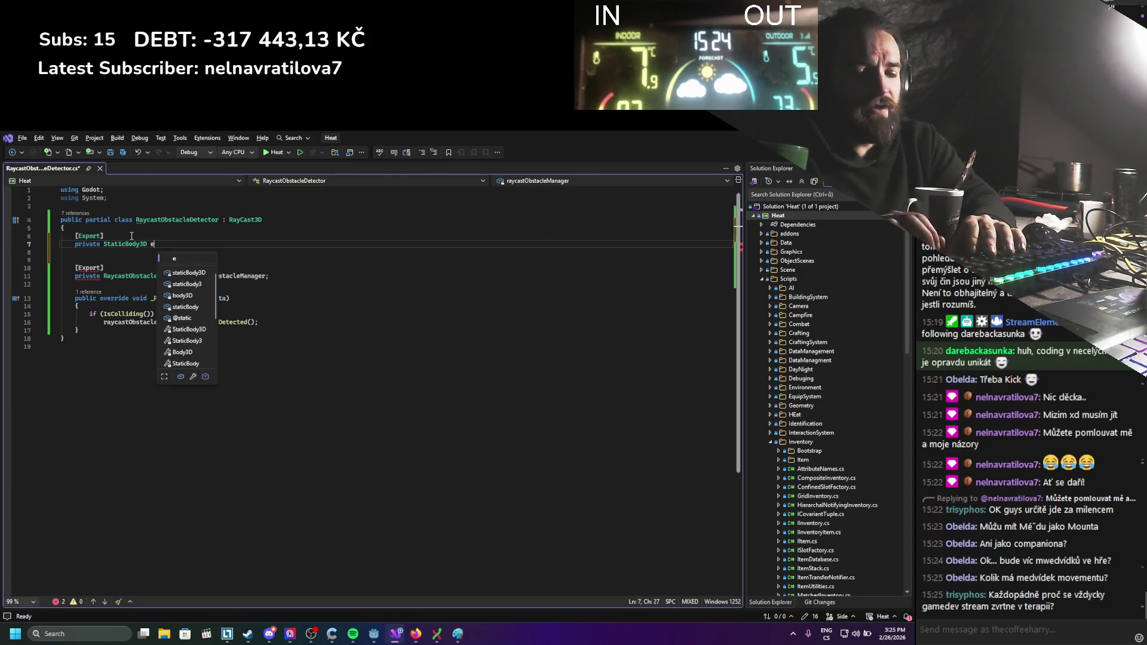
pyautogui.write('xclude')
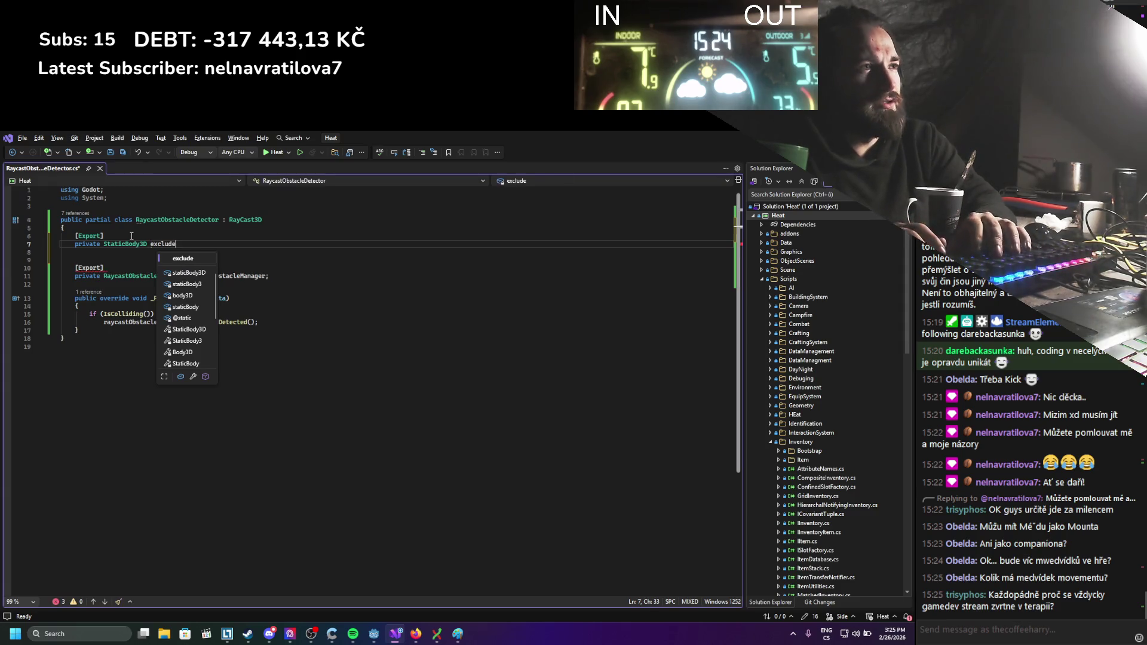
pyautogui.write('Body;')
pyautogui.hotkey('ctrl', 's')
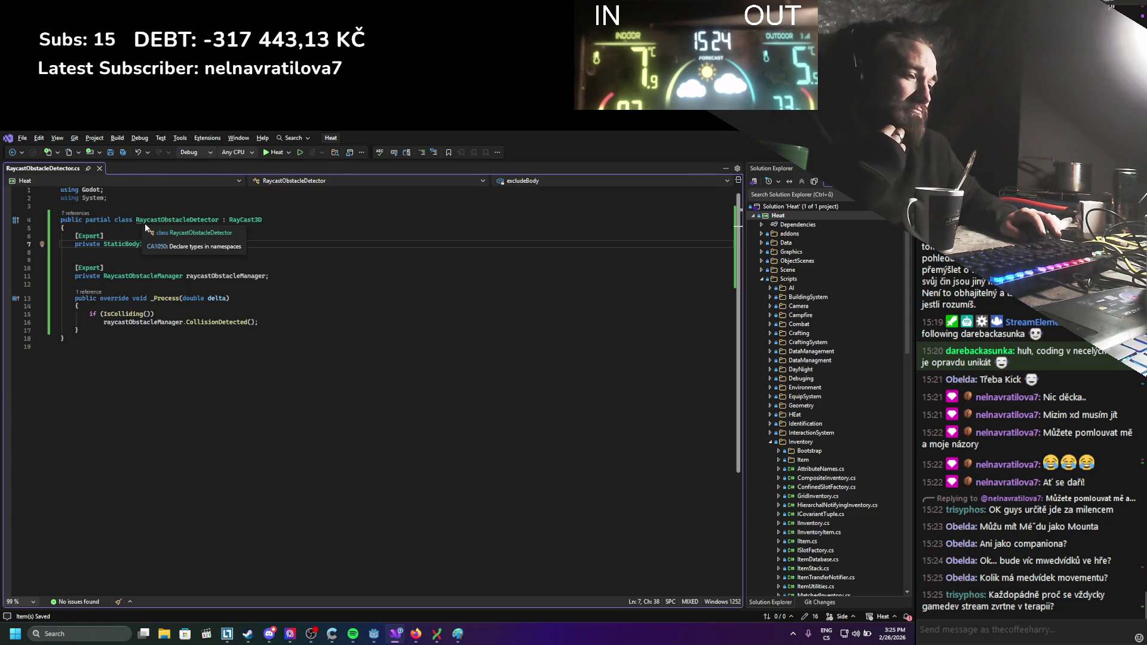
# Add a _Ready override below the raycastObstacleManager field and save.
pyautogui.click(166, 286)
pyautogui.press('Return')
pyautogui.press('Return')
pyautogui.press('Up')
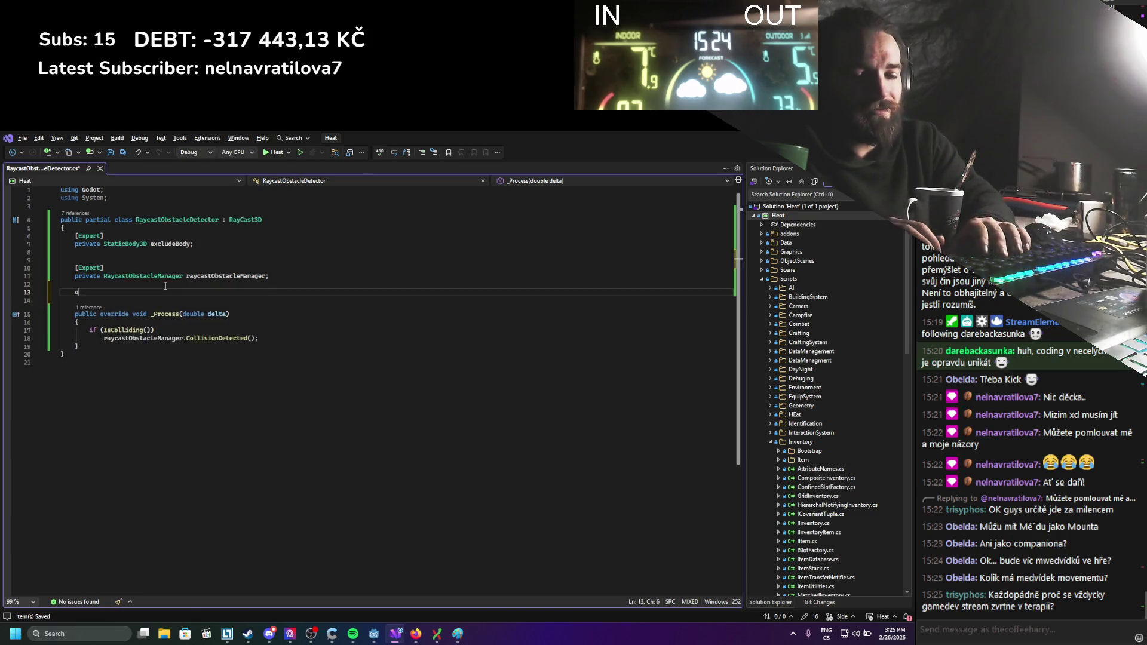
pyautogui.write('verride void _Re')
pyautogui.press('Return')
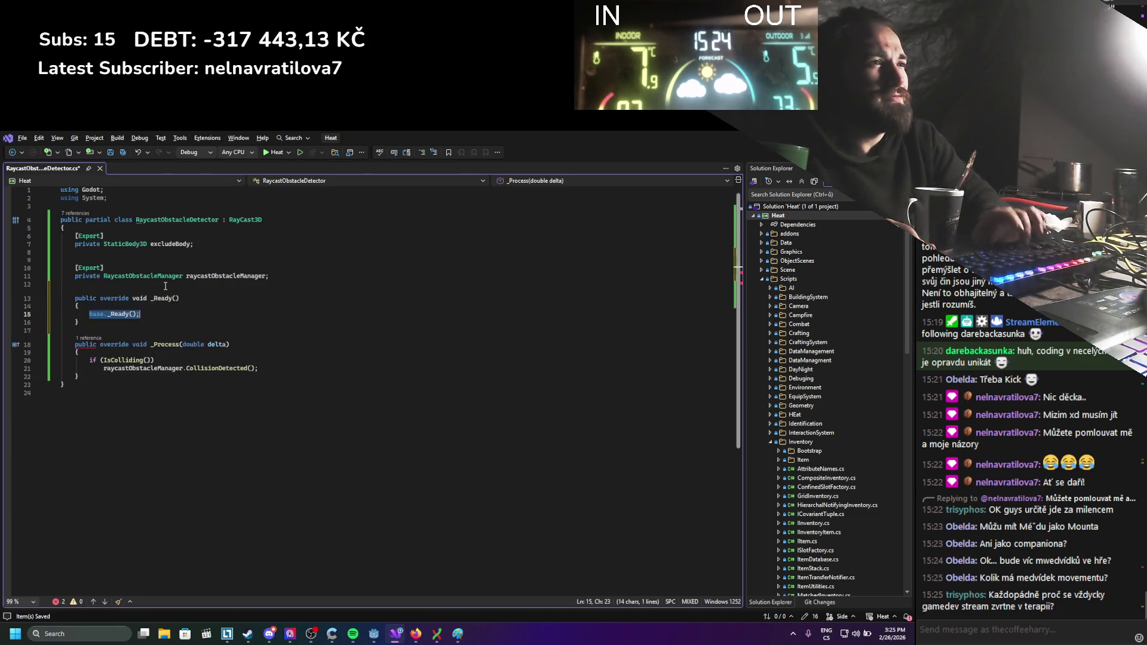
pyautogui.hotkey('ctrl', 's')
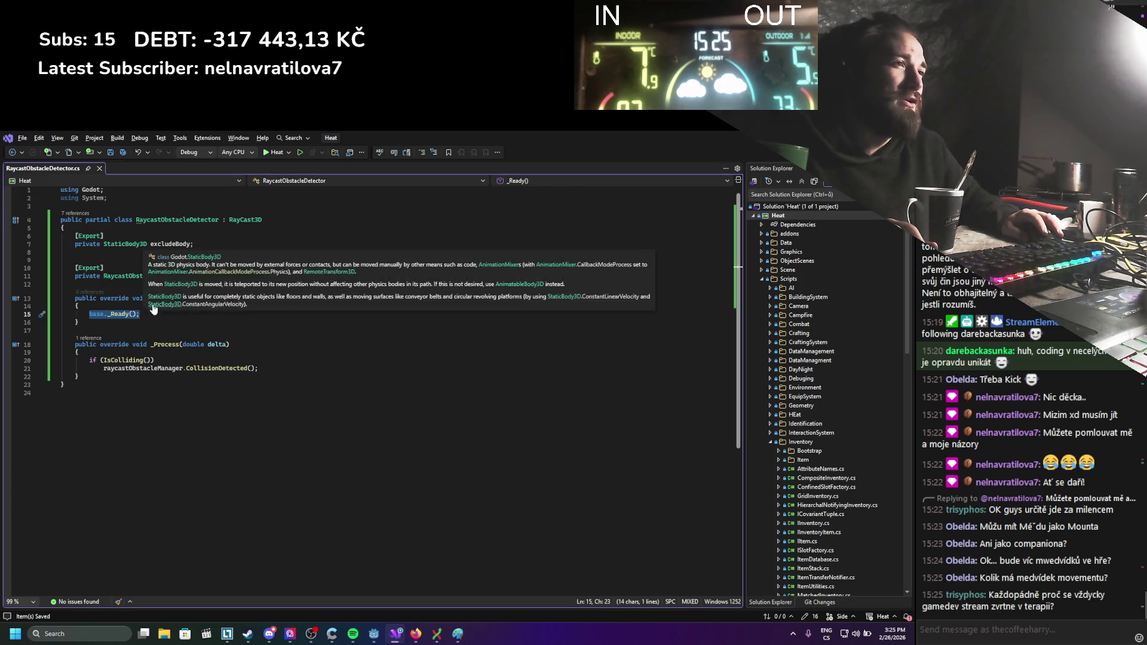
# Replace the base._Ready() call with an AddException() call.
pyautogui.moveTo(150, 314); pyautogui.dragTo(93, 313)
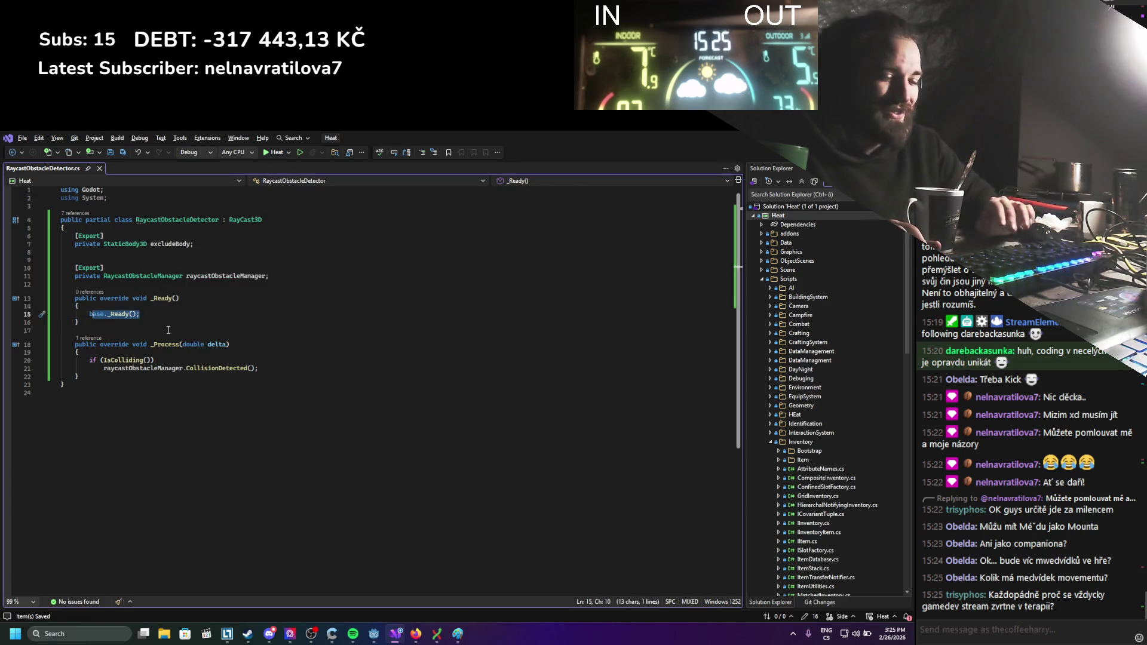
pyautogui.press('BackSpace')
pyautogui.press('BackSpace')
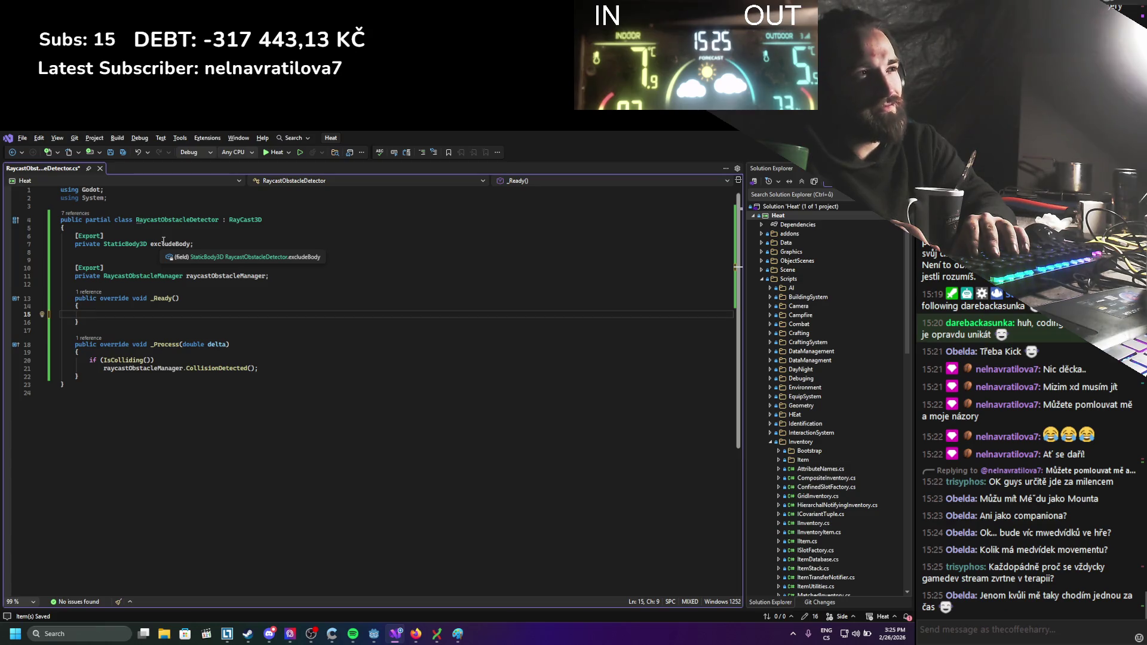
pyautogui.write('add')
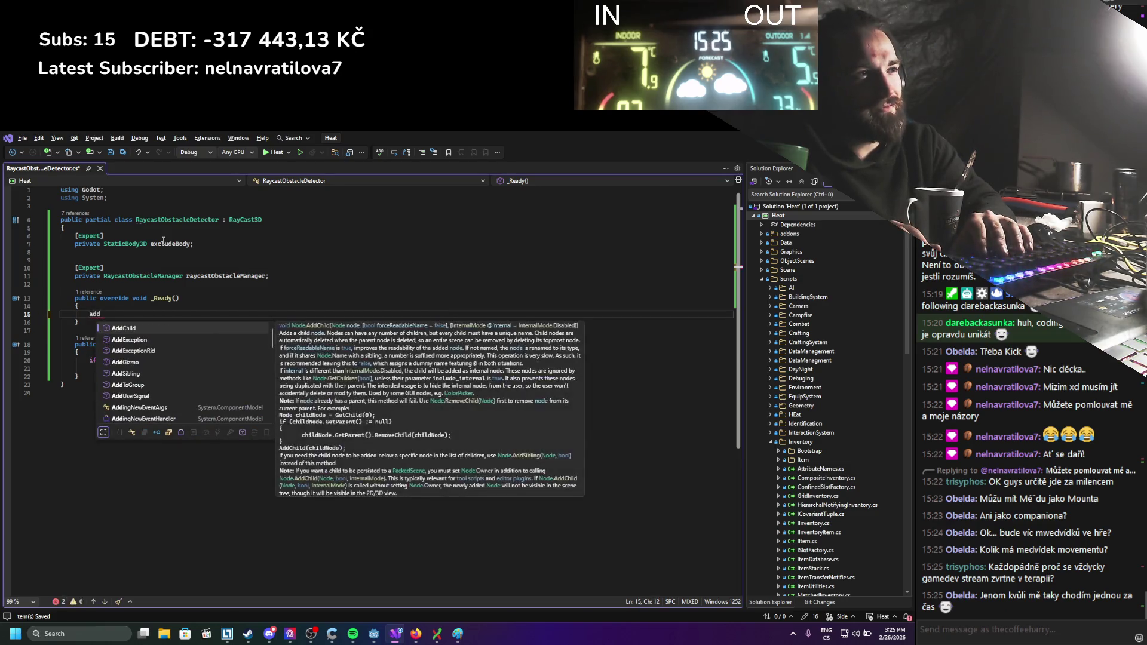
pyautogui.press('Down')
pyautogui.press('Tab')
pyautogui.write('()')
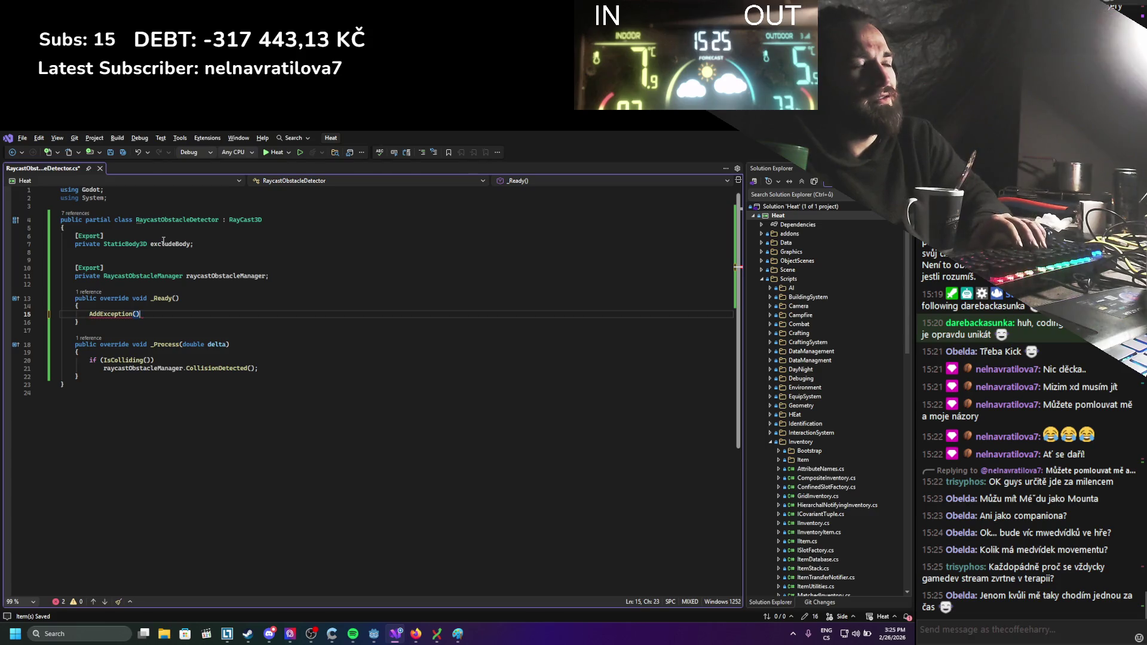
# Change the excludeBody field's type to CollisionObject3D.
pyautogui.moveTo(124, 318)
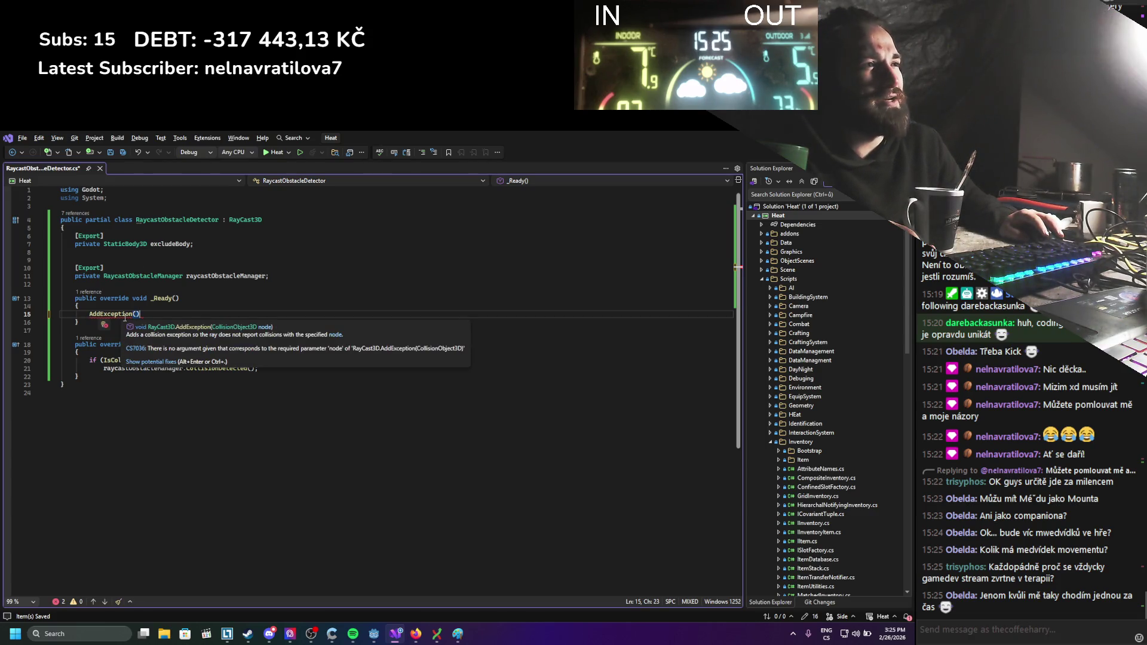
pyautogui.doubleClick(128, 244)
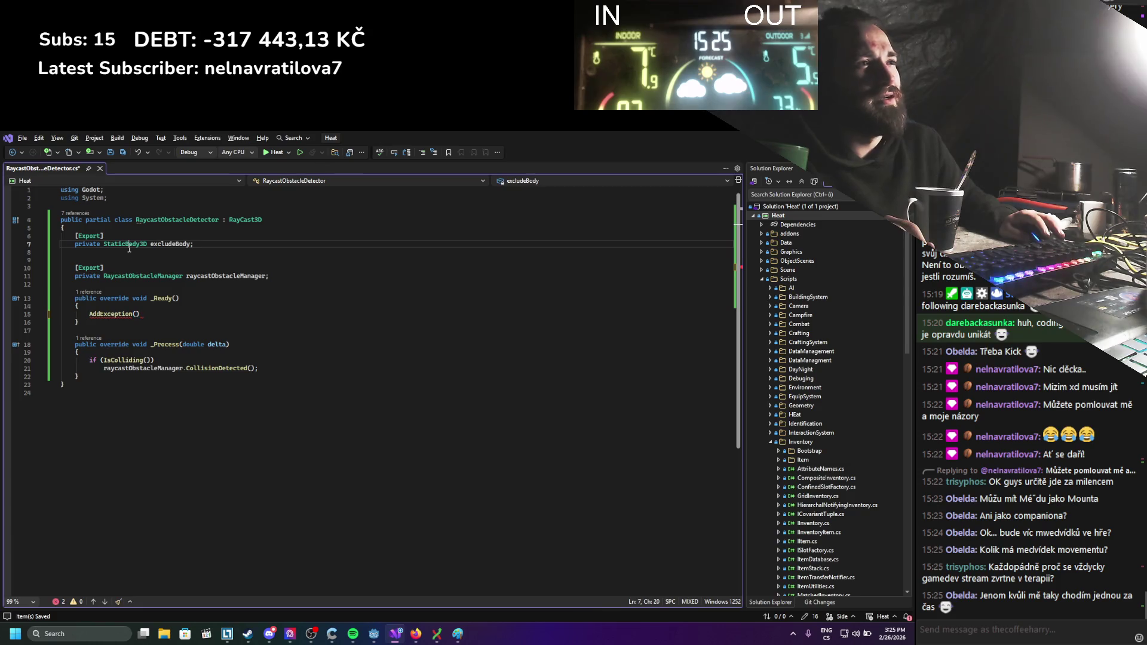
pyautogui.write('Co')
pyautogui.press('Down')
pyautogui.press('Down')
pyautogui.press('Down')
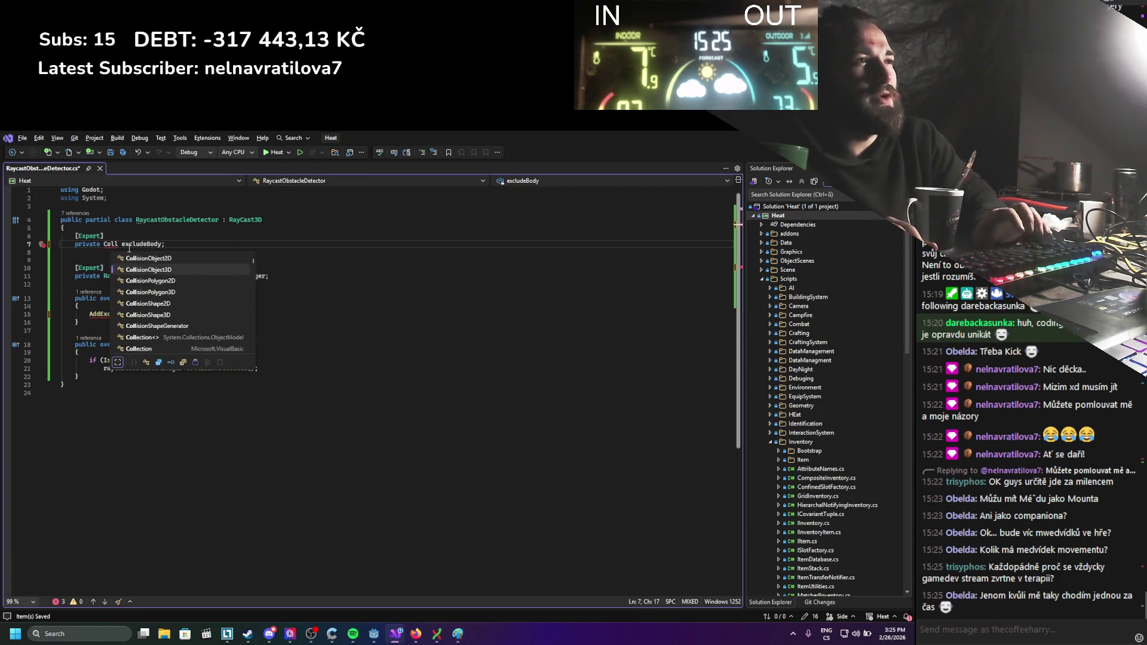
pyautogui.press('Tab')
# Pass excludeBody as the AddException argument, save, and rebuild the C# project in Godot.
pyautogui.doubleClick(188, 245)
pyautogui.hotkey('ctrl', 'c')
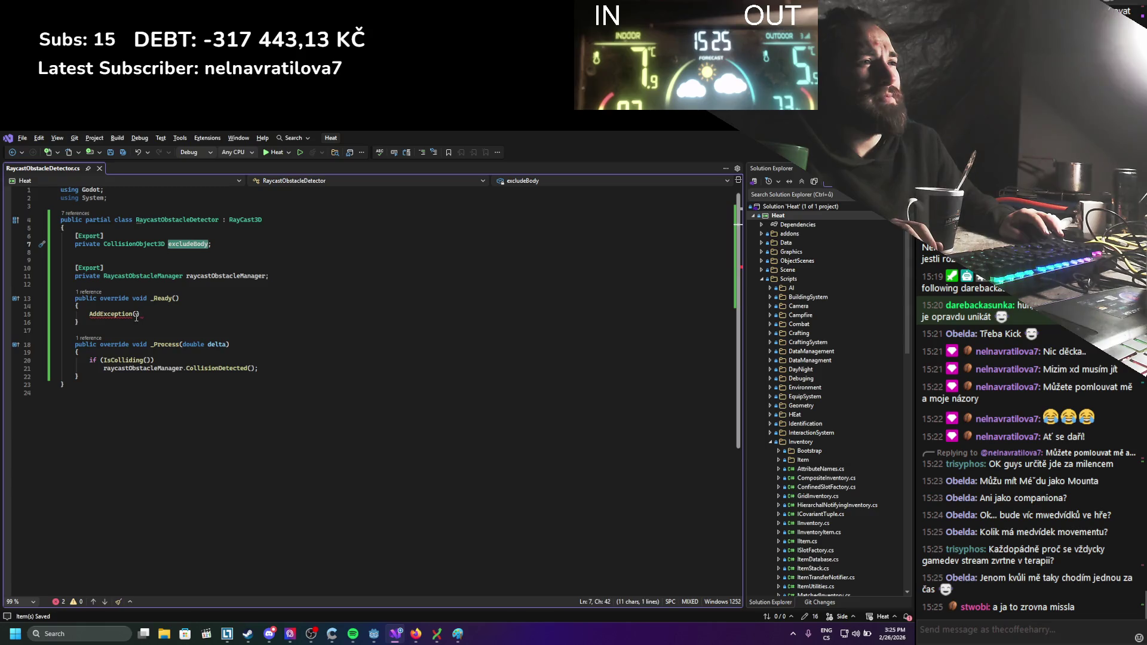
pyautogui.click(200, 314)
pyautogui.press('Left')
pyautogui.hotkey('ctrl', 'v')
pyautogui.press('End')
pyautogui.hotkey('ctrl', 's')
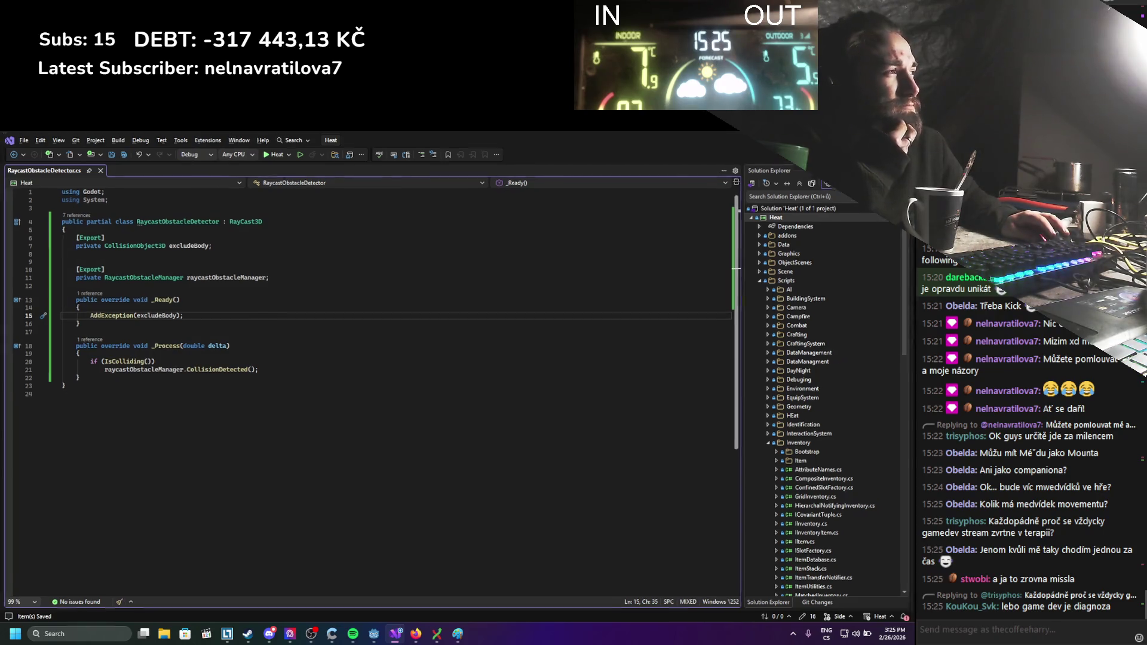
pyautogui.hotkey('alt', 'Tab')
pyautogui.hotkey('alt', 'b')
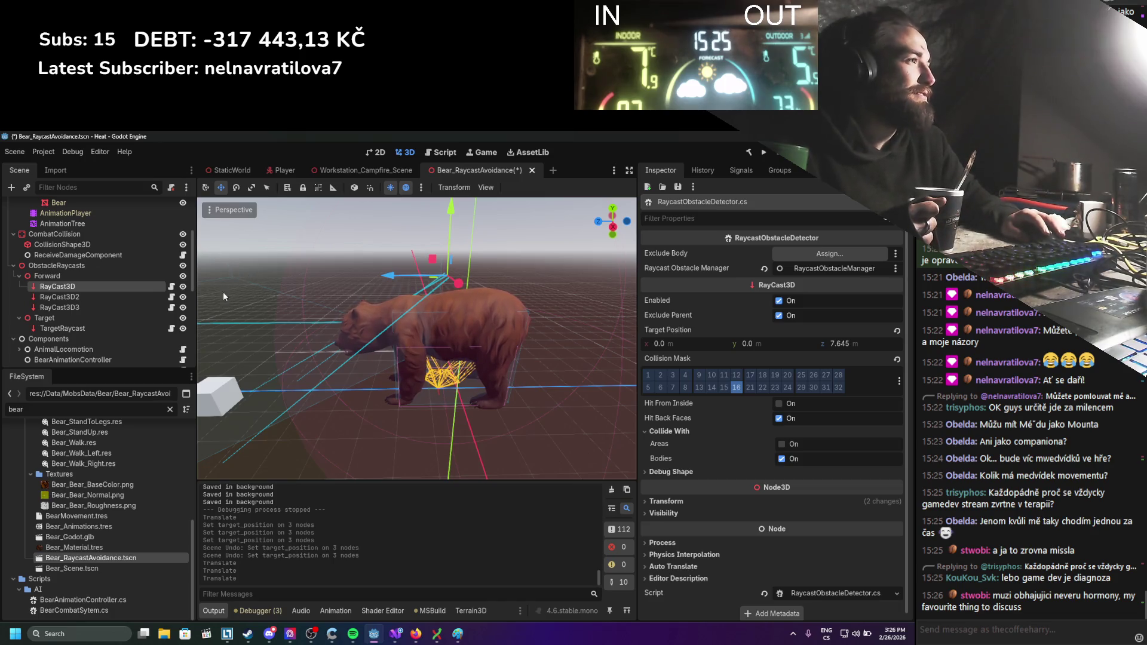
# Scroll the Scene tree and Inspector after the .NET build to find RayCast3D's new Exclude Body property.
pyautogui.scroll(2, 127, 295)
pyautogui.scroll(-1, 127, 289)
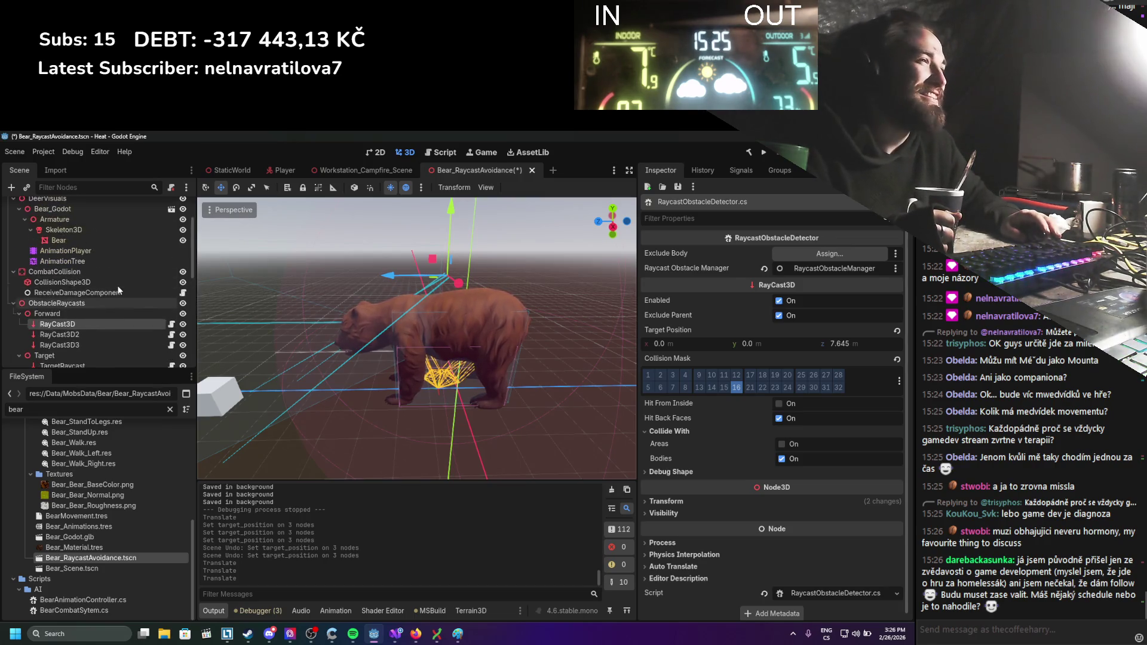
pyautogui.scroll(-1, 117, 291)
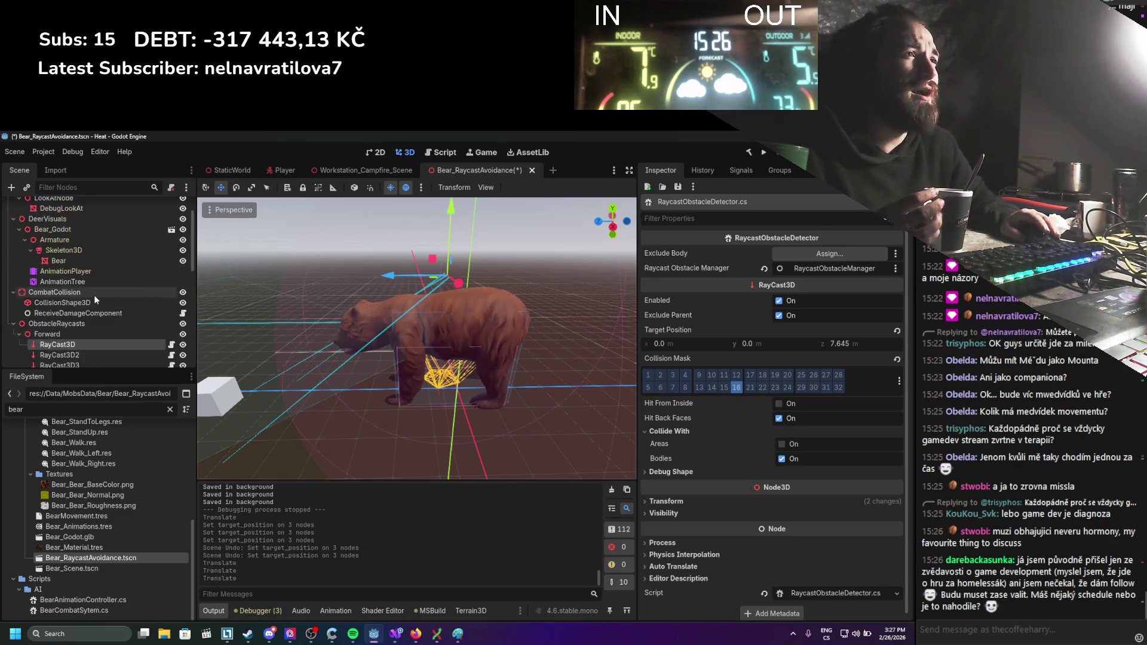
pyautogui.scroll(2, 76, 289)
# Assign CombatCollision as Exclude Body on RayCast3D, RayCast3D2 and RayCast3D3.
pyautogui.moveTo(76, 289); pyautogui.dragTo(829, 254)
pyautogui.scroll(-1, 101, 339)
pyautogui.click(95, 338)
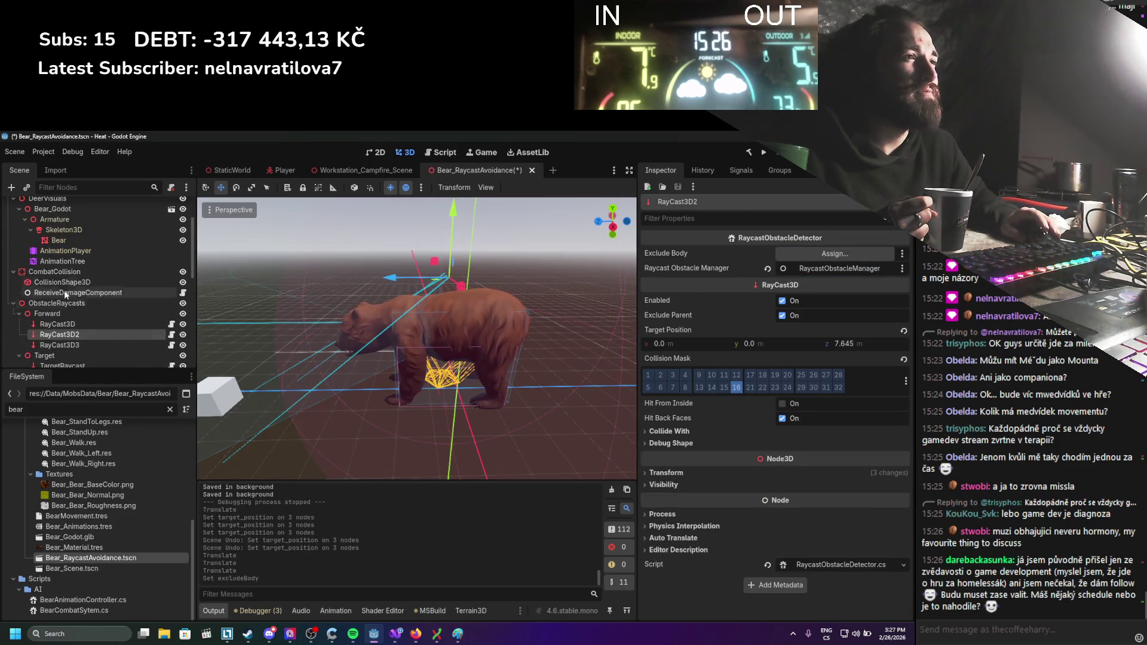
pyautogui.moveTo(53, 271); pyautogui.dragTo(836, 253)
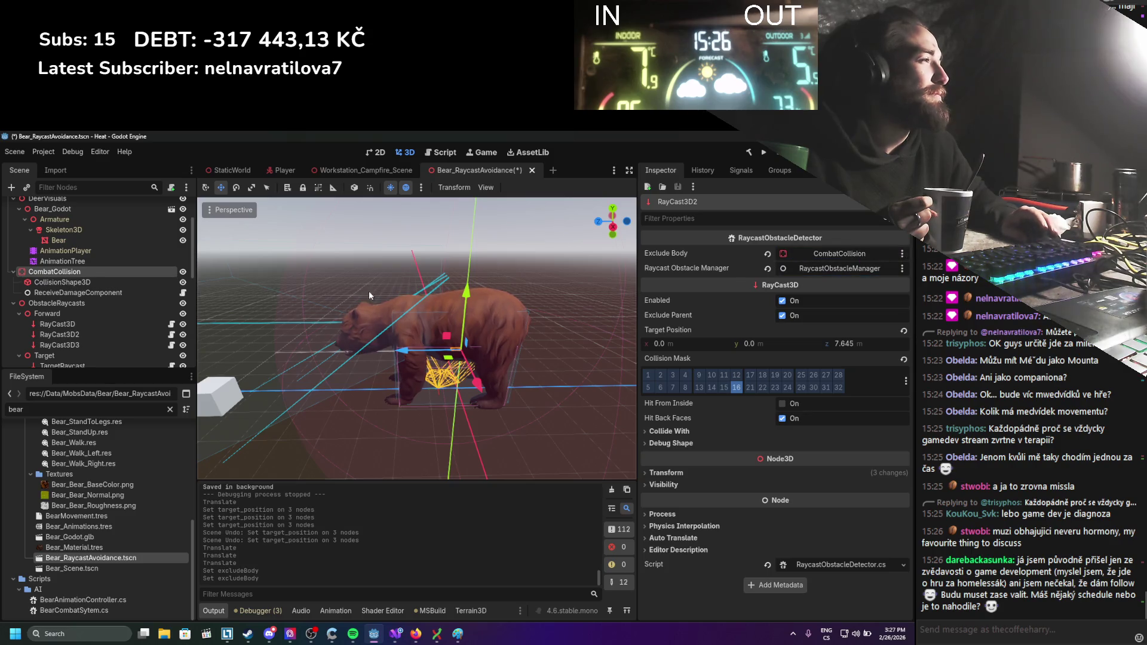
pyautogui.click(106, 344)
pyautogui.moveTo(114, 271)
pyautogui.mouseDown()
pyautogui.moveTo(848, 267)
pyautogui.moveTo(840, 255)
pyautogui.mouseUp()
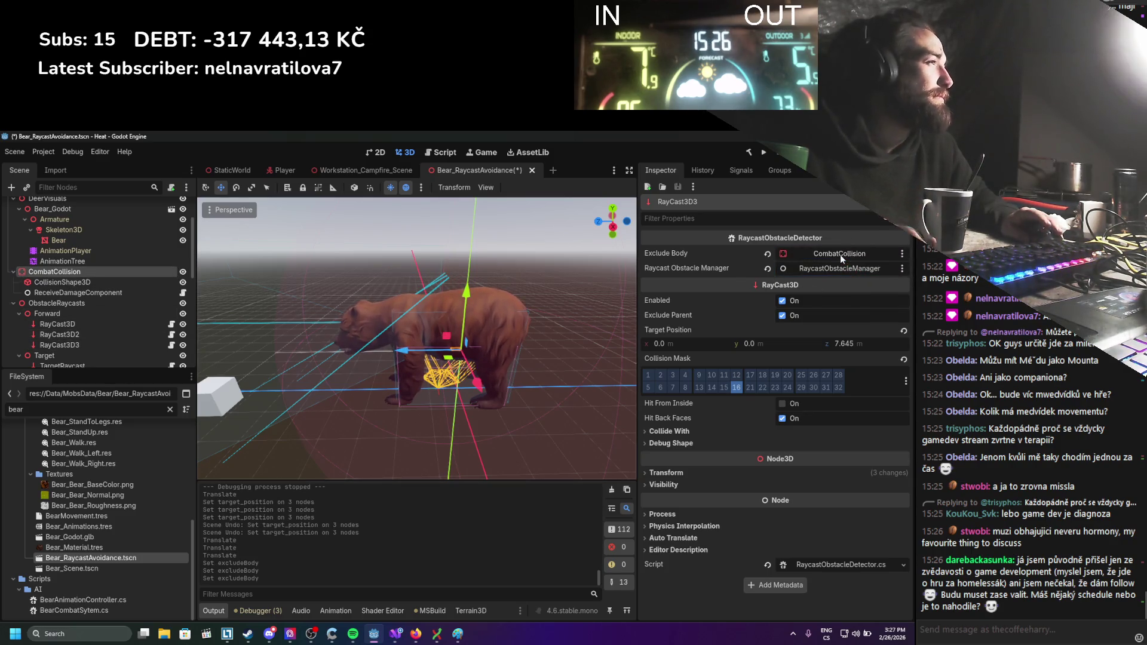
# Save the bear scene and open TargetRaycast's script in Visual Studio.
pyautogui.hotkey('ctrl', 's')
pyautogui.scroll(-1, 162, 322)
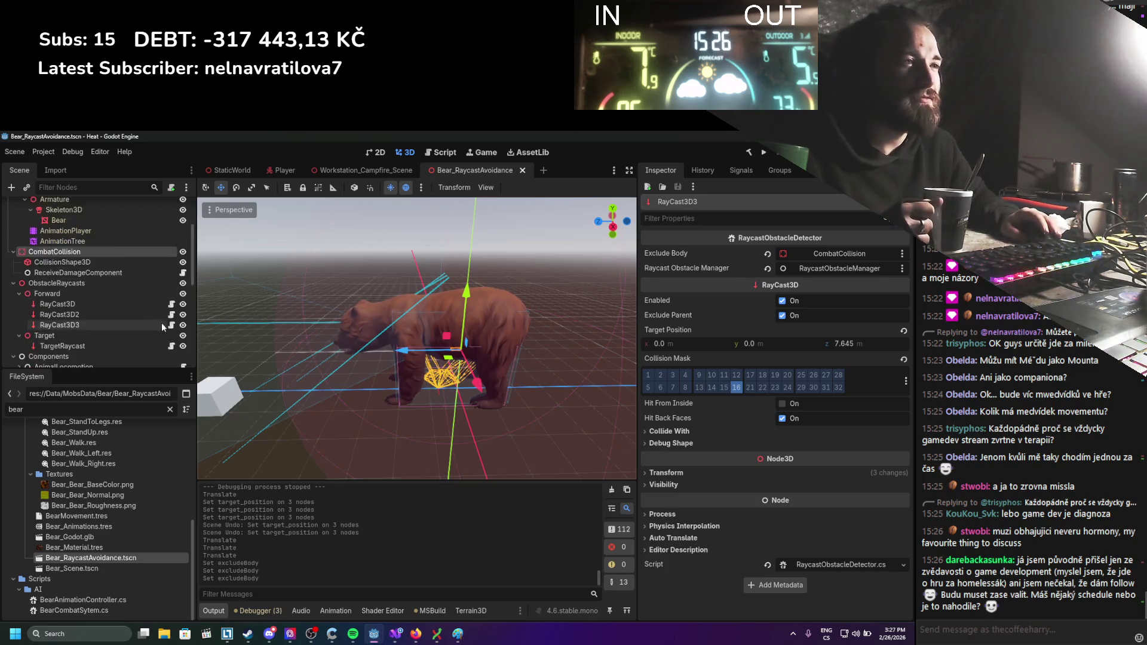
pyautogui.press('Down')
pyautogui.press('Down')
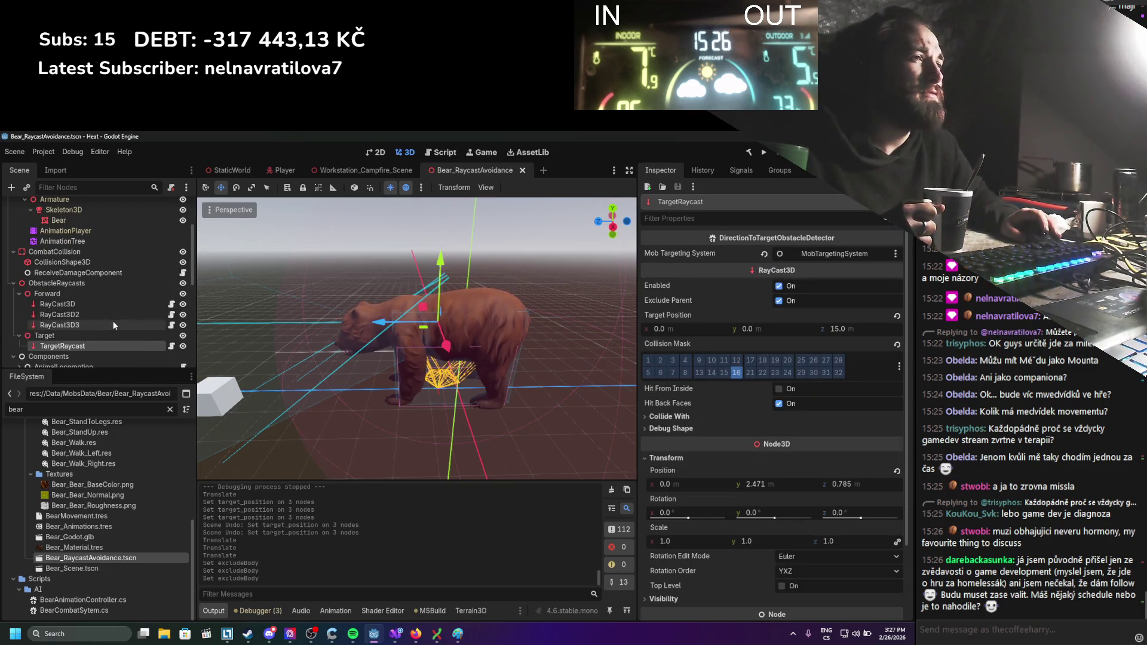
pyautogui.click(171, 345)
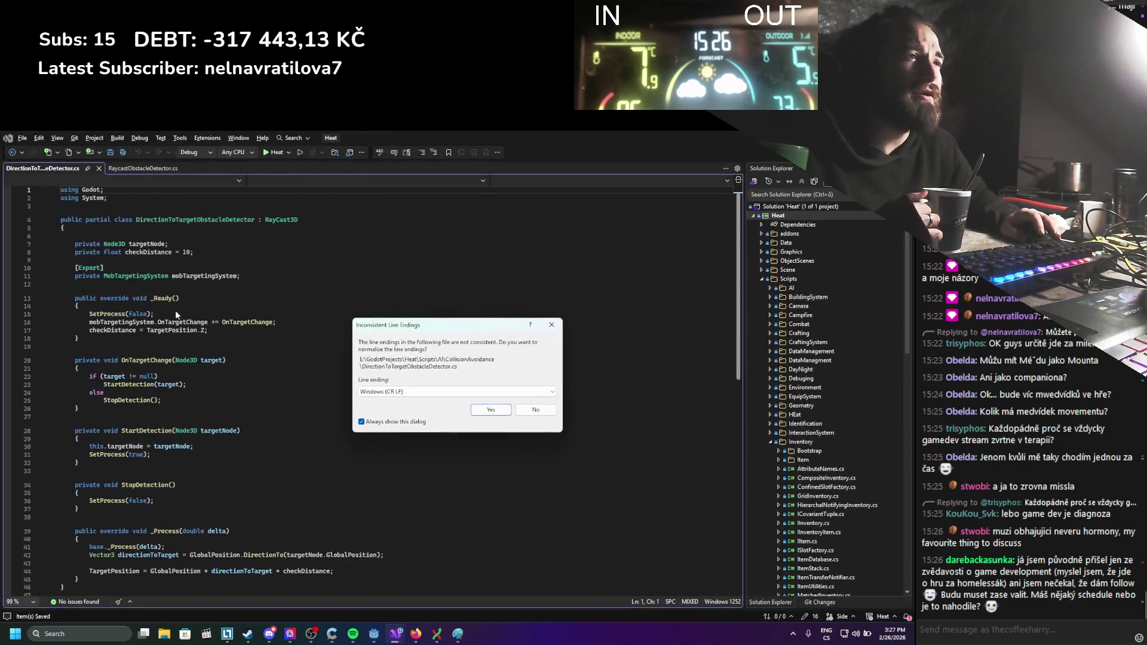
# Declare an [Export] private CollisionObject3D excludeBody field above the existing exported field.
pyautogui.click(501, 415)
pyautogui.click(183, 263)
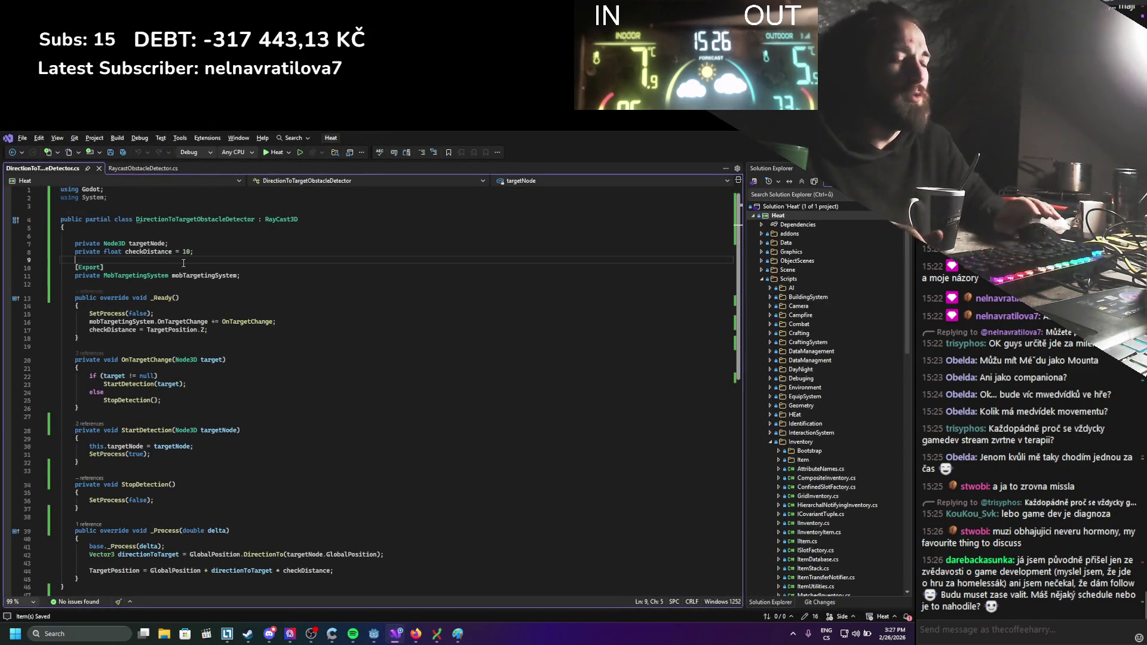
pyautogui.press('Return')
pyautogui.press('Return')
pyautogui.press('Up')
pyautogui.write('[Export')
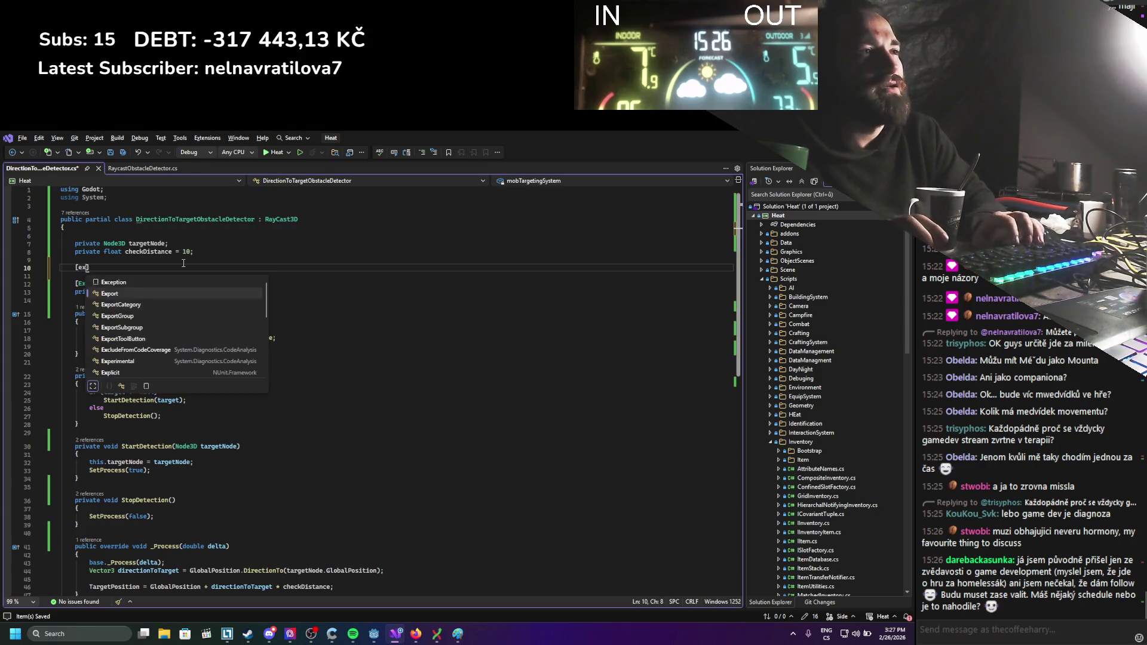
pyautogui.press('Return')
pyautogui.write('priv')
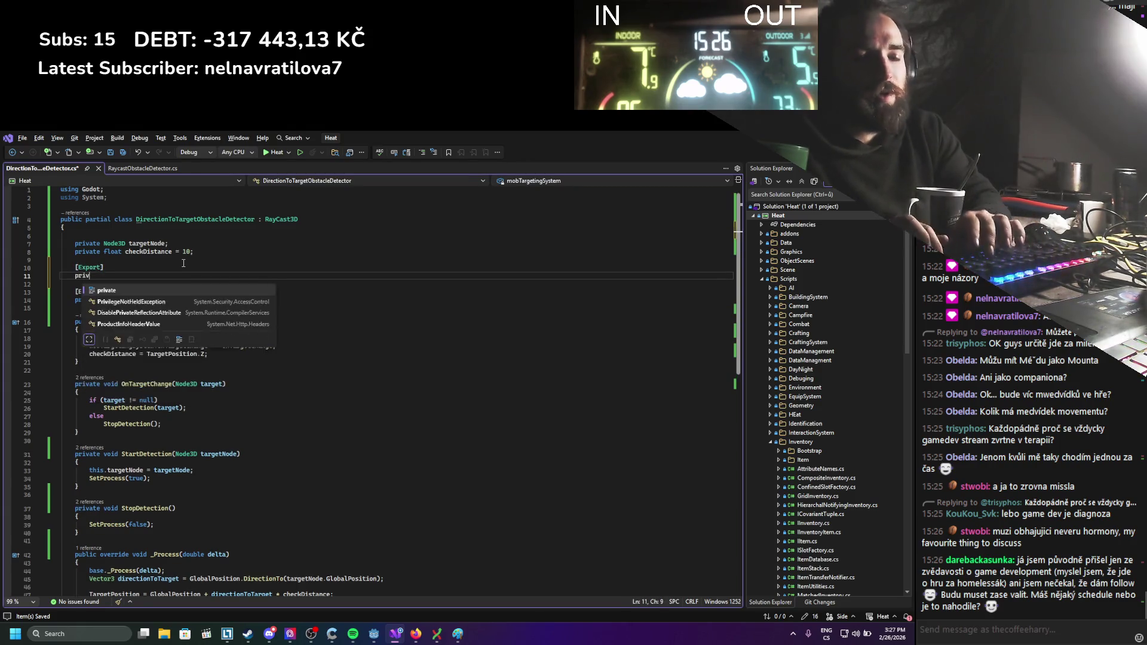
pyautogui.write('ate Collisi')
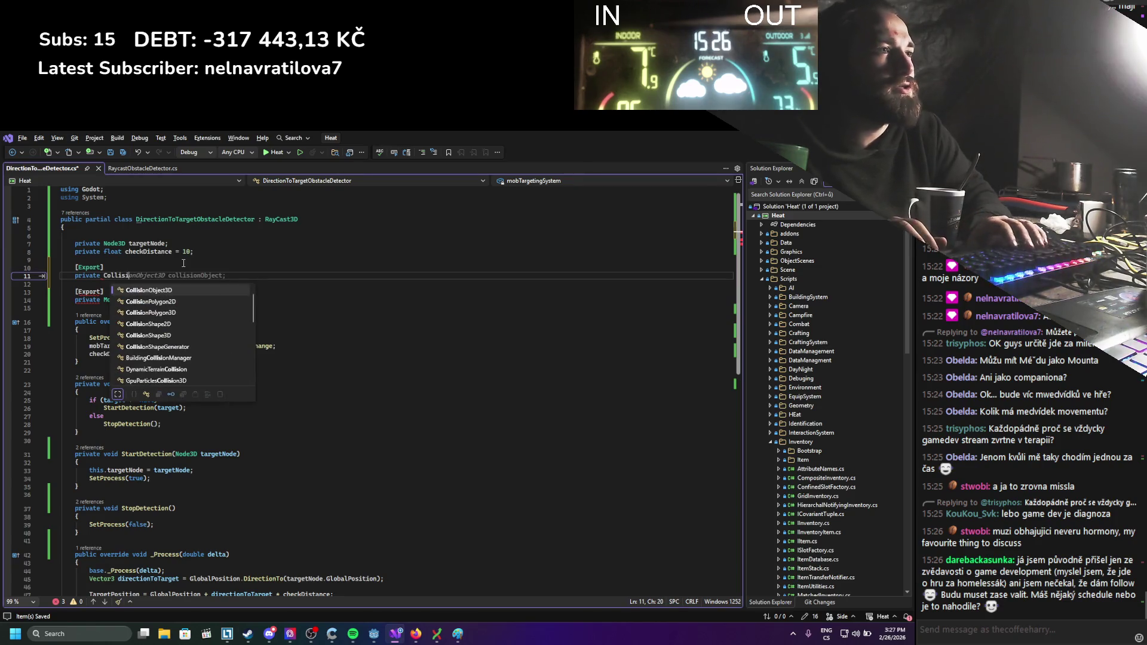
pyautogui.press('Tab')
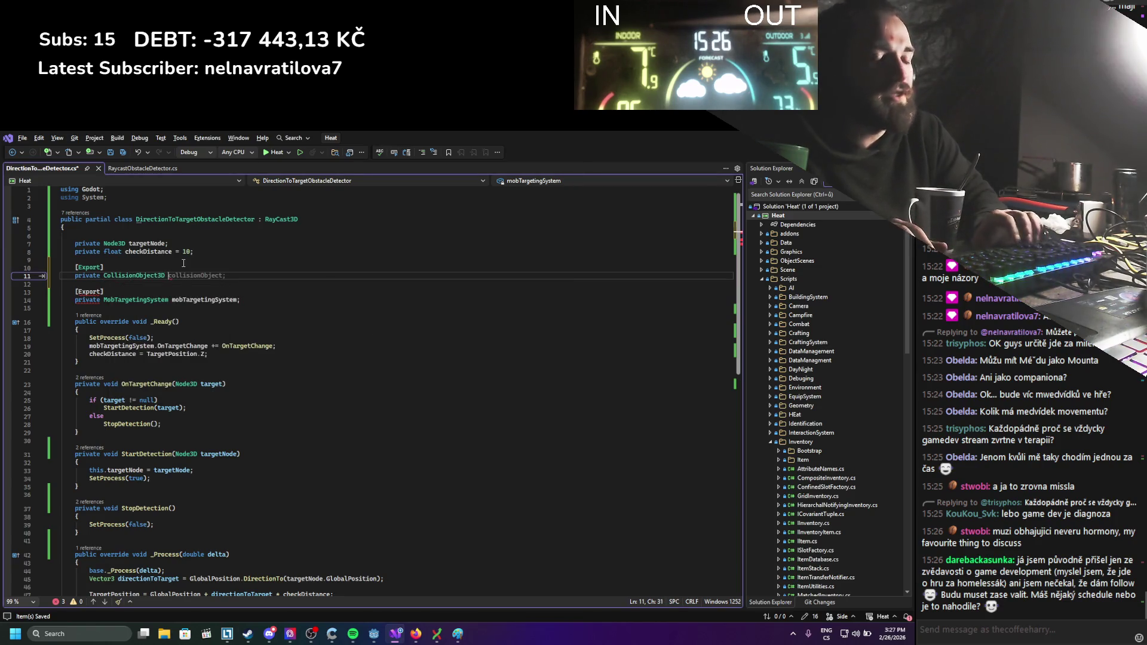
pyautogui.write('exclude')
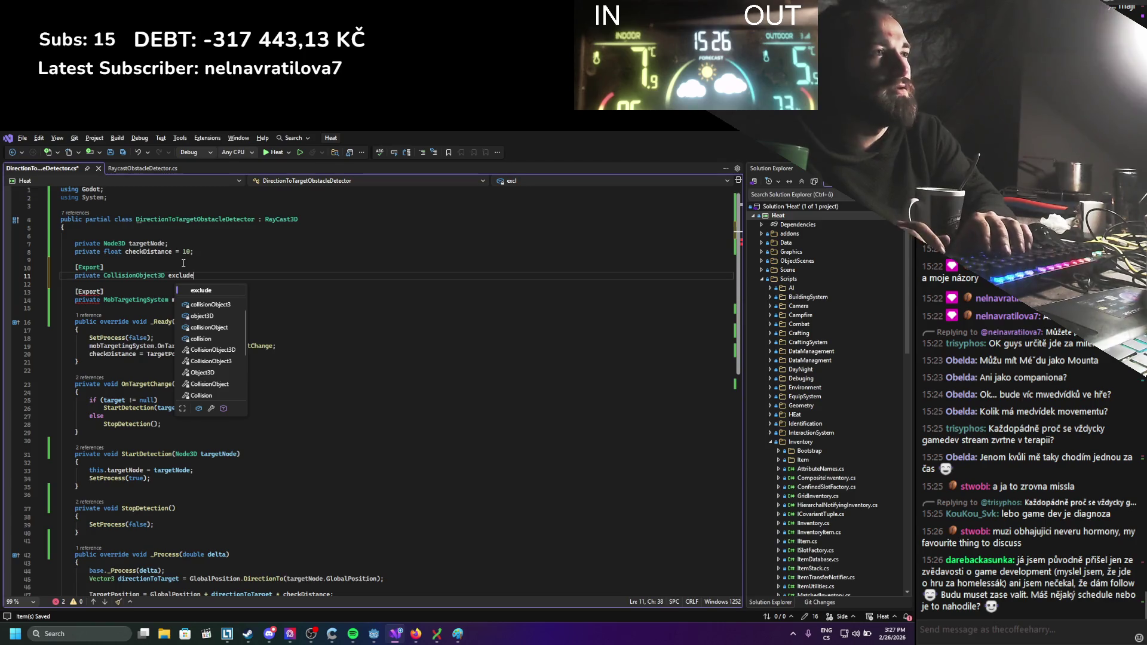
pyautogui.press('BackSpace')
pyautogui.press('BackSpace')
pyautogui.write('dy;')
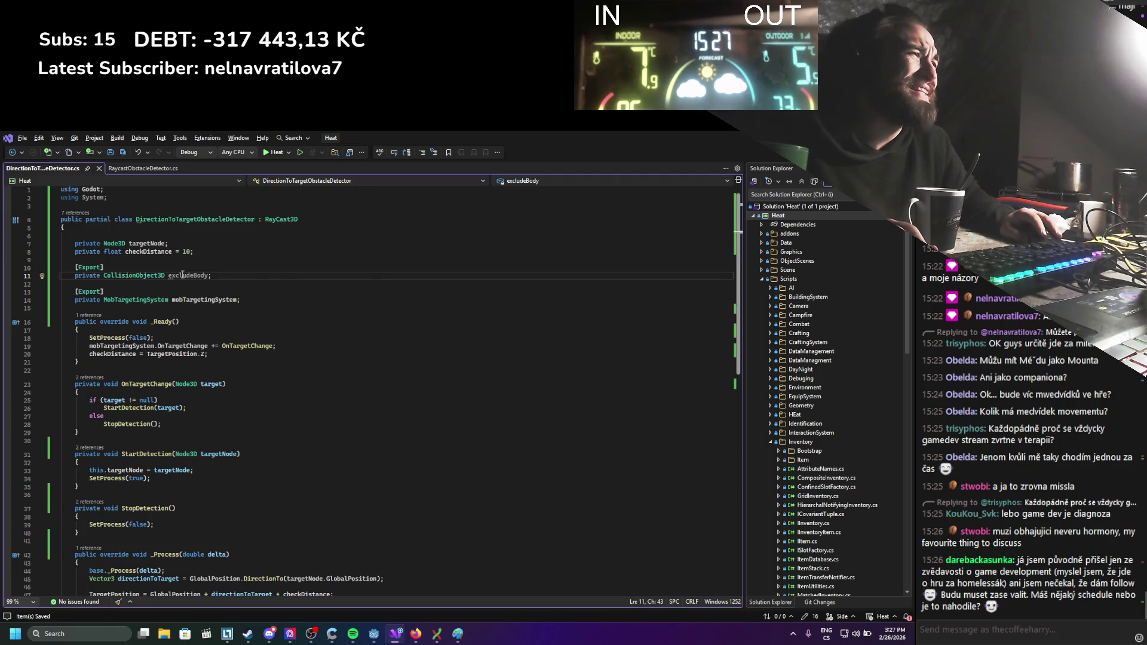
# Add AddException(excludeBody); after the checkDistance line in _Ready, then rebuild the C# project in Godot.
pyautogui.doubleClick(183, 275)
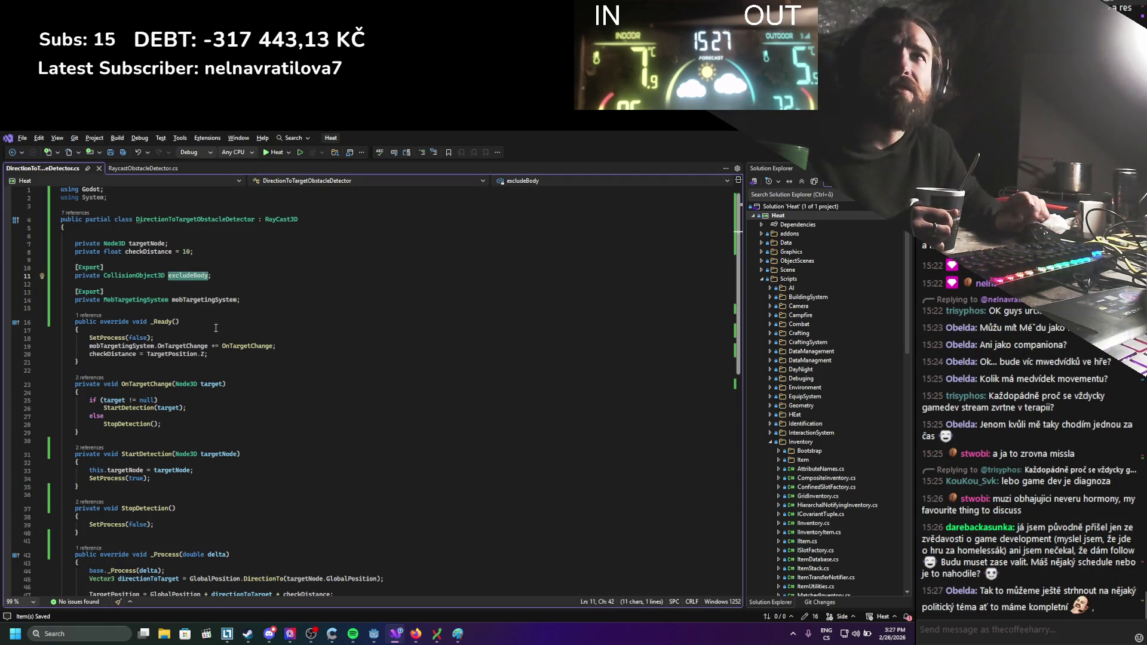
pyautogui.click(211, 354)
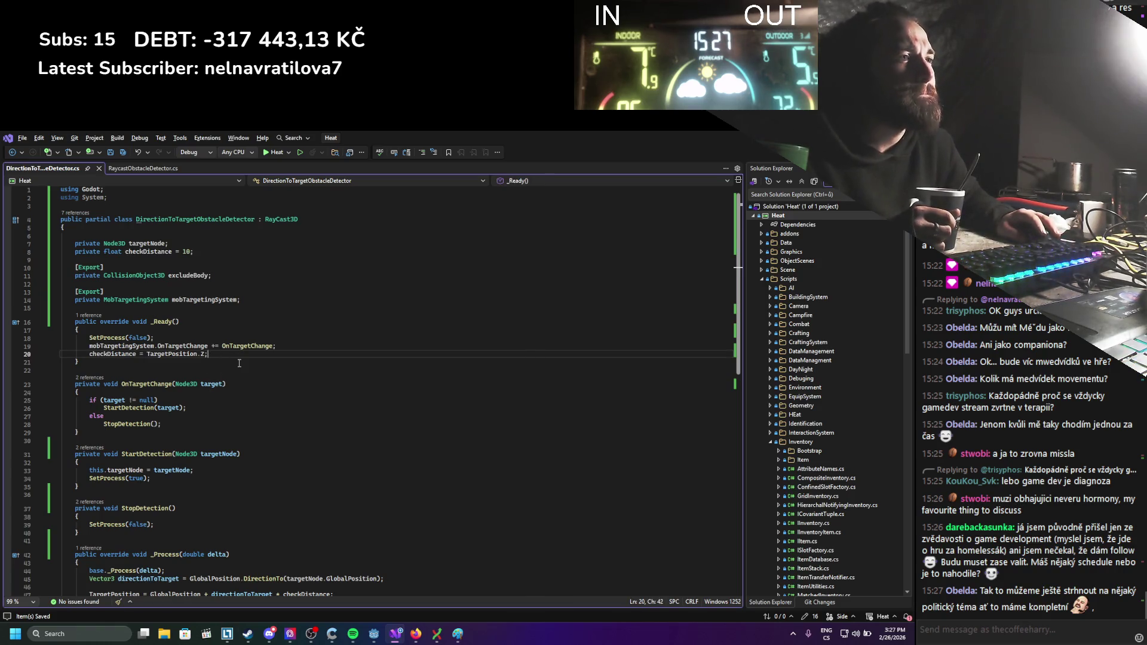
pyautogui.press('Return')
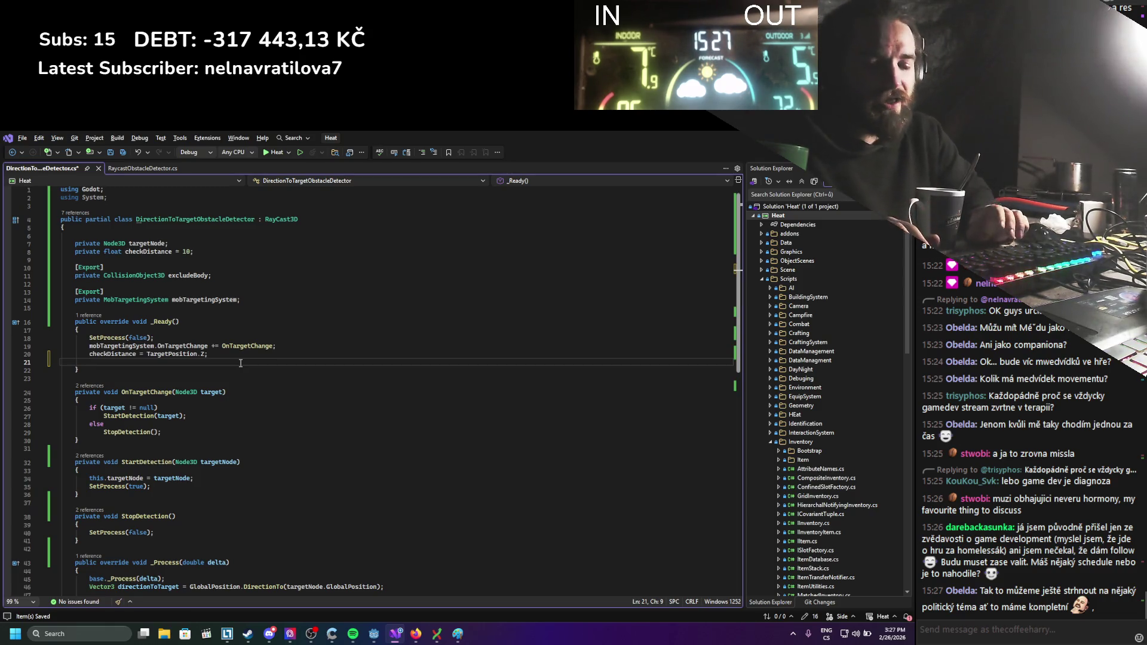
pyautogui.write('ad')
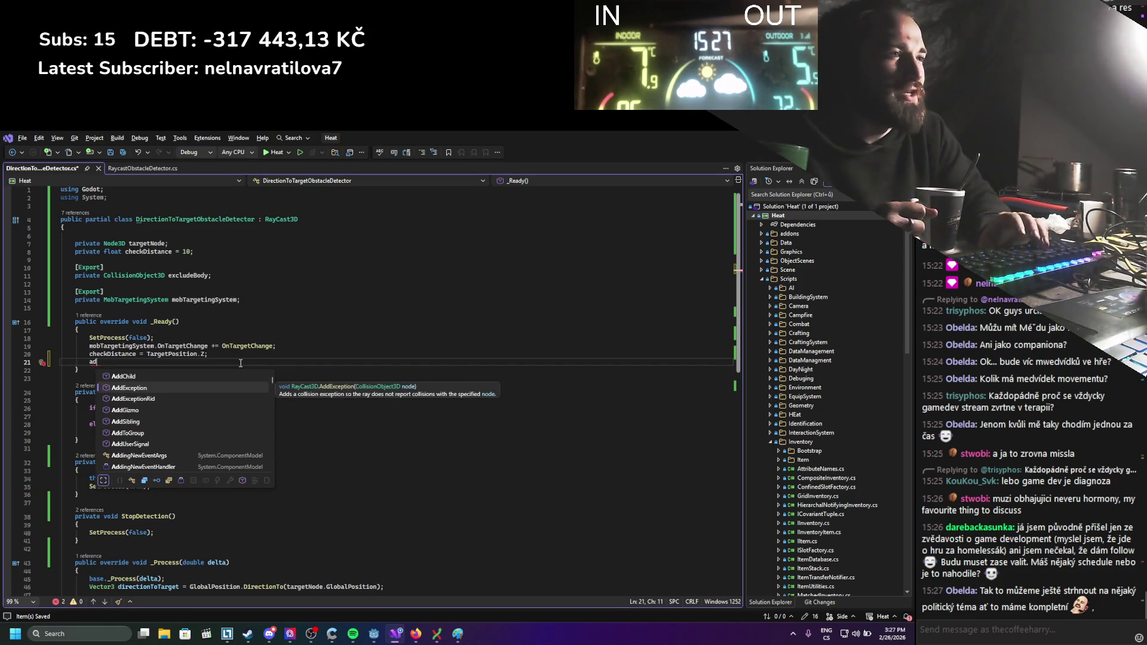
pyautogui.press('Tab')
pyautogui.write('();')
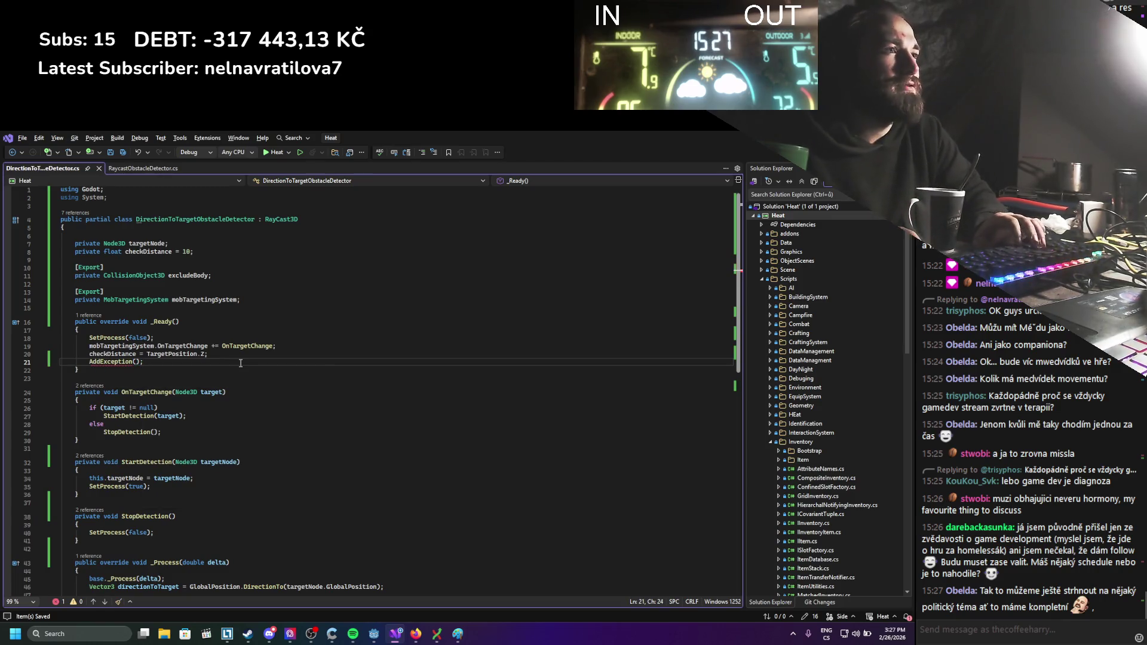
pyautogui.write('ex')
pyautogui.press('Tab')
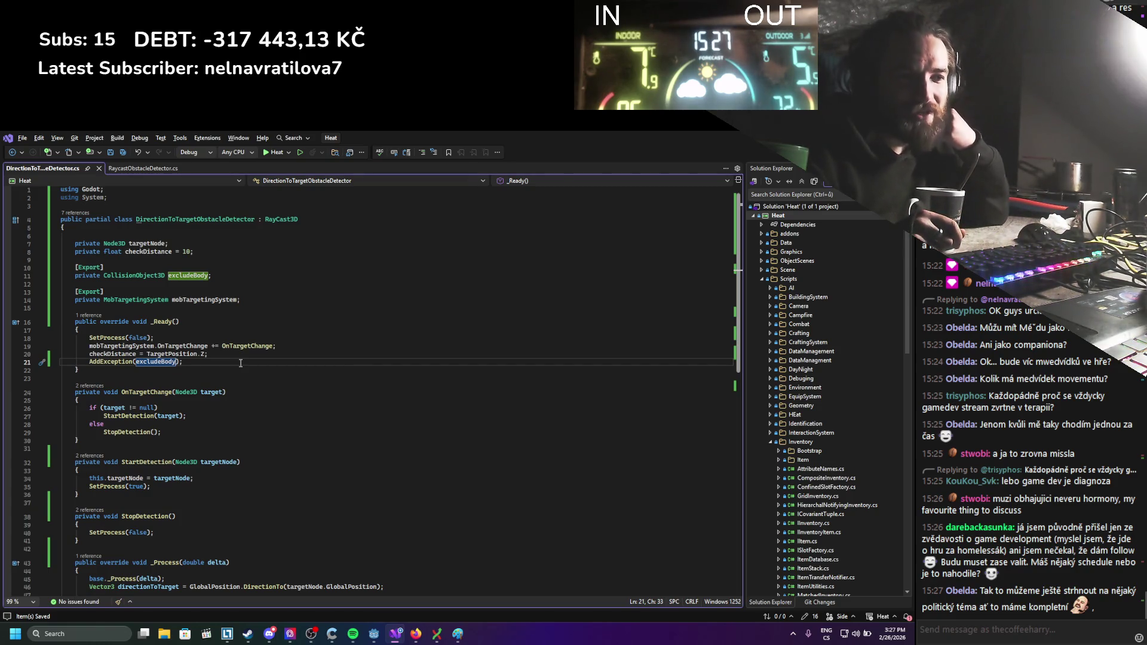
pyautogui.click(185, 338)
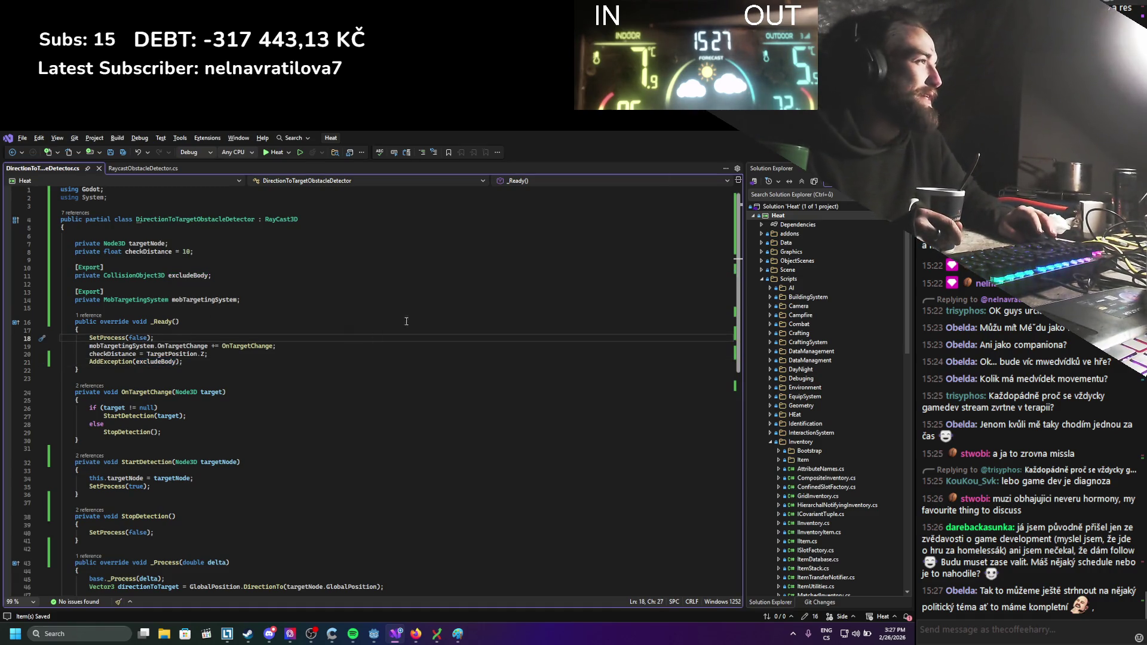
pyautogui.hotkey('alt', 'Tab')
pyautogui.click(747, 156)
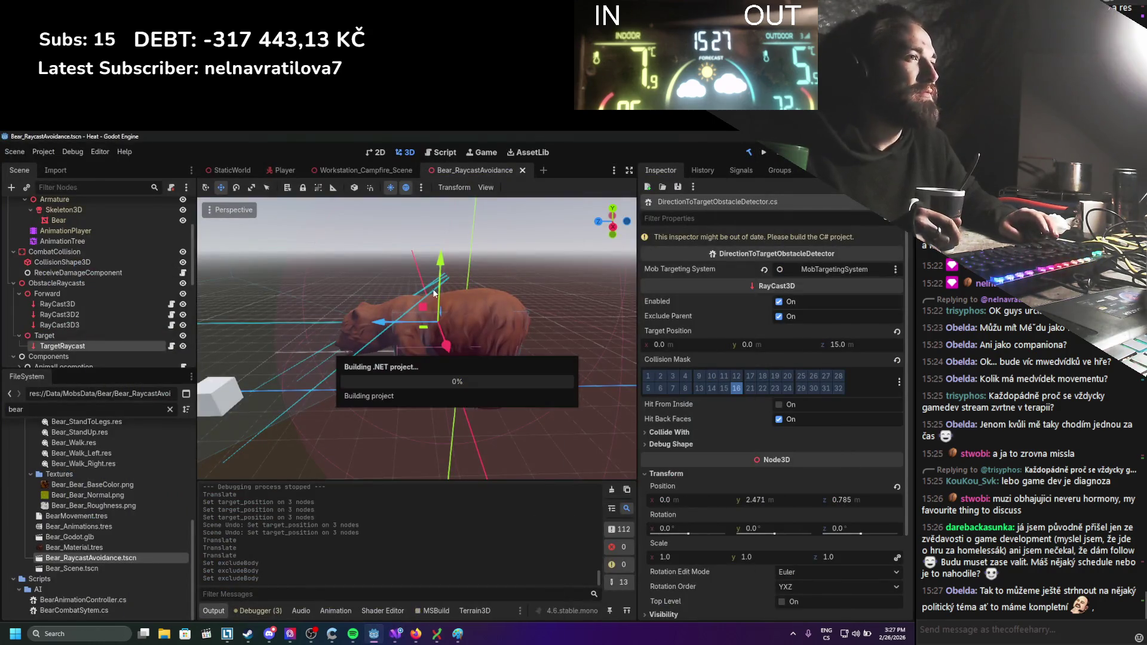
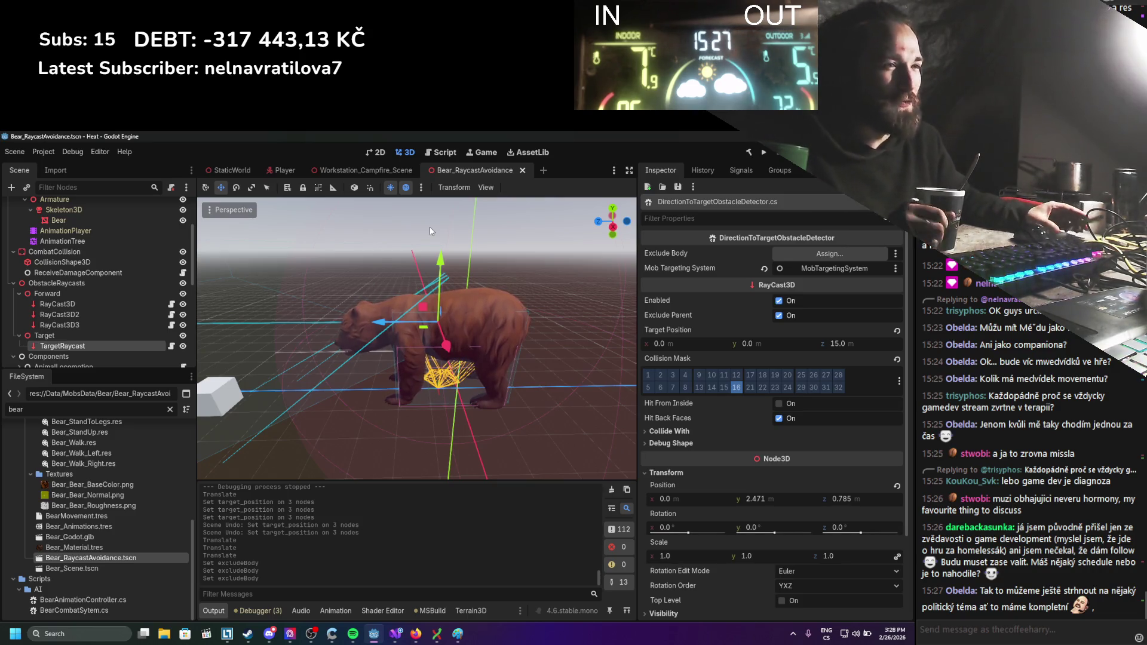
# Assign CombatCollision as the TargetRaycast's Exclude Body in the Inspector.
pyautogui.click(88, 333)
pyautogui.click(95, 349)
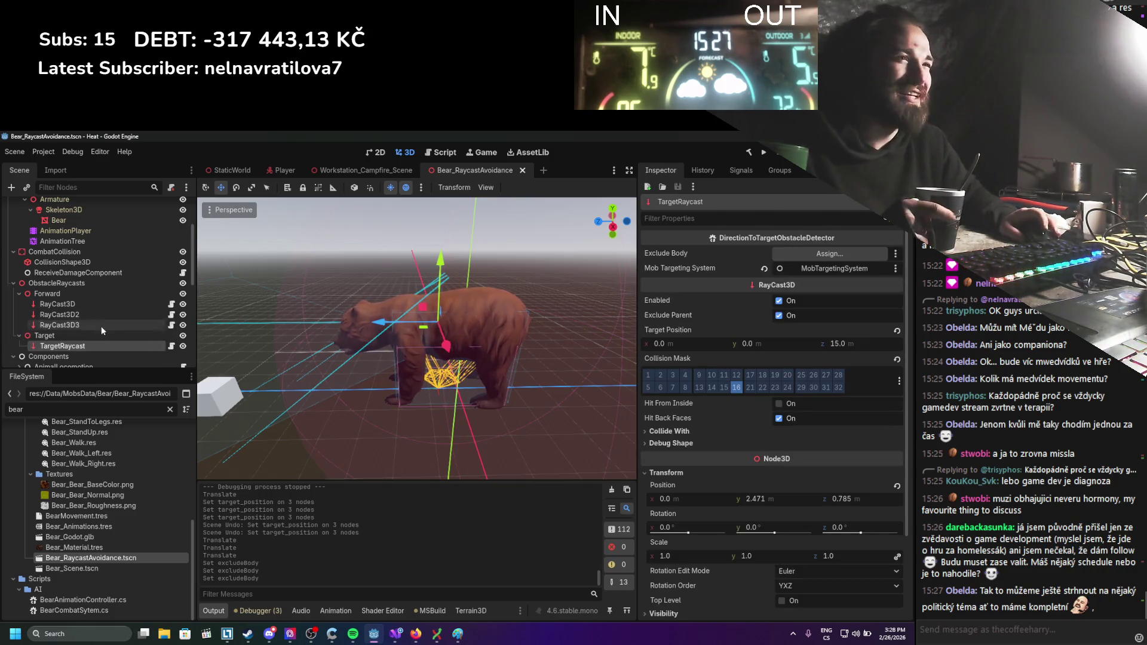
pyautogui.scroll(1, 91, 320)
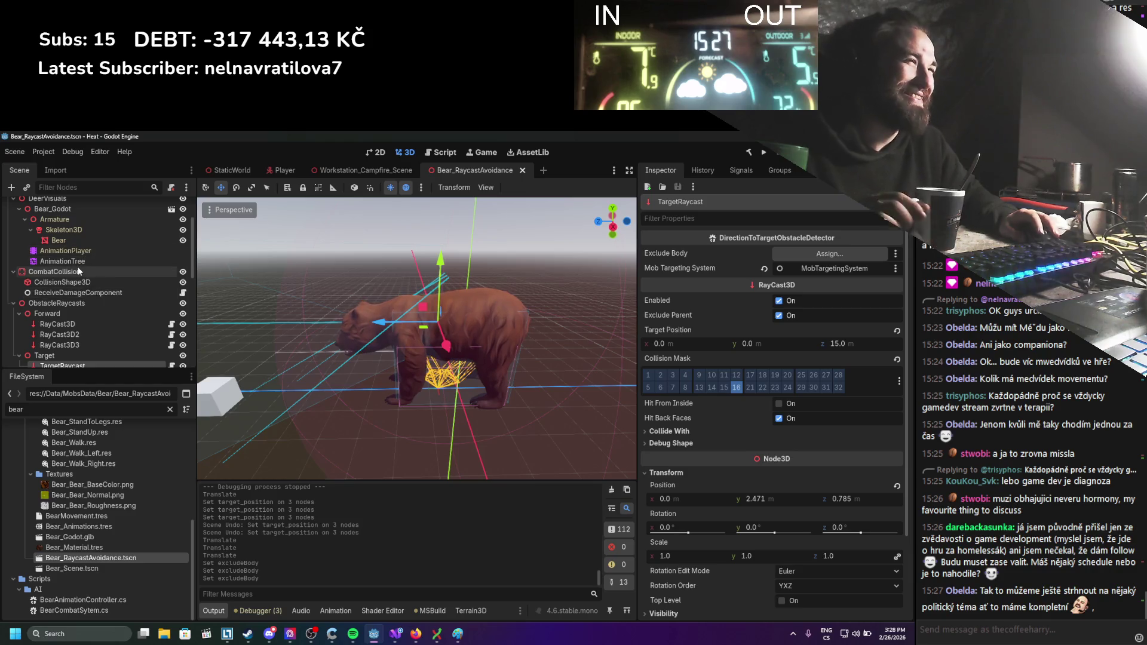
pyautogui.moveTo(62, 282)
pyautogui.mouseDown()
pyautogui.moveTo(200, 296)
pyautogui.moveTo(758, 280)
pyautogui.moveTo(786, 258)
pyautogui.mouseUp()
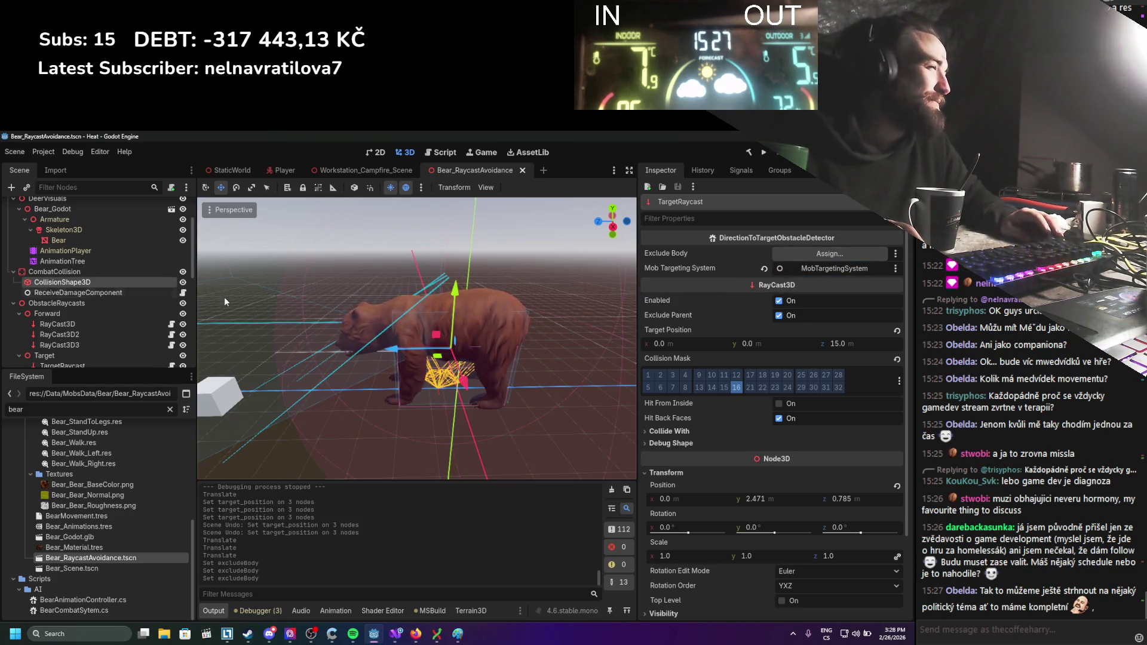
pyautogui.moveTo(53, 272)
pyautogui.mouseDown()
pyautogui.moveTo(866, 331)
pyautogui.moveTo(842, 256)
pyautogui.mouseUp()
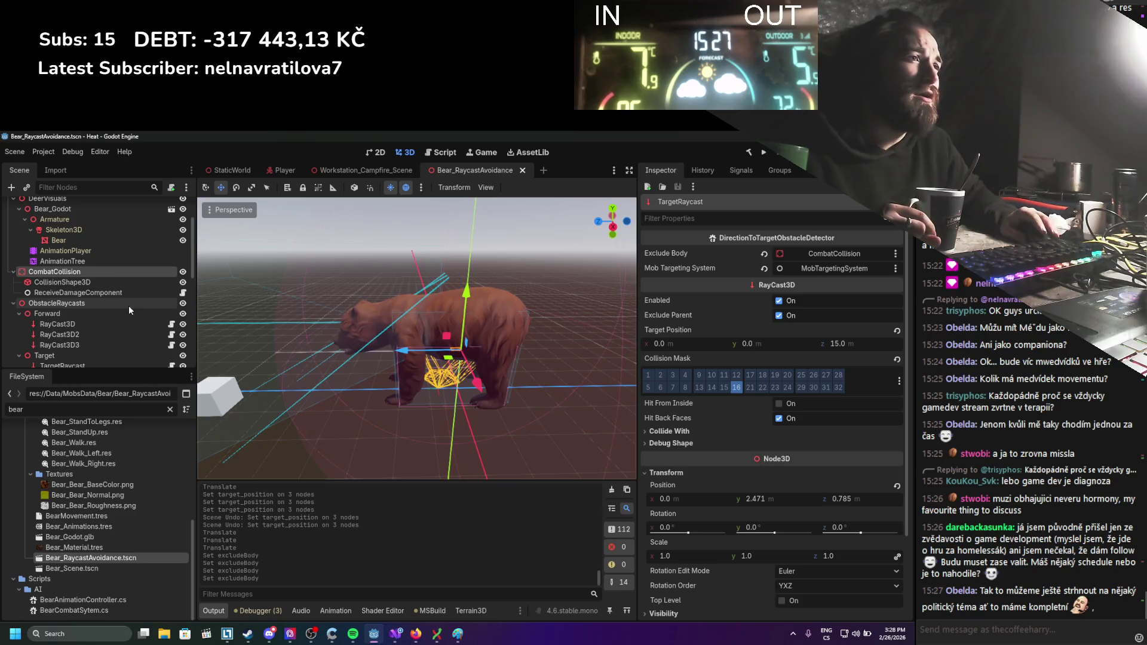
# Check the AddException call in the detector script in Visual Studio, then return to Godot.
pyautogui.click(398, 635)
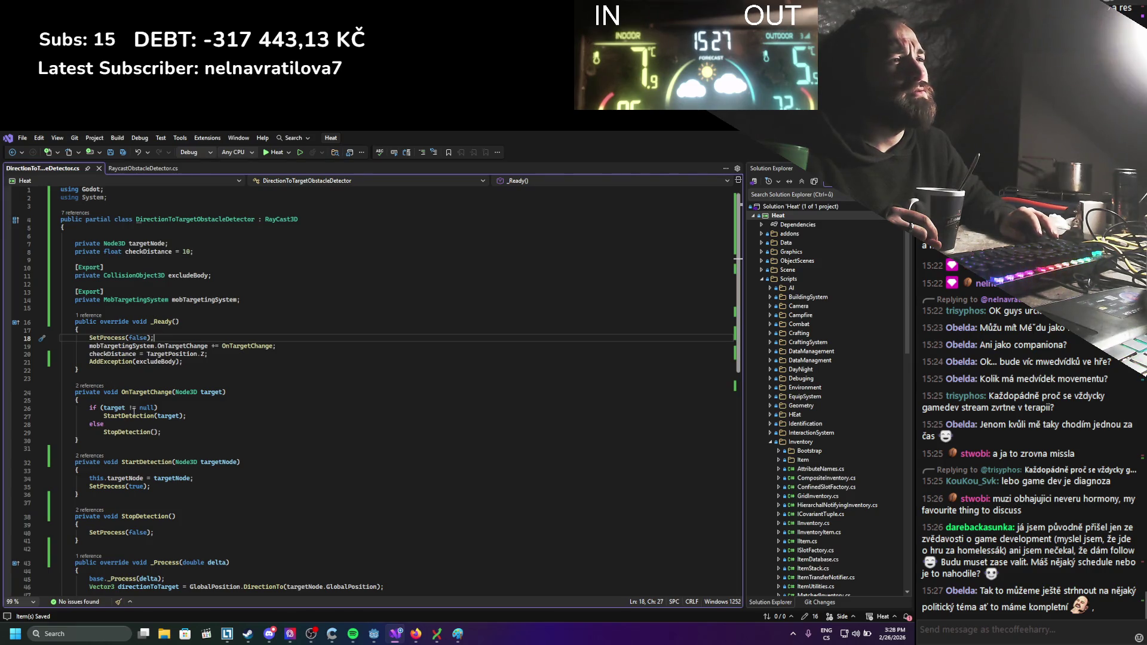
pyautogui.moveTo(118, 361)
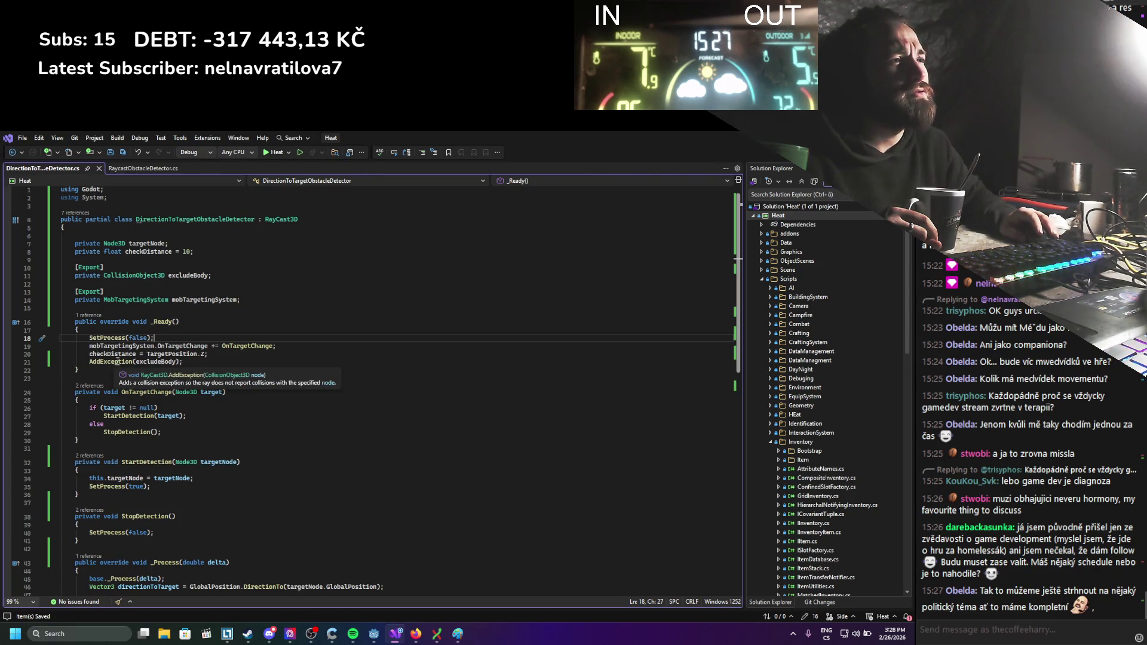
pyautogui.hotkey('alt', 'Tab')
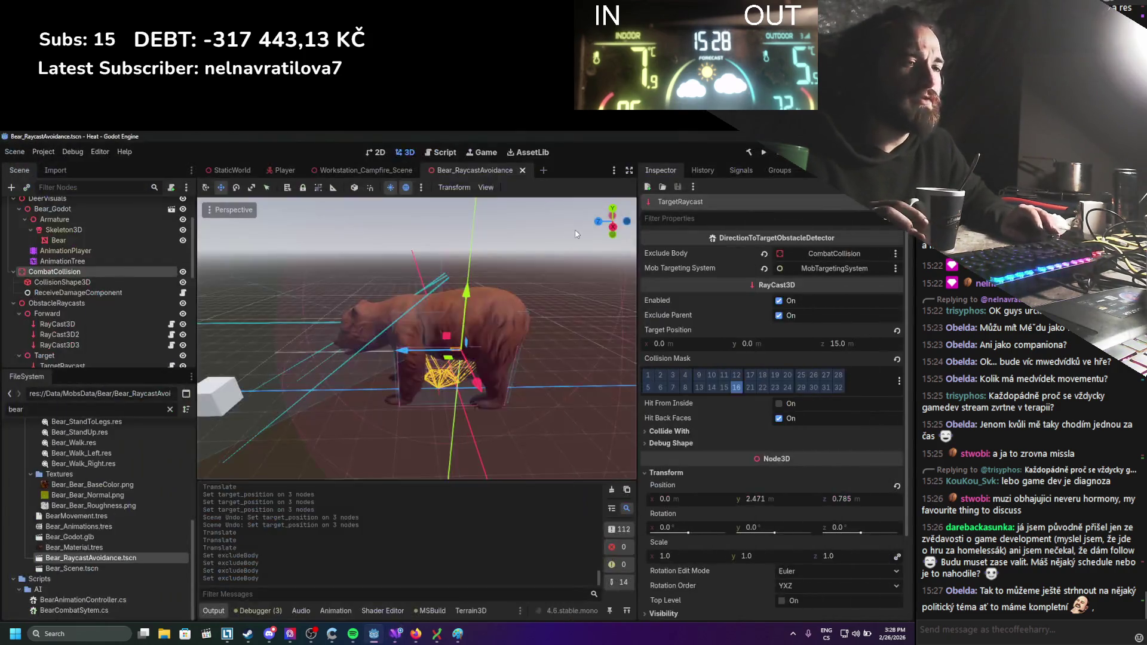
# Run the project with F5 to build and start the game in debug mode.
pyautogui.scroll(2, 479, 257)
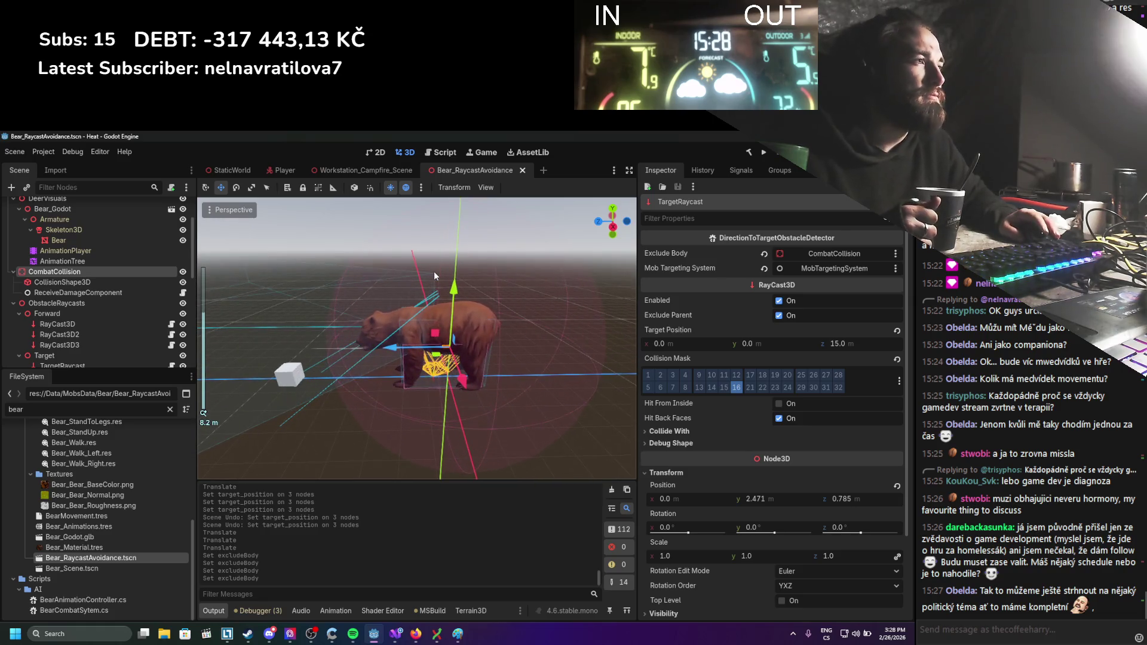
pyautogui.press('F5')
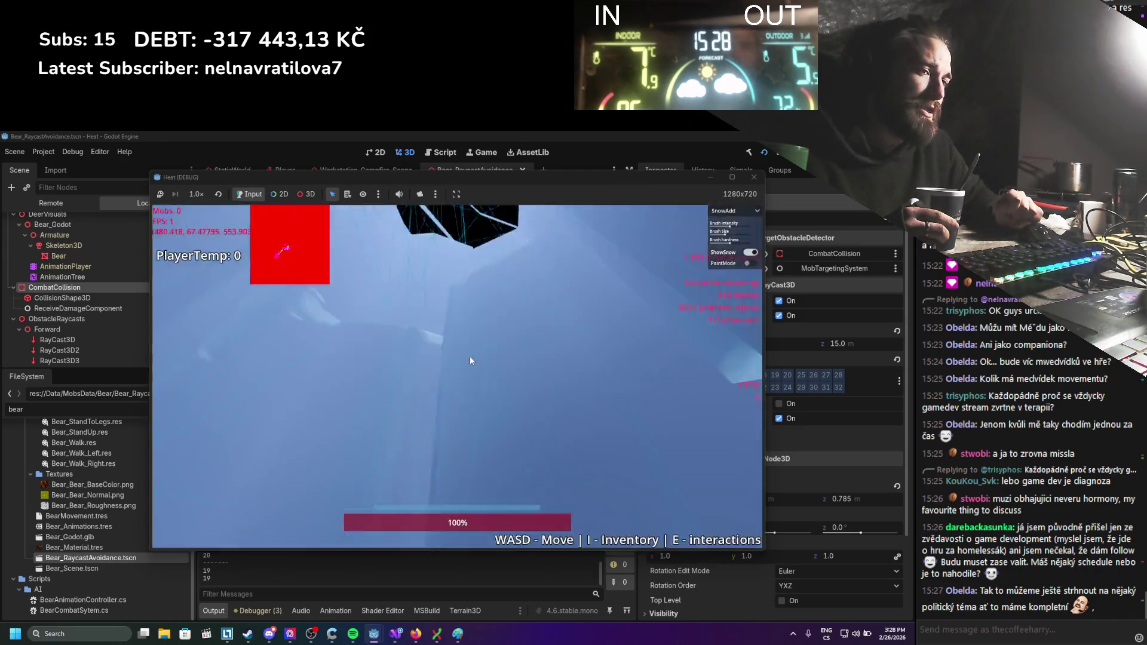
# Walk the player back and forth around the wall so the bear must steer past it.
pyautogui.press('s')
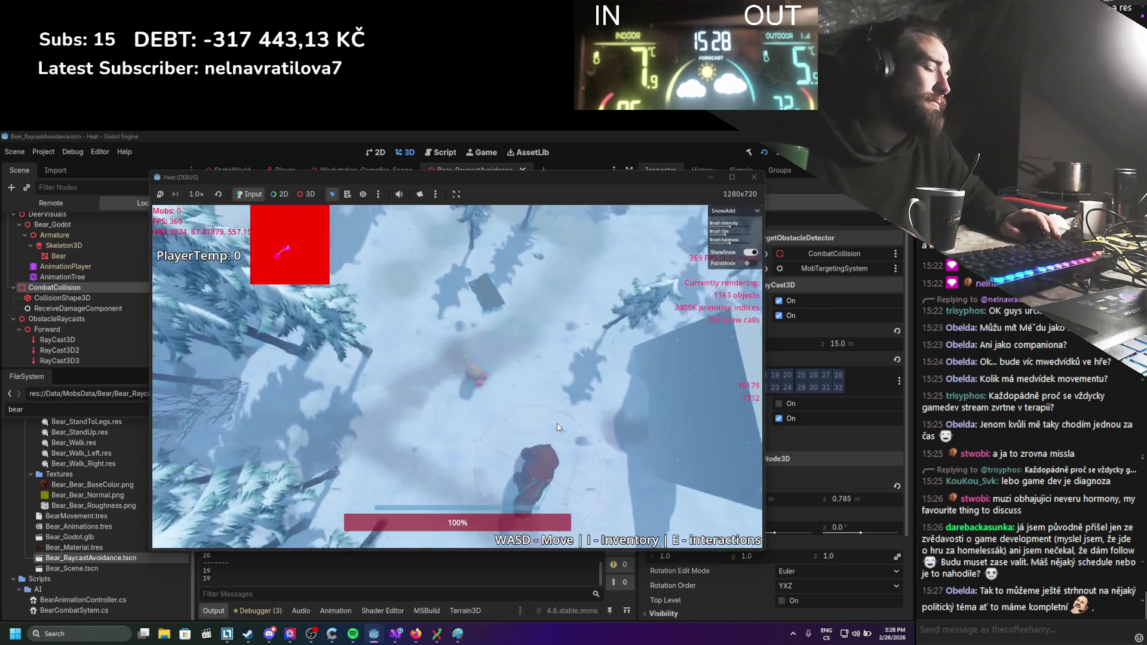
pyautogui.press('w')
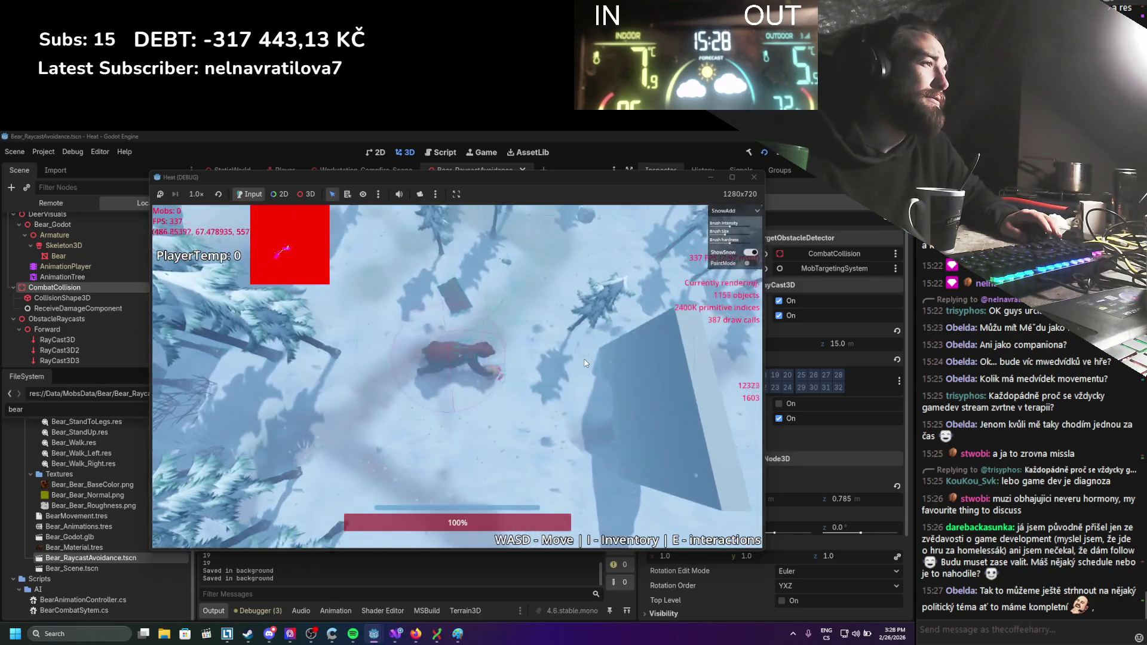
pyautogui.press('d')
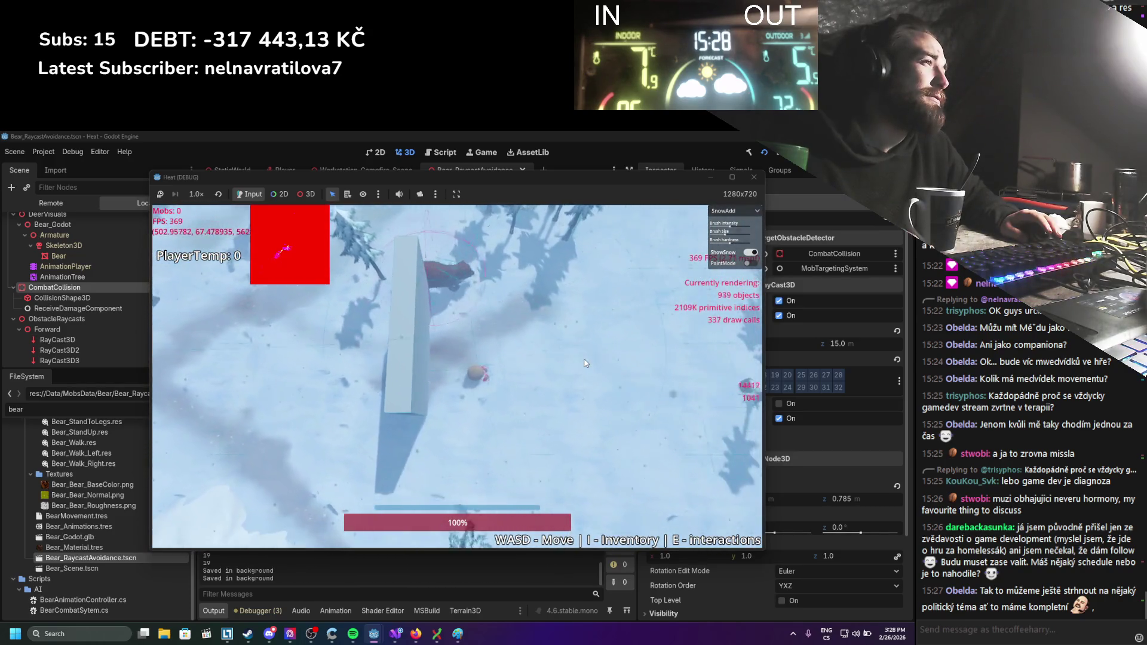
pyautogui.press('s')
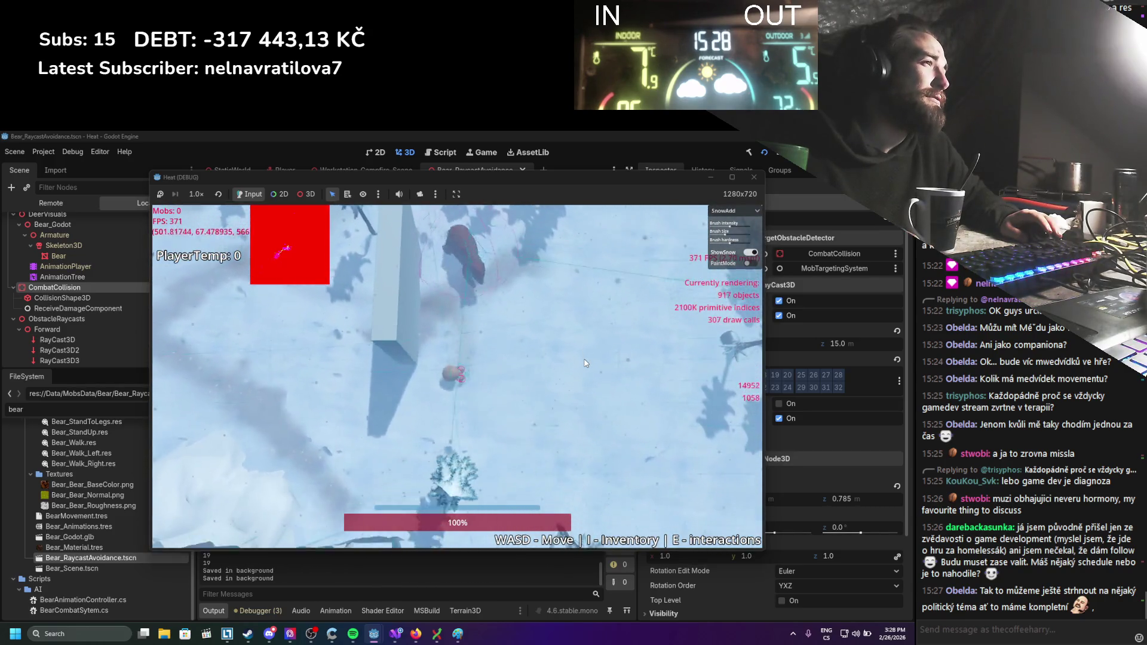
pyautogui.press('w')
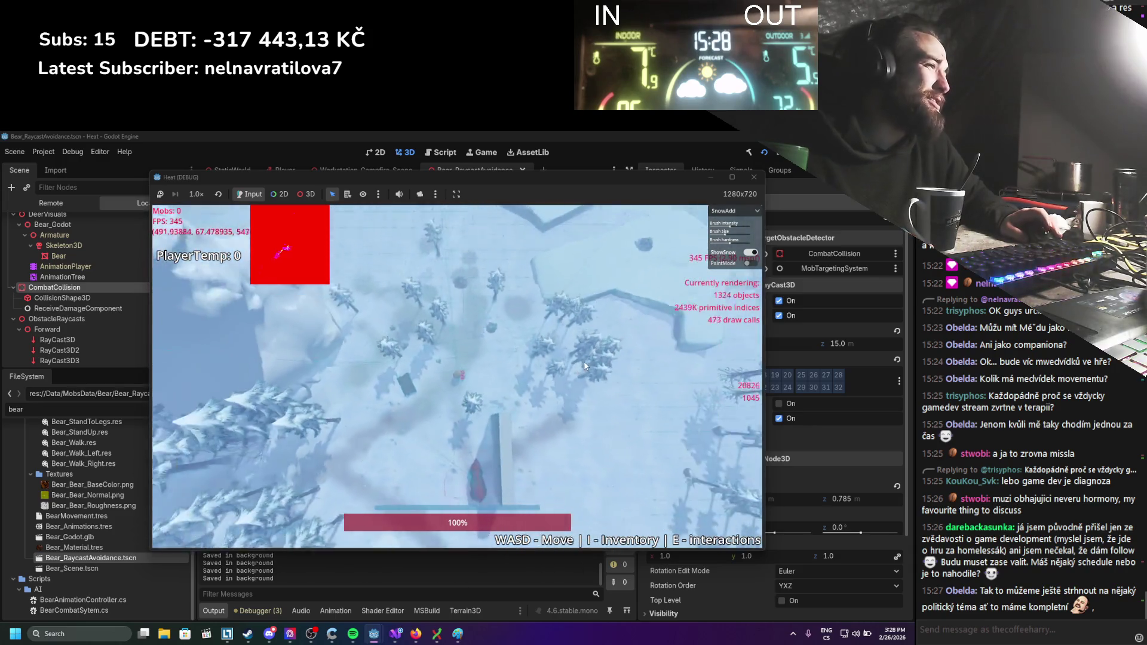
pyautogui.press('s')
pyautogui.press('d')
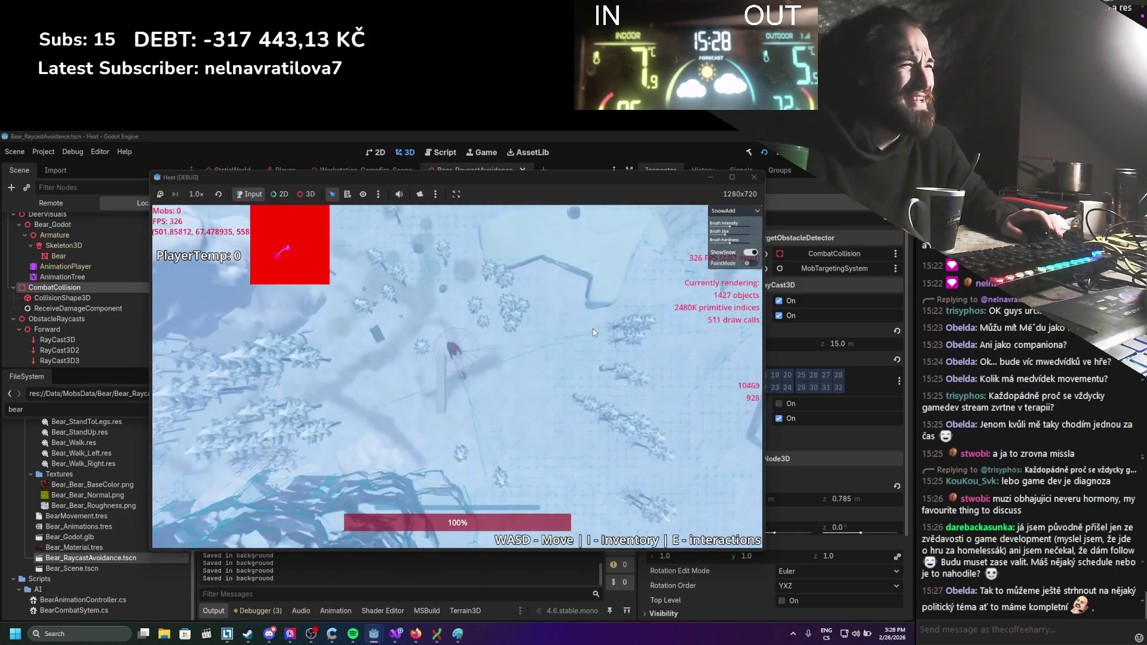
pyautogui.press('d')
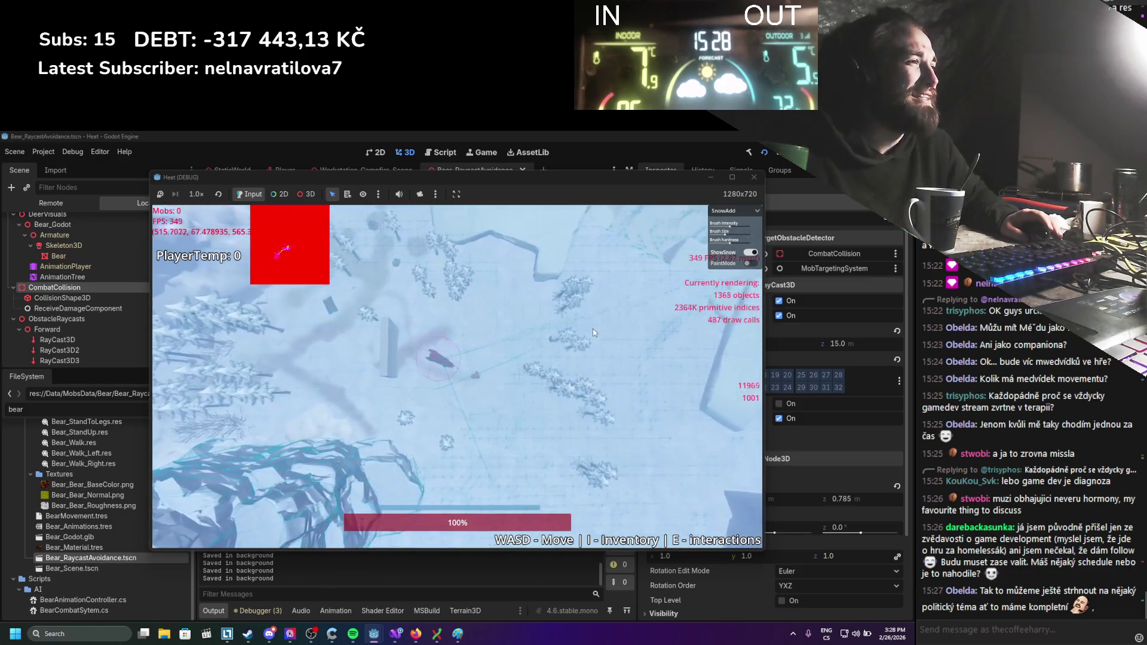
pyautogui.press('a')
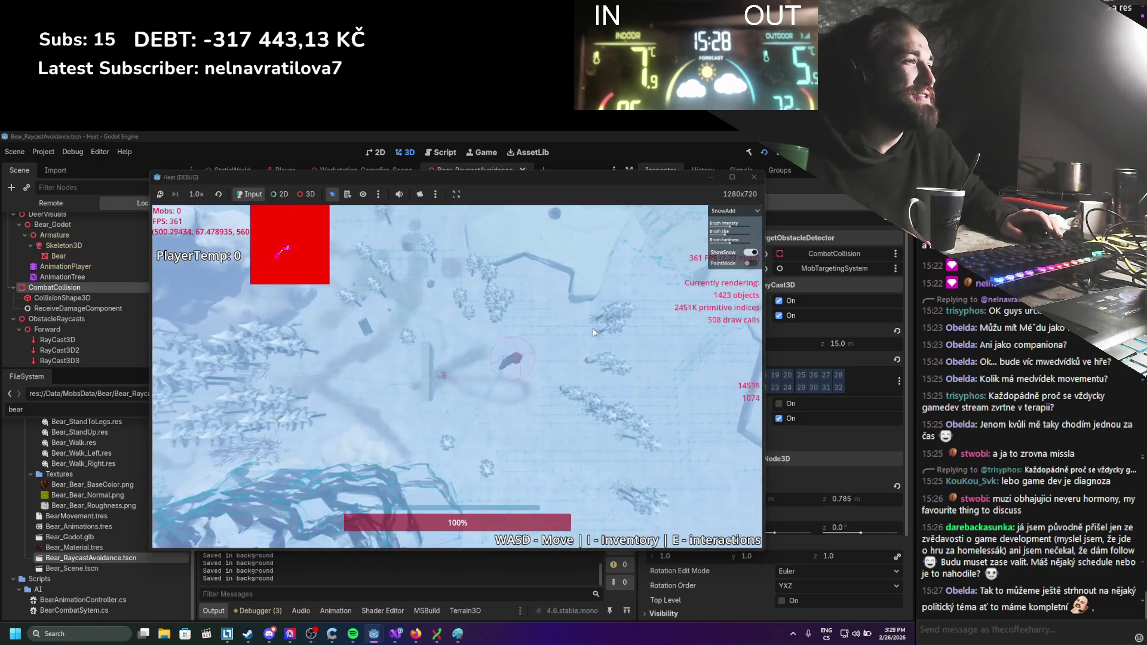
pyautogui.press('a')
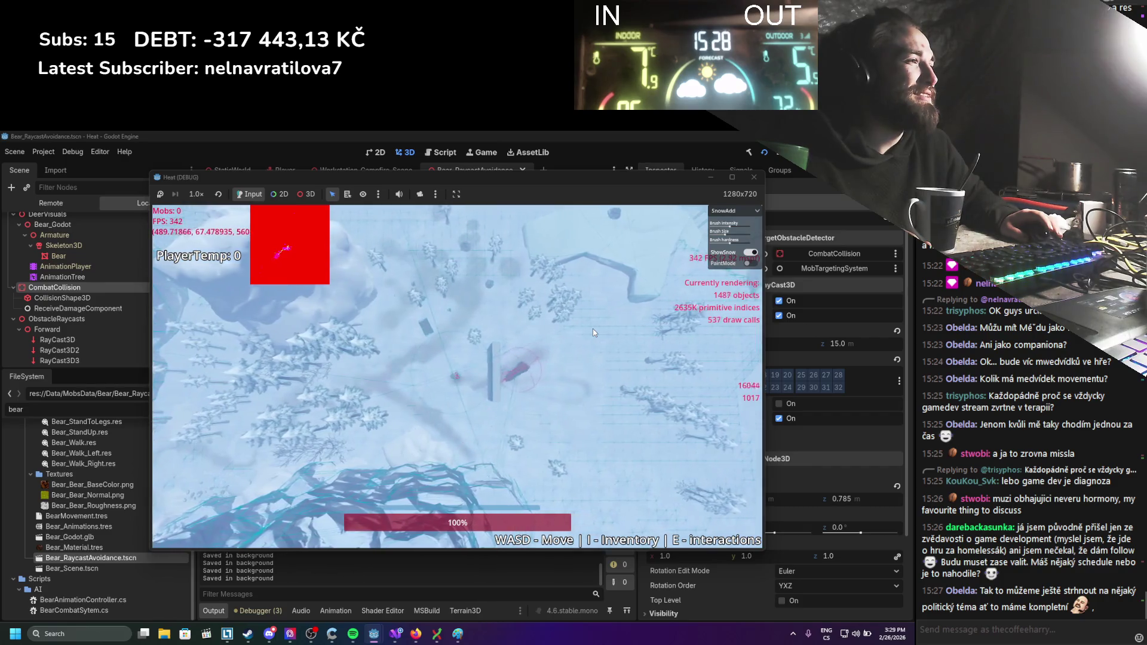
pyautogui.press('d')
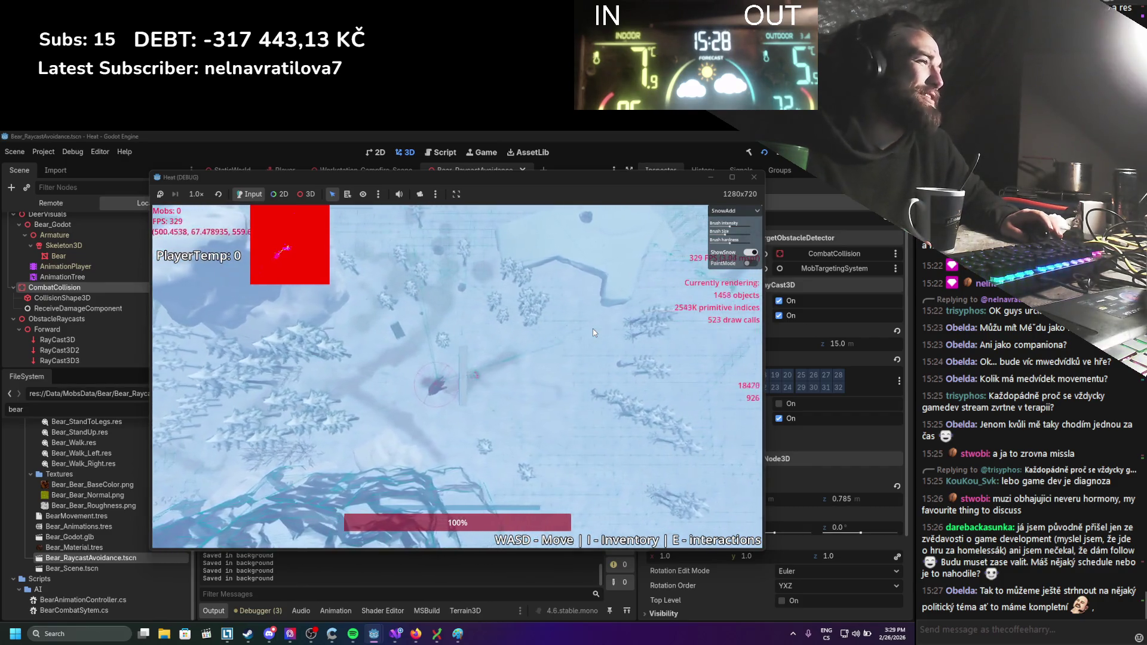
pyautogui.press('d')
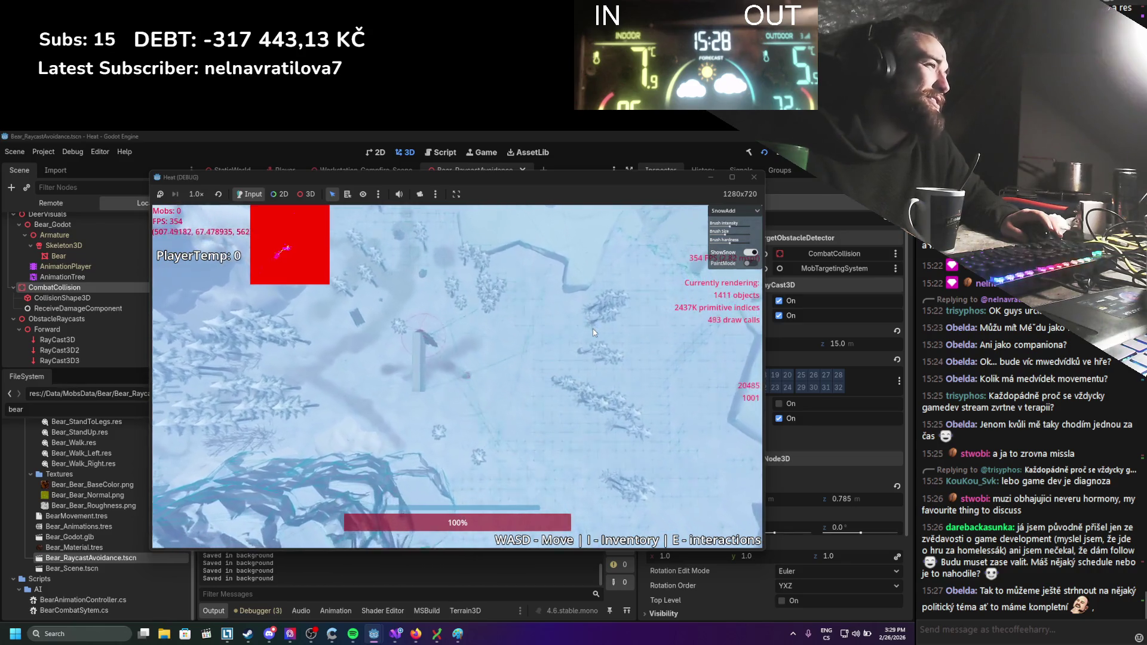
pyautogui.press('s')
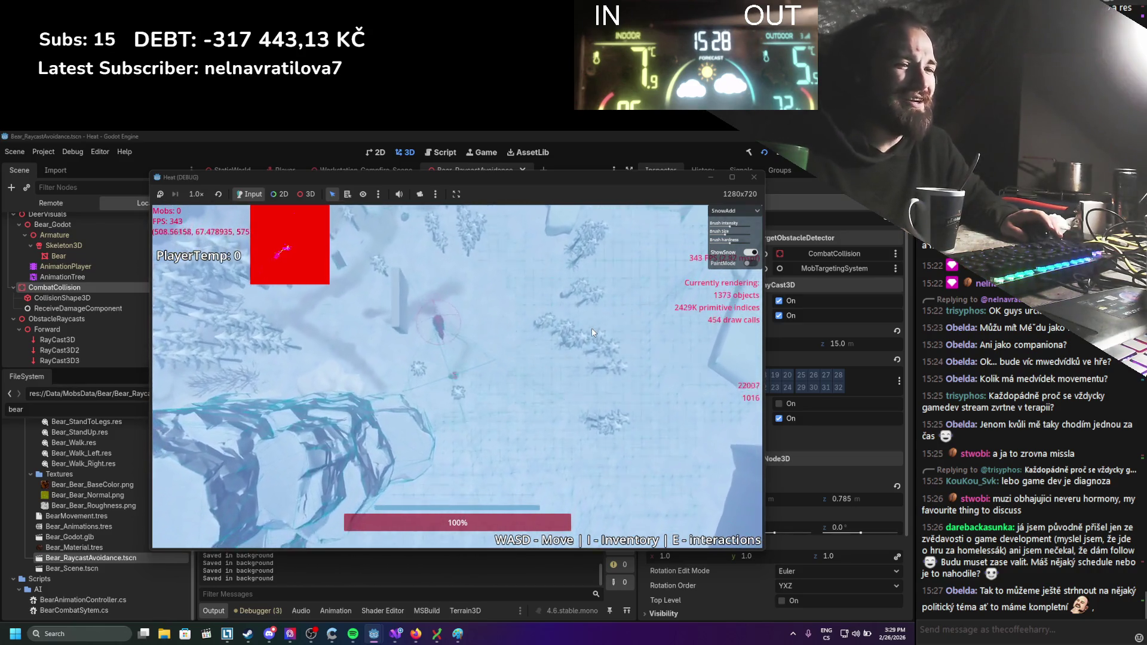
pyautogui.press('w')
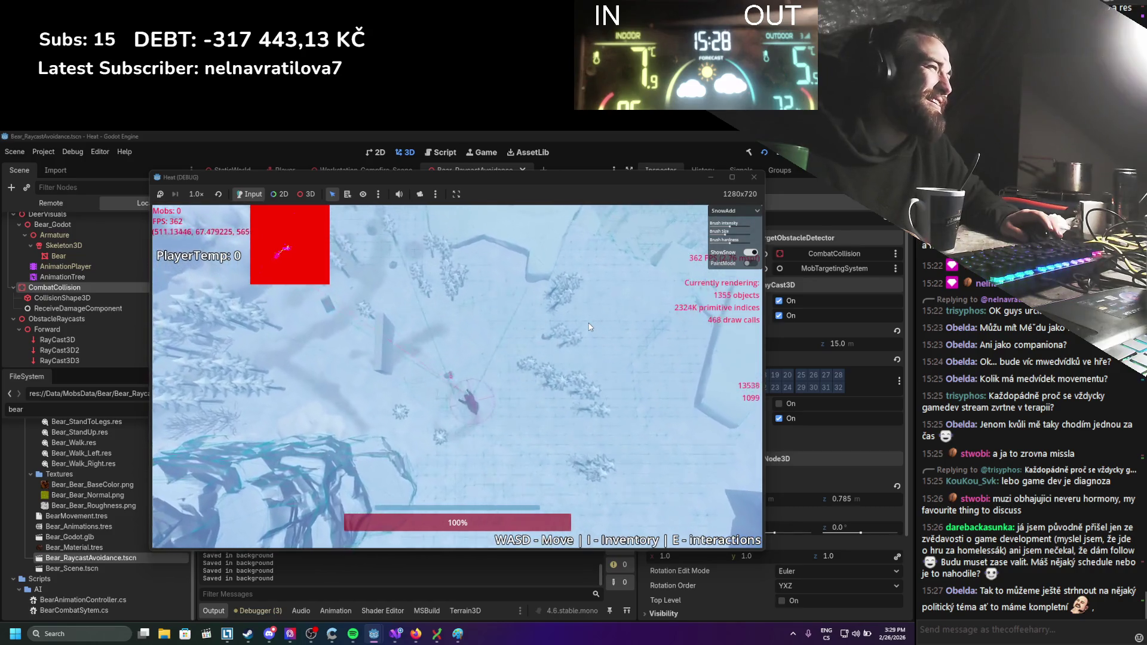
pyautogui.press('a')
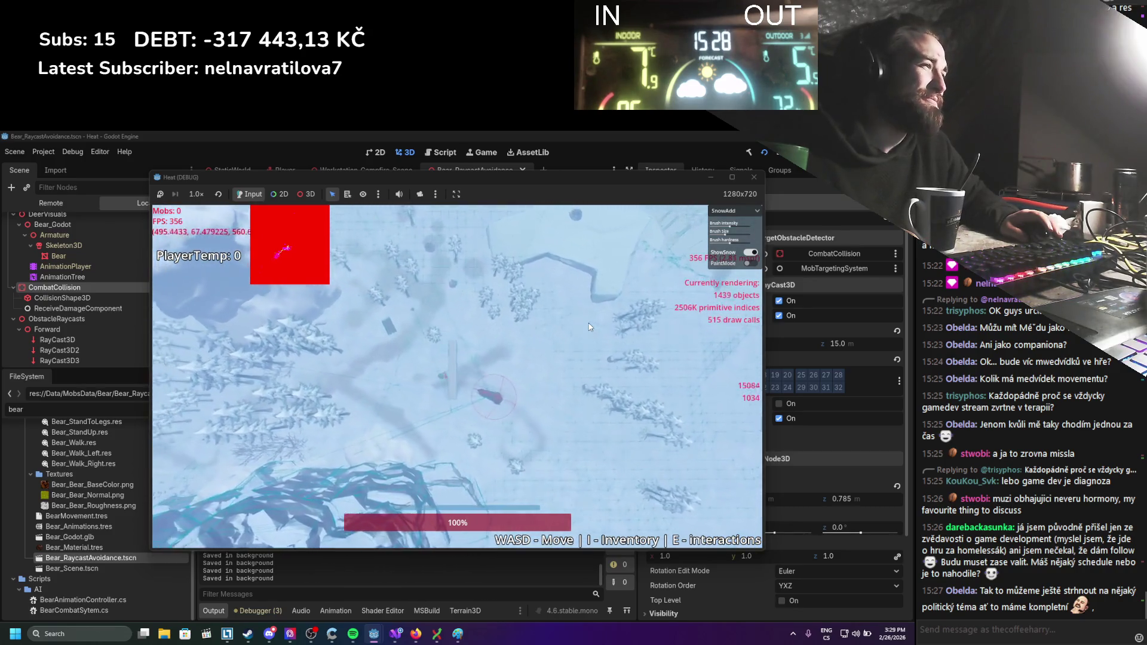
pyautogui.press('d')
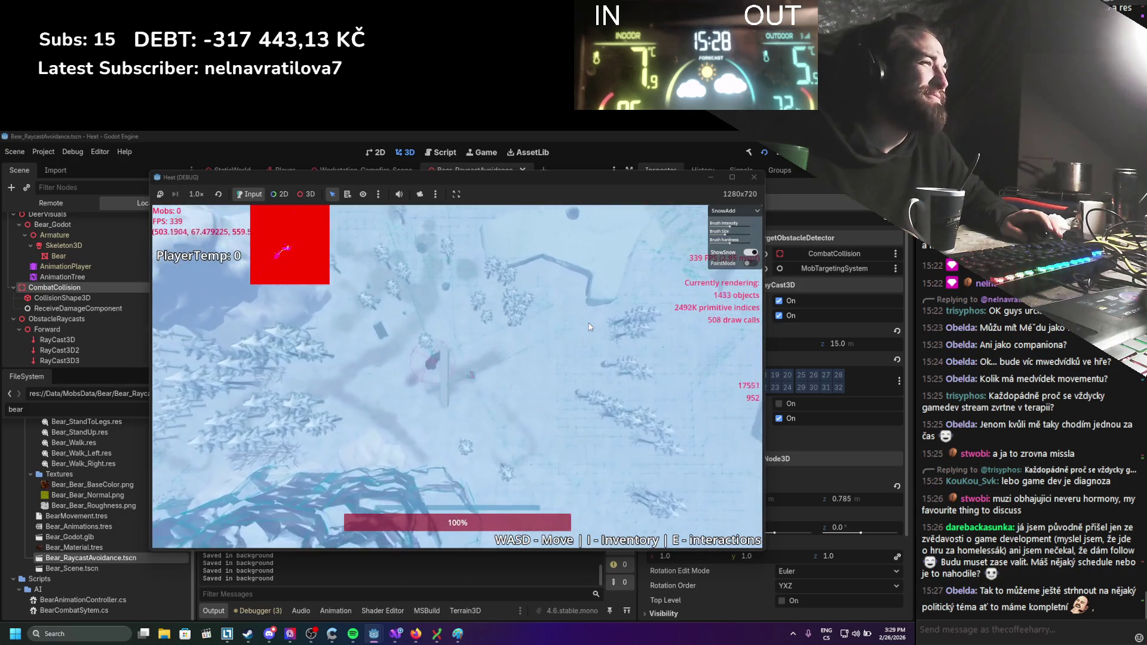
pyautogui.press('s')
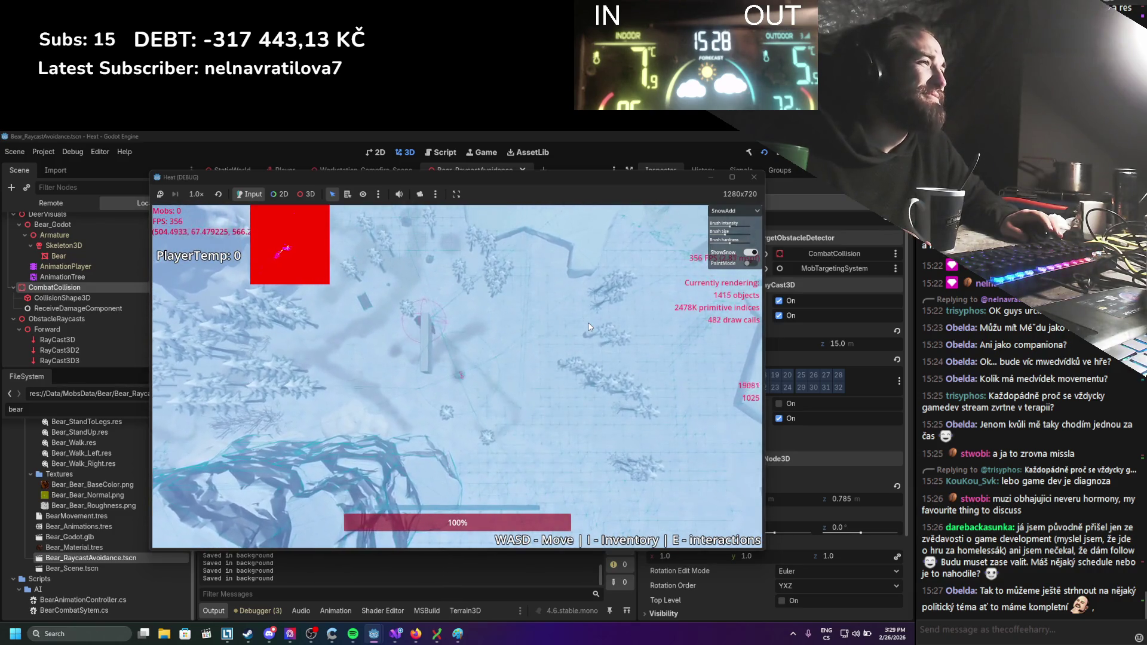
pyautogui.press('w')
pyautogui.press('d')
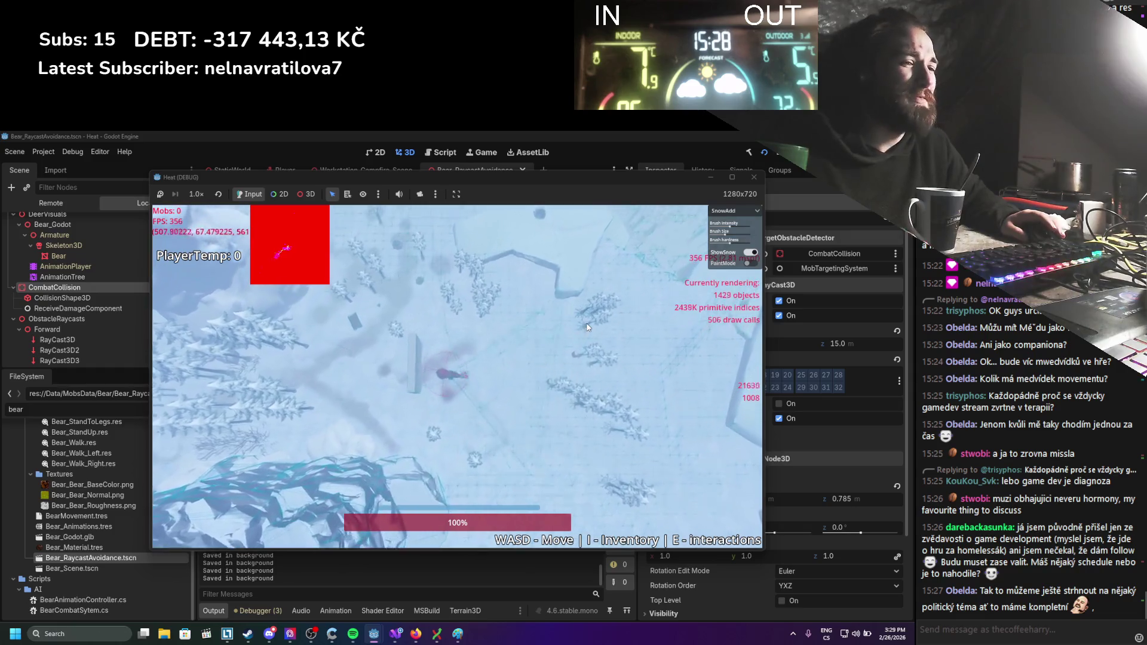
pyautogui.press('a')
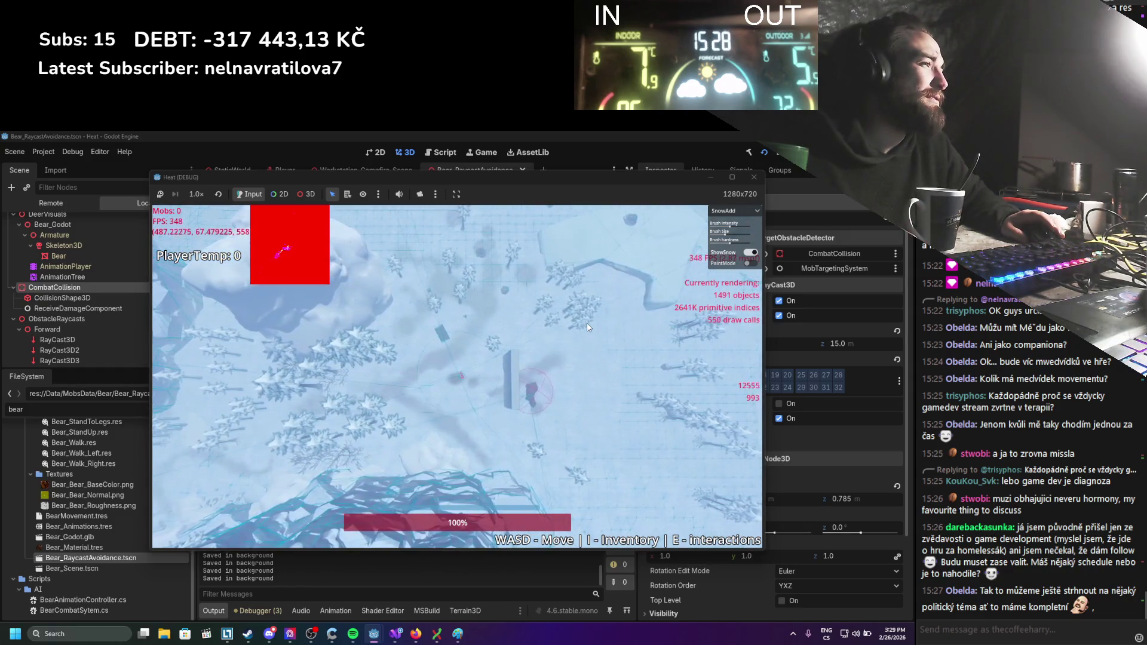
# Keep circling the bear near the obstacle to test its avoidance, then stop the game.
pyautogui.press('s')
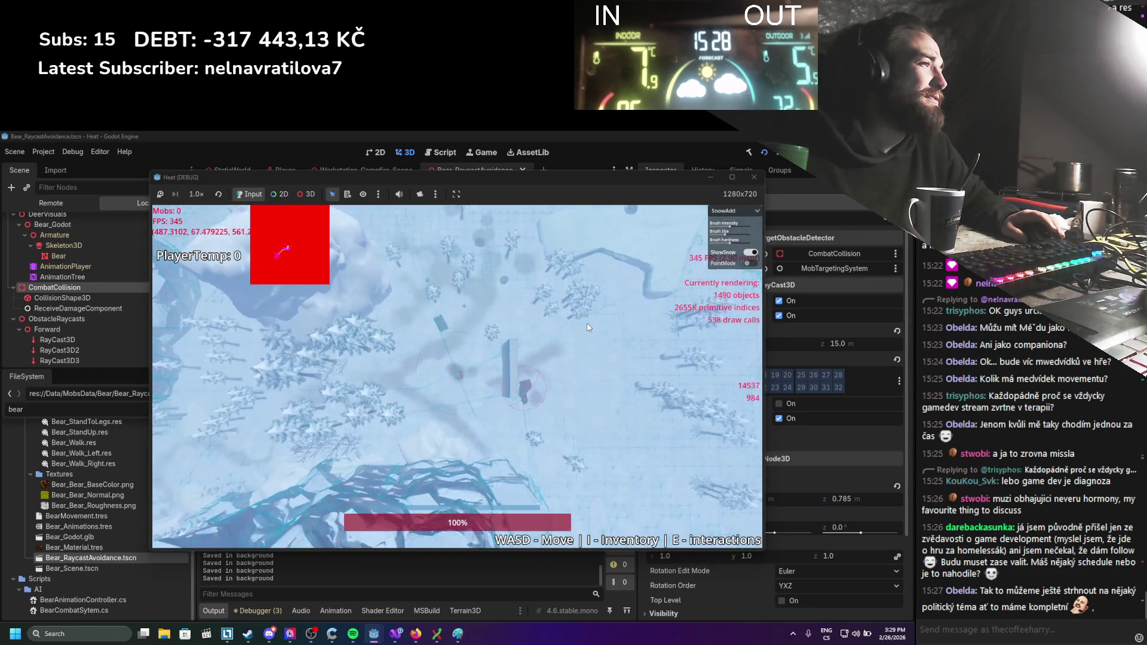
pyautogui.press('w')
pyautogui.press('d')
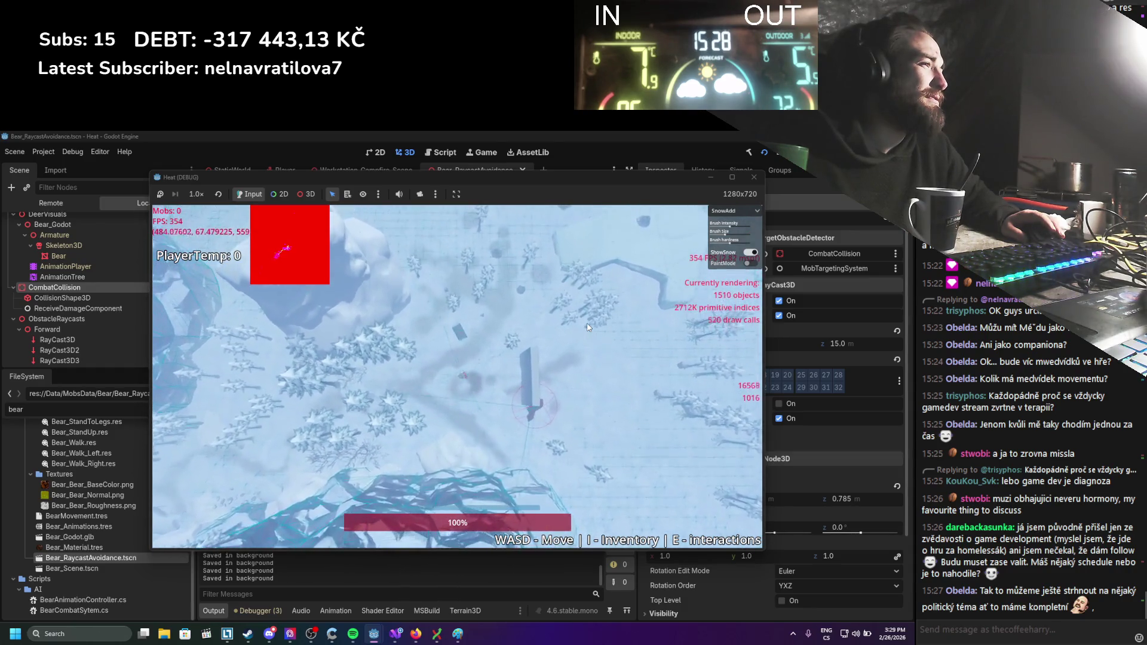
pyautogui.press('d')
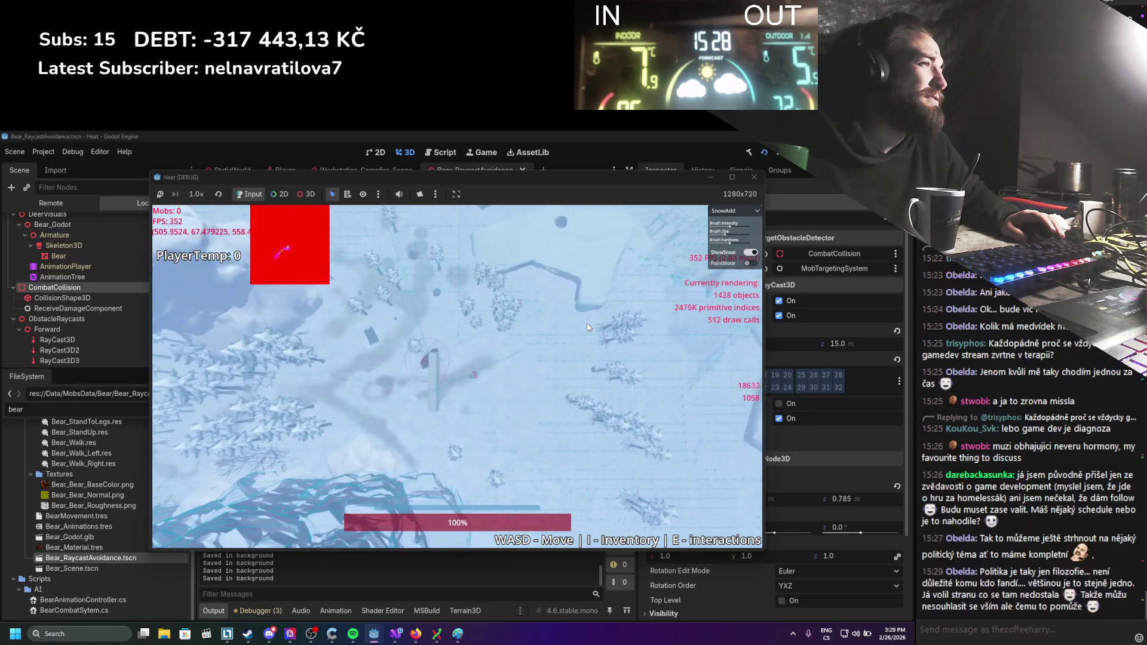
pyautogui.press('s')
pyautogui.press('a')
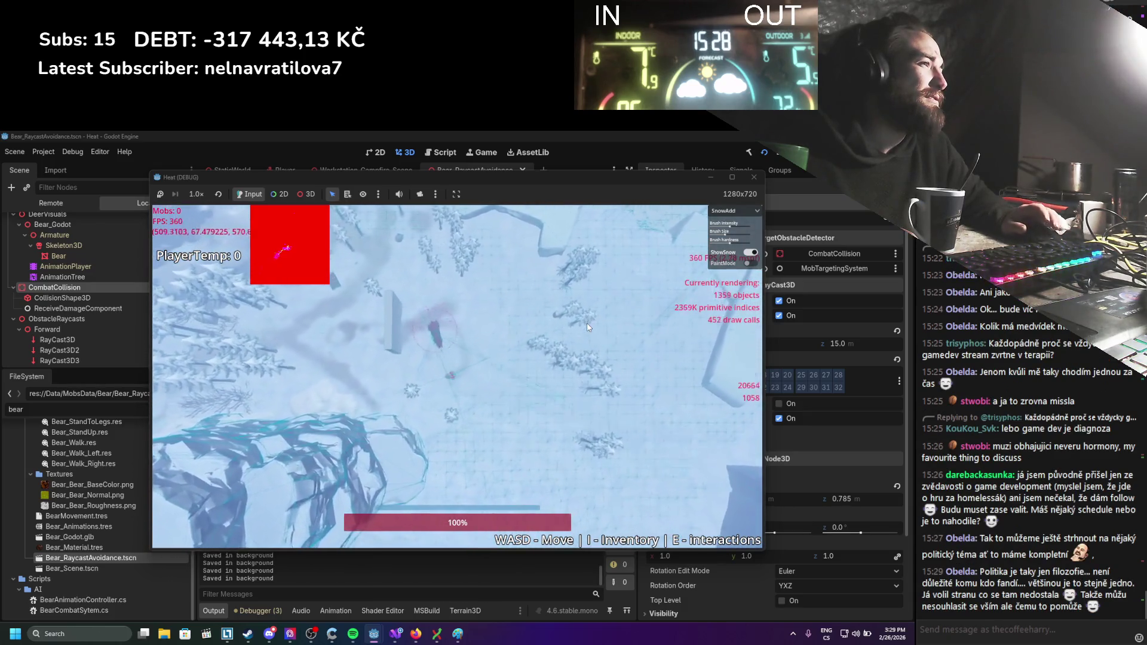
pyautogui.press('w')
pyautogui.press('a')
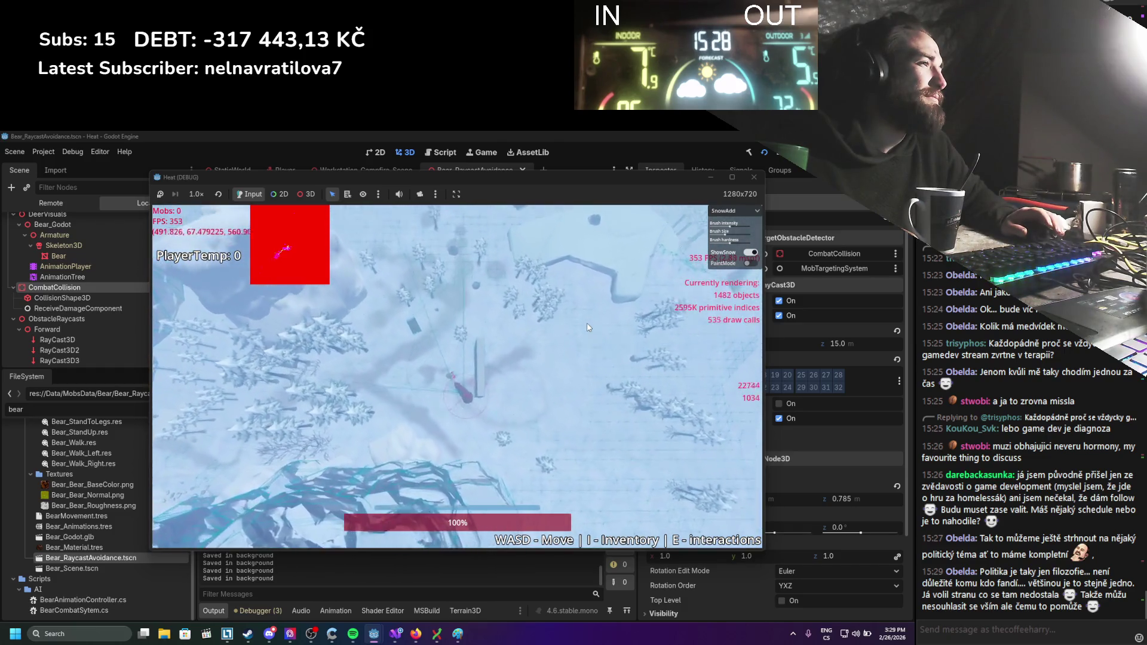
pyautogui.press('d')
pyautogui.press('s')
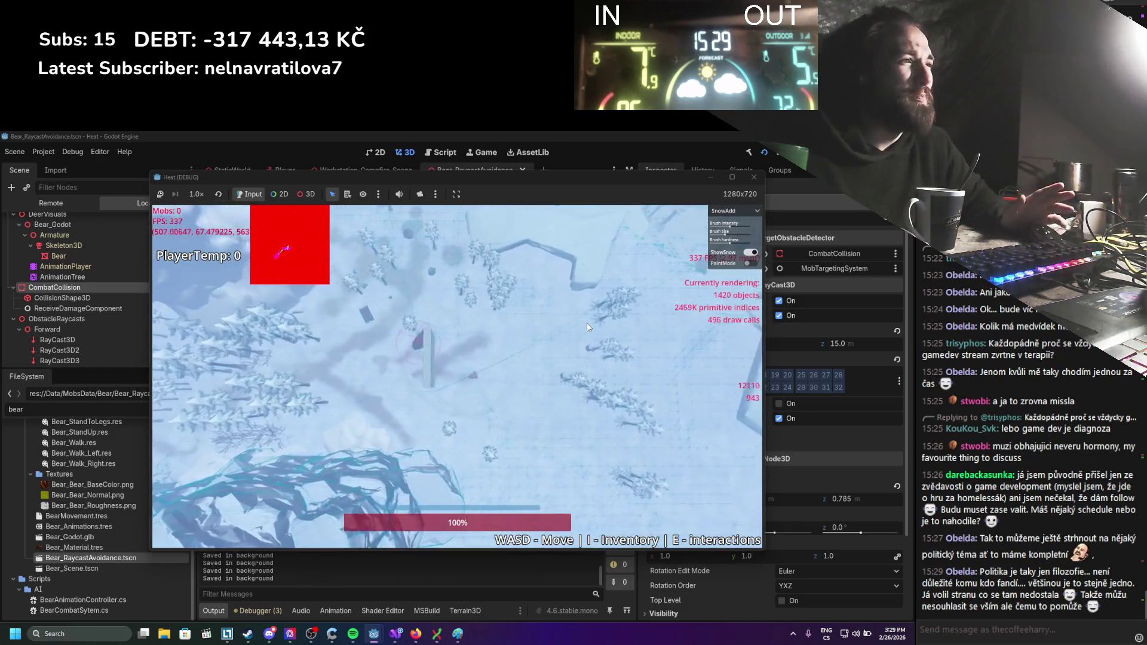
pyautogui.press('d')
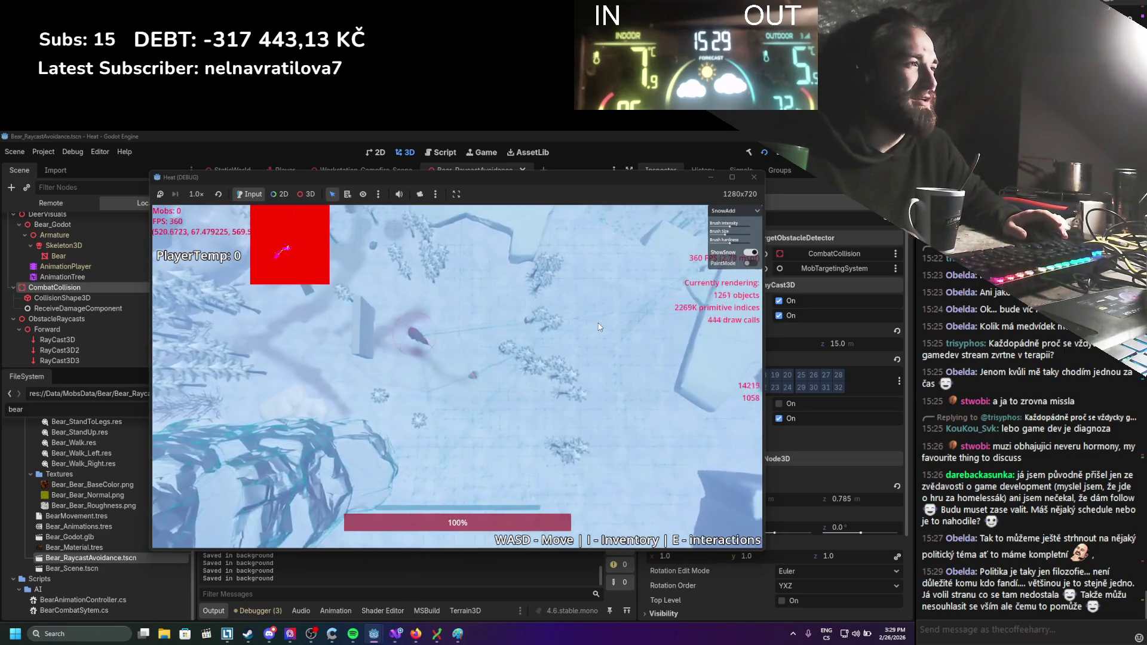
pyautogui.press('a')
pyautogui.press('w')
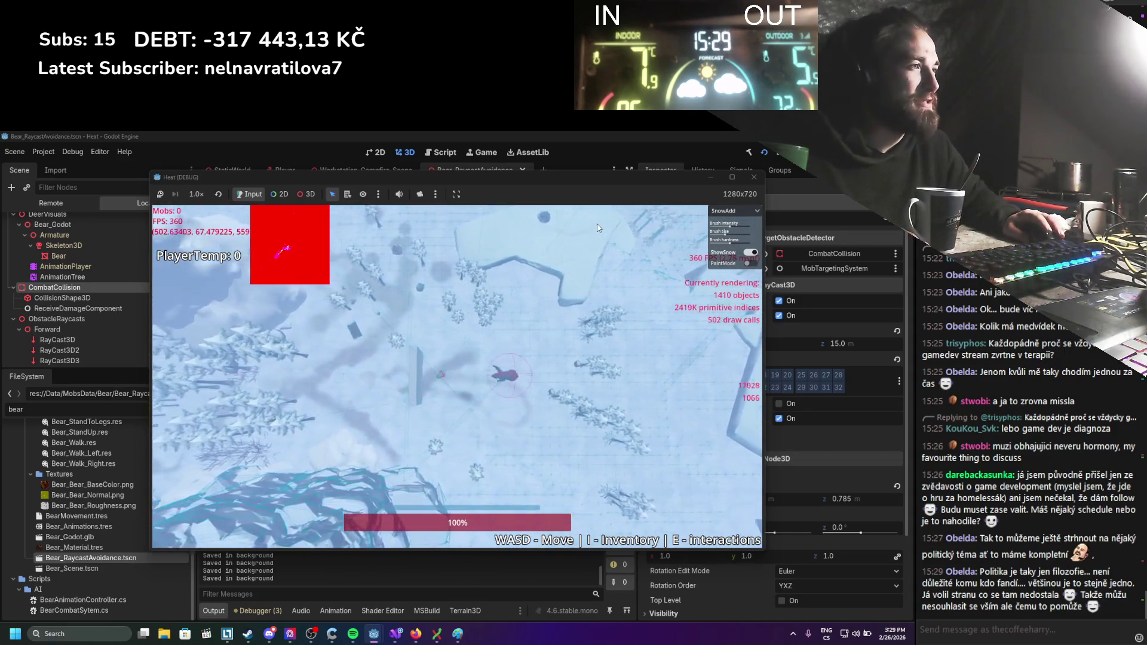
pyautogui.press('a')
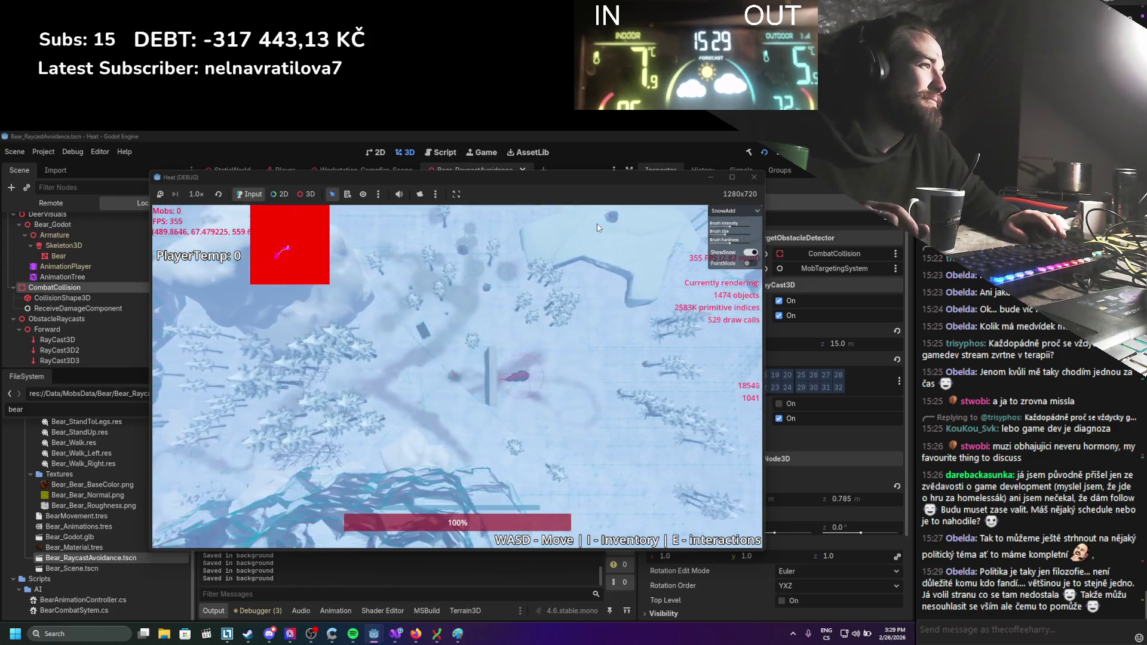
pyautogui.press('d')
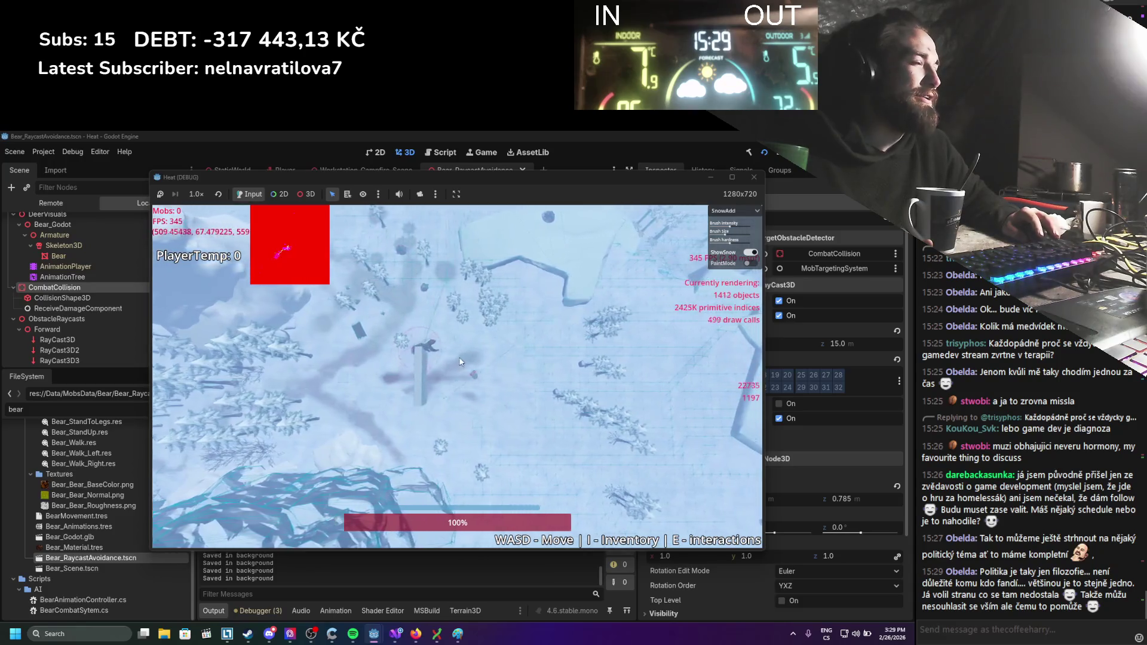
pyautogui.press('s')
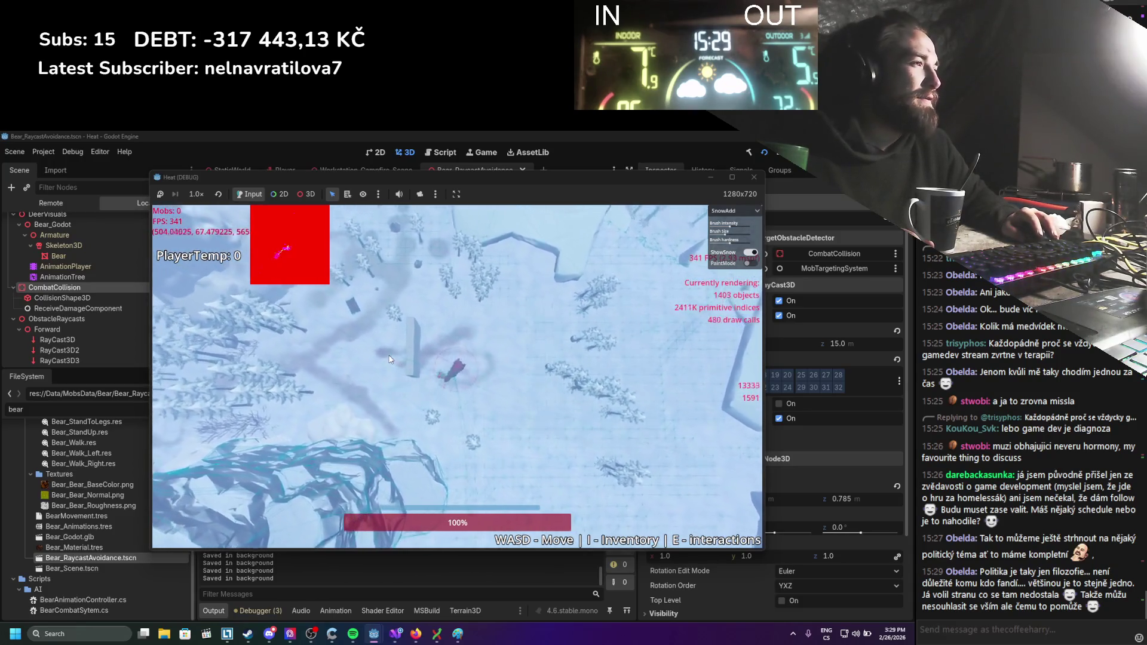
pyautogui.press('w')
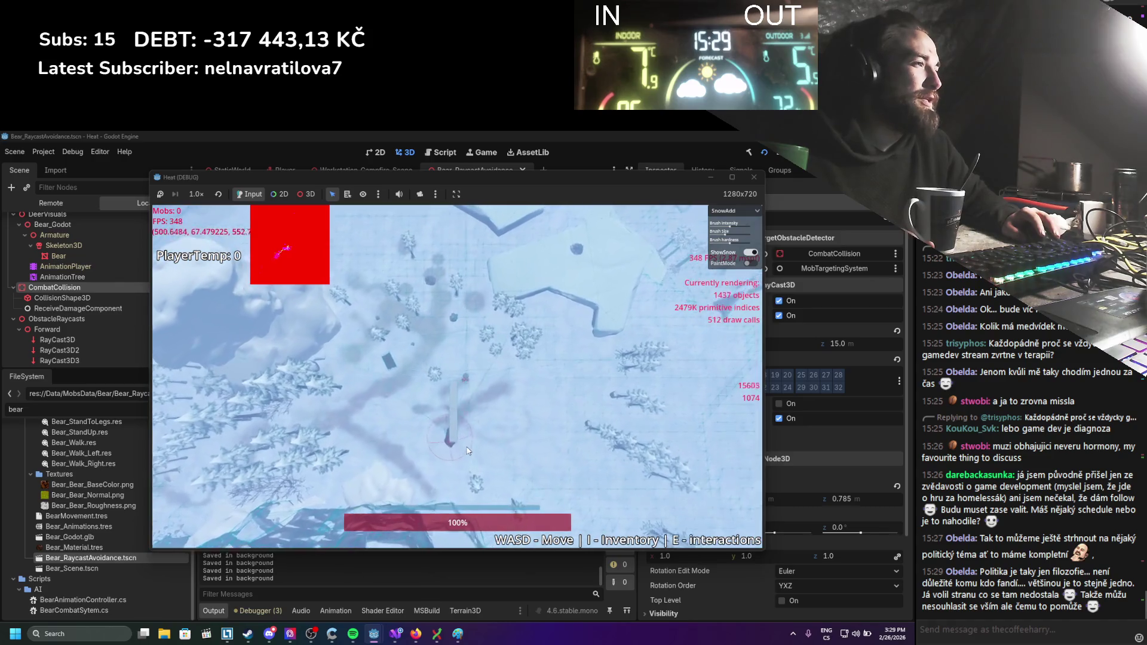
pyautogui.press('d')
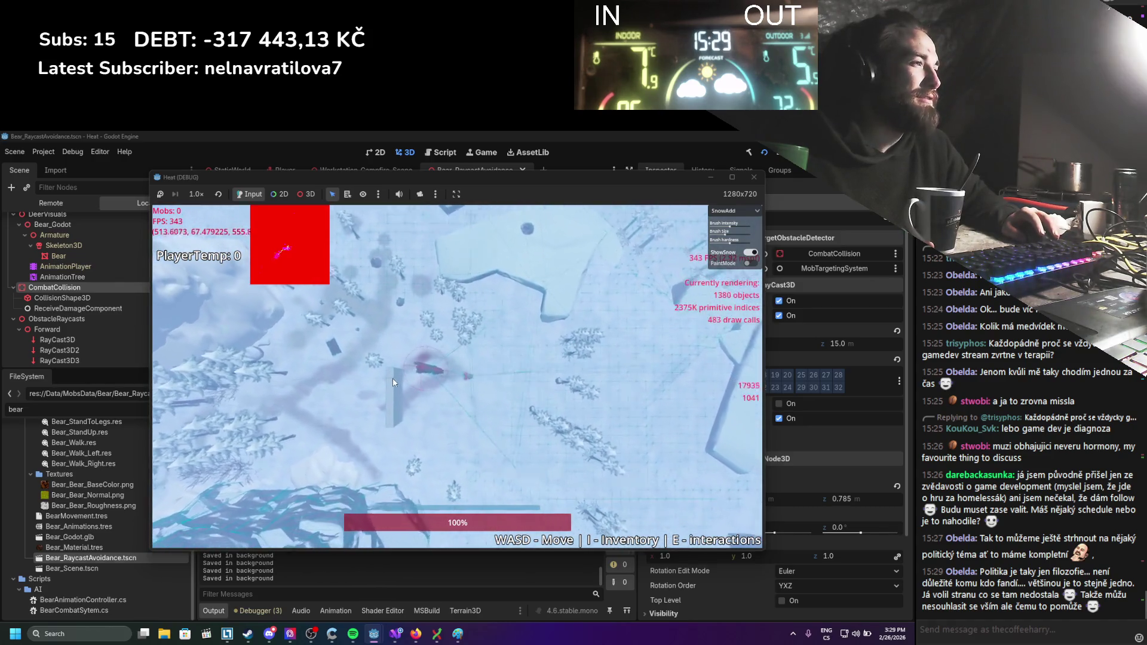
pyautogui.press('s')
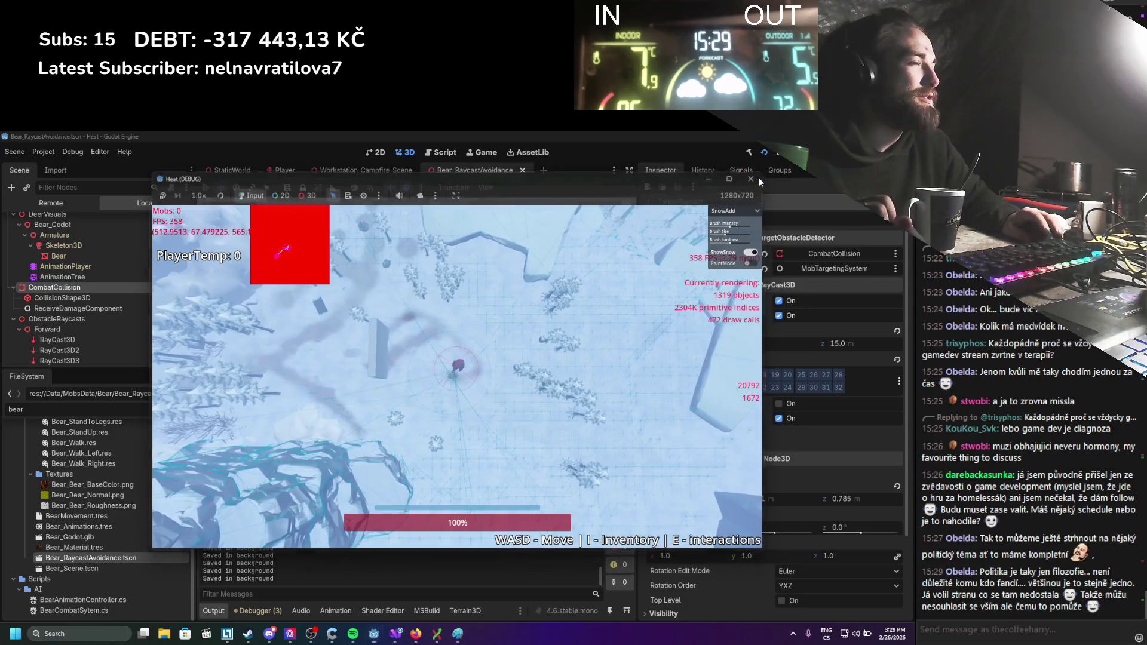
pyautogui.click(758, 178)
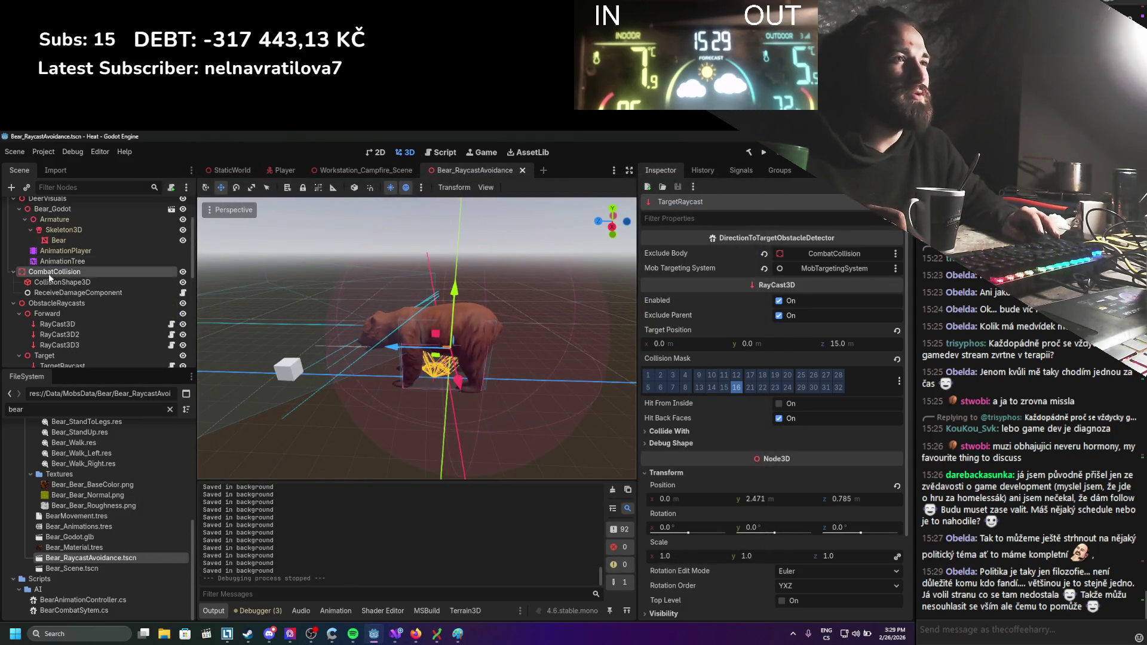
# Shift all three forward obstacle raycasts along their forward axis.
pyautogui.click(59, 345)
pyautogui.keyDown('shift'); pyautogui.click(58, 324); pyautogui.keyUp('shift')
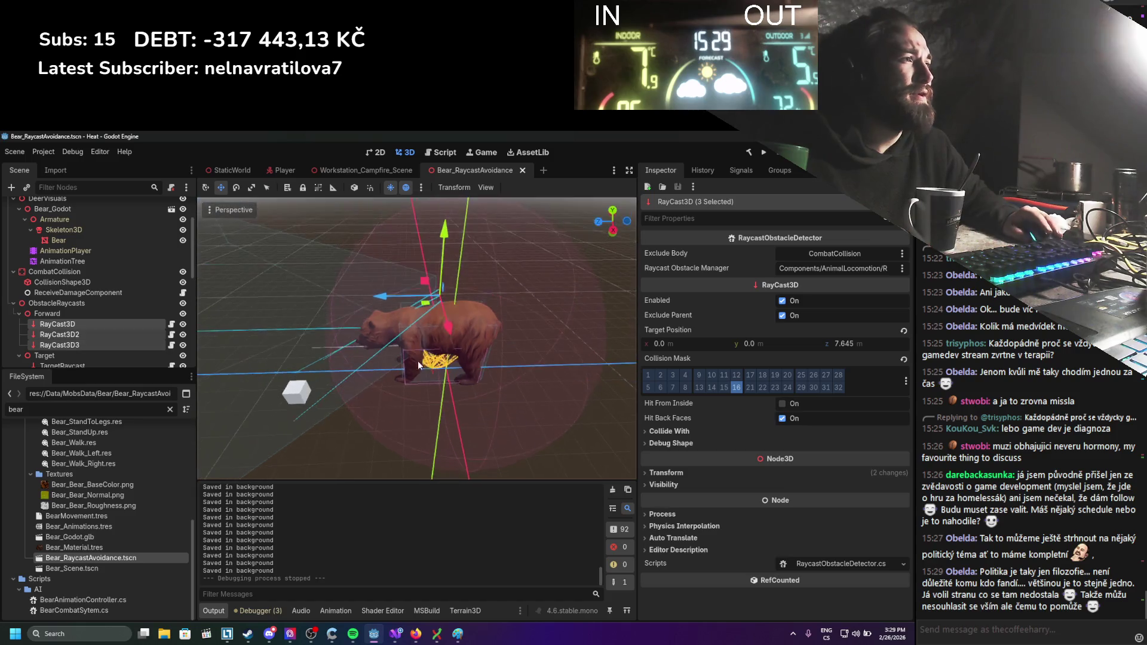
pyautogui.moveTo(384, 299); pyautogui.dragTo(425, 297)
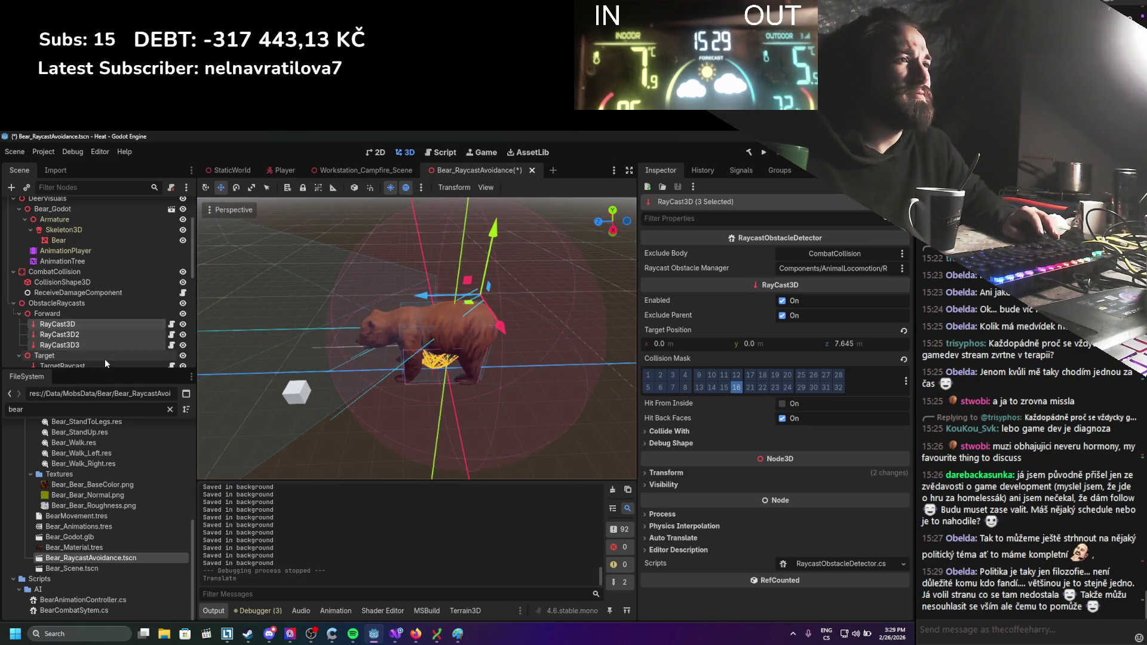
# Turn RayCast3D3 a few degrees sideways, extend its target to 10 along z, and save.
pyautogui.click(99, 343)
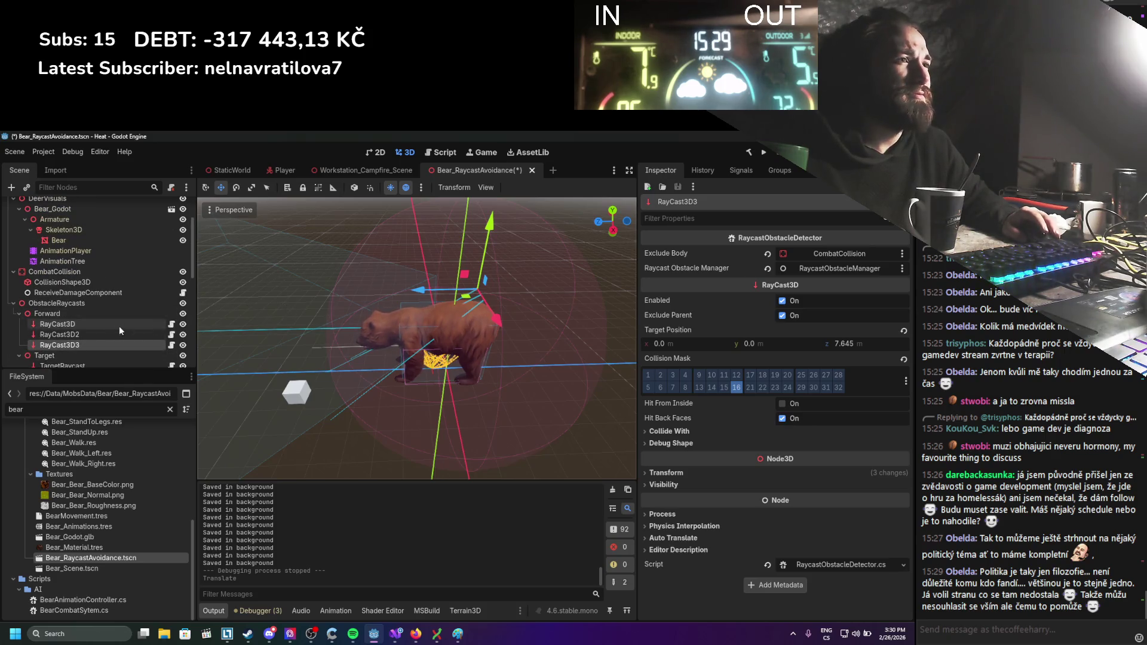
pyautogui.moveTo(370, 311); pyautogui.dragTo(426, 291)
pyautogui.press('e')
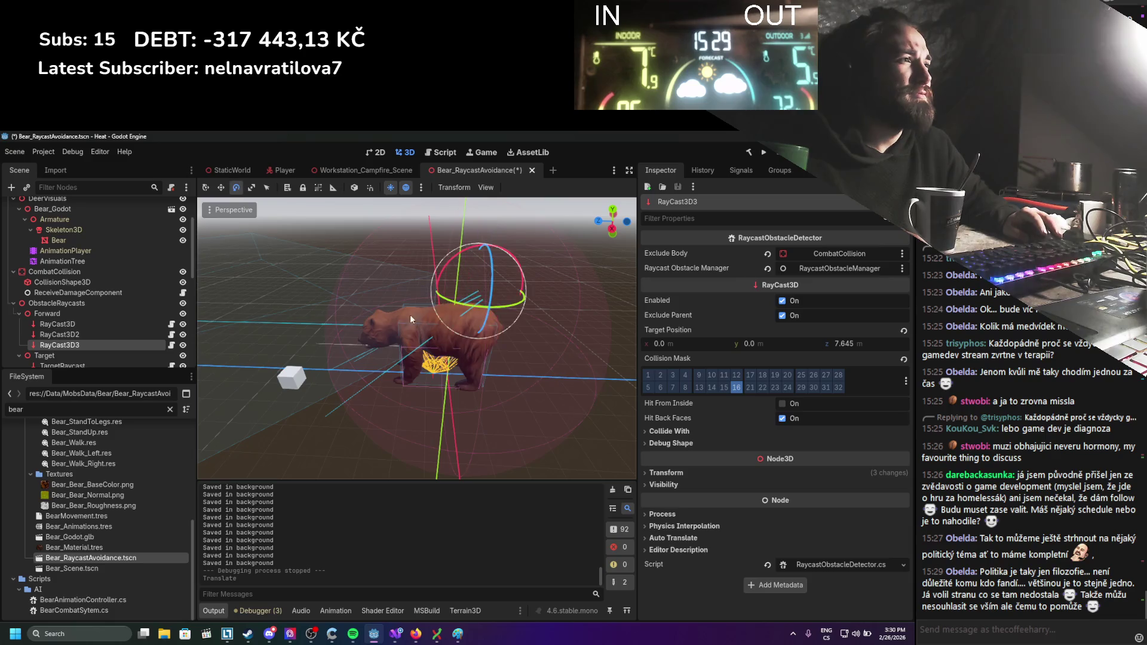
pyautogui.moveTo(512, 251)
pyautogui.mouseDown()
pyautogui.moveTo(466, 257)
pyautogui.moveTo(716, 356)
pyautogui.mouseUp()
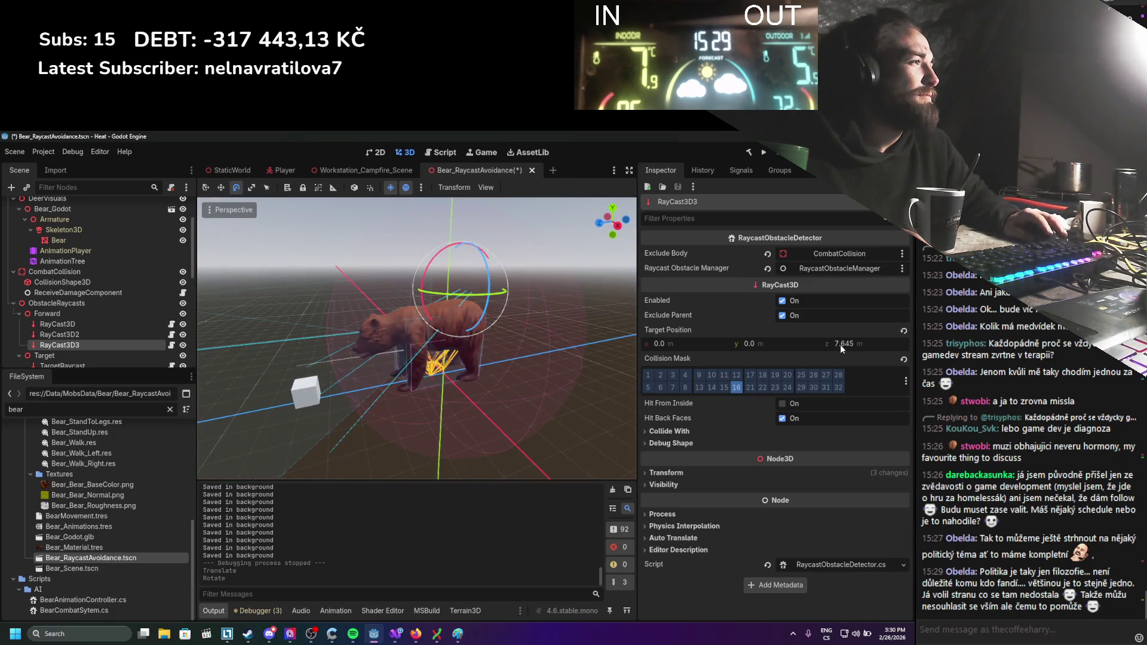
pyautogui.moveTo(840, 344); pyautogui.dragTo(866, 344)
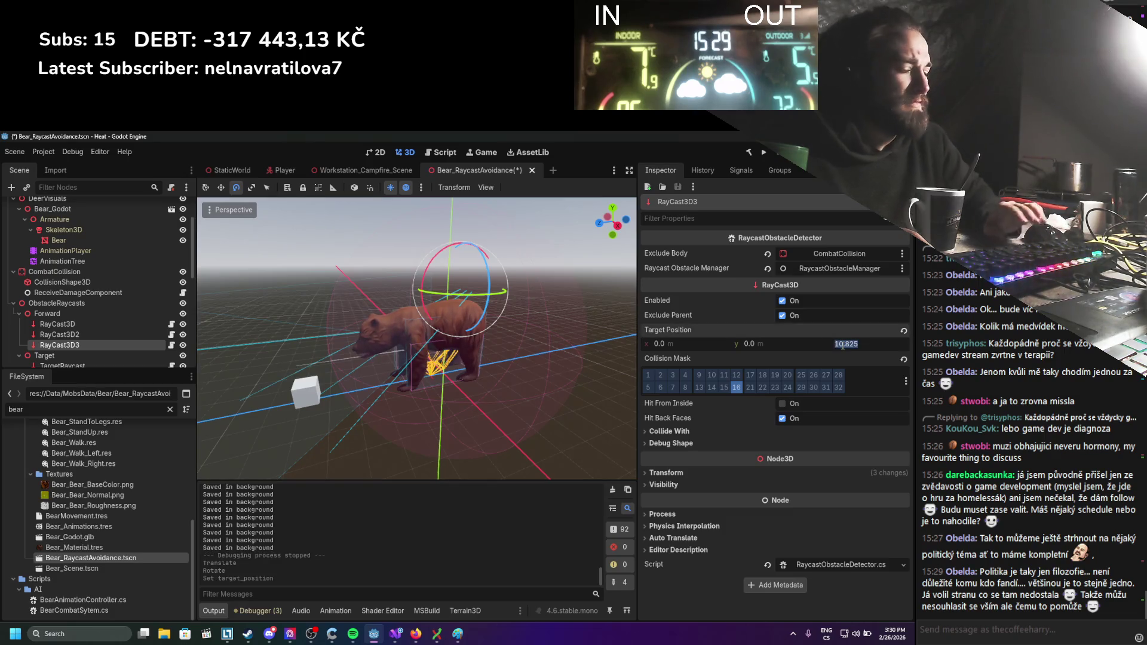
pyautogui.write('10')
pyautogui.hotkey('ctrl', 's')
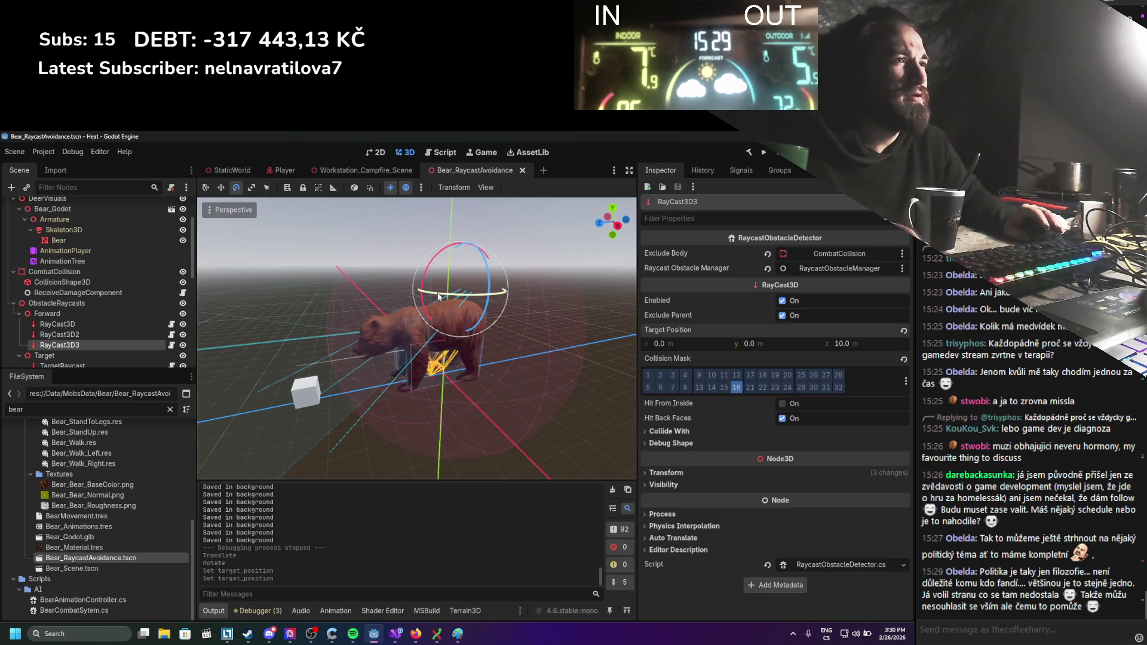
# Rotate RayCast3D2 about 8 degrees, then edit RayCast3D's X rotation to 30°.
pyautogui.click(59, 335)
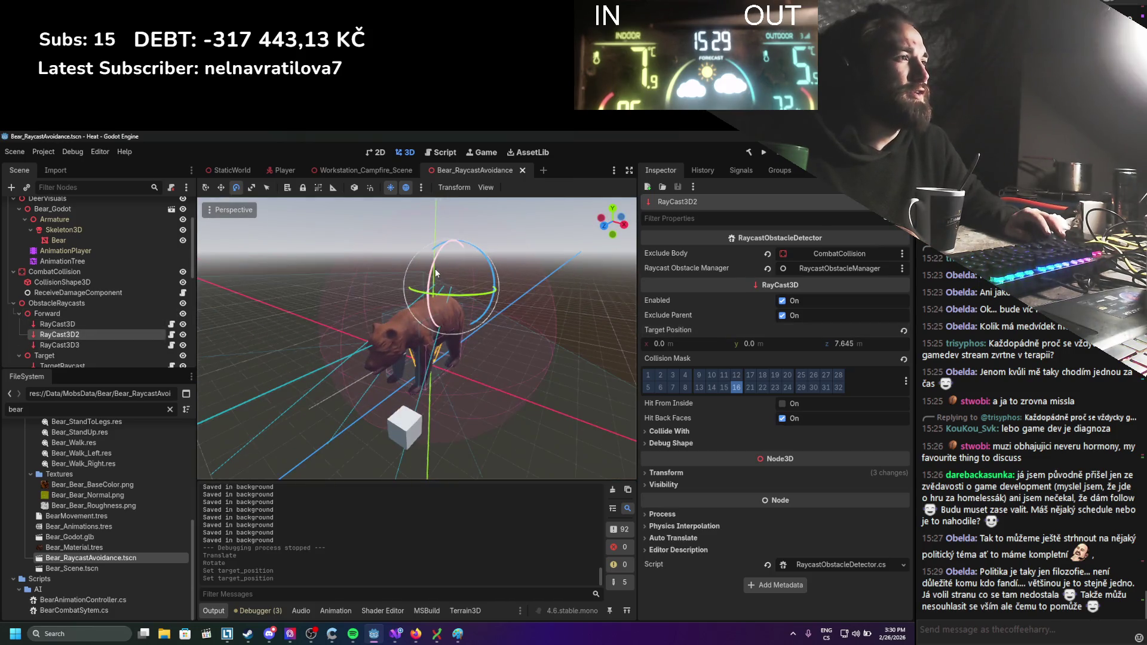
pyautogui.moveTo(441, 281)
pyautogui.mouseDown()
pyautogui.moveTo(435, 267)
pyautogui.moveTo(267, 301)
pyautogui.mouseUp()
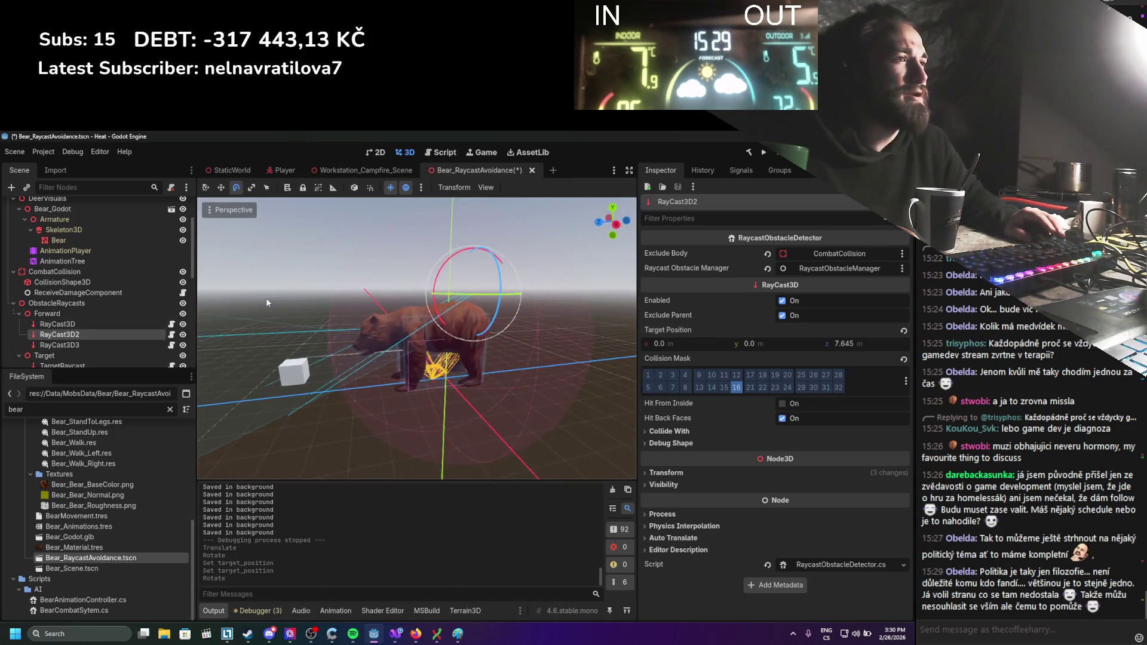
pyautogui.click(666, 473)
pyautogui.click(90, 323)
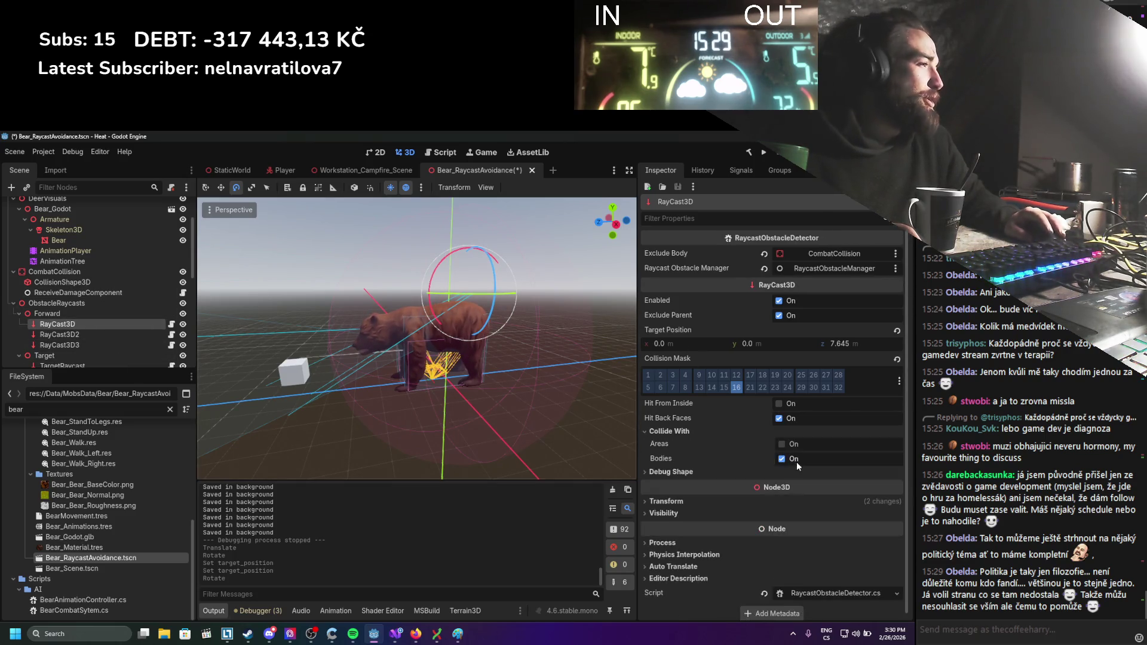
pyautogui.click(693, 500)
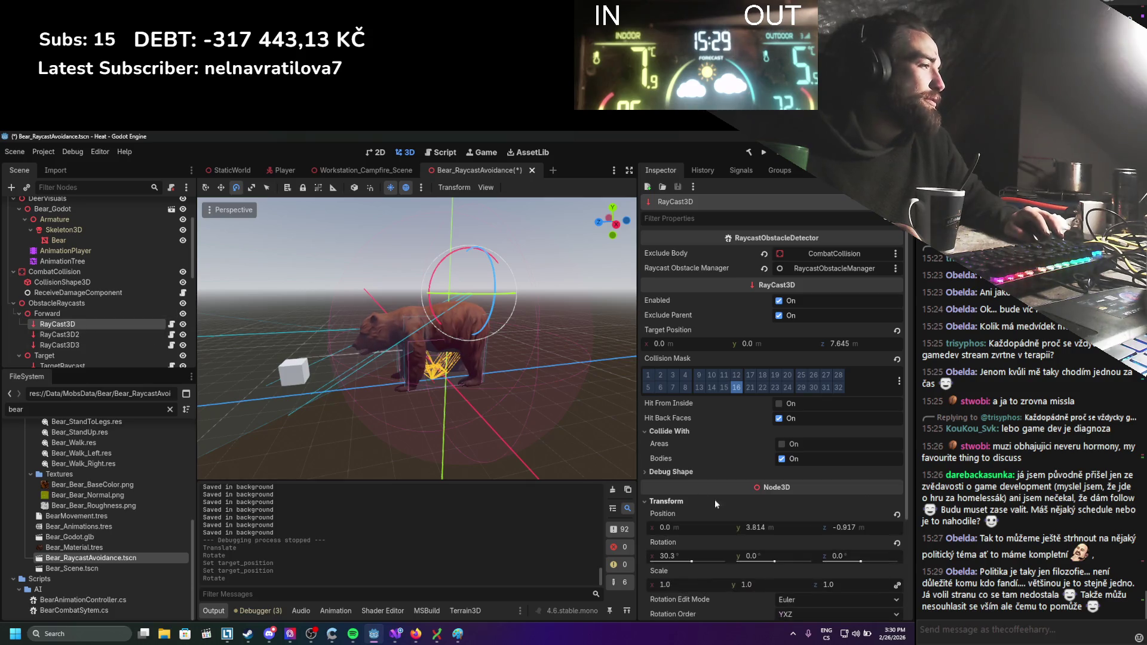
pyautogui.click(693, 557)
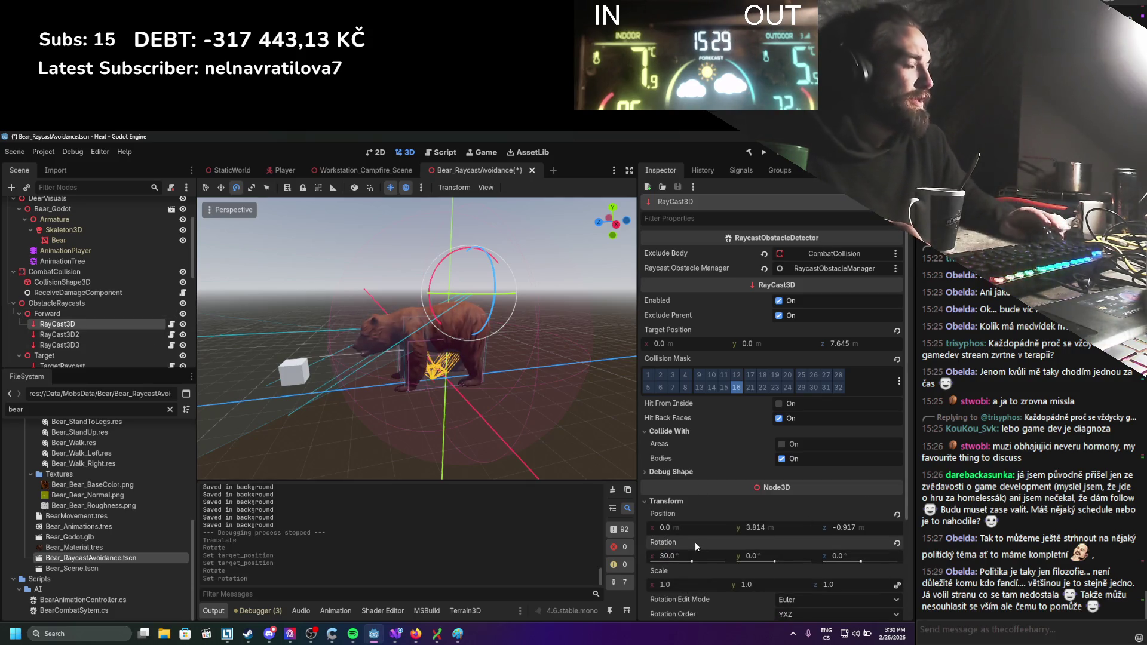
# Select the bear's DetectionTargets CollisionShape3D sphere in the viewport to view its SphereShape3D.
pyautogui.click(411, 385)
pyautogui.scroll(-3, 299, 376)
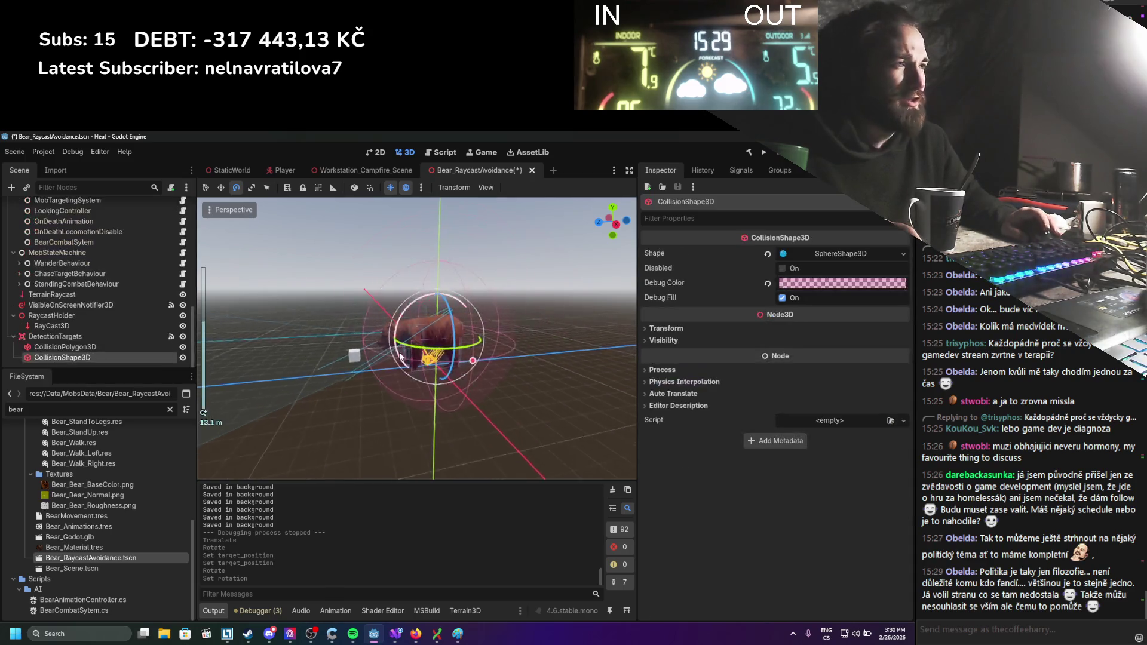
pyautogui.scroll(2, 272, 364)
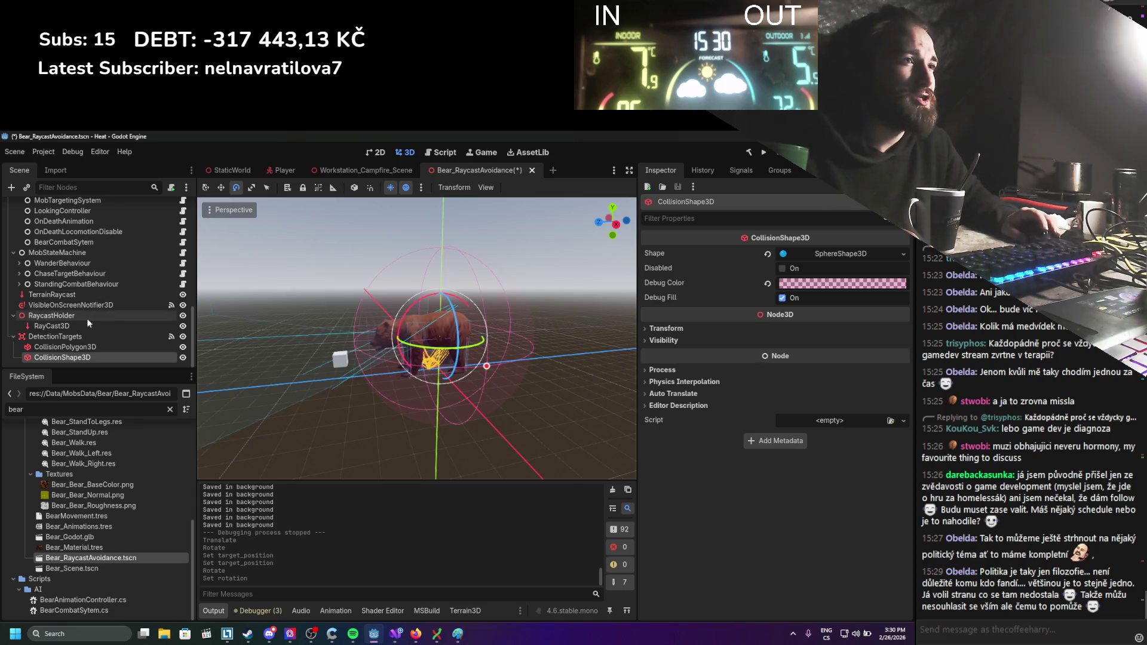
pyautogui.scroll(5, 88, 322)
# Set RayCast3D3's X rotation to 30.0 in the Inspector.
pyautogui.click(72, 347)
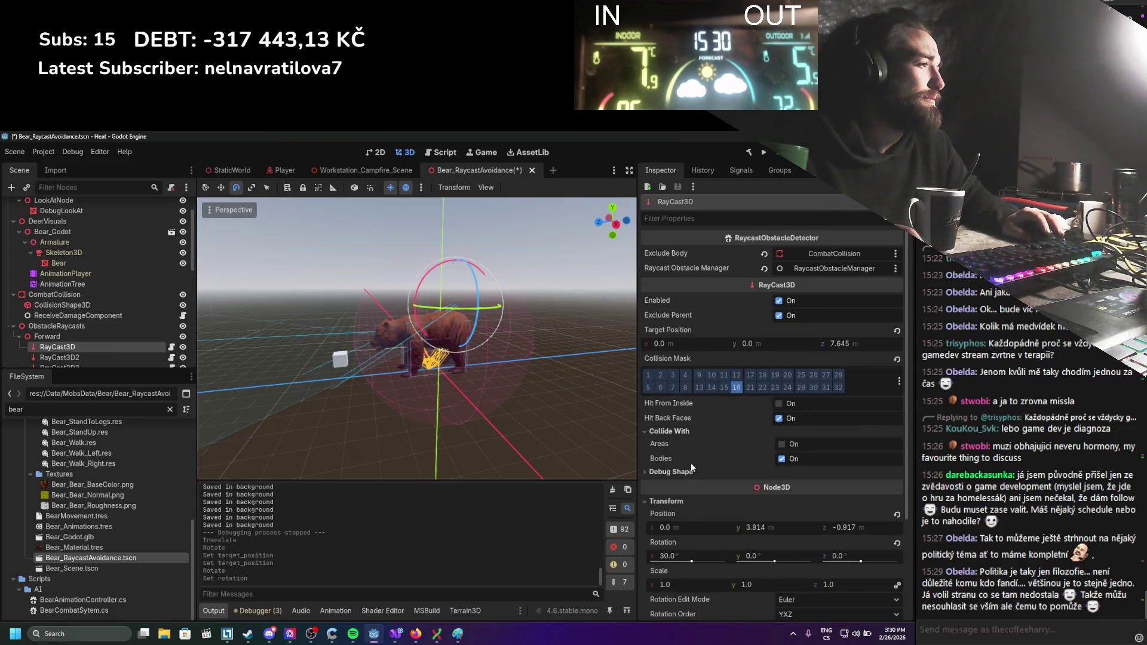
pyautogui.scroll(-2, 89, 353)
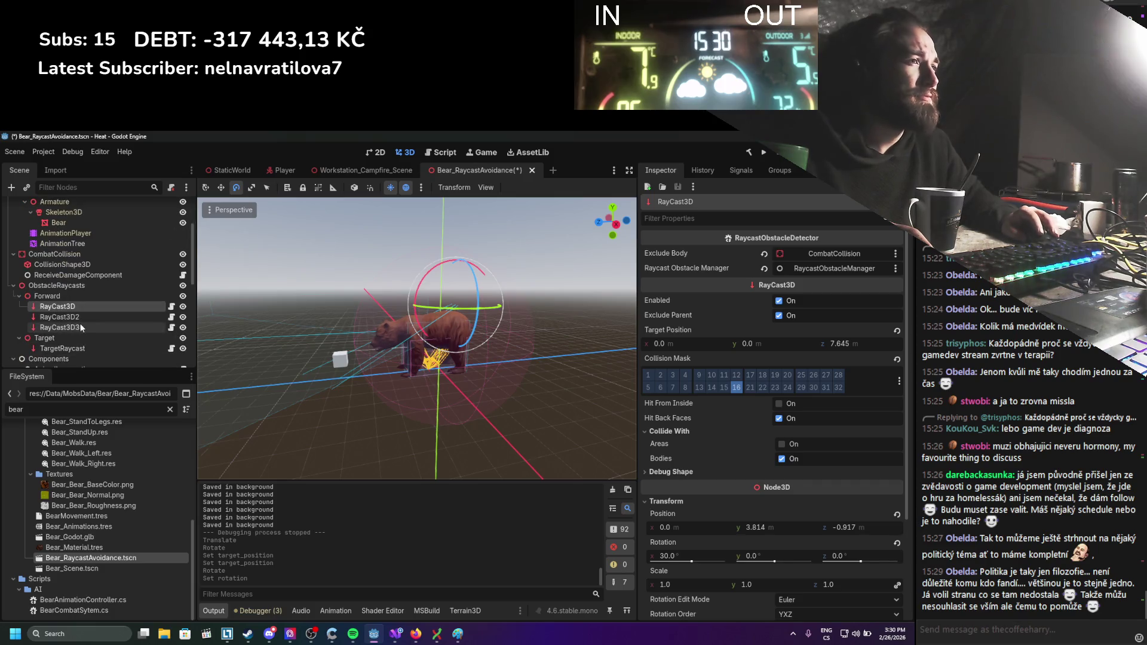
pyautogui.click(66, 327)
pyautogui.click(664, 472)
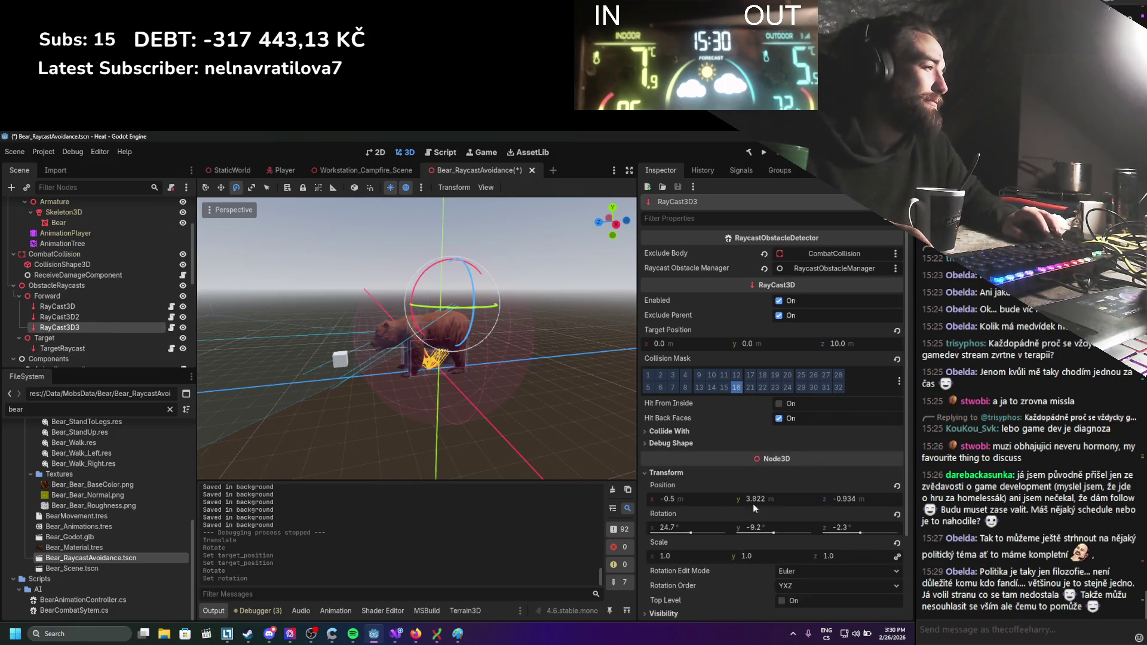
pyautogui.click(700, 527)
pyautogui.write('30.0')
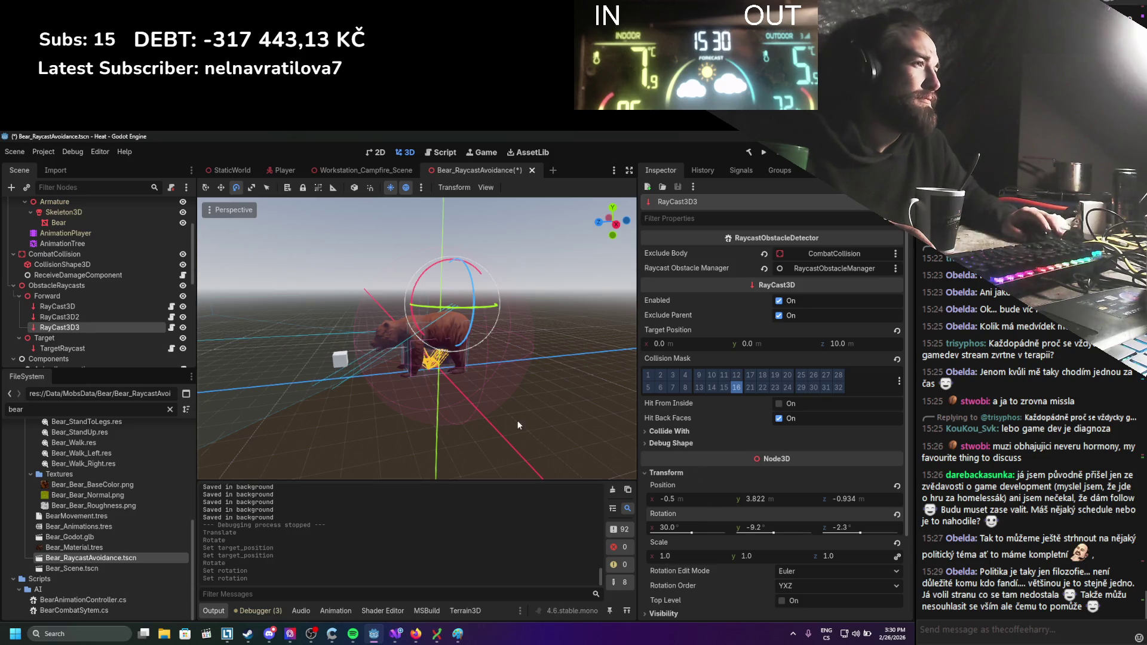
# Tilt RayCast3D3 back to about 20.8 degrees with the rotate gizmo, checking from several angles.
pyautogui.moveTo(517, 420)
pyautogui.mouseDown()
pyautogui.moveTo(601, 422)
pyautogui.moveTo(454, 418)
pyautogui.moveTo(354, 444)
pyautogui.mouseUp()
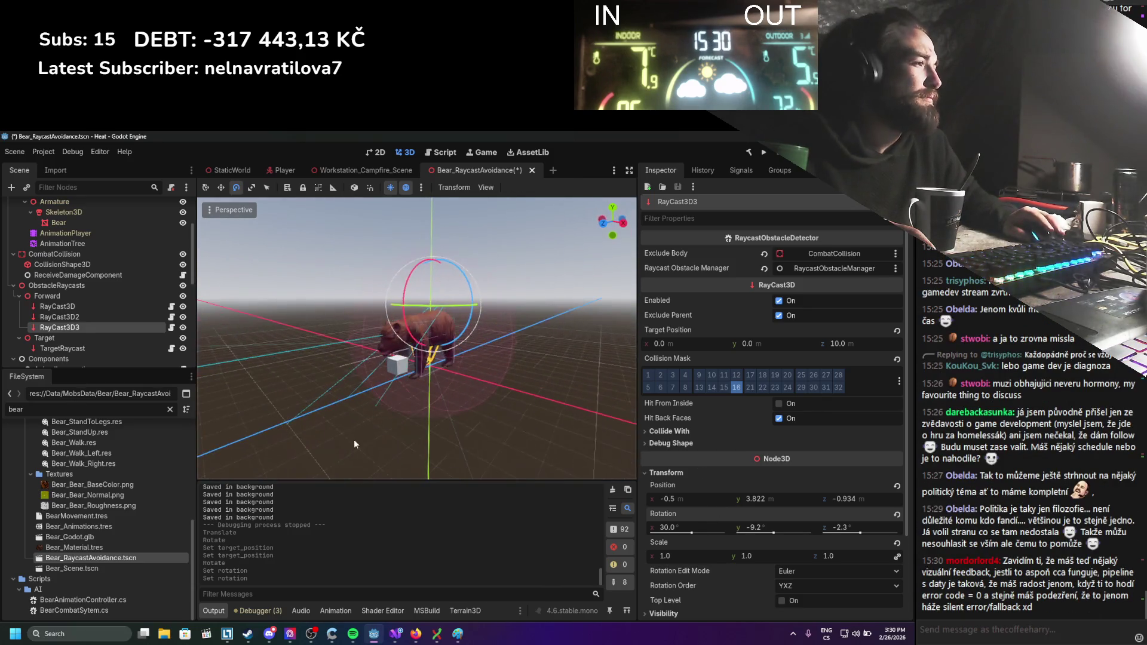
pyautogui.click(96, 307)
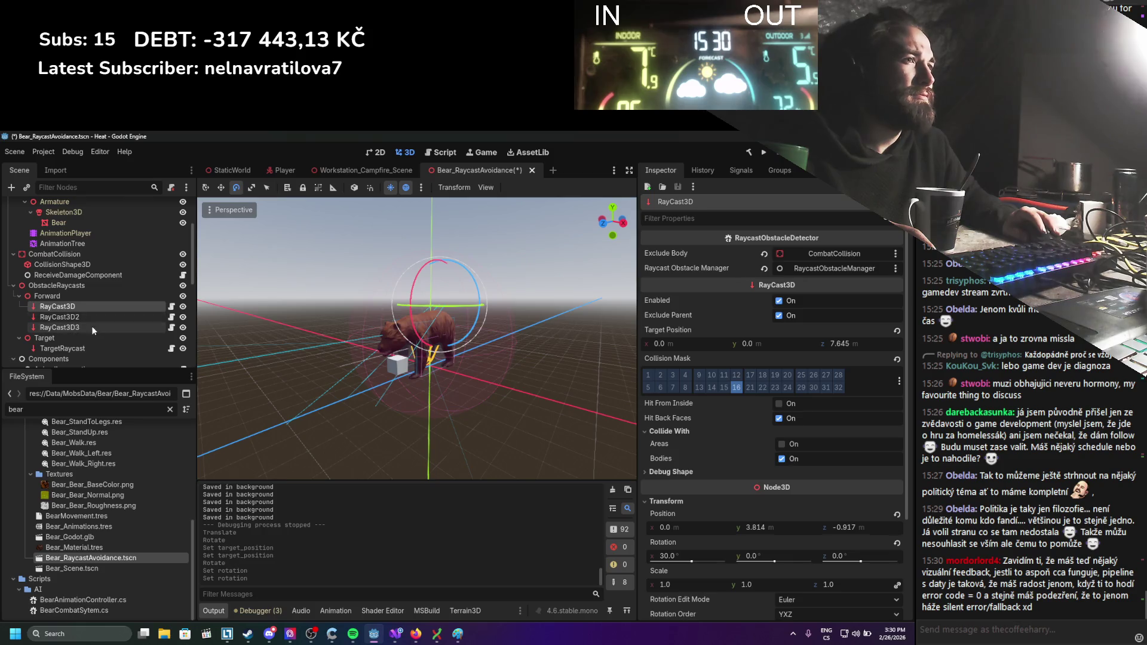
pyautogui.click(92, 327)
pyautogui.moveTo(409, 288)
pyautogui.mouseDown()
pyautogui.moveTo(418, 316)
pyautogui.moveTo(772, 506)
pyautogui.mouseUp()
pyautogui.moveTo(526, 382)
pyautogui.mouseDown()
pyautogui.moveTo(488, 347)
pyautogui.moveTo(547, 354)
pyautogui.moveTo(498, 334)
pyautogui.mouseUp()
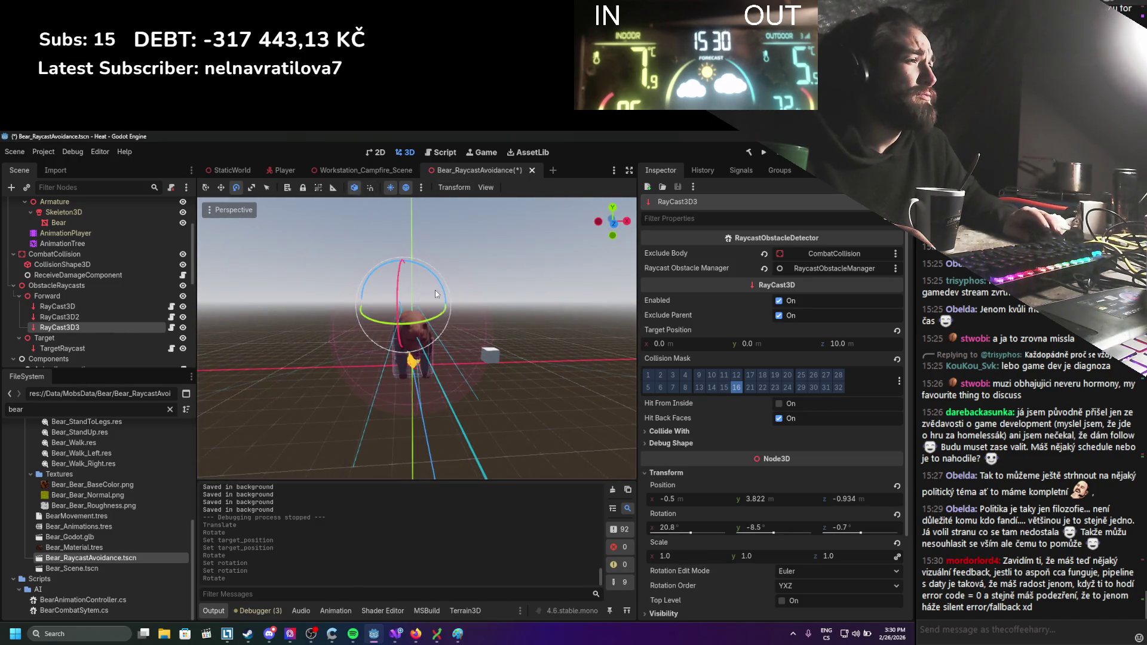
pyautogui.moveTo(436, 294)
pyautogui.mouseDown()
pyautogui.moveTo(423, 339)
pyautogui.moveTo(351, 368)
pyautogui.moveTo(408, 382)
pyautogui.moveTo(392, 325)
pyautogui.moveTo(418, 328)
pyautogui.moveTo(422, 348)
pyautogui.mouseUp()
# Switch to the Move tool and select the unneeded RayCast3D2.
pyautogui.press('w')
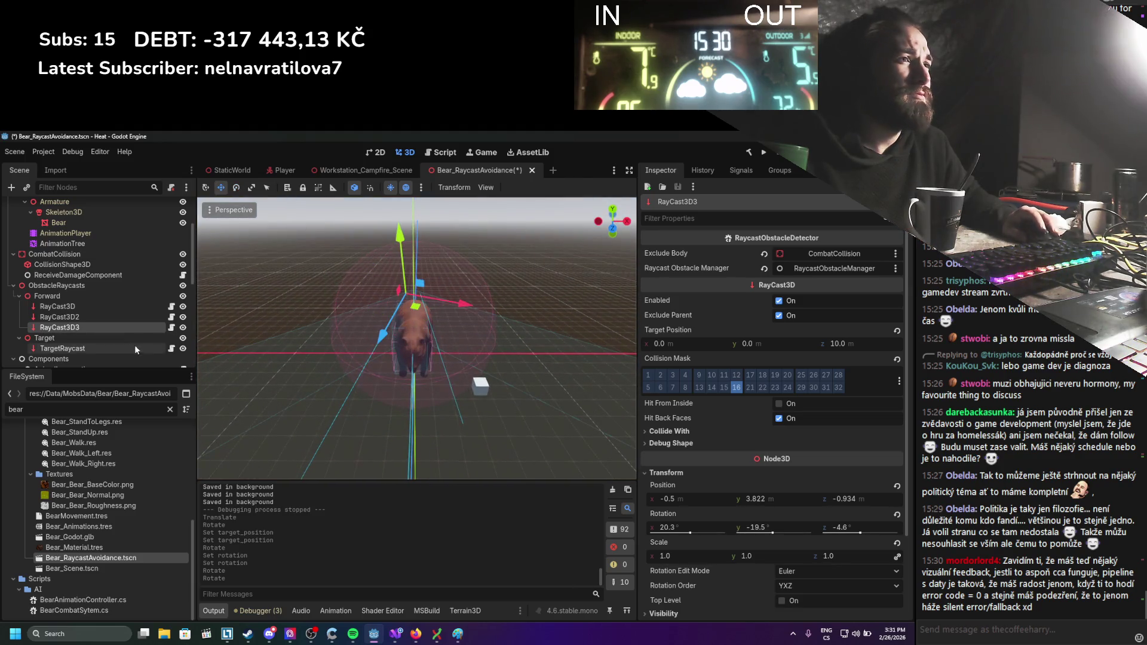
pyautogui.click(103, 304)
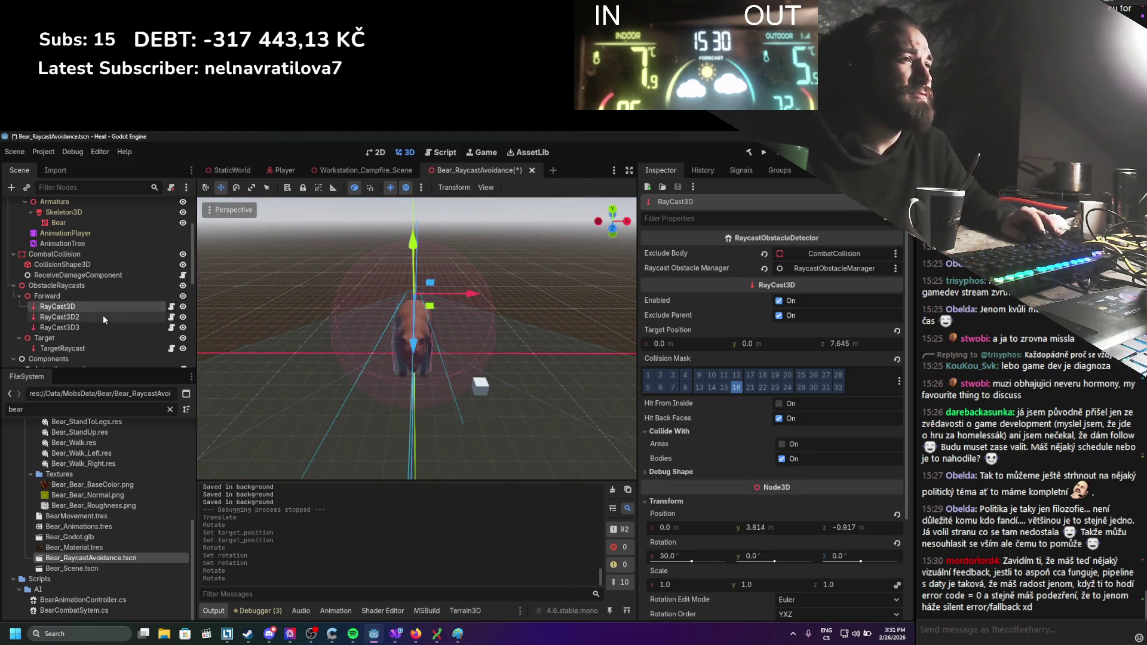
pyautogui.click(104, 317)
# Delete RayCast3D2, duplicate RayCast3D3 as RayCast3D4, shift and turn the copy, and save.
pyautogui.press('Delete')
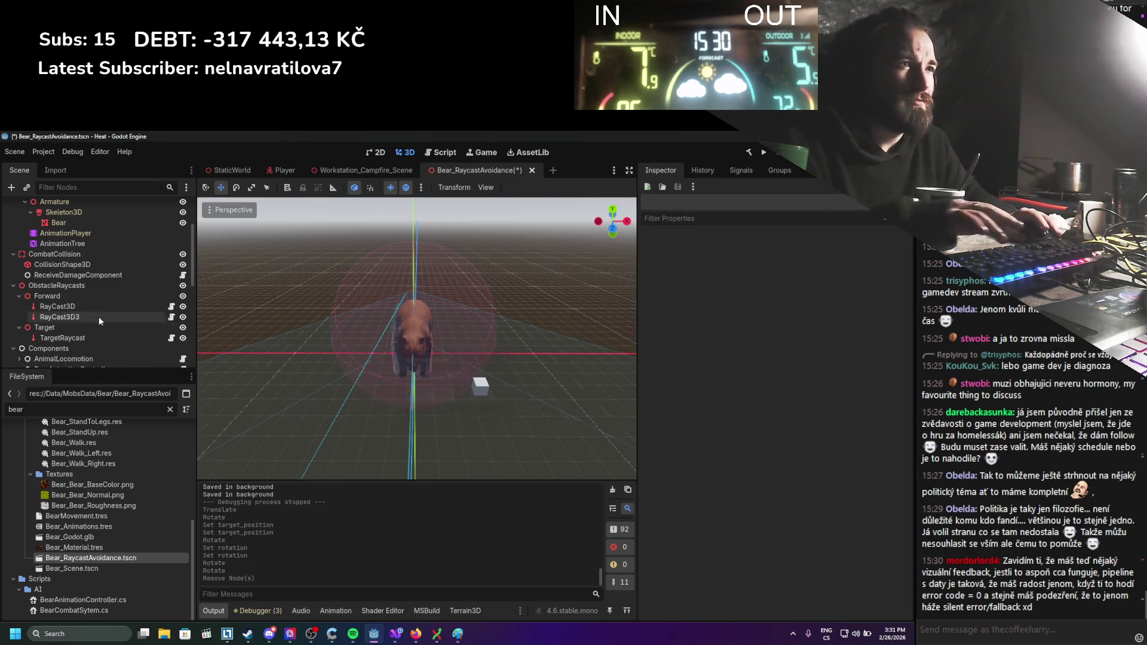
pyautogui.click(99, 317)
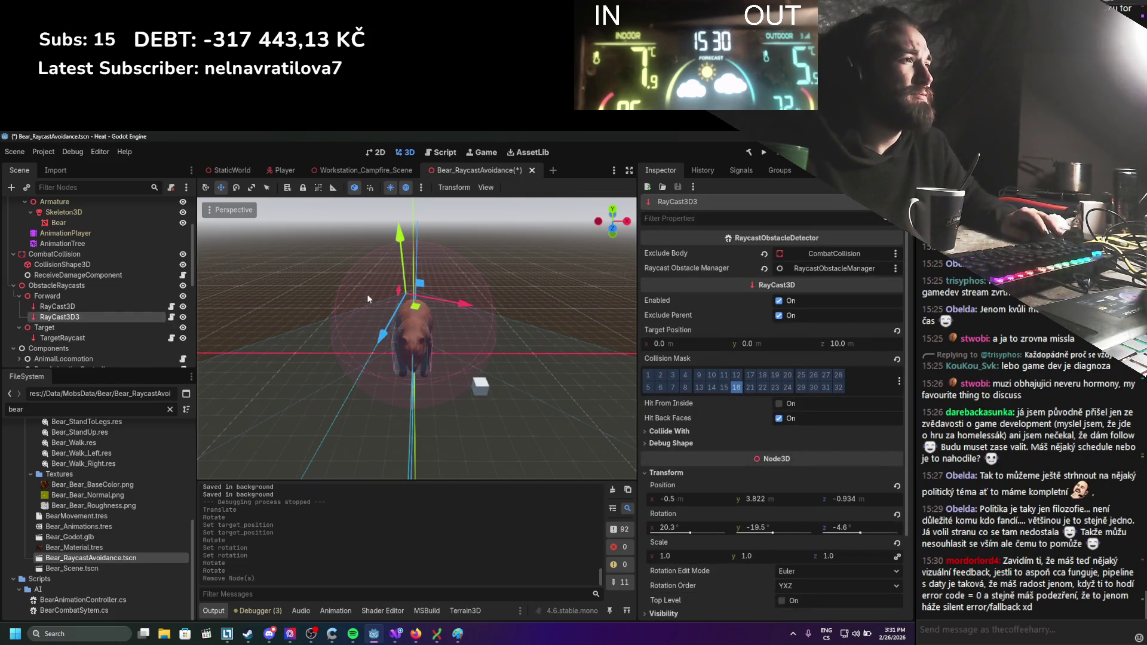
pyautogui.hotkey('ctrl', 'd')
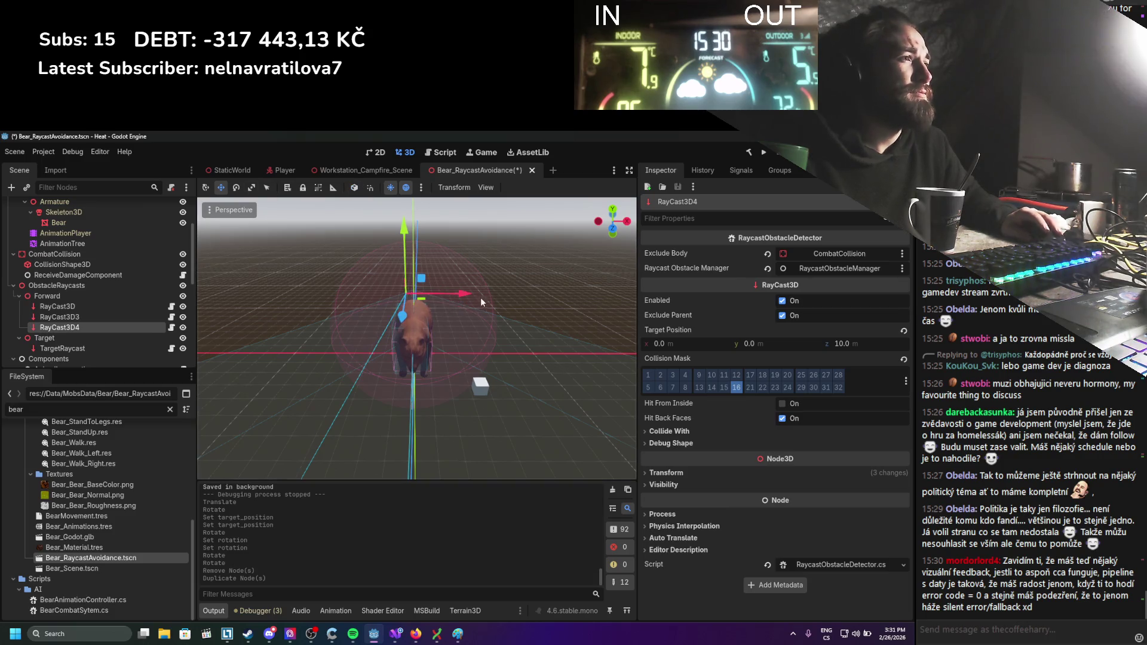
pyautogui.moveTo(471, 292); pyautogui.dragTo(472, 293)
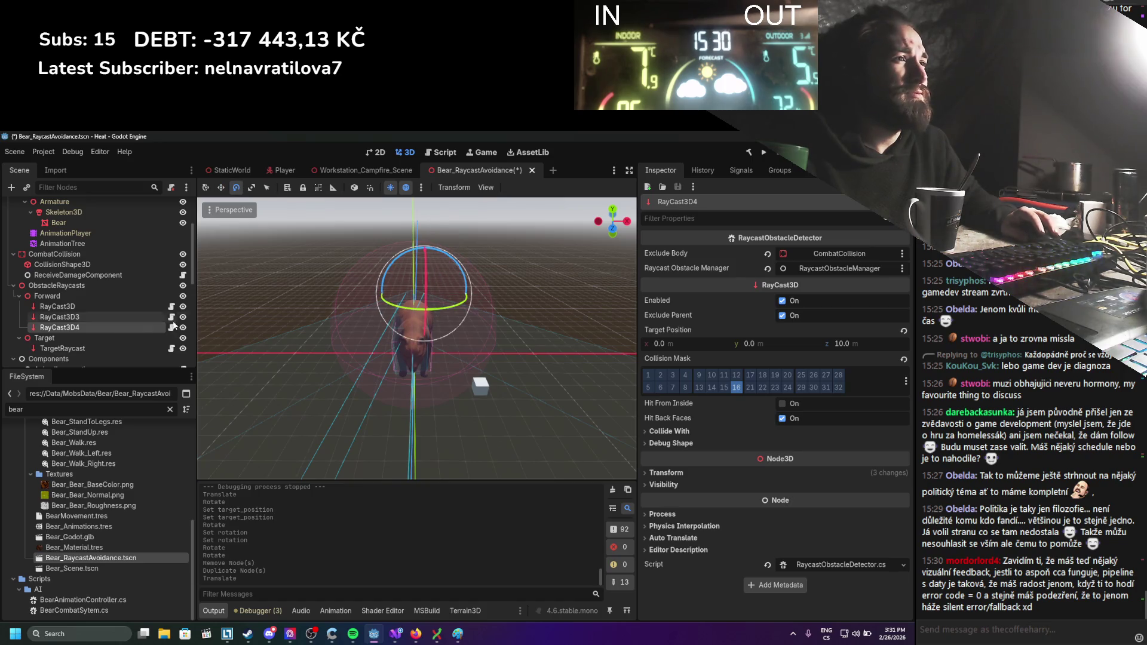
pyautogui.moveTo(458, 306); pyautogui.dragTo(501, 283)
pyautogui.moveTo(395, 302)
pyautogui.mouseDown()
pyautogui.moveTo(311, 263)
pyautogui.moveTo(402, 325)
pyautogui.mouseUp()
pyautogui.hotkey('ctrl', 's')
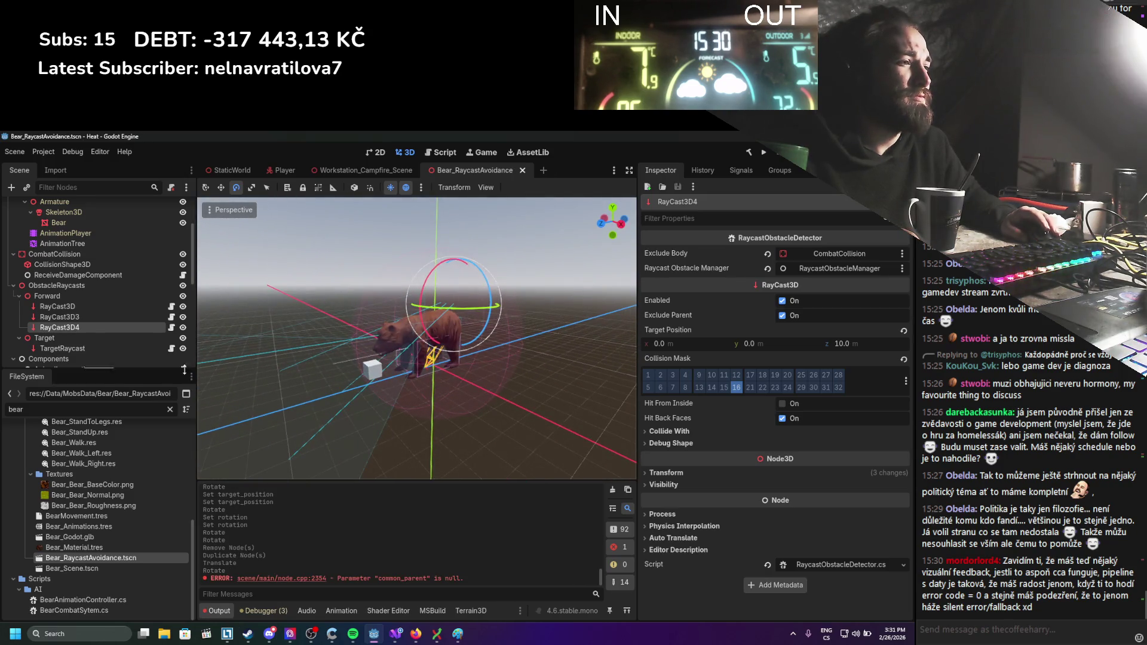
# Raise the forward RayCast3D to y 4.048, tilt it to 20.8, lengthen it to 10.585 z, and save.
pyautogui.click(48, 311)
pyautogui.click(60, 307)
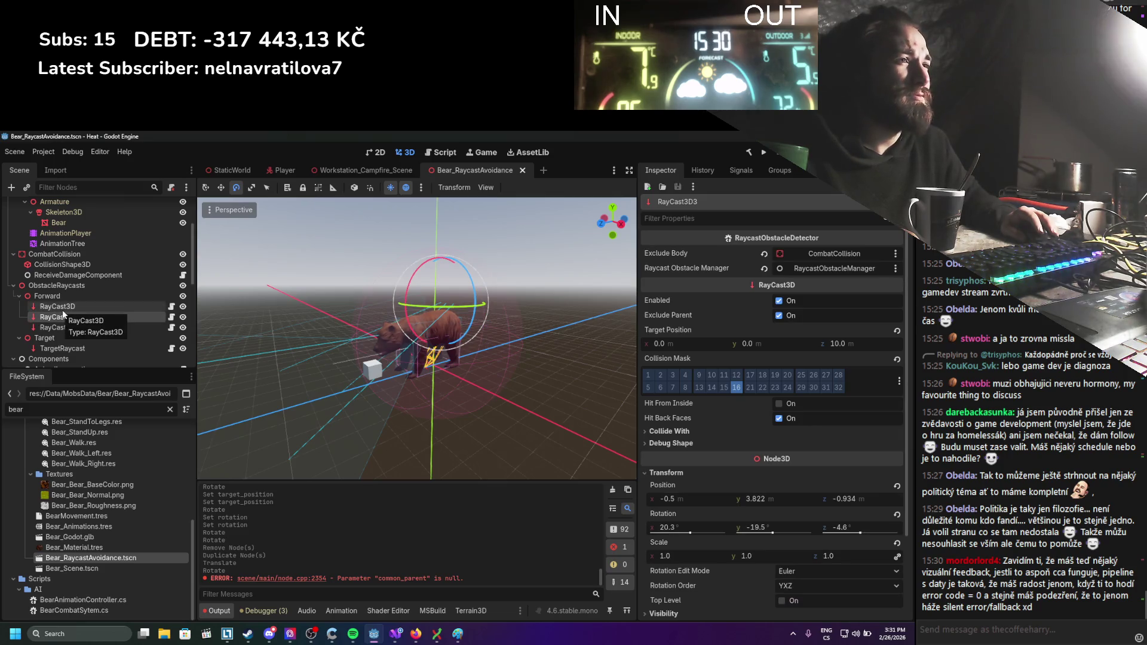
pyautogui.press('KP_1')
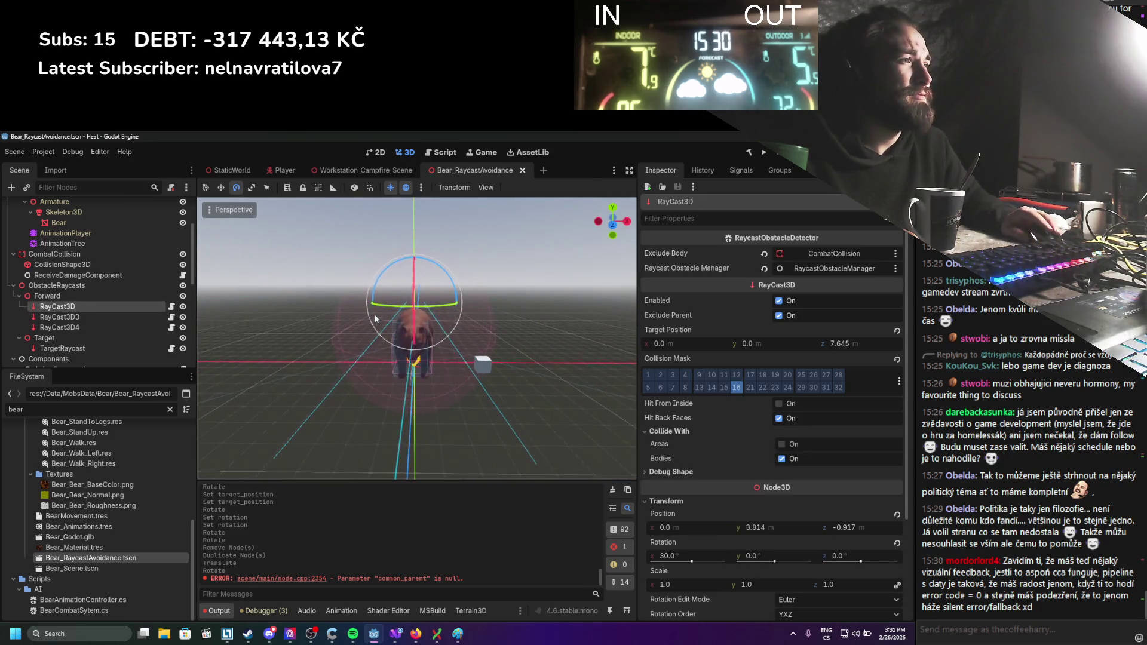
pyautogui.moveTo(416, 239); pyautogui.dragTo(416, 237)
pyautogui.press('e')
pyautogui.moveTo(417, 237)
pyautogui.mouseDown()
pyautogui.moveTo(420, 306)
pyautogui.moveTo(396, 288)
pyautogui.moveTo(445, 270)
pyautogui.mouseUp()
pyautogui.moveTo(382, 310); pyautogui.dragTo(418, 316)
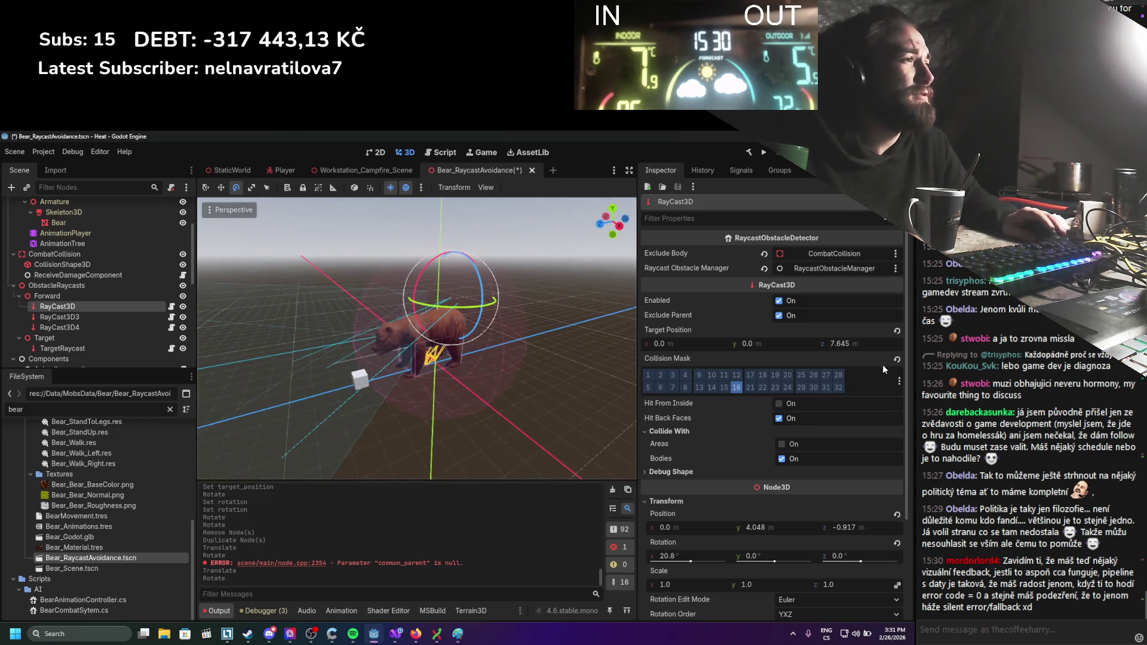
pyautogui.moveTo(833, 343); pyautogui.dragTo(854, 343)
pyautogui.hotkey('ctrl', 's')
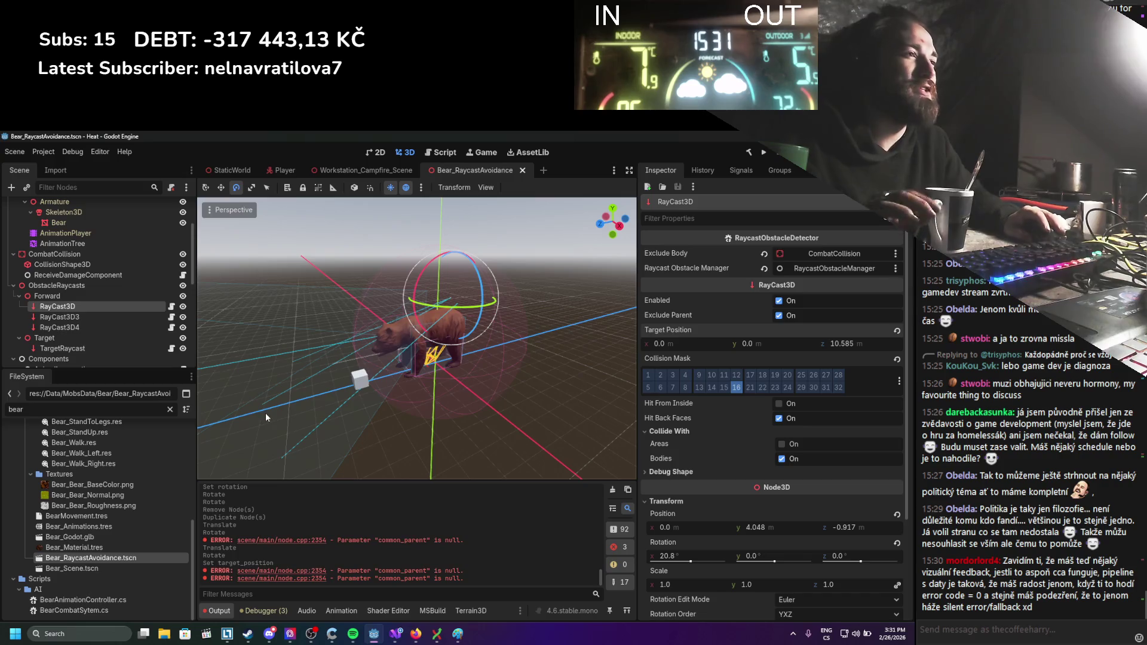
# Put RayCast3D4 into AnimalLocomotion's empty Forward Detectors element 1, then run the game.
pyautogui.scroll(-3, 78, 351)
pyautogui.scroll(4, 74, 330)
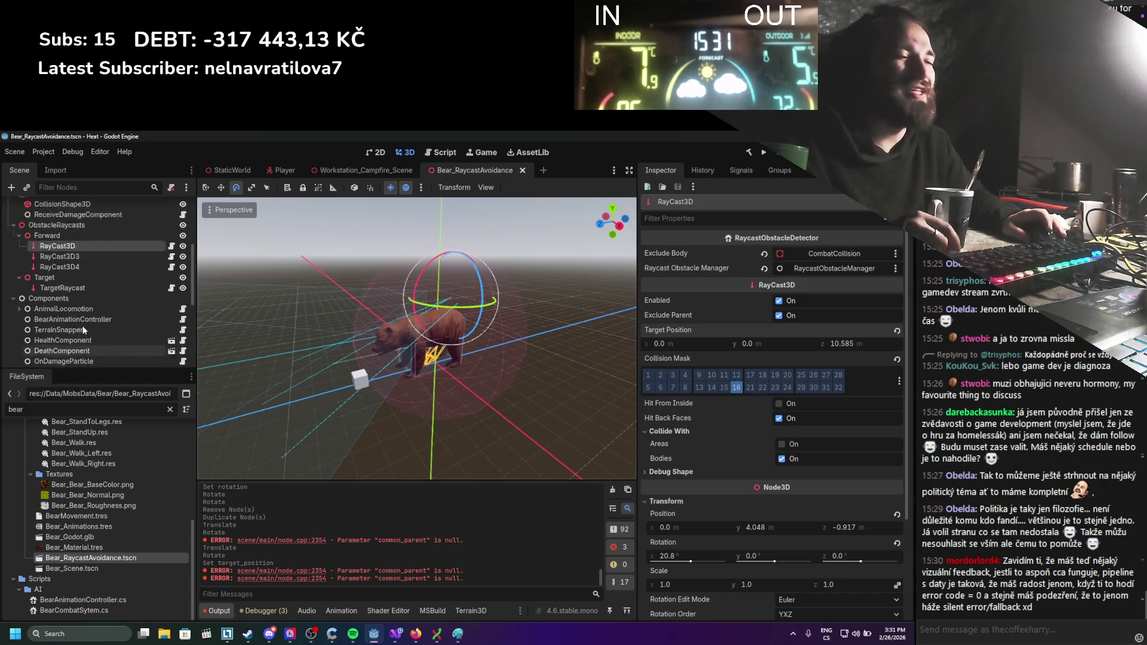
pyautogui.click(80, 316)
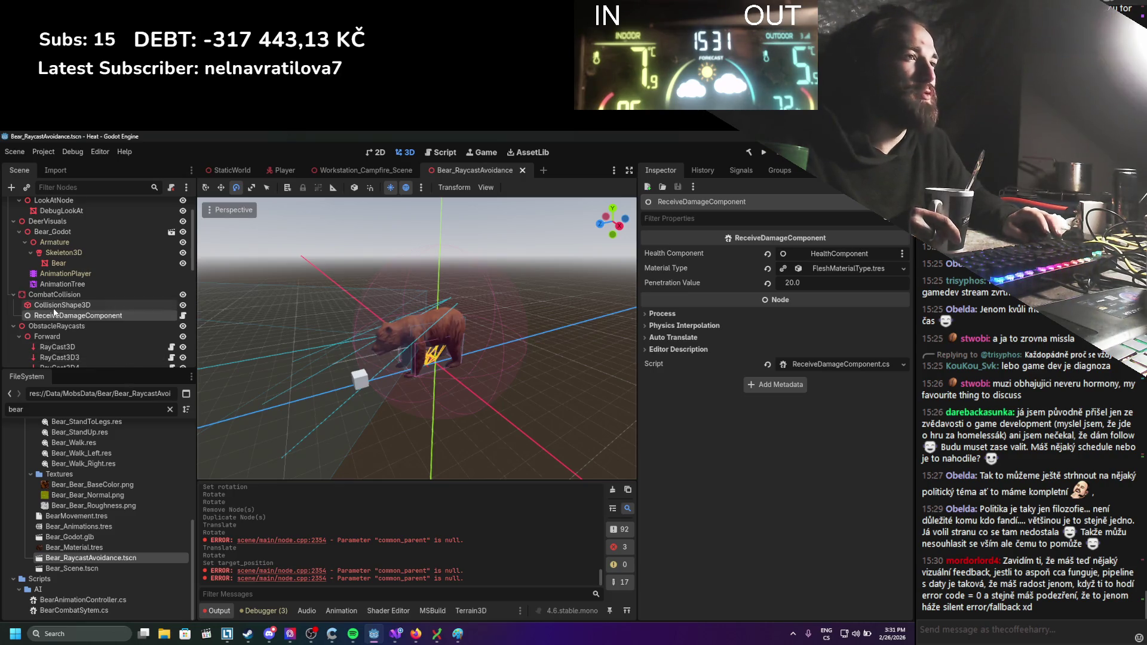
pyautogui.scroll(-2, 69, 325)
pyautogui.scroll(-1, 66, 339)
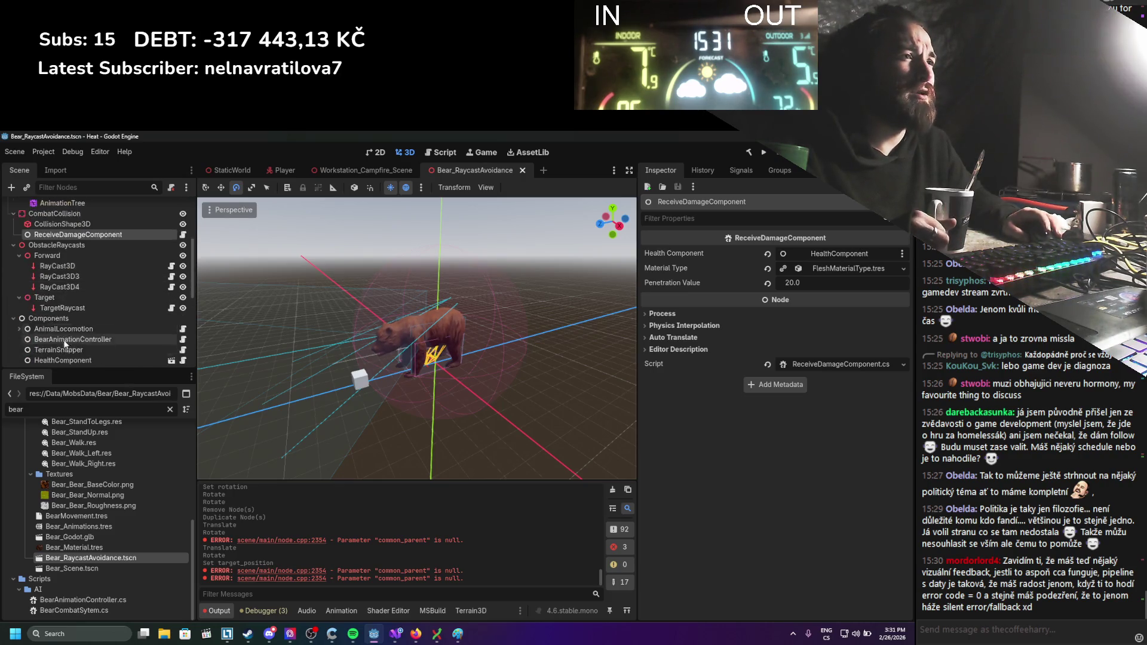
pyautogui.click(66, 309)
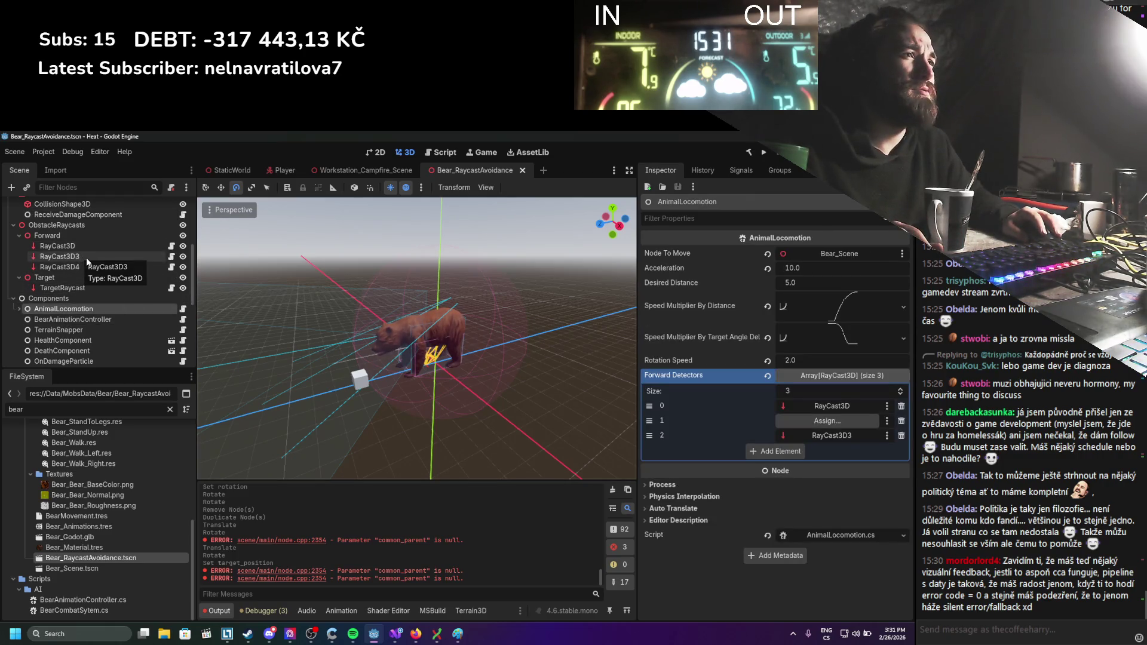
pyautogui.moveTo(79, 263); pyautogui.dragTo(588, 291)
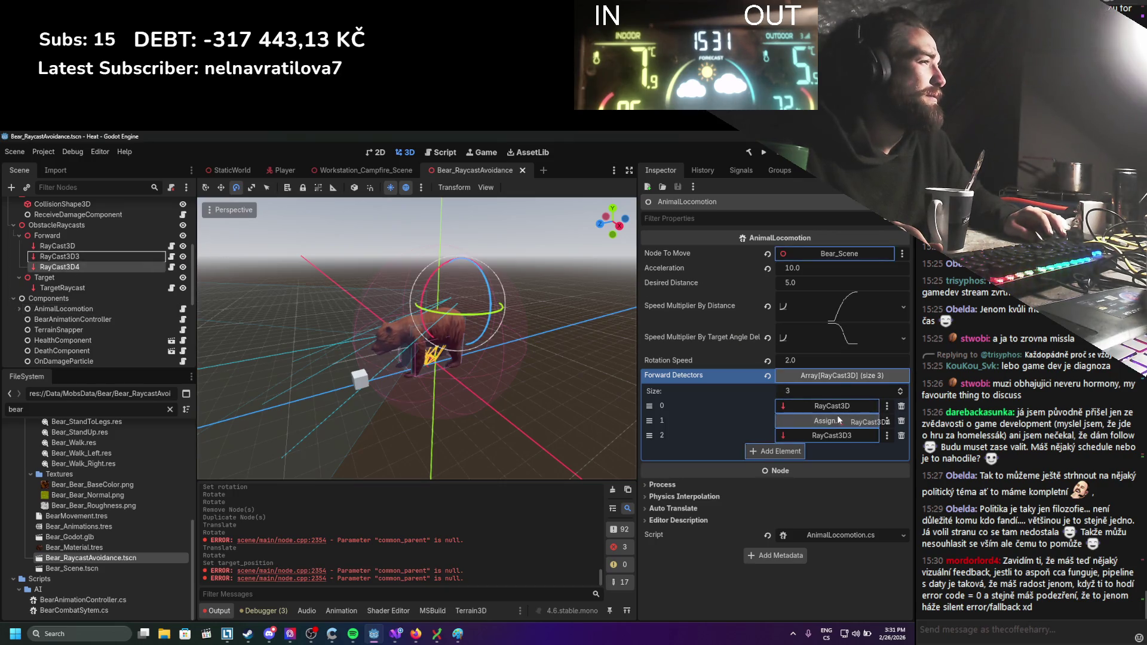
pyautogui.moveTo(838, 420); pyautogui.dragTo(838, 421)
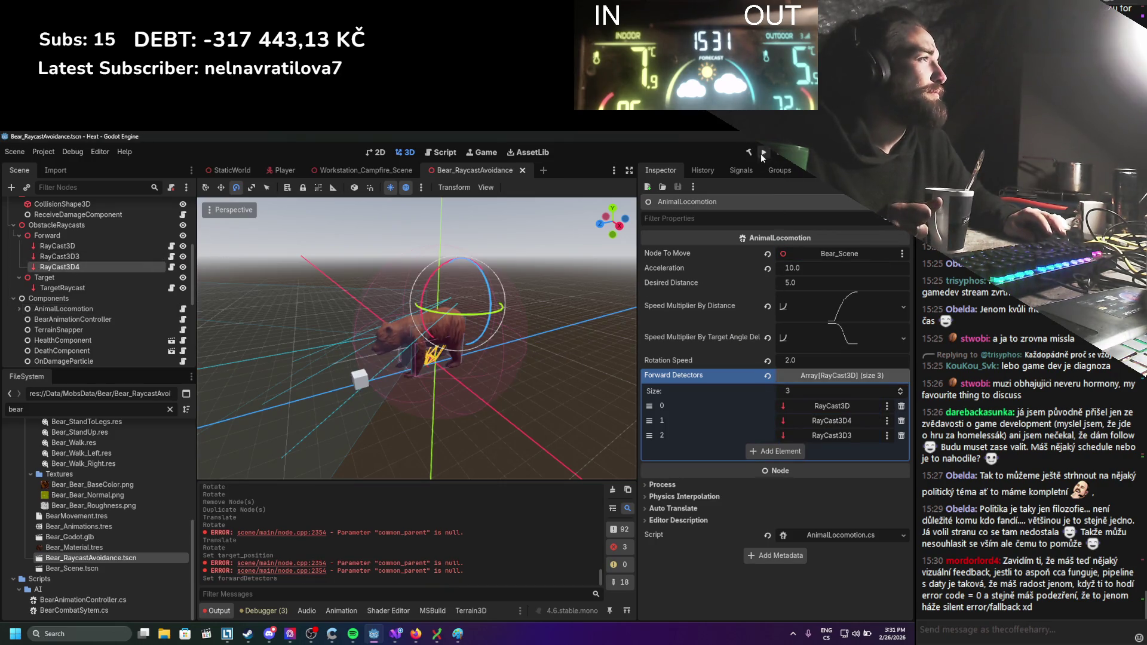
pyautogui.click(762, 154)
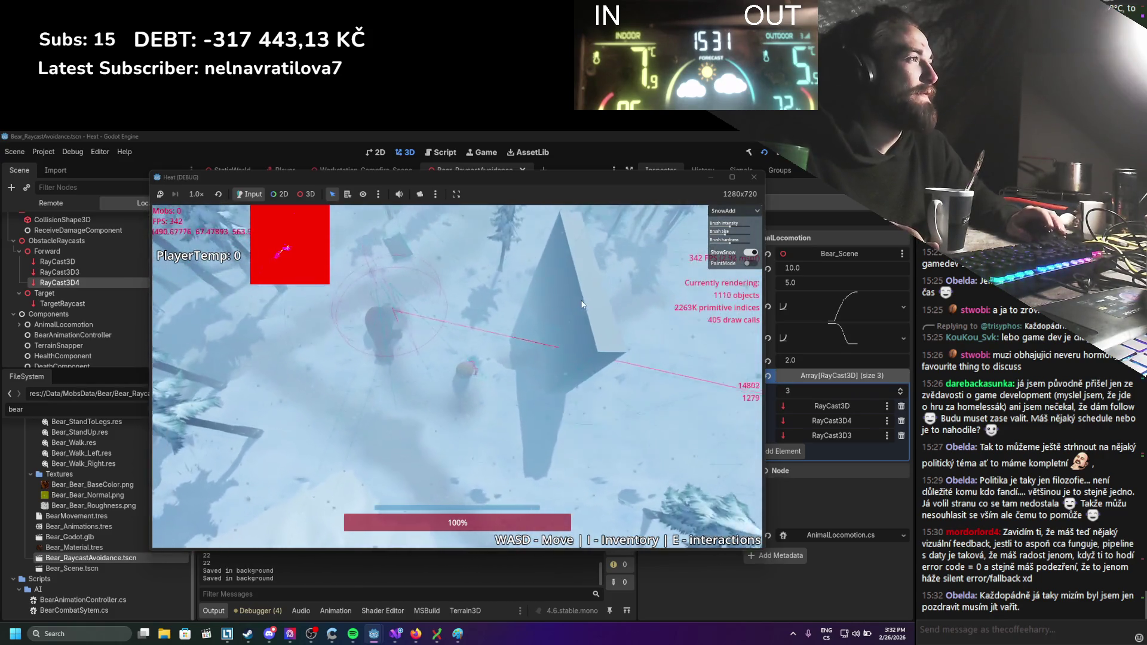
# In the running game, turn on terrain painting and clear snow with the SnowRemove brush.
pyautogui.click(748, 263)
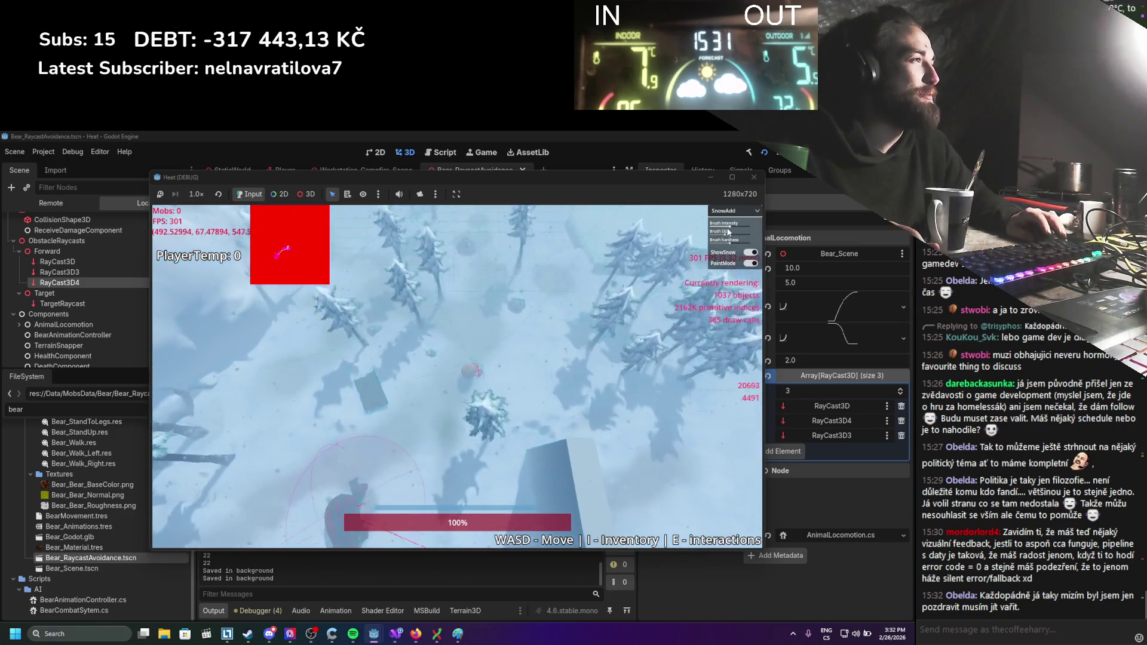
pyautogui.click(732, 213)
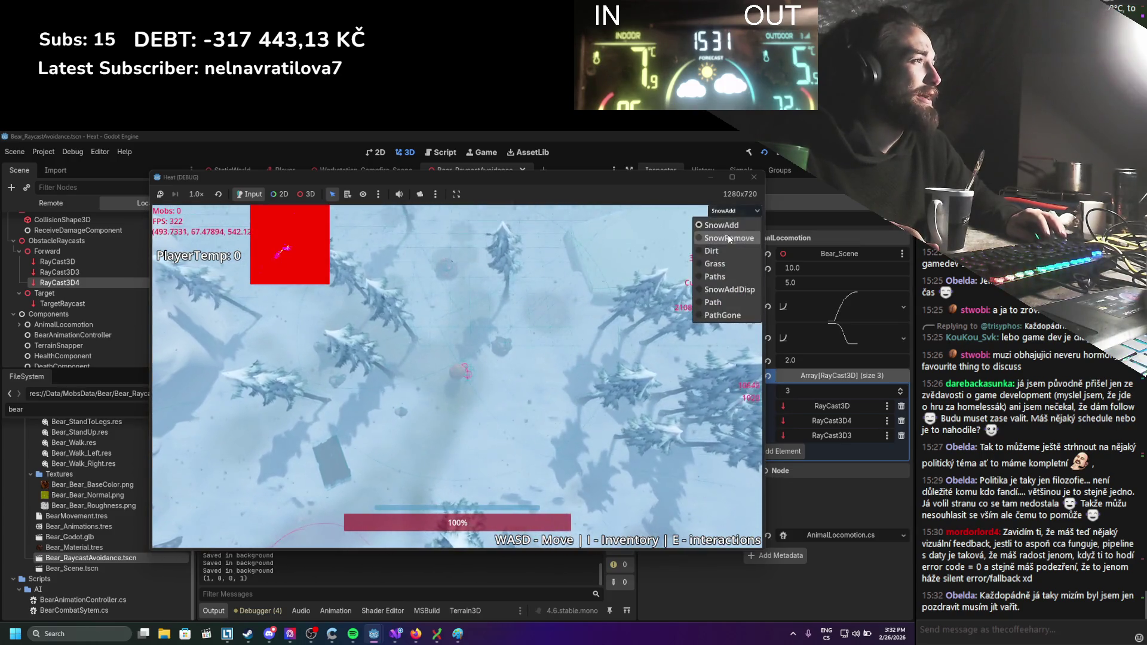
pyautogui.click(728, 238)
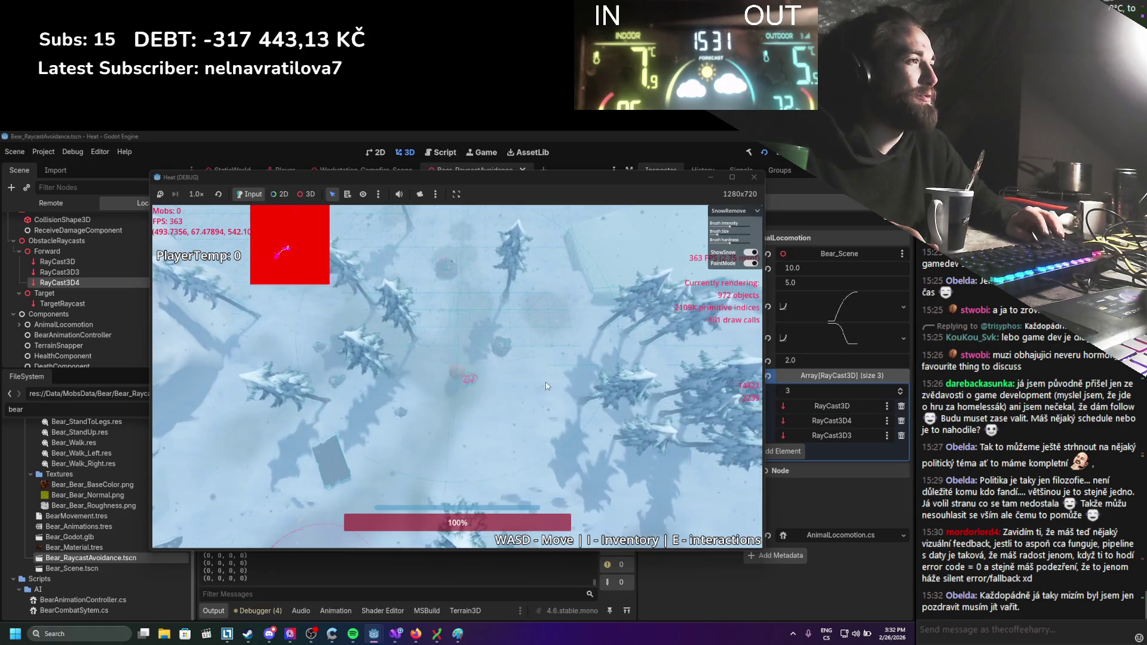
pyautogui.click(501, 352)
pyautogui.press('w')
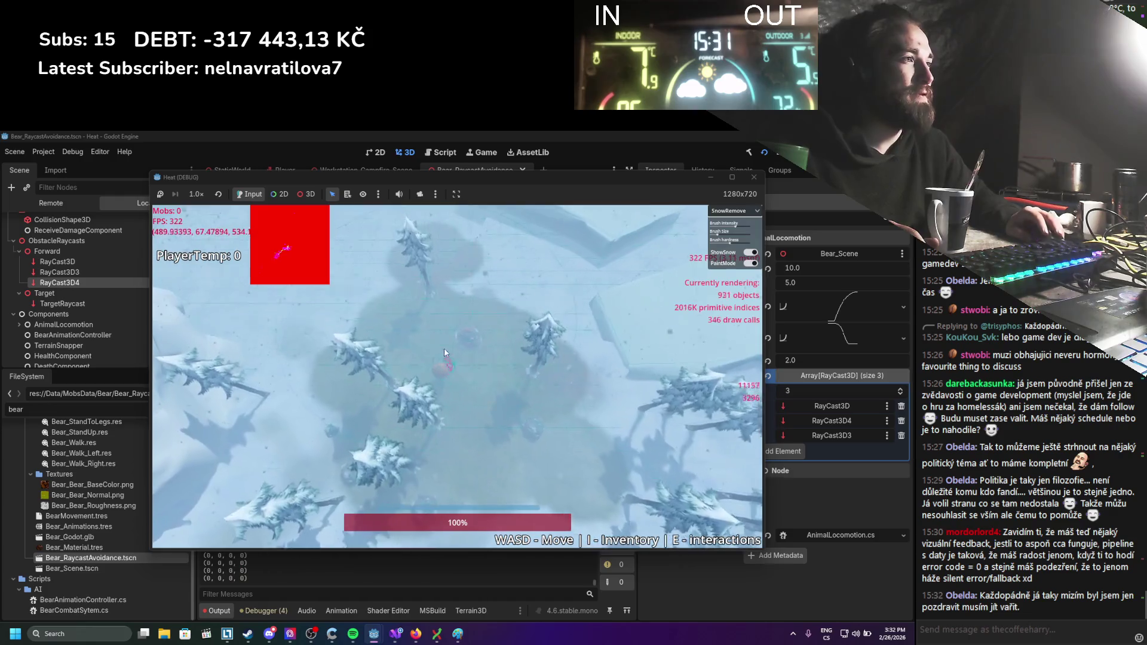
pyautogui.press('w')
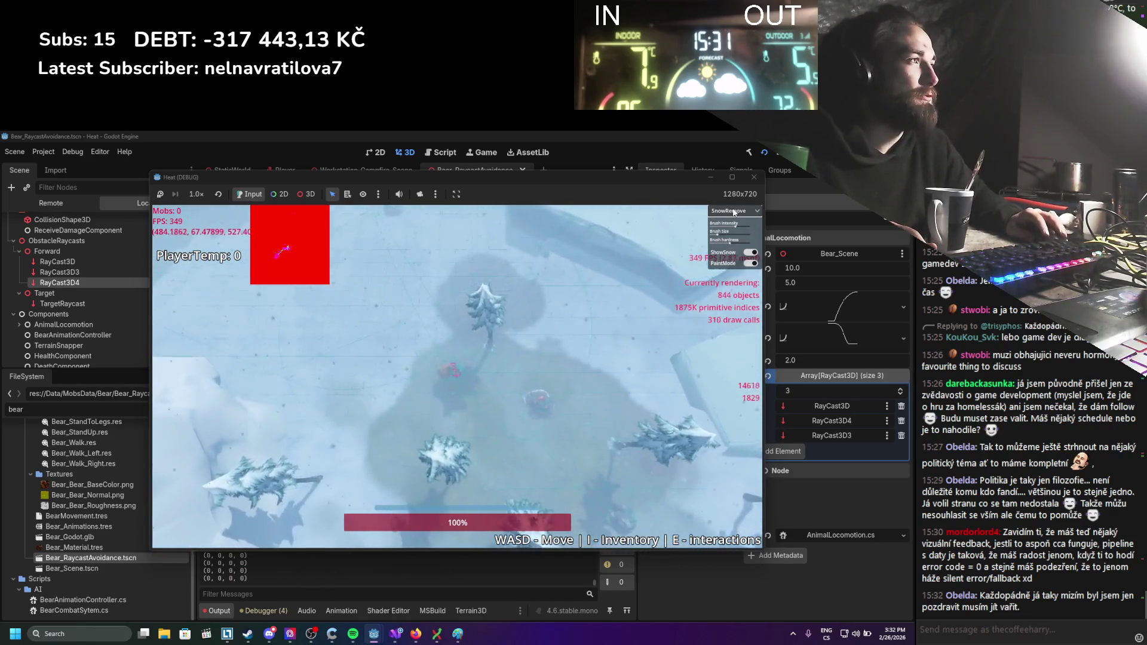
# Try the Grass and Dirt brushes, then walk the player left through the forest toward the bear.
pyautogui.click(734, 212)
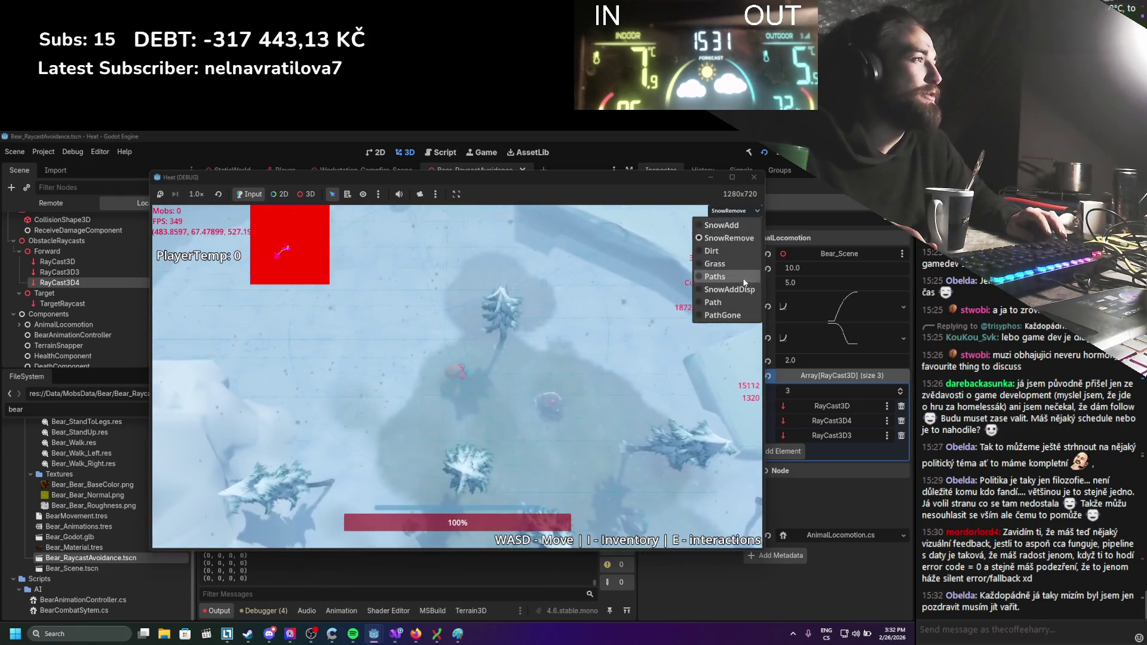
pyautogui.click(738, 267)
pyautogui.click(734, 210)
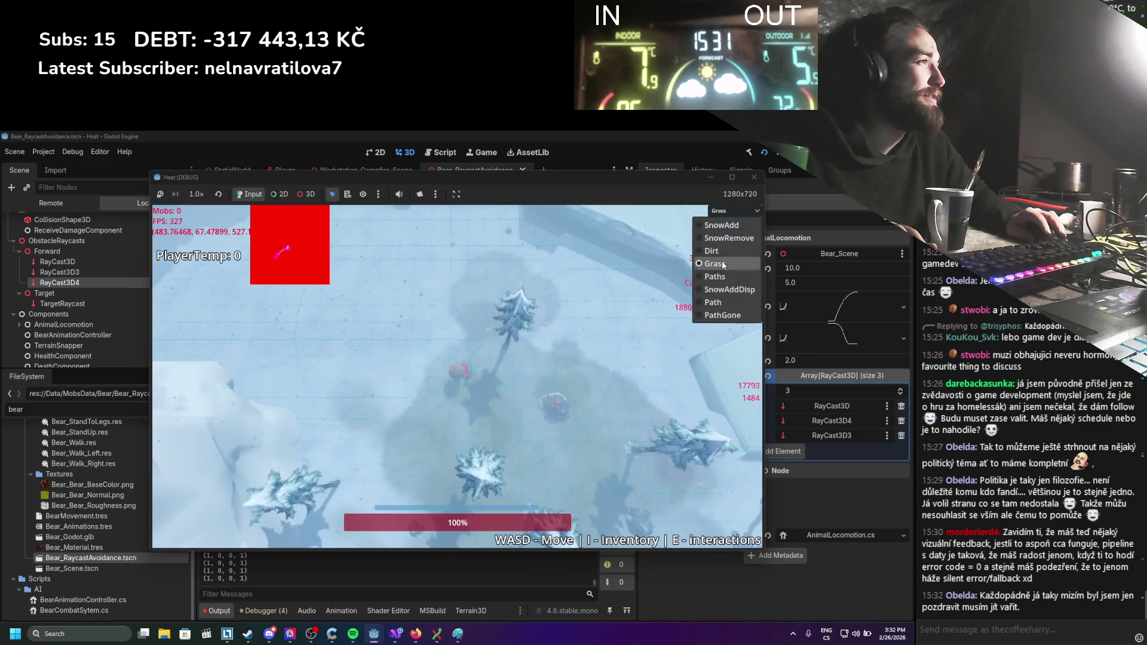
pyautogui.click(734, 257)
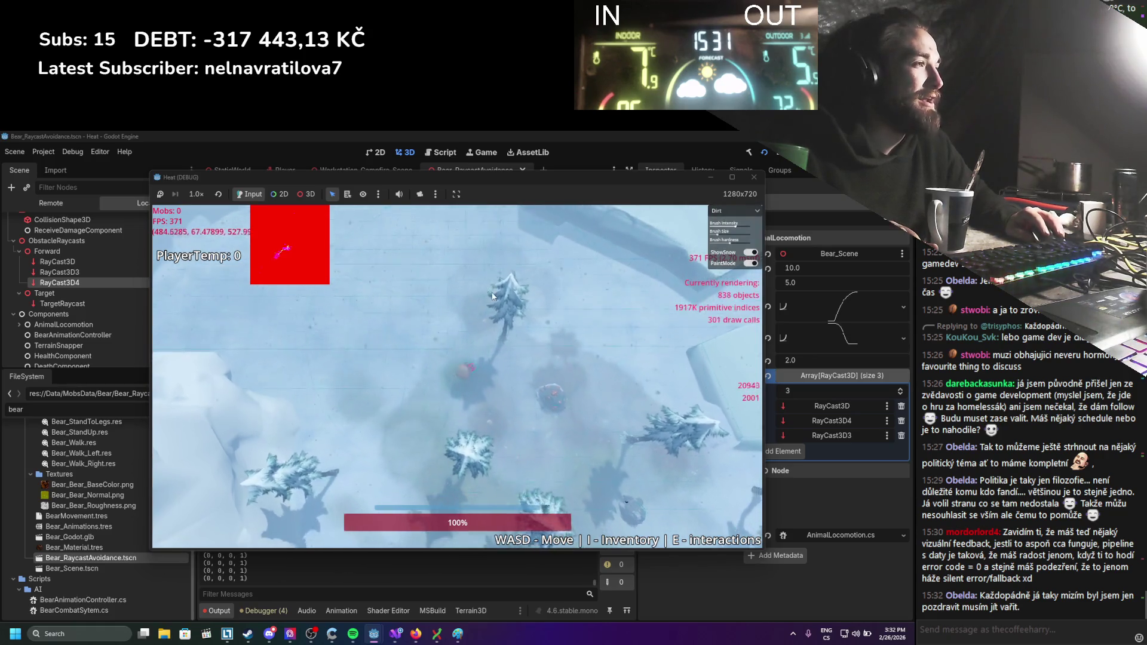
pyautogui.scroll(5, 535, 407)
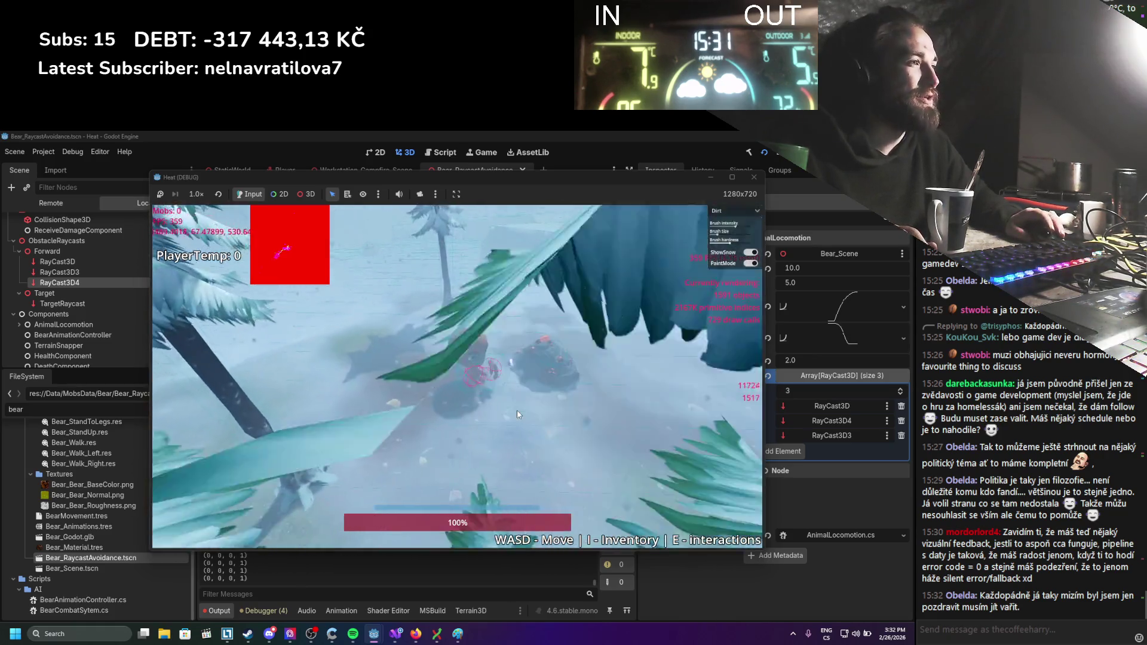
pyautogui.scroll(-5, 518, 410)
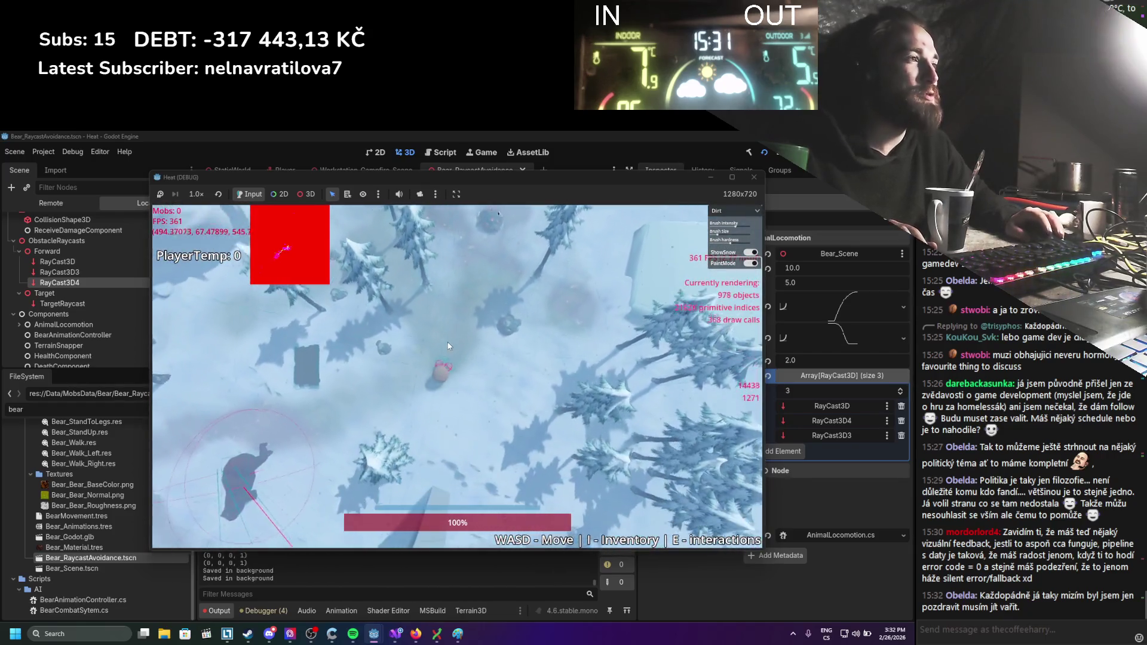
pyautogui.press('s')
pyautogui.press('a')
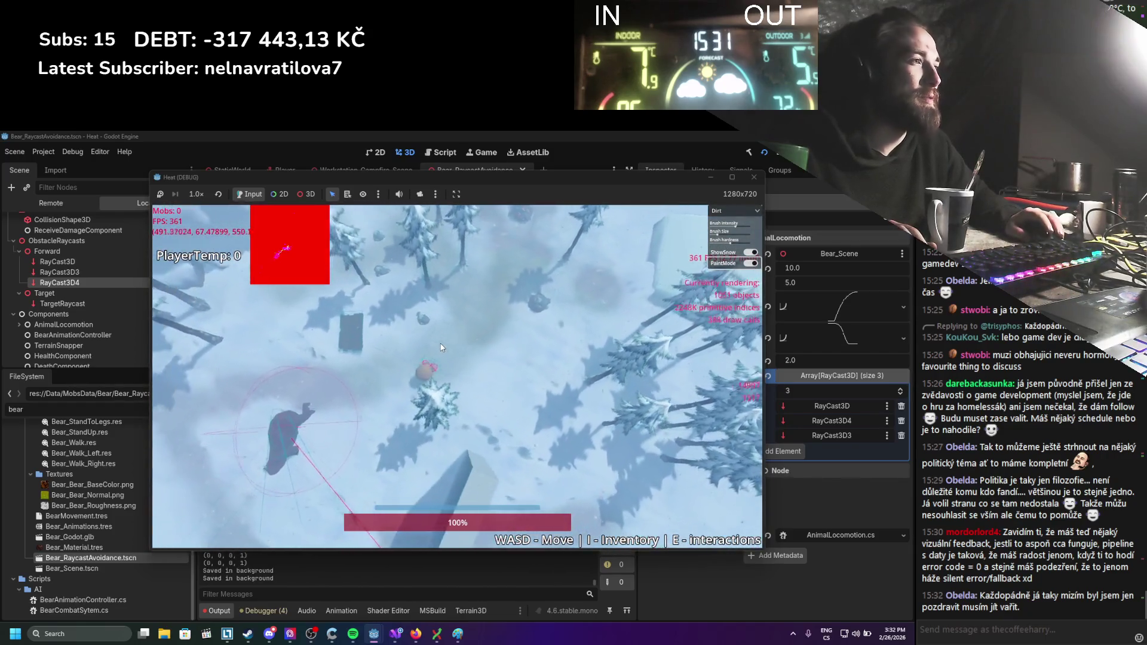
pyautogui.press('a')
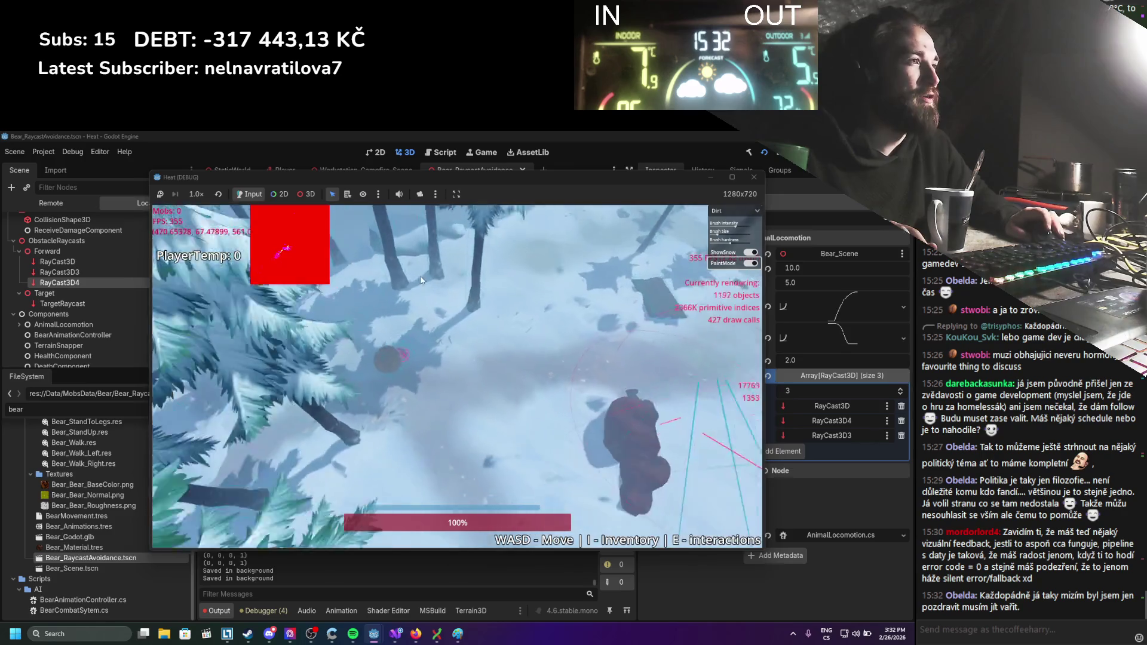
pyautogui.scroll(5, 350, 331)
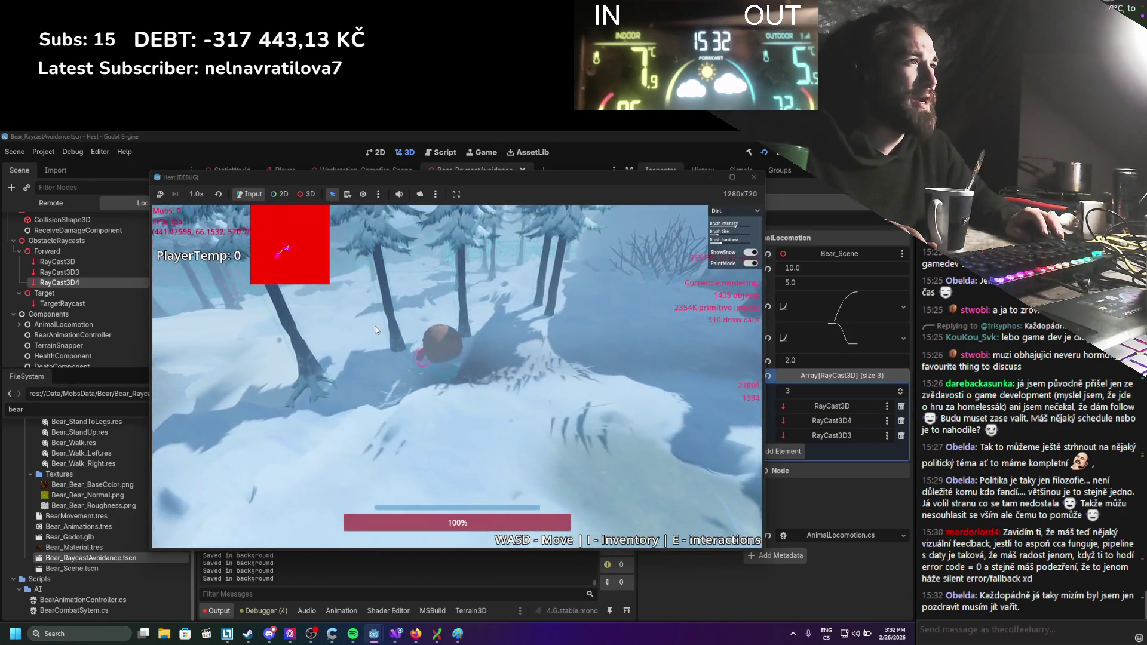
# Pick a tree in the running game, arrange the game and editor windows, and adjust the remote Position y.
pyautogui.click(302, 194)
pyautogui.click(408, 313)
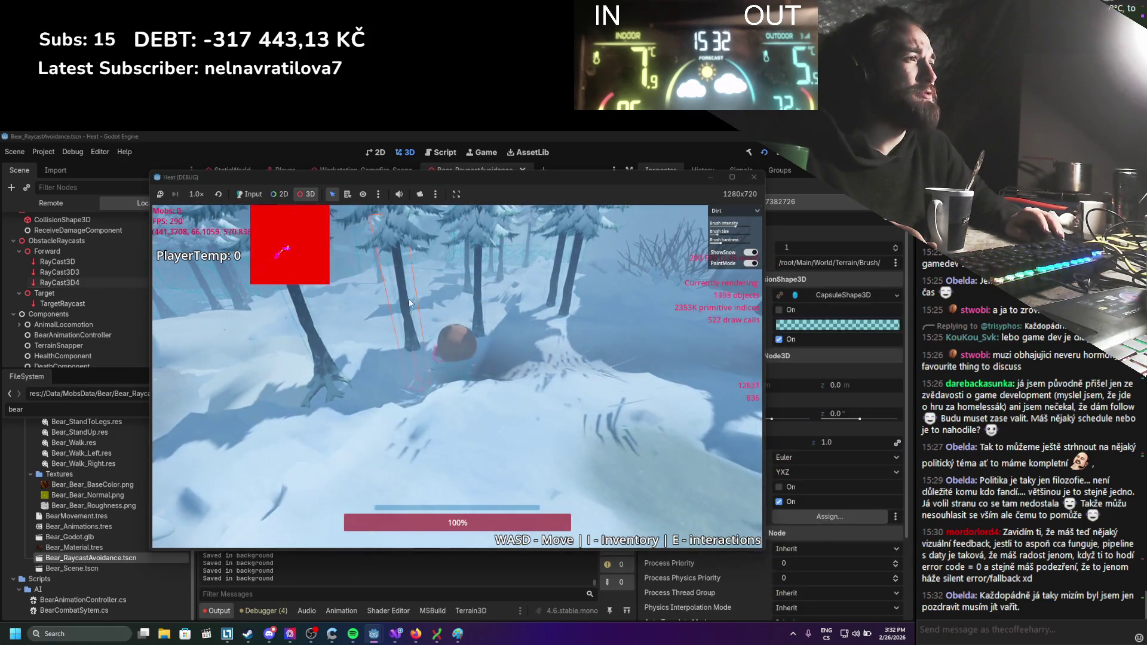
pyautogui.moveTo(467, 178); pyautogui.dragTo(346, 173)
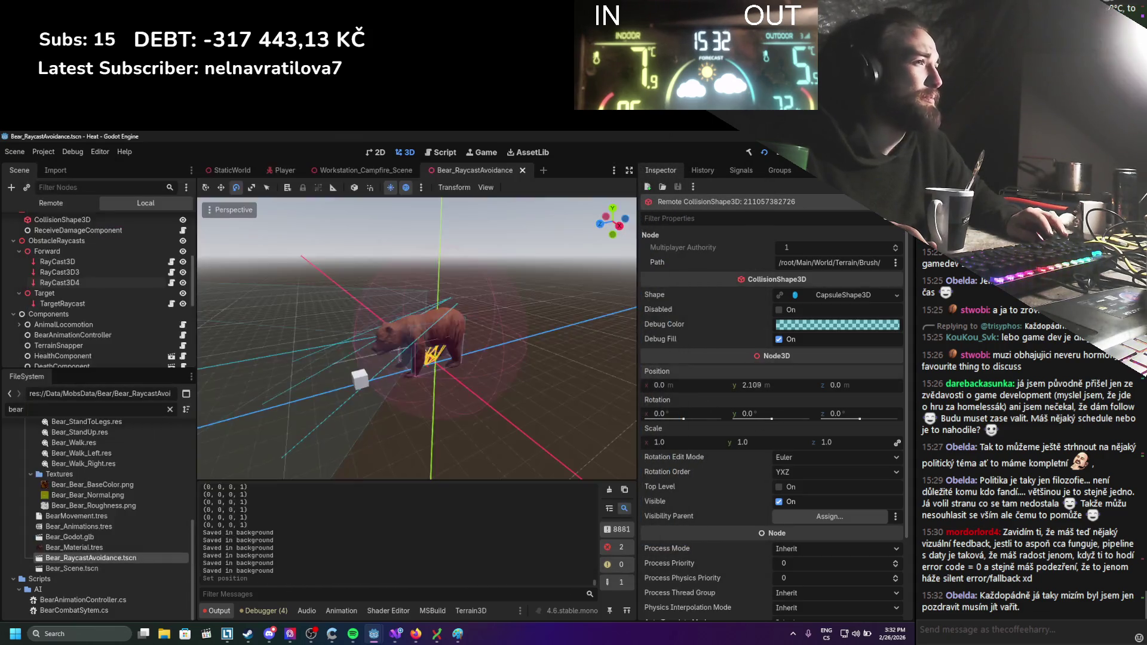
pyautogui.click(758, 431)
pyautogui.moveTo(374, 633)
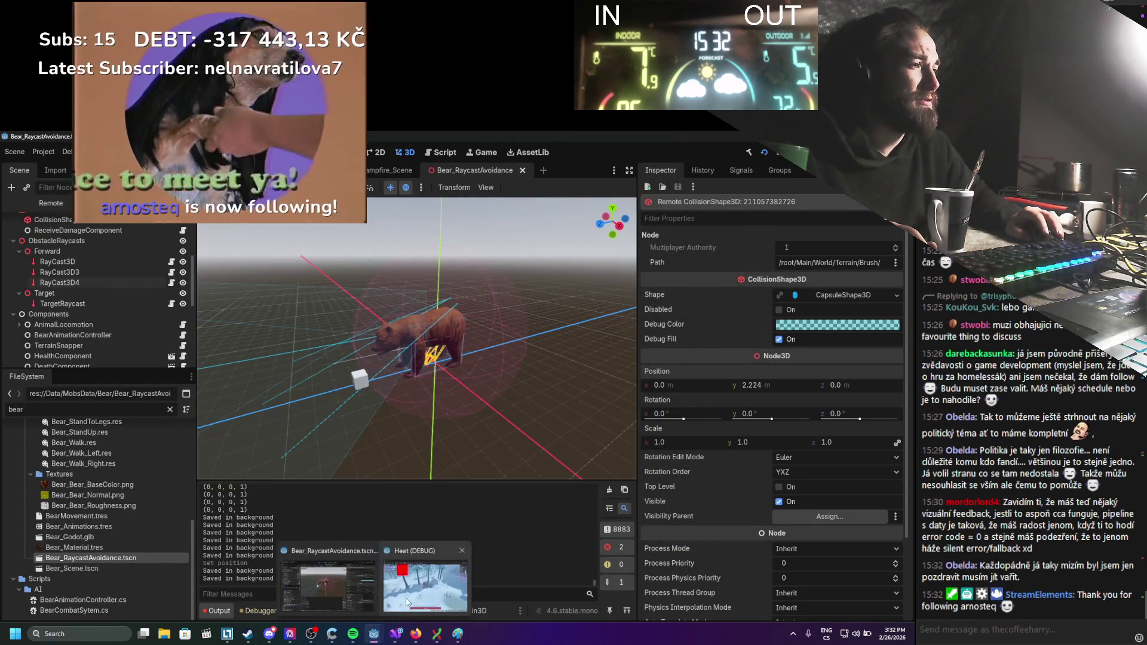
pyautogui.click(424, 583)
pyautogui.moveTo(436, 178); pyautogui.dragTo(427, 178)
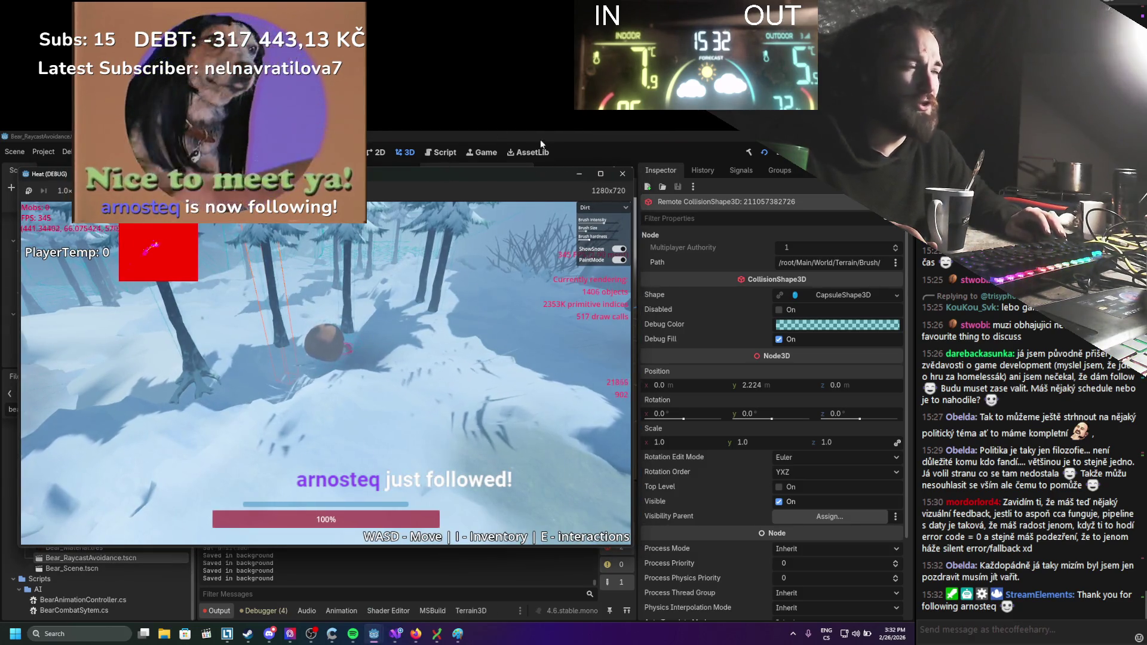
pyautogui.moveTo(564, 140)
pyautogui.mouseDown()
pyautogui.moveTo(636, 156)
pyautogui.moveTo(792, 256)
pyautogui.moveTo(699, 365)
pyautogui.moveTo(541, 306)
pyautogui.moveTo(375, 375)
pyautogui.moveTo(687, 148)
pyautogui.moveTo(679, 170)
pyautogui.moveTo(679, 150)
pyautogui.mouseUp()
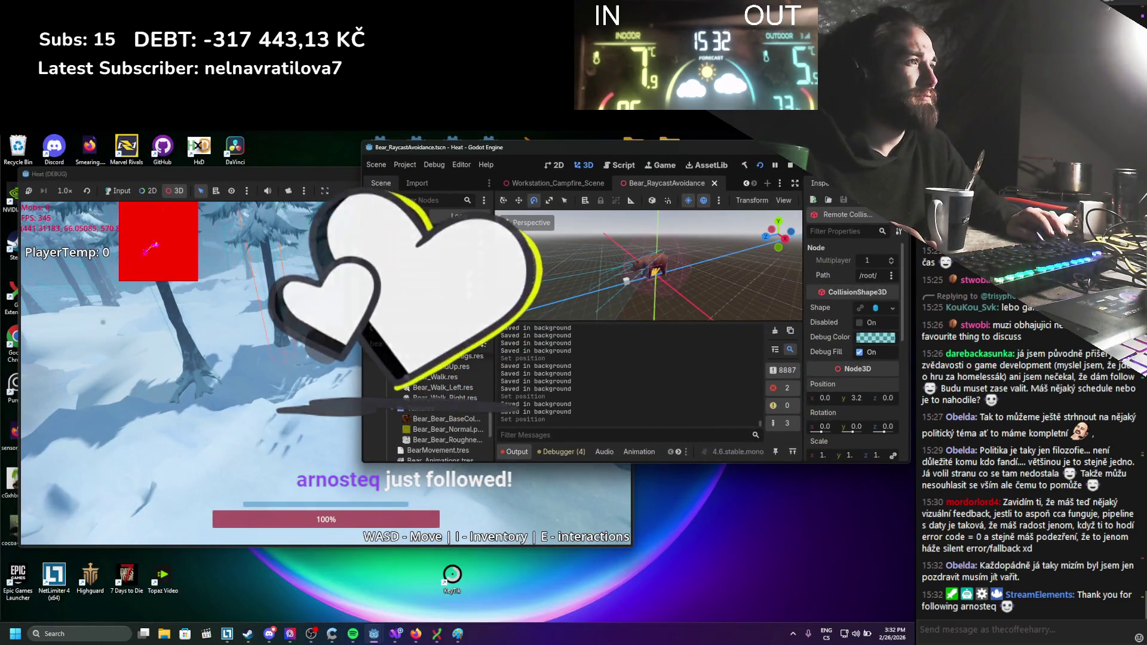
pyautogui.moveTo(858, 403); pyautogui.dragTo(855, 403)
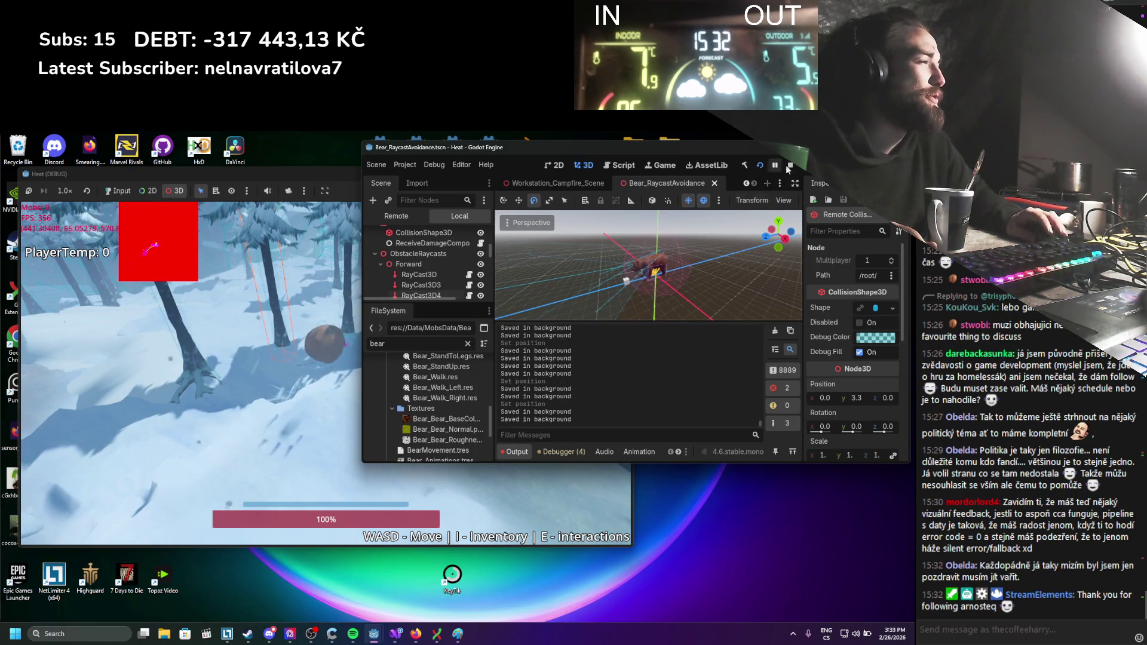
# Stop and close the game, then maximize the editor on the Bear_RaycastAvoidance scene.
pyautogui.click(236, 178)
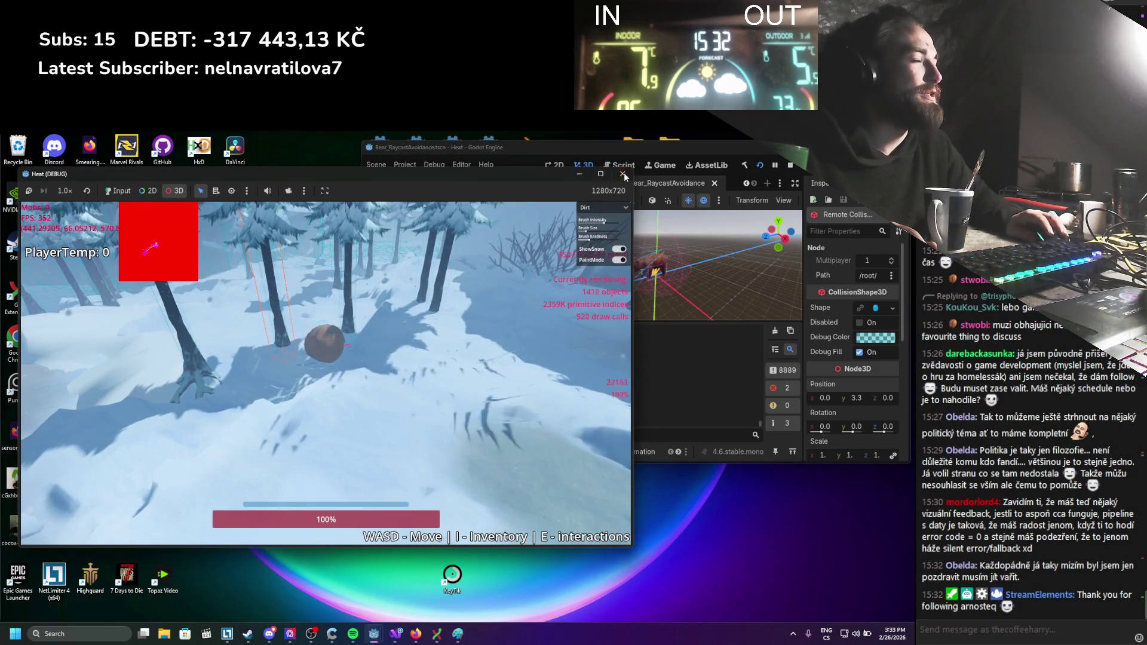
pyautogui.hotkey('alt', 'F4')
pyautogui.press('super+Up')
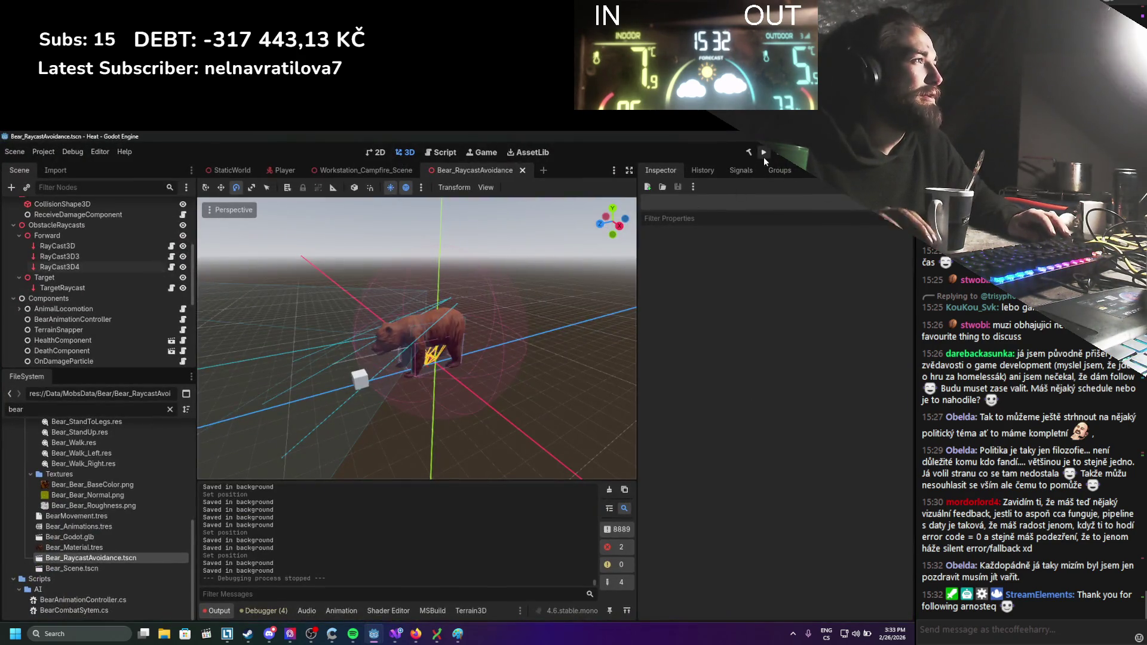
# Run the game, walk the player right toward the bear, then end the test with F8.
pyautogui.click(763, 156)
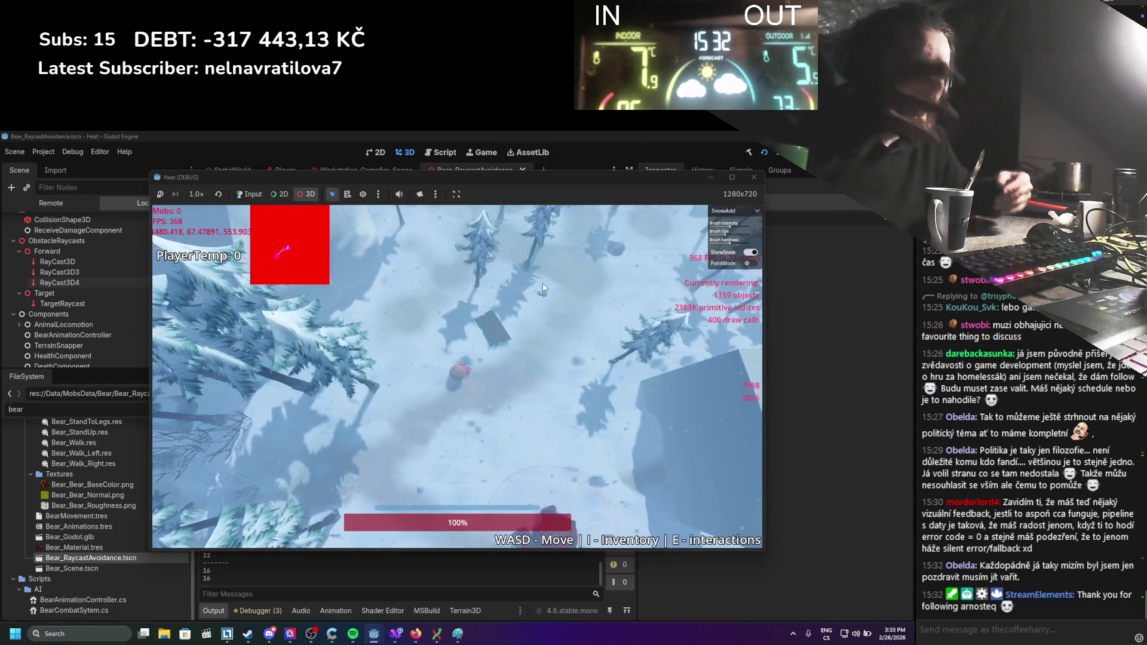
pyautogui.click(469, 472)
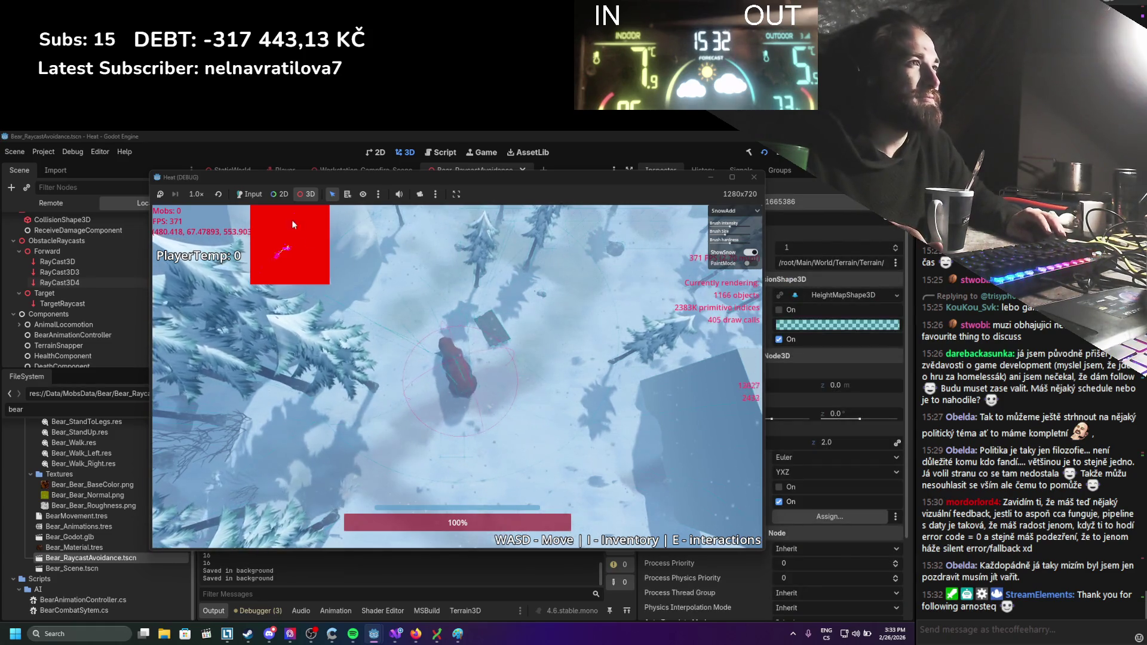
pyautogui.click(254, 194)
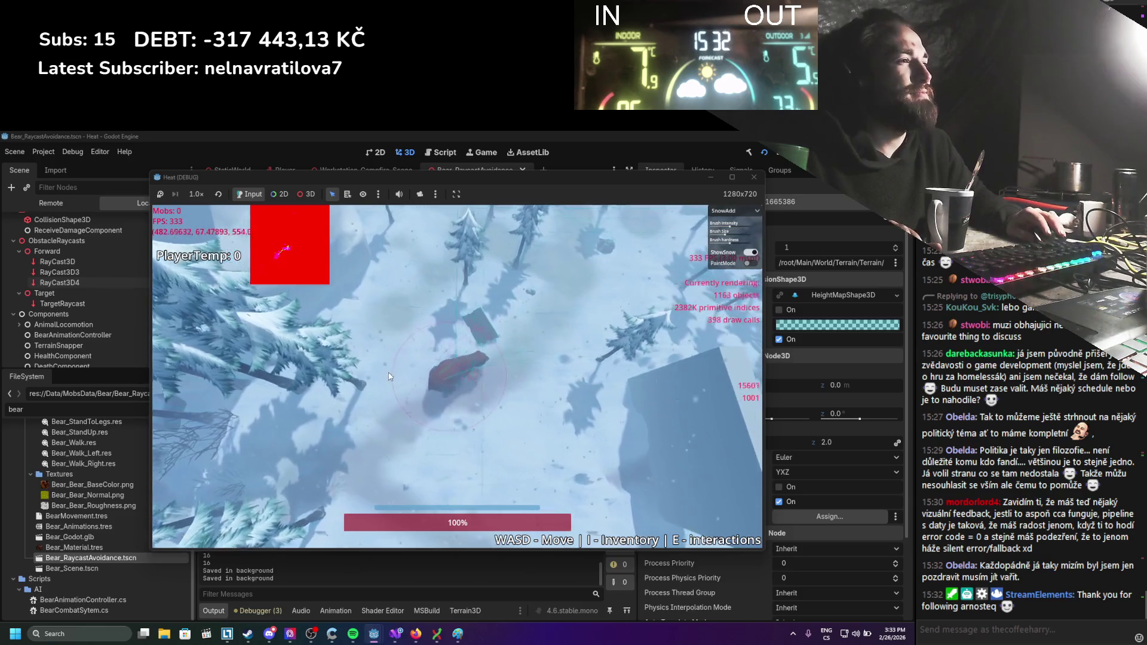
pyautogui.press('d')
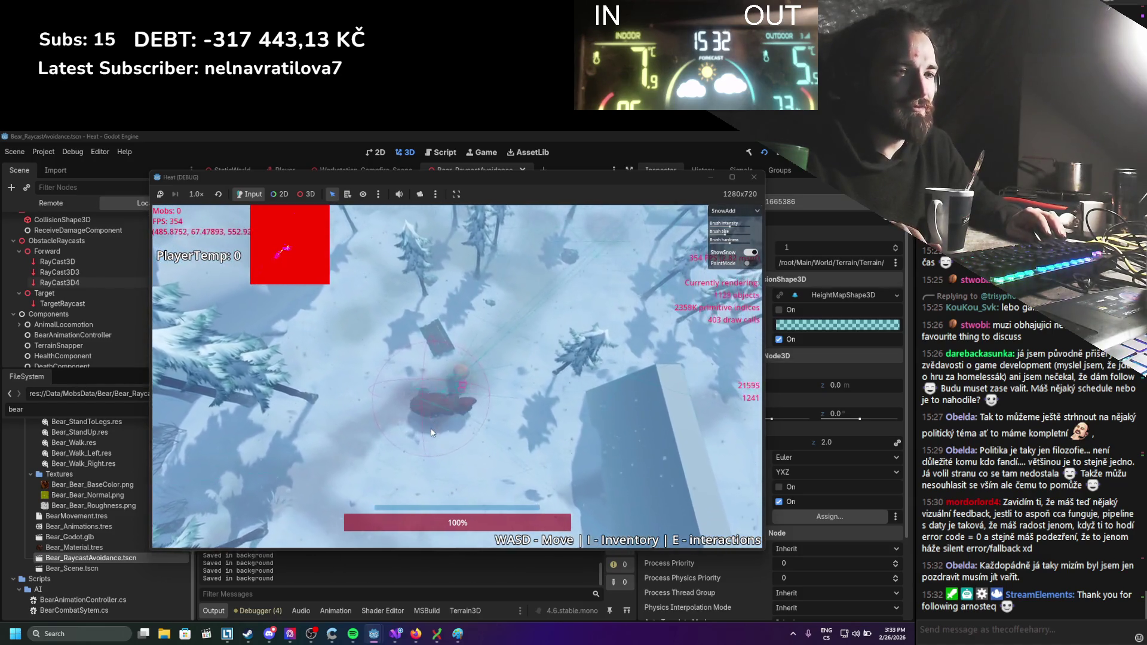
pyautogui.press('d')
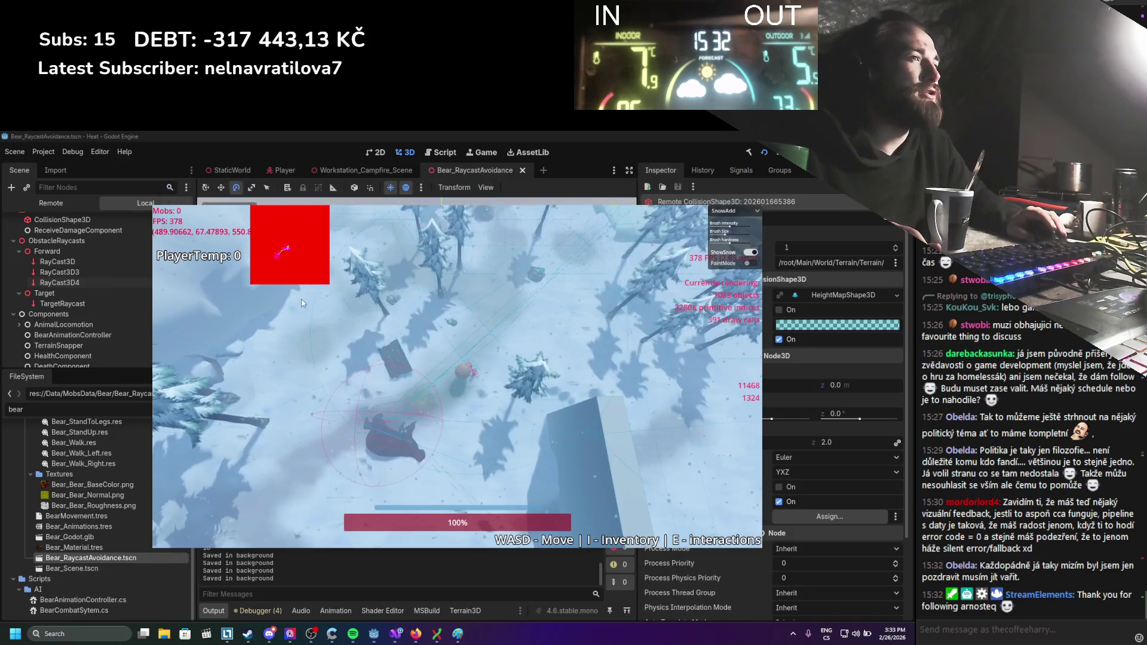
pyautogui.press('F8')
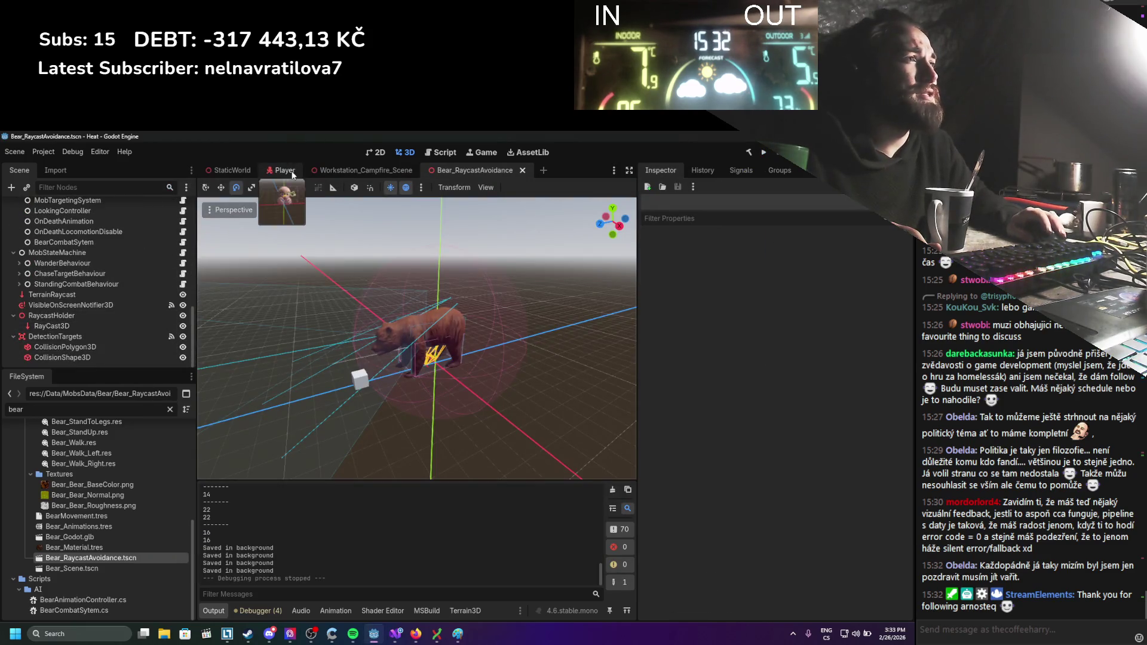
# Open the StaticWorld scene, select its StaticBody3D, and switch to the 2D view.
pyautogui.click(285, 171)
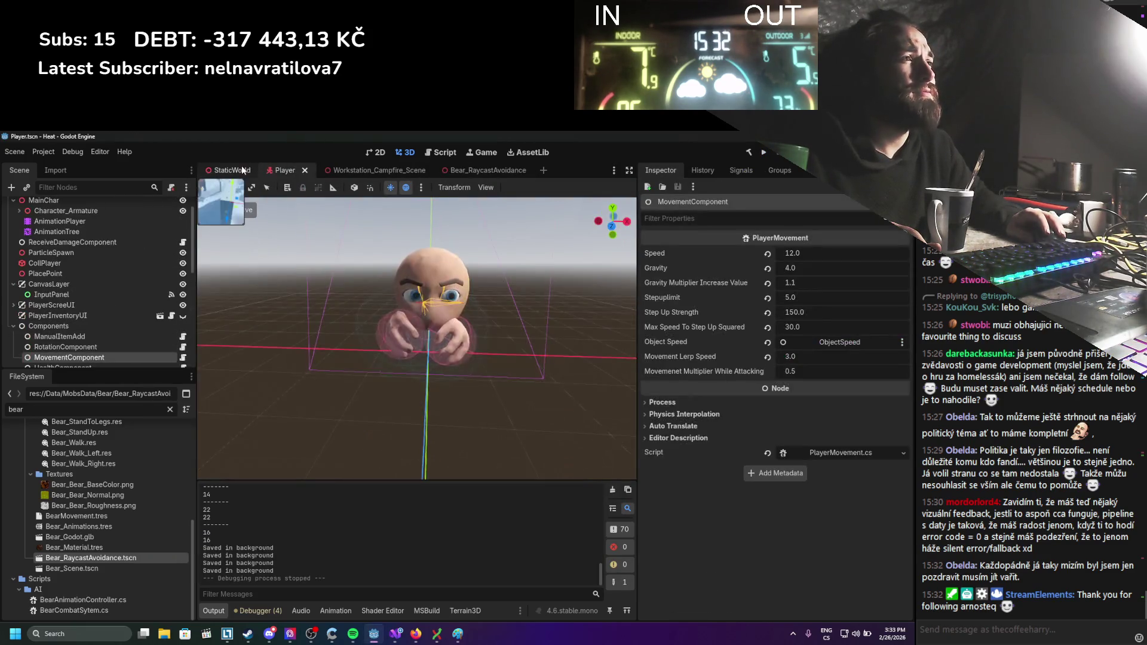
pyautogui.click(233, 170)
pyautogui.click(87, 346)
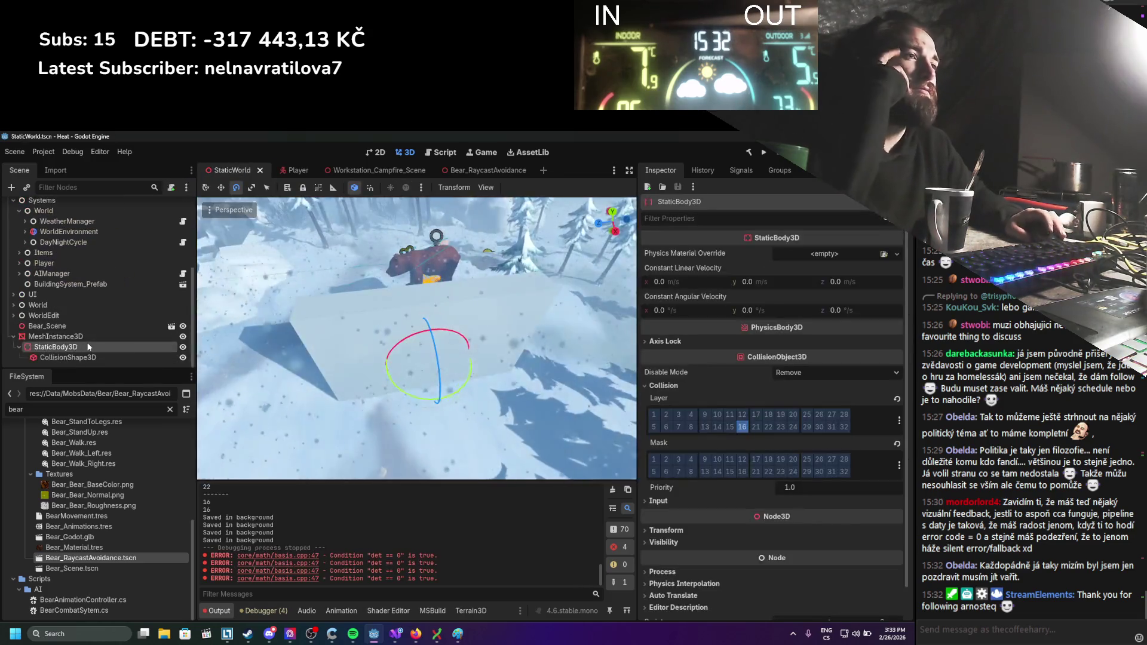
pyautogui.scroll(4, 82, 334)
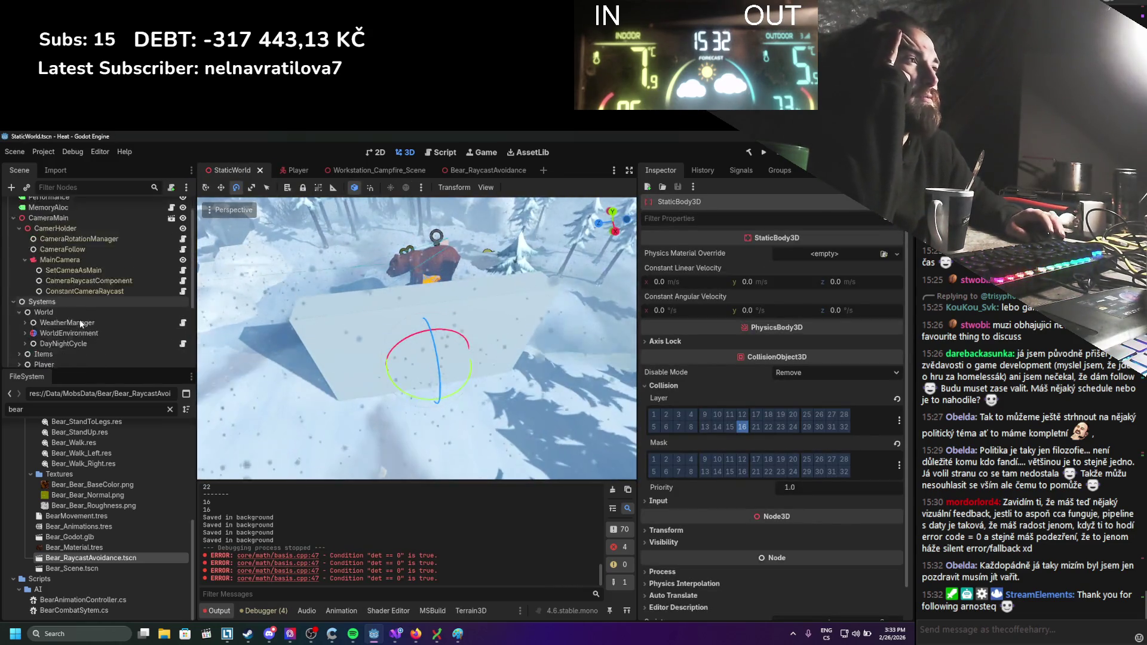
pyautogui.scroll(-4, 80, 323)
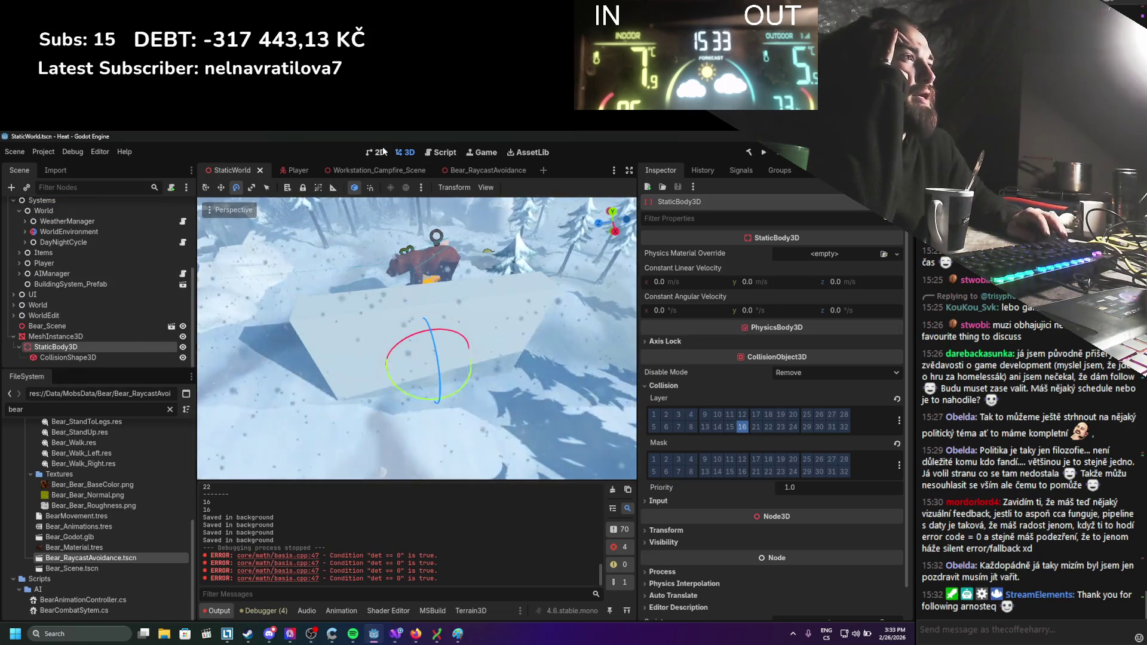
pyautogui.click(380, 152)
# Zoom onto the SnowAdd panel and select its Brush hardness label (Label3).
pyautogui.scroll(-4, 507, 310)
pyautogui.hscroll(5, 496, 335)
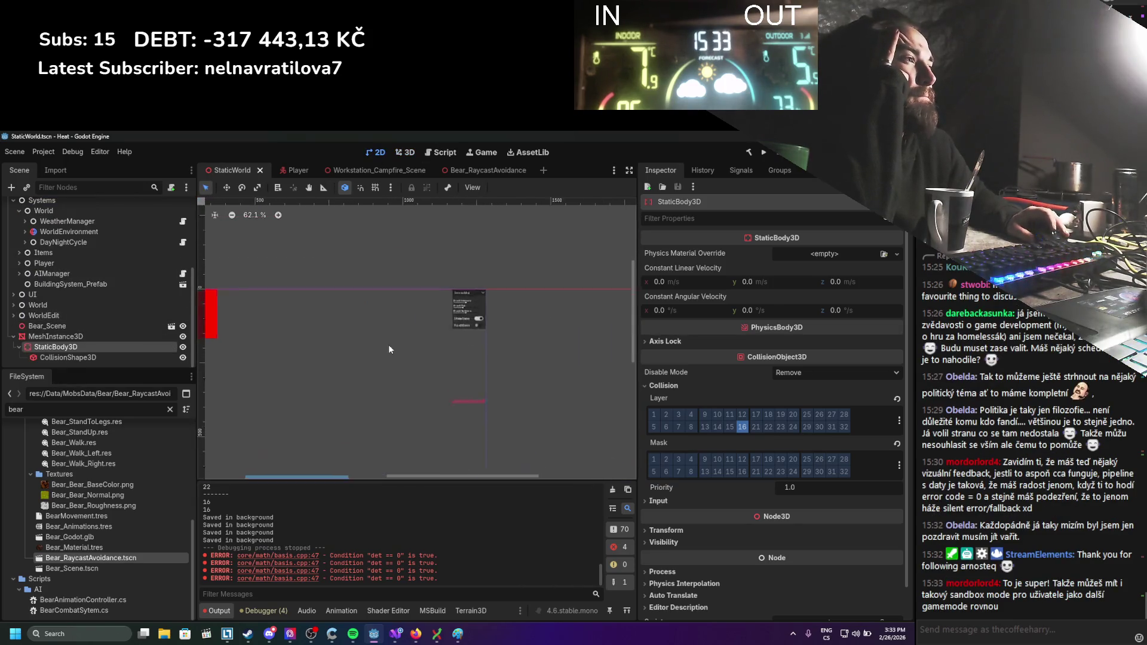
pyautogui.scroll(5, 478, 301)
pyautogui.click(378, 322)
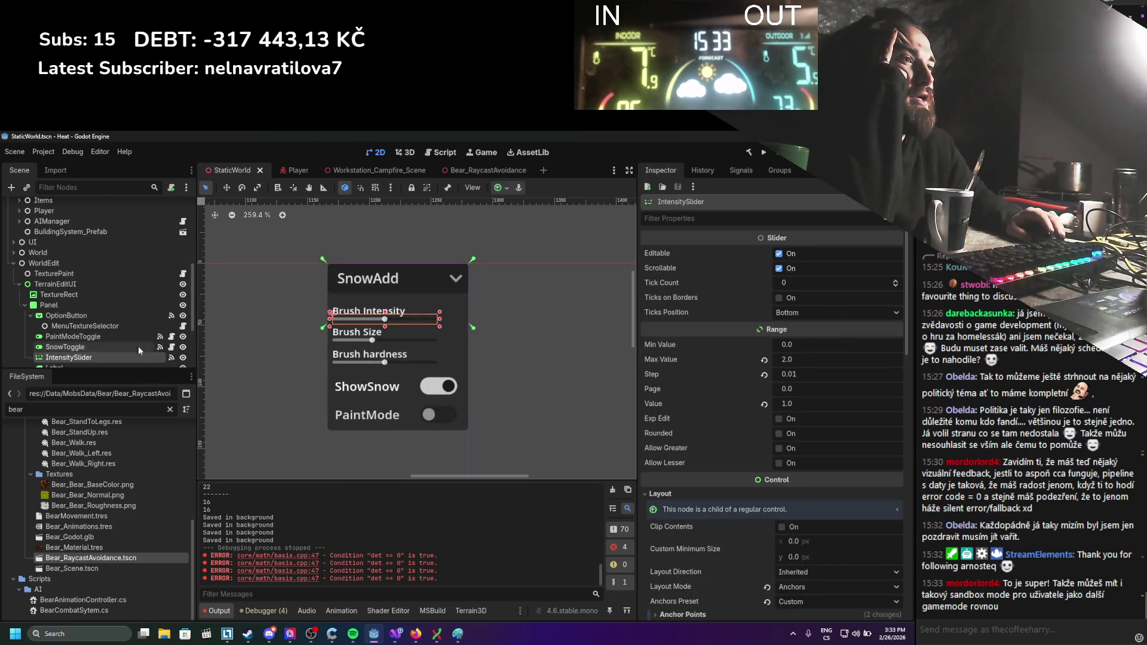
pyautogui.scroll(-3, 138, 345)
pyautogui.scroll(1, 60, 269)
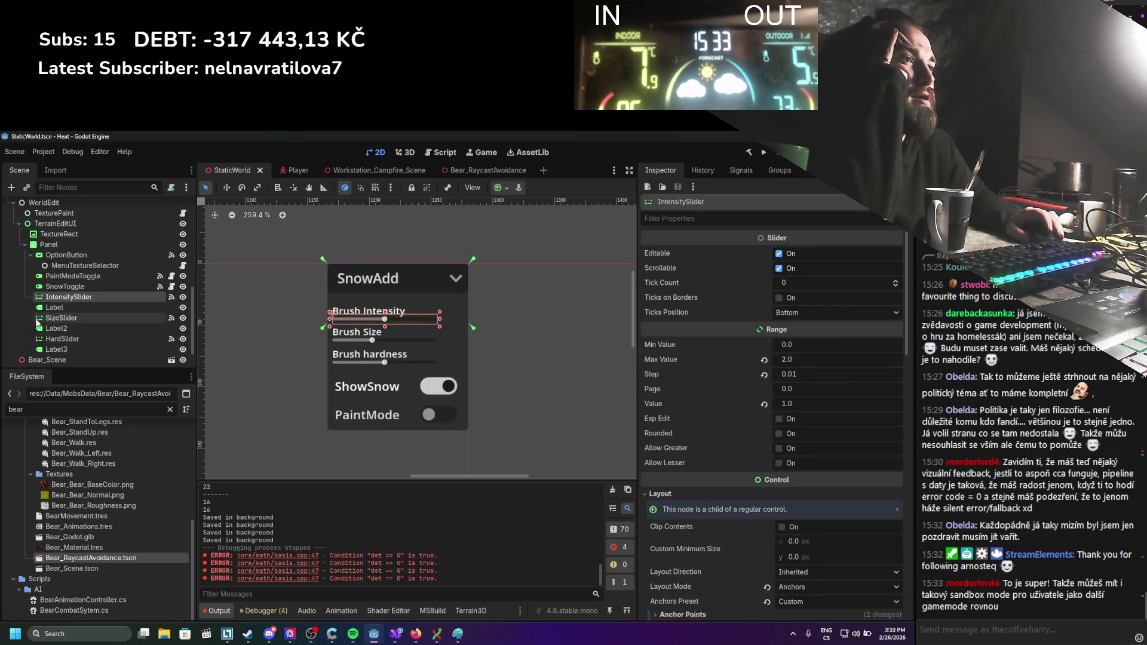
pyautogui.click(57, 349)
pyautogui.keyDown('shift'); pyautogui.click(67, 277); pyautogui.keyUp('shift')
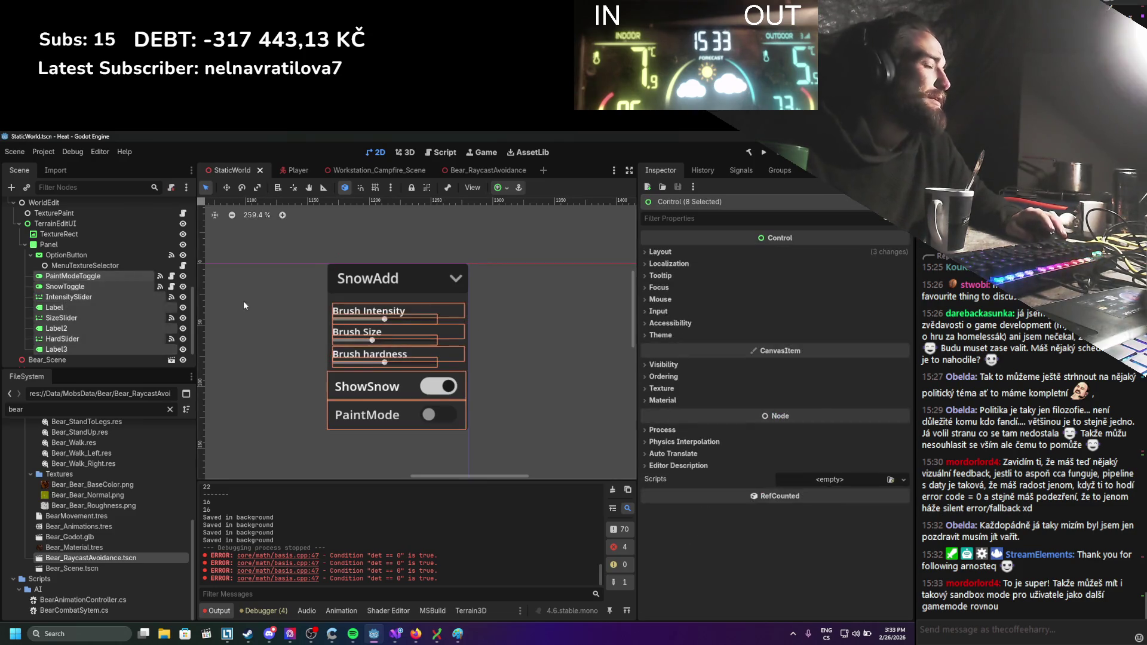
pyautogui.click(102, 364)
pyautogui.click(99, 350)
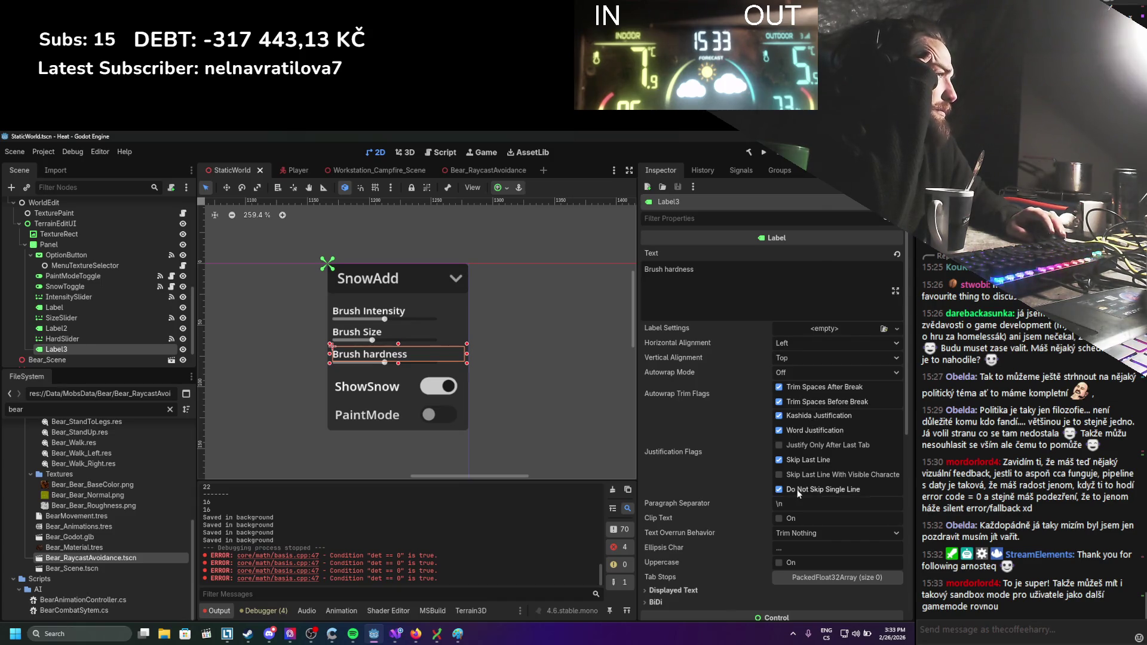
pyautogui.scroll(-3, 744, 453)
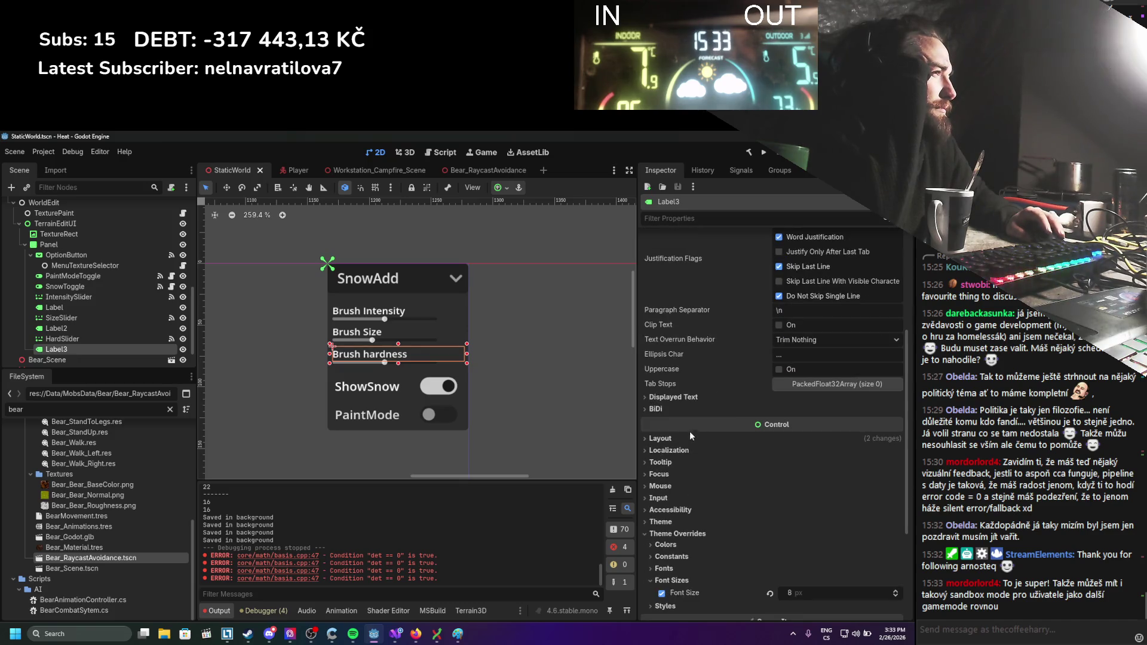
pyautogui.click(683, 397)
pyautogui.click(682, 397)
pyautogui.click(680, 409)
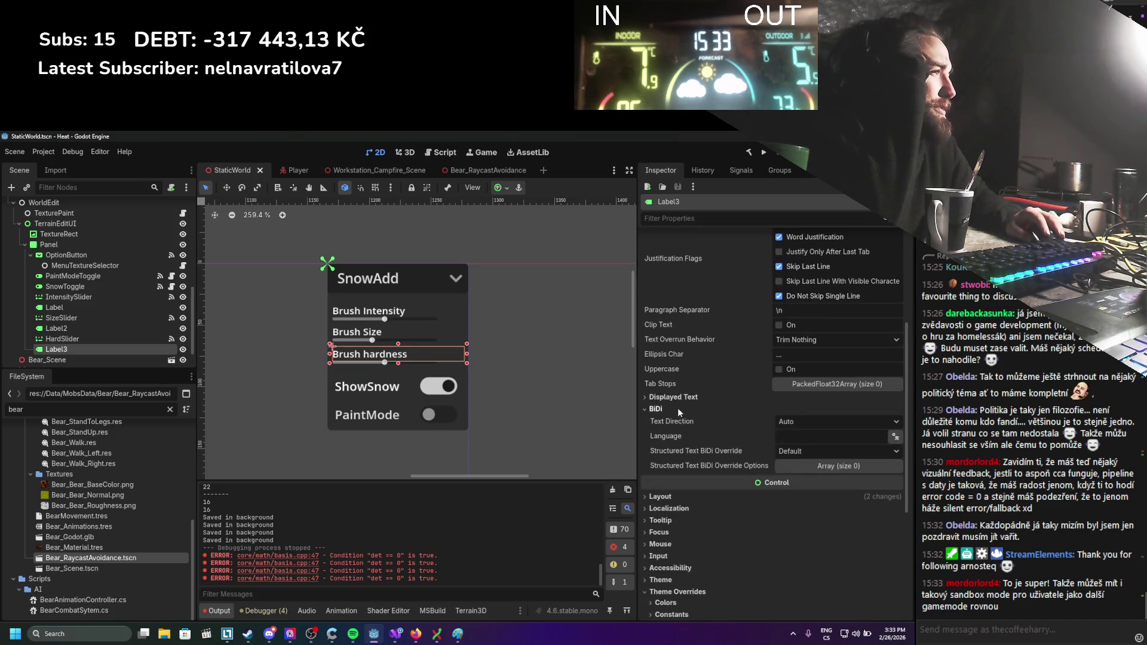
pyautogui.click(677, 409)
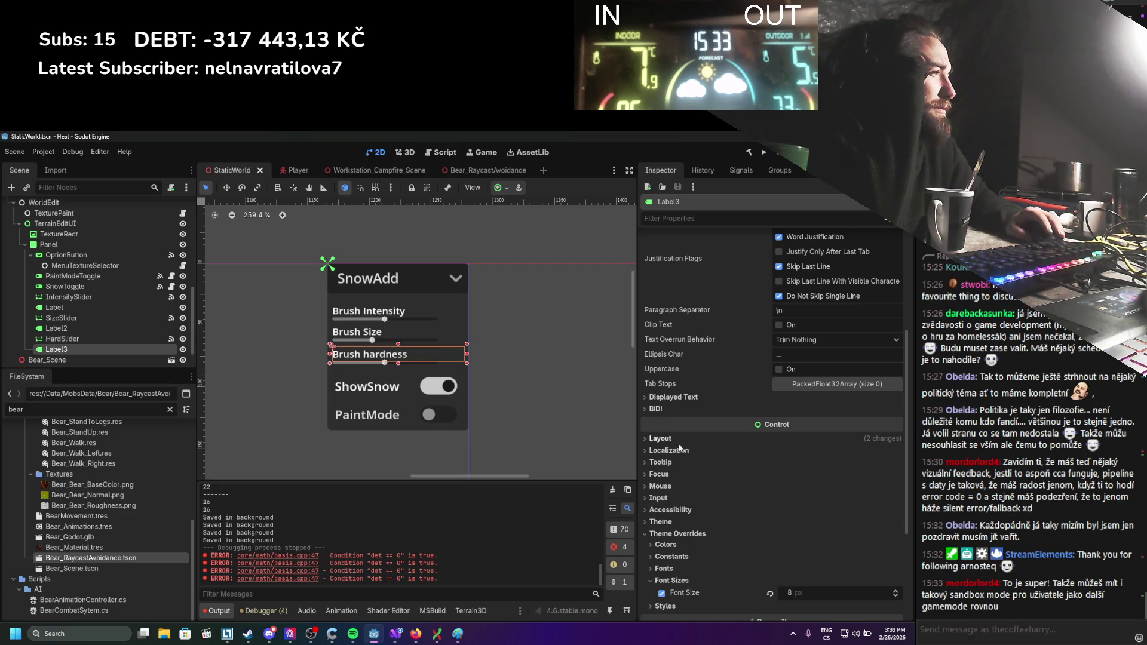
pyautogui.scroll(-2, 675, 475)
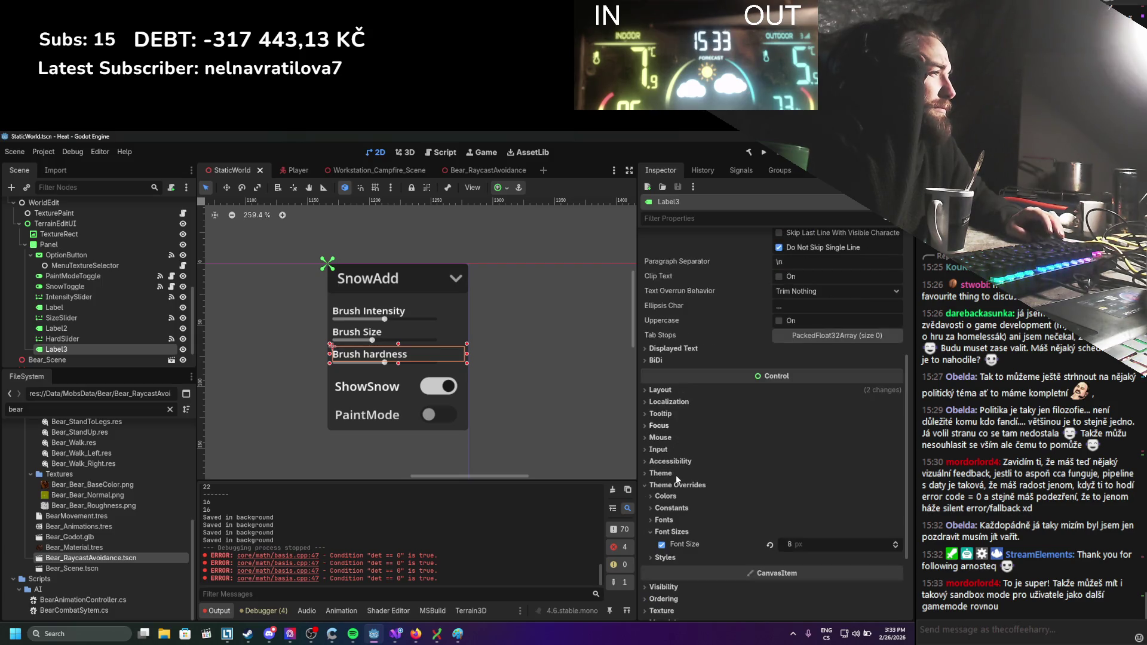
pyautogui.click(664, 435)
pyautogui.click(665, 435)
pyautogui.click(660, 427)
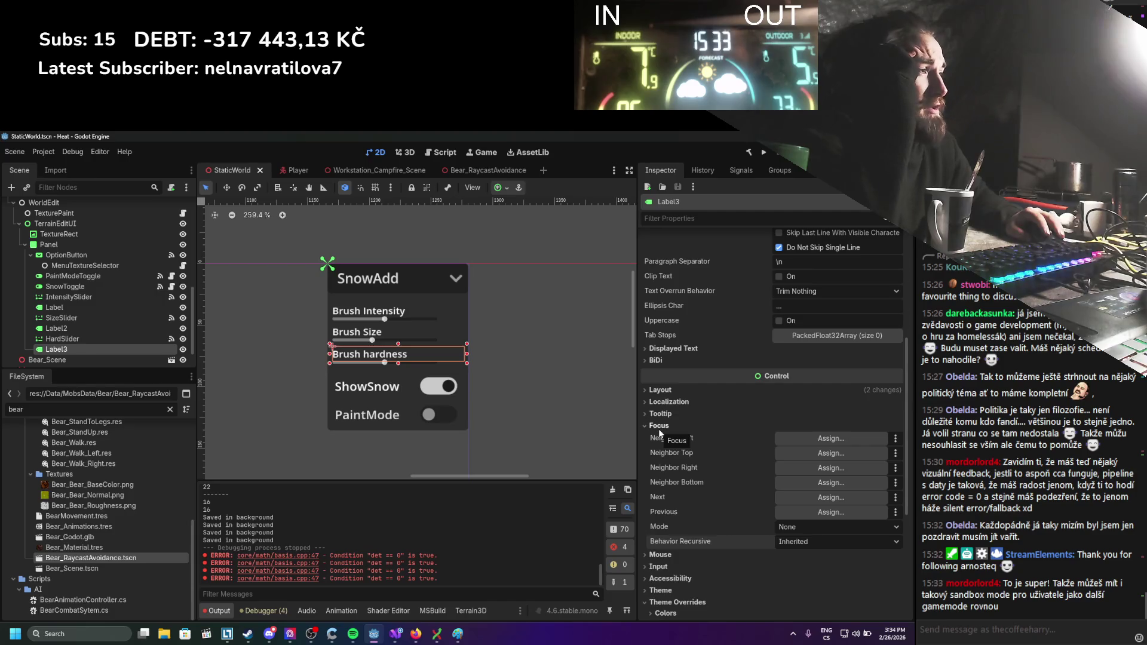
pyautogui.click(658, 426)
pyautogui.click(658, 426)
pyautogui.click(663, 426)
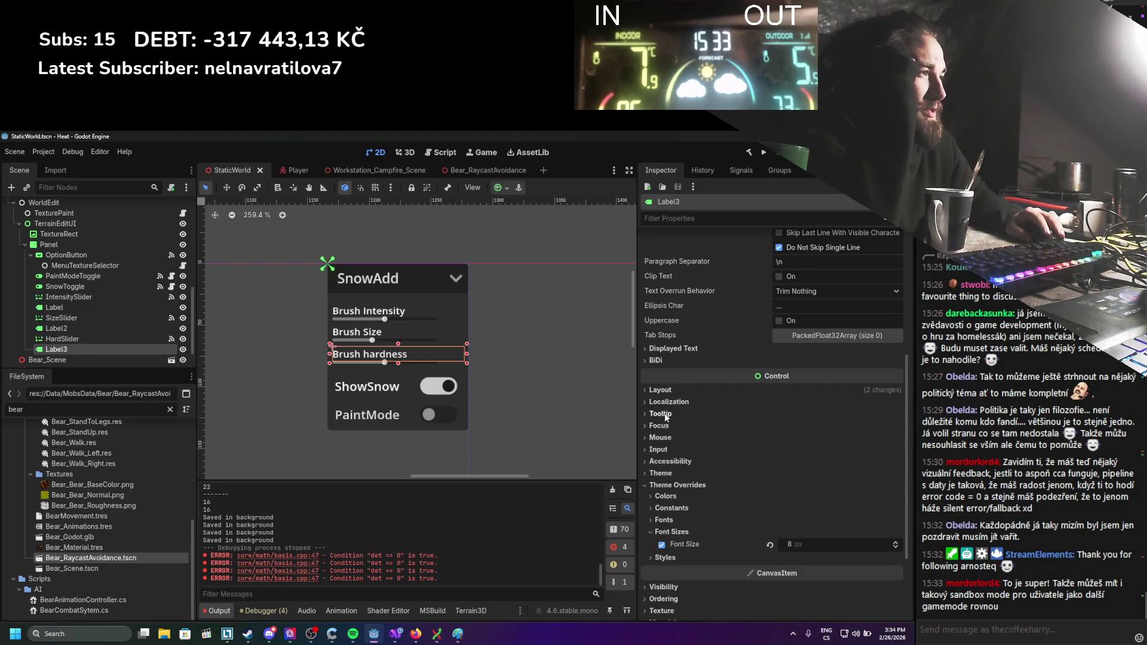
pyautogui.click(665, 417)
pyautogui.click(665, 408)
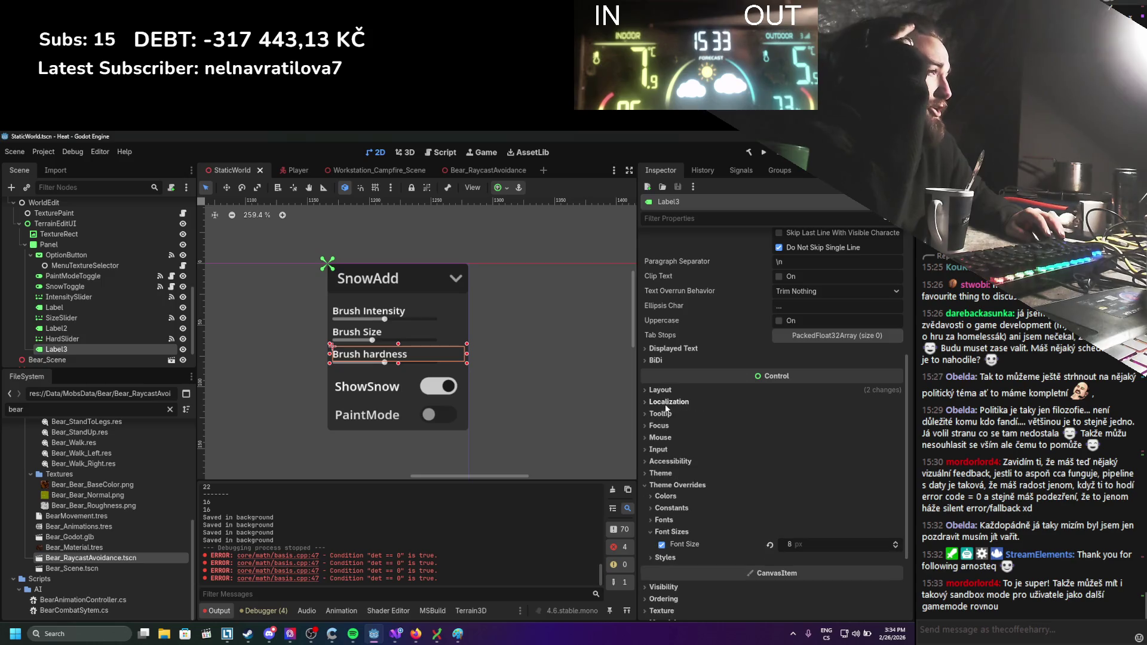
pyautogui.click(667, 497)
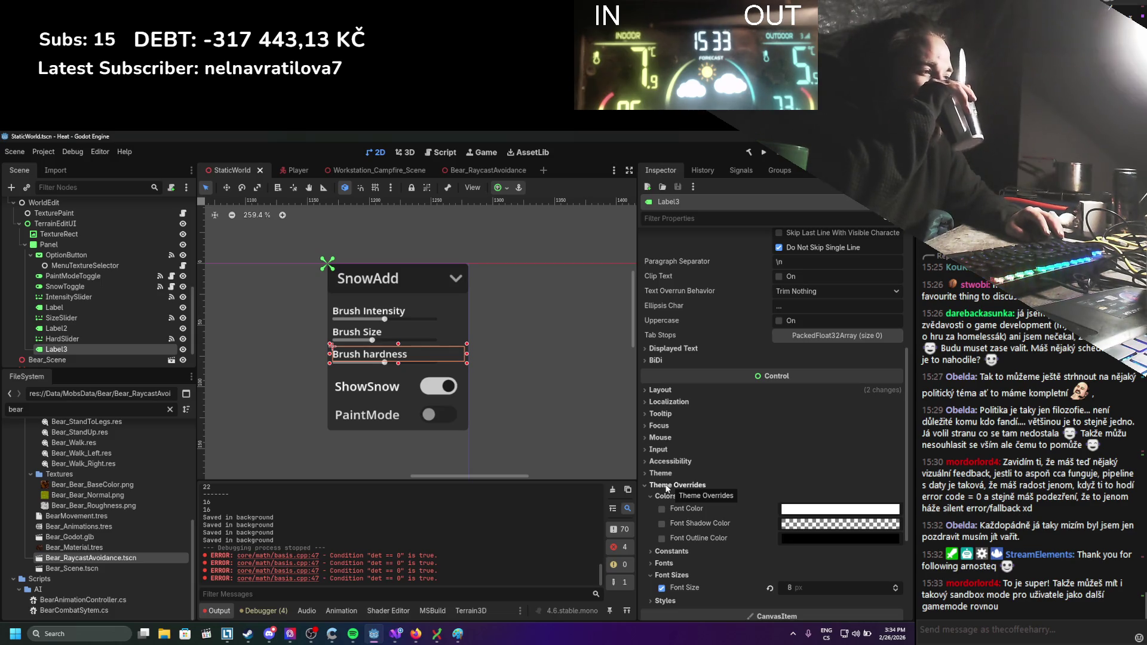
pyautogui.click(666, 488)
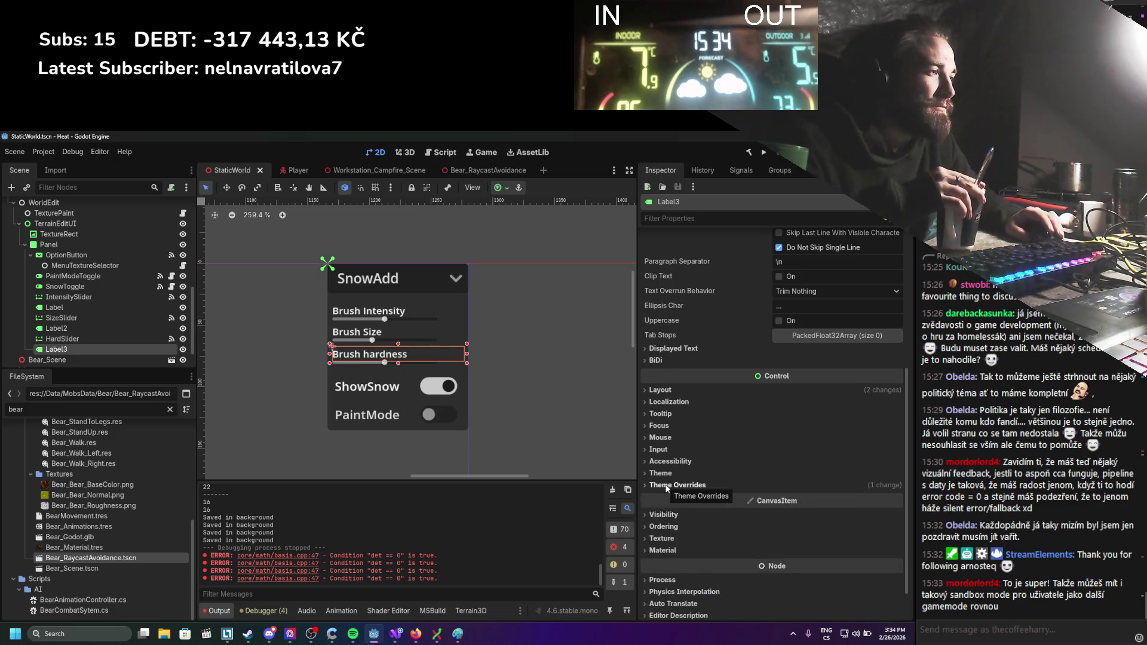
pyautogui.scroll(-1, 670, 506)
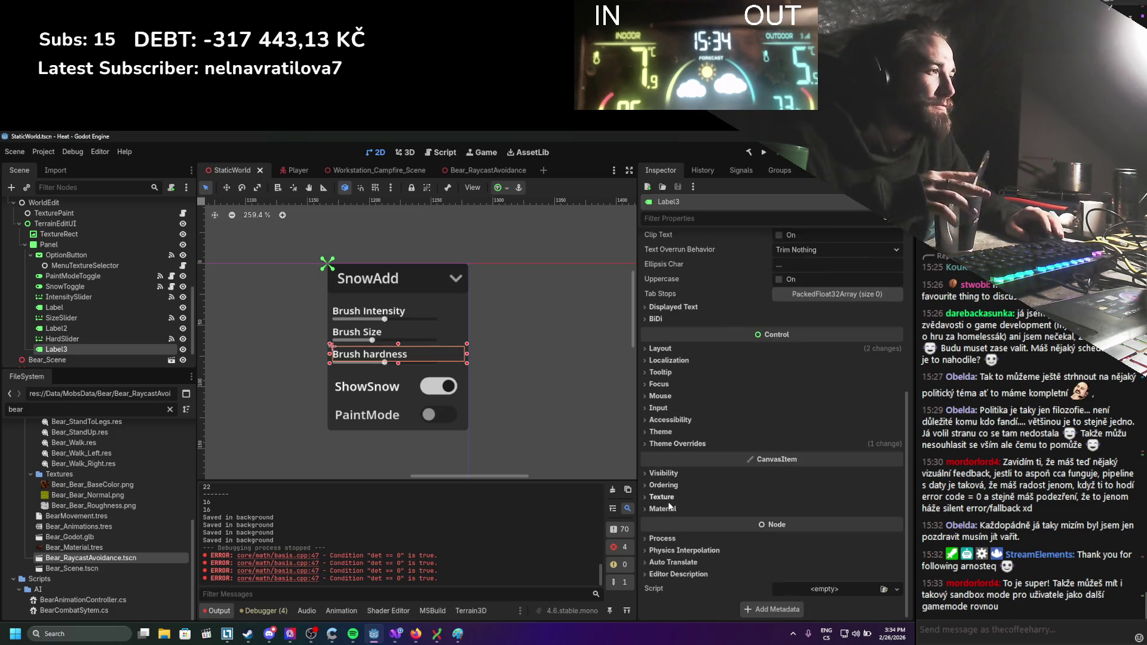
pyautogui.click(663, 538)
pyautogui.click(664, 539)
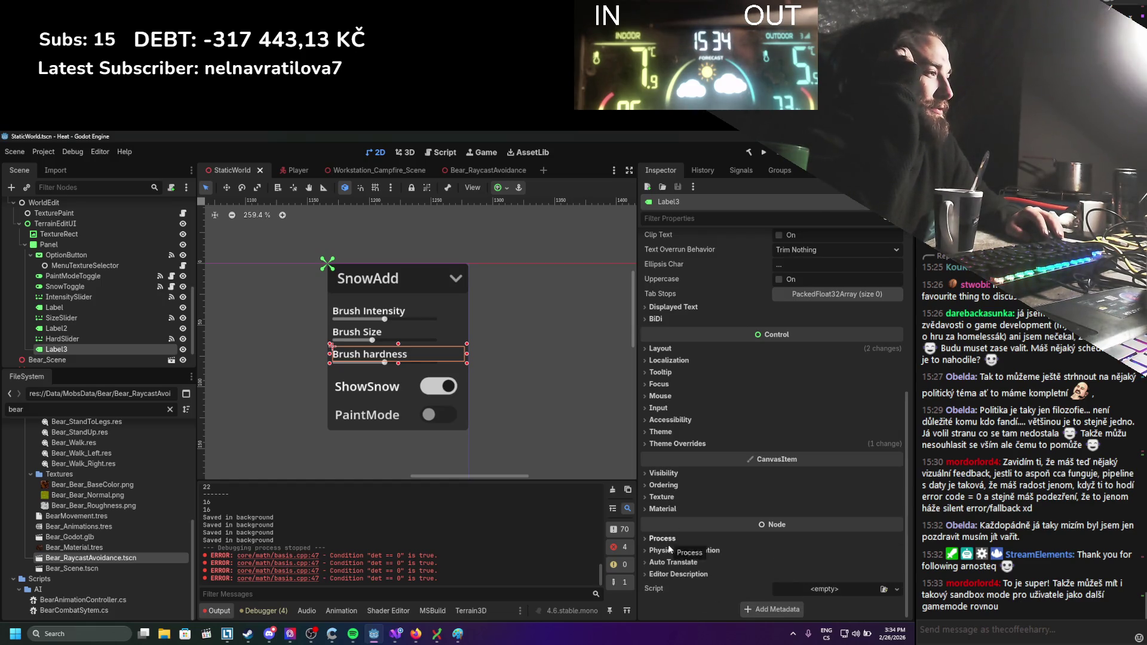
pyautogui.click(664, 384)
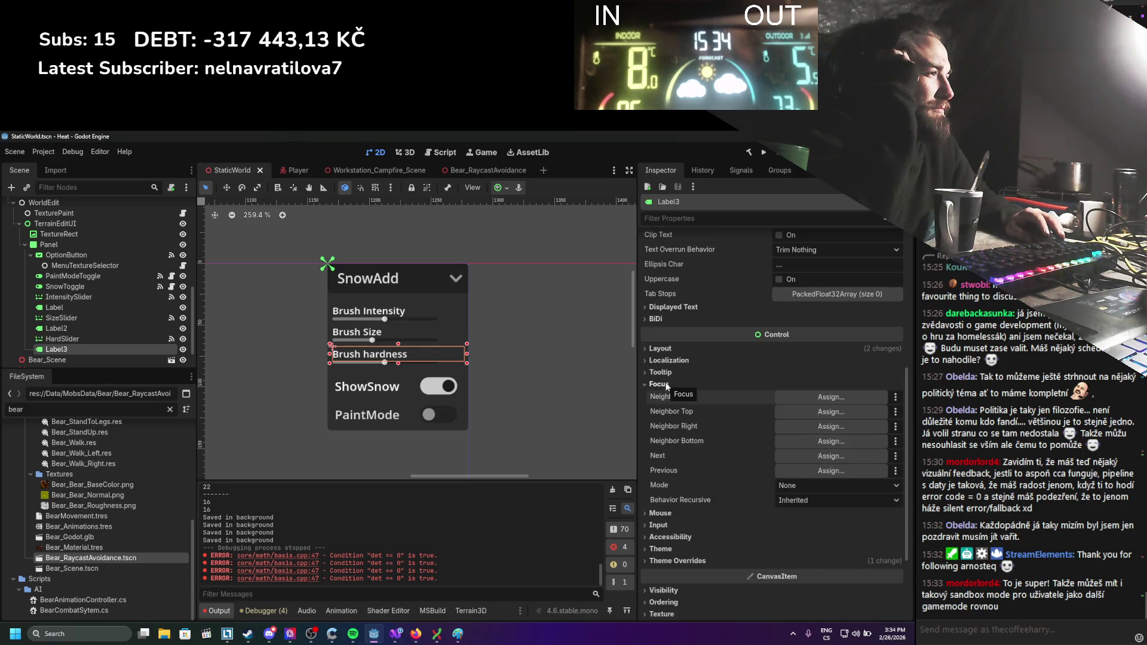
pyautogui.click(664, 385)
pyautogui.click(661, 384)
pyautogui.click(661, 384)
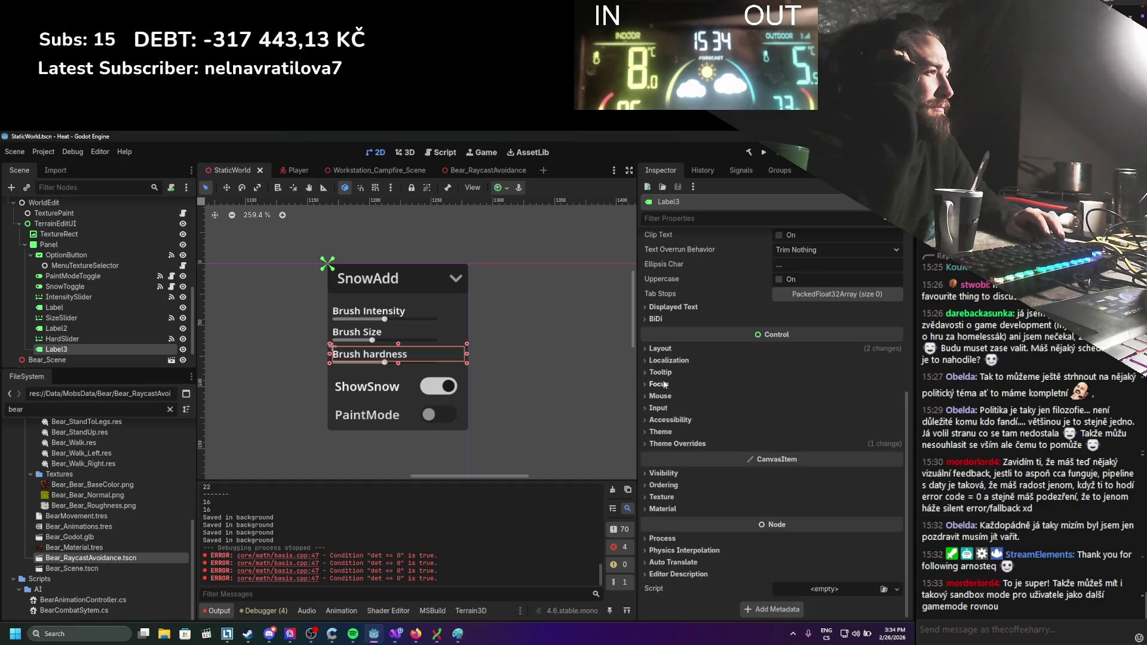
pyautogui.click(665, 396)
pyautogui.click(664, 396)
pyautogui.click(667, 407)
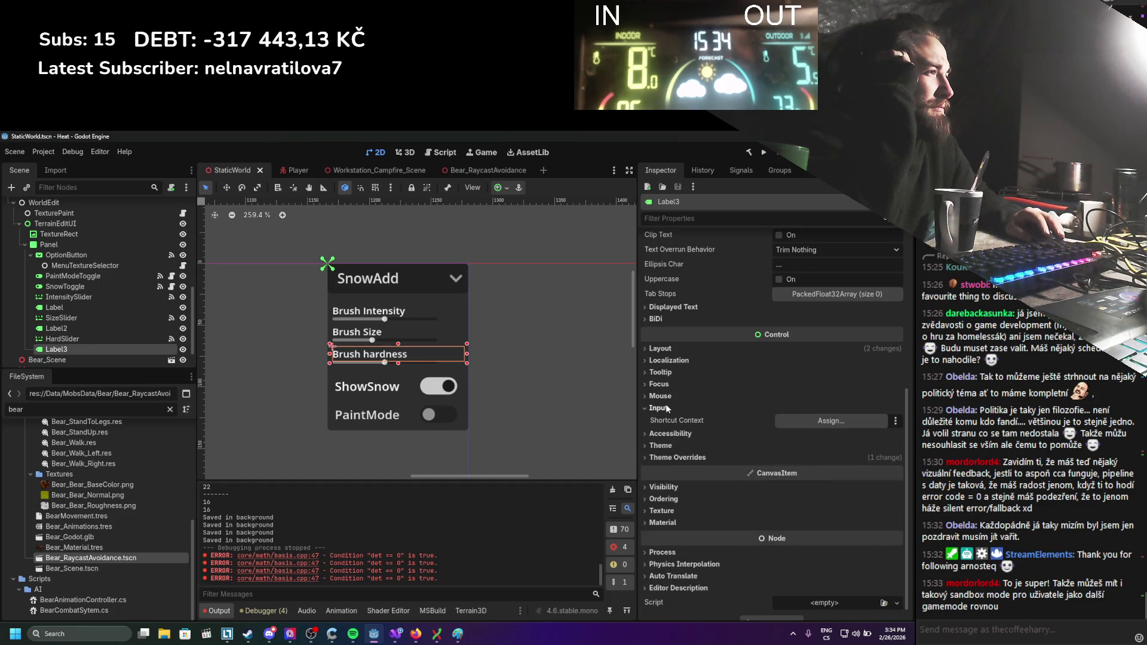
pyautogui.click(667, 408)
pyautogui.click(670, 421)
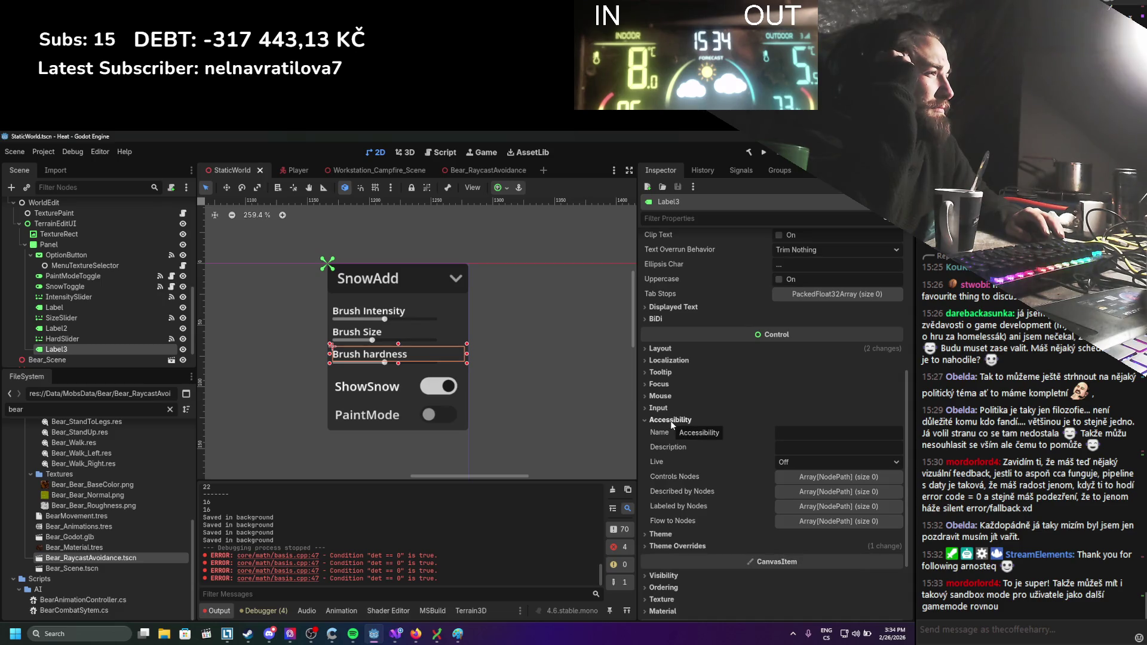
pyautogui.click(670, 421)
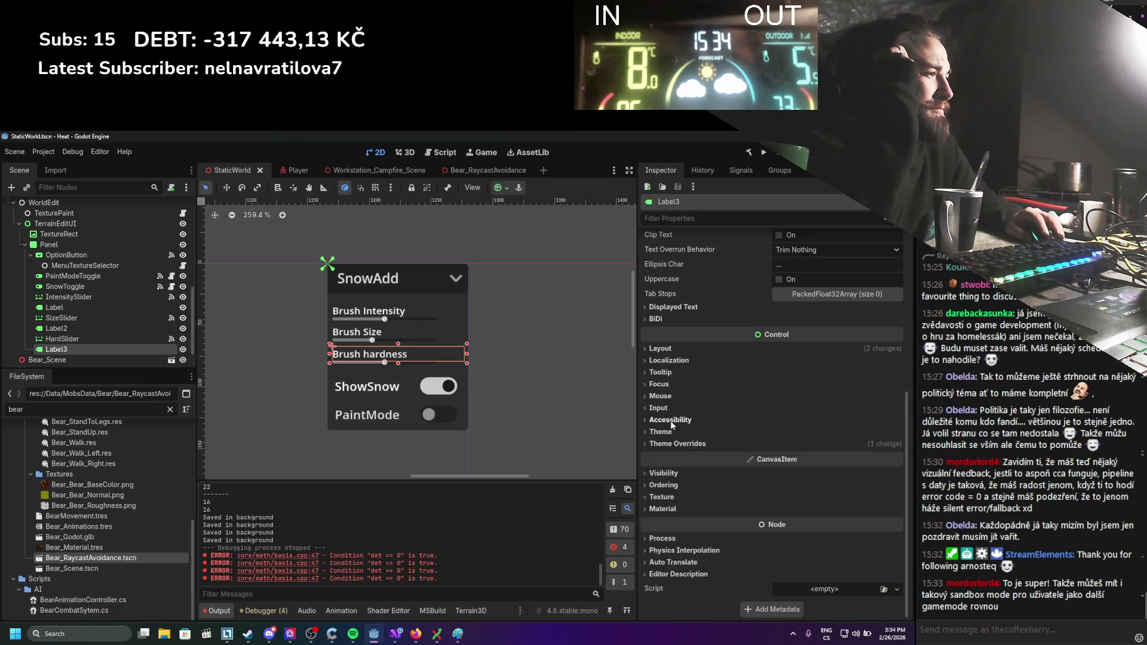
pyautogui.click(666, 361)
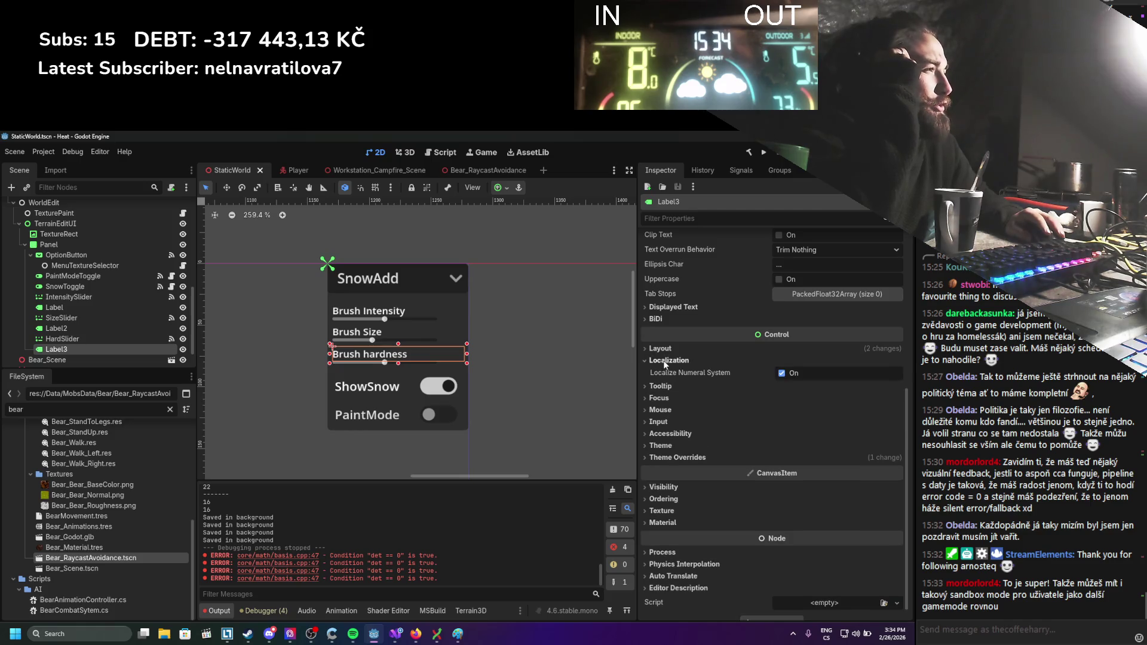
pyautogui.click(663, 361)
pyautogui.click(662, 351)
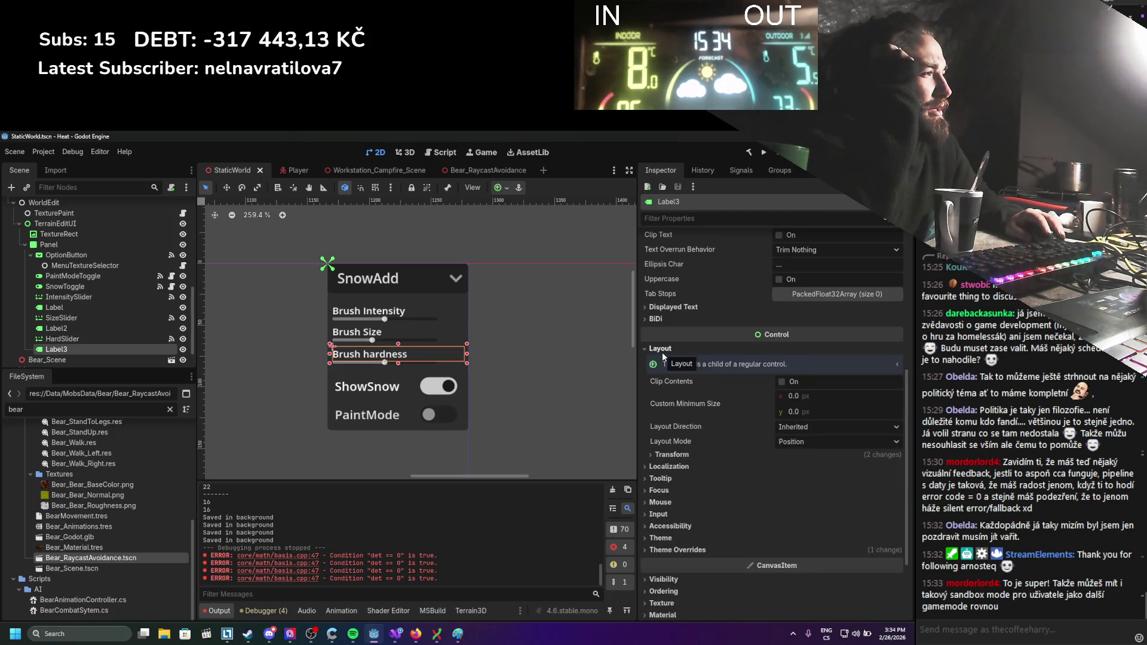
pyautogui.click(662, 351)
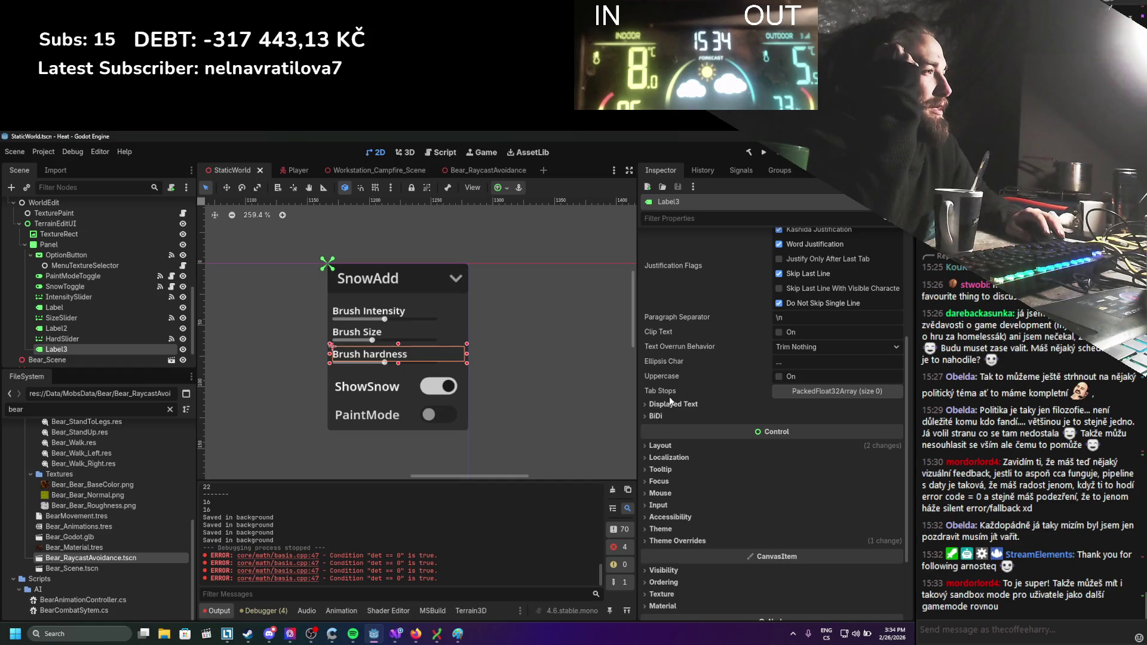
pyautogui.scroll(1, 666, 404)
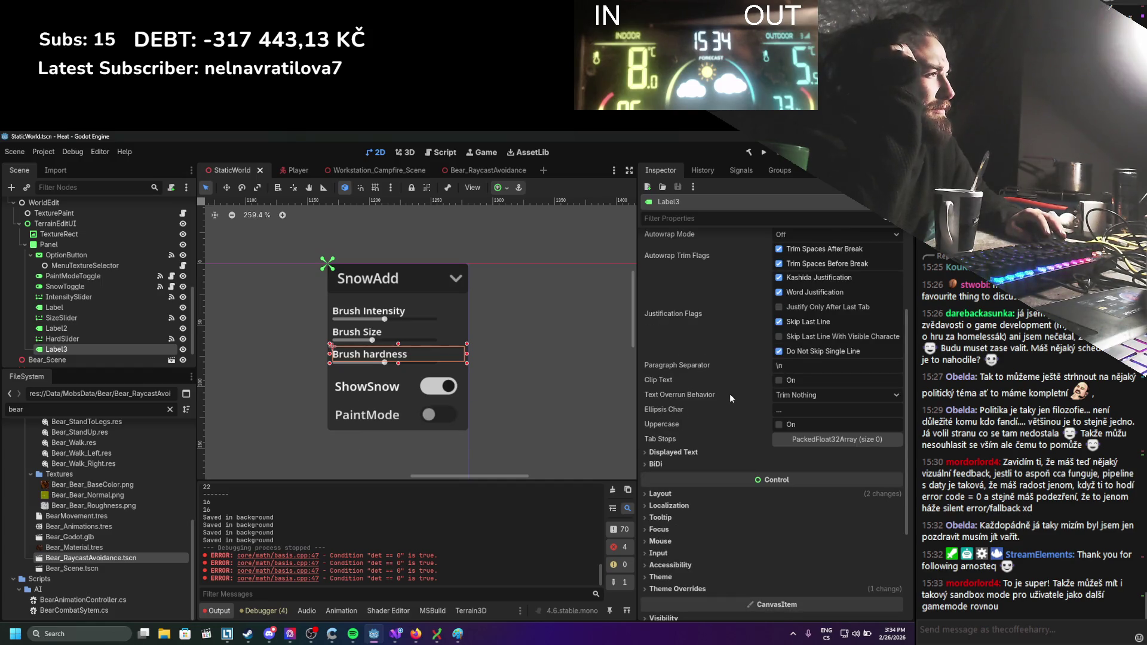
pyautogui.scroll(1, 730, 393)
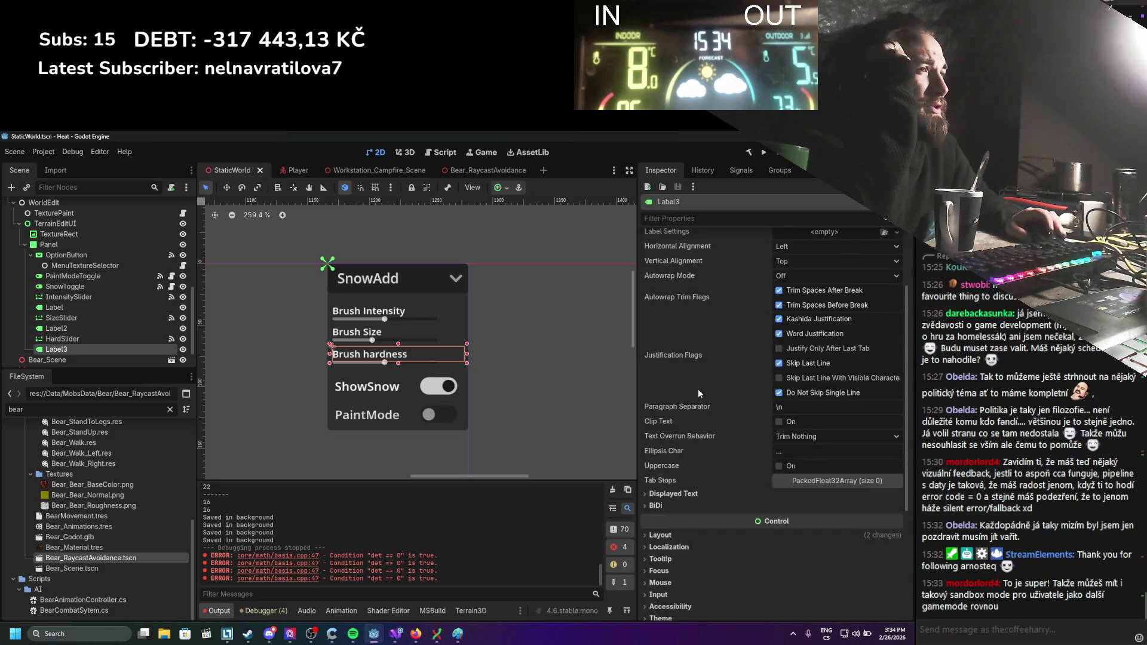
pyautogui.scroll(-1, 700, 393)
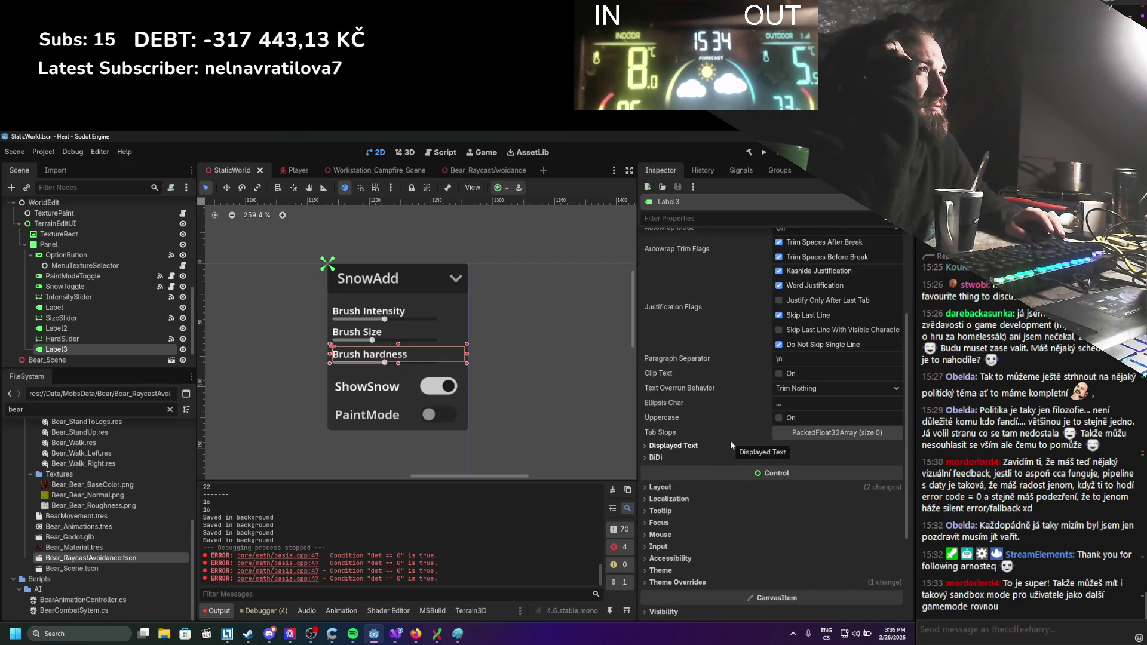
pyautogui.scroll(-1, 730, 439)
pyautogui.click(688, 398)
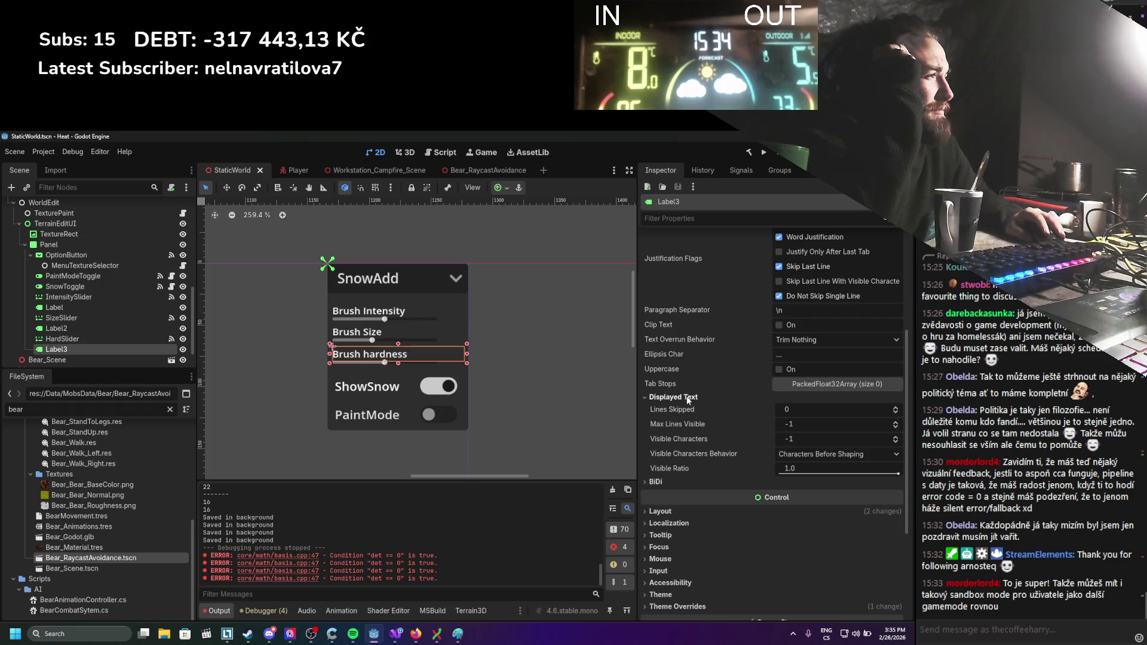
pyautogui.click(688, 397)
pyautogui.click(686, 408)
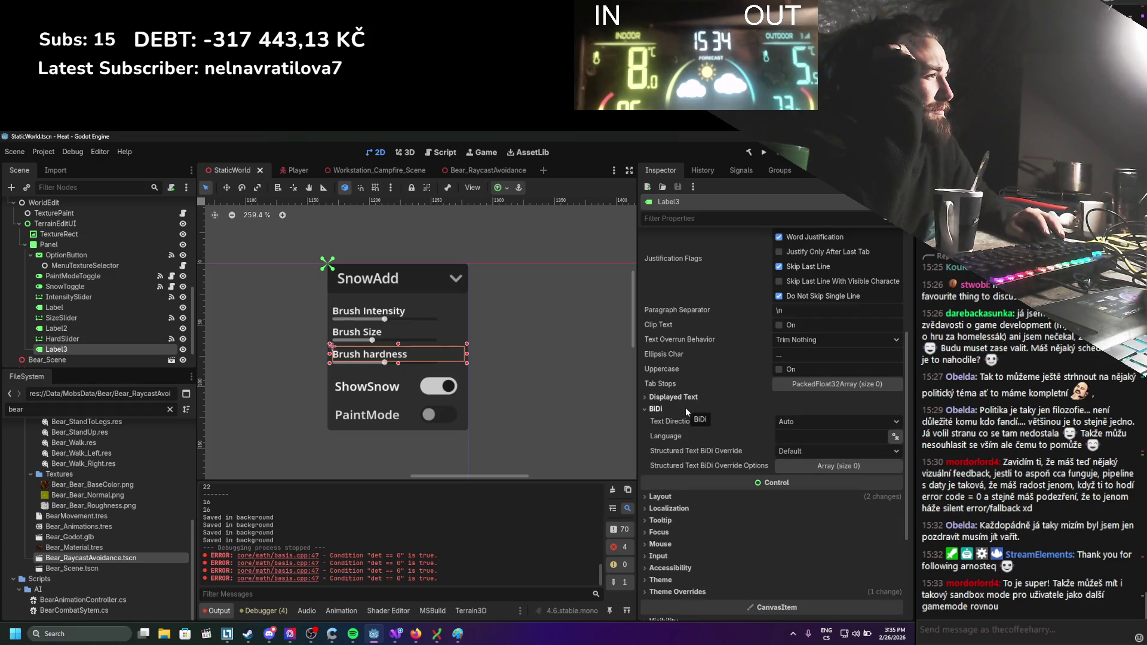
pyautogui.click(686, 409)
pyautogui.click(685, 439)
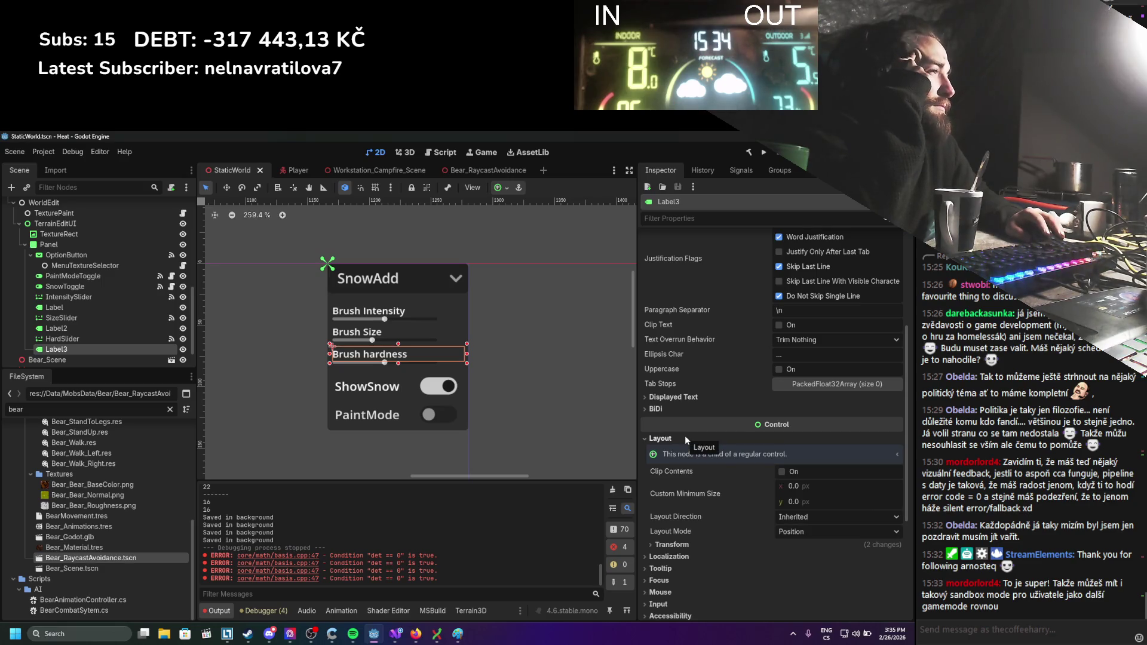
pyautogui.click(669, 545)
pyautogui.scroll(-5, 668, 477)
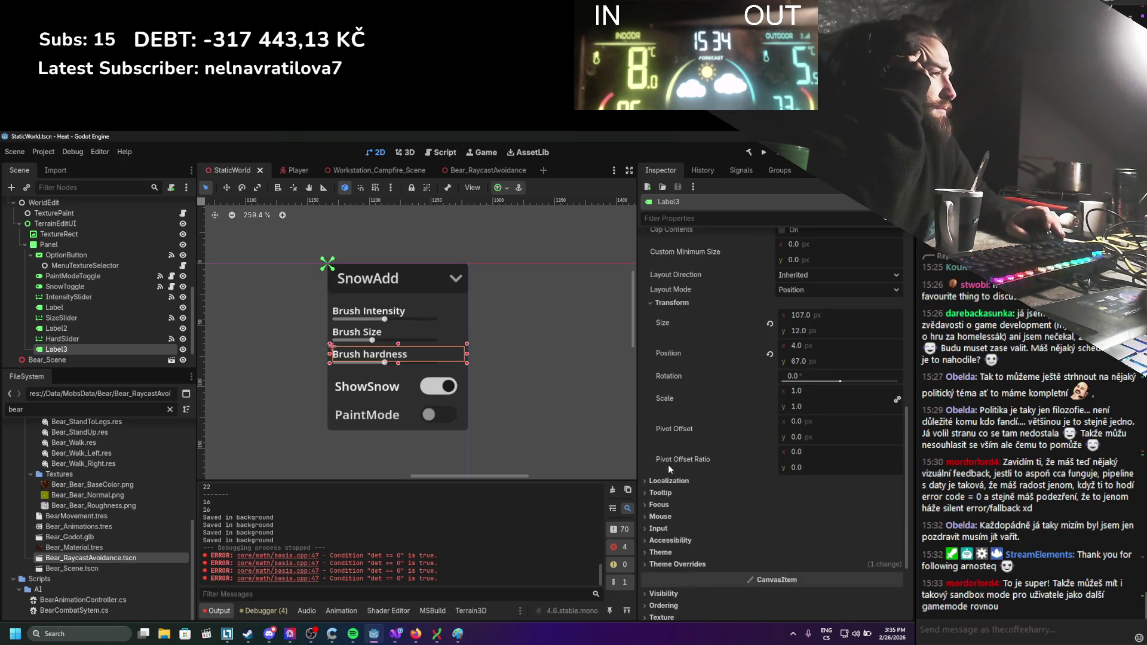
pyautogui.scroll(4, 668, 464)
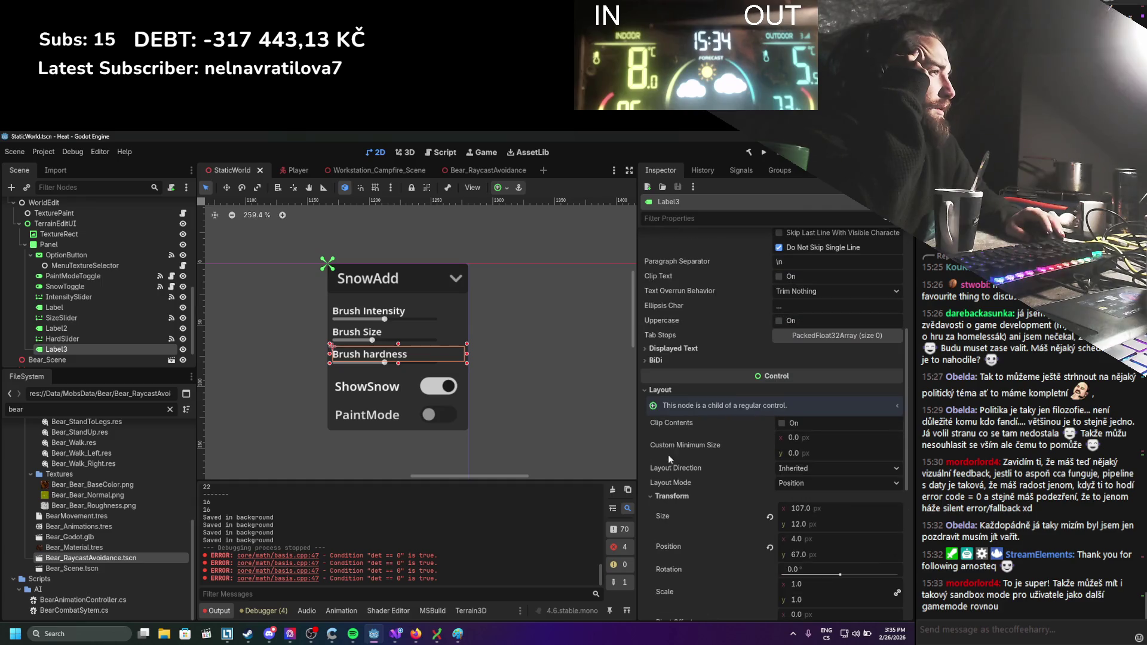
pyautogui.click(679, 495)
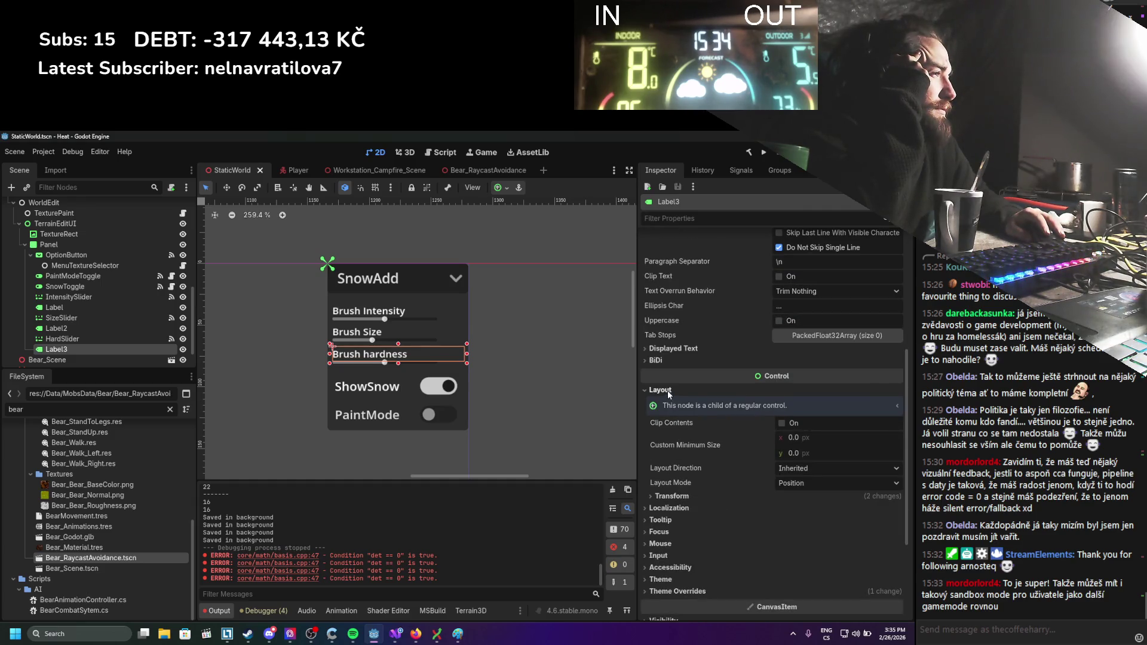
pyautogui.click(668, 390)
pyautogui.click(668, 403)
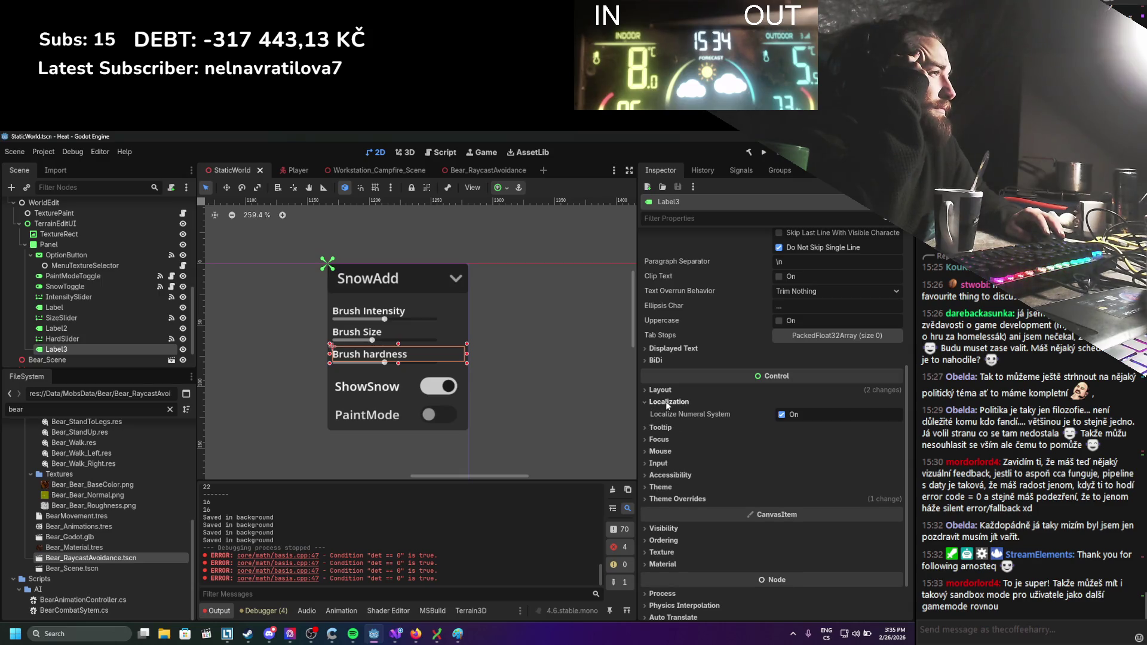
pyautogui.click(668, 402)
pyautogui.click(663, 413)
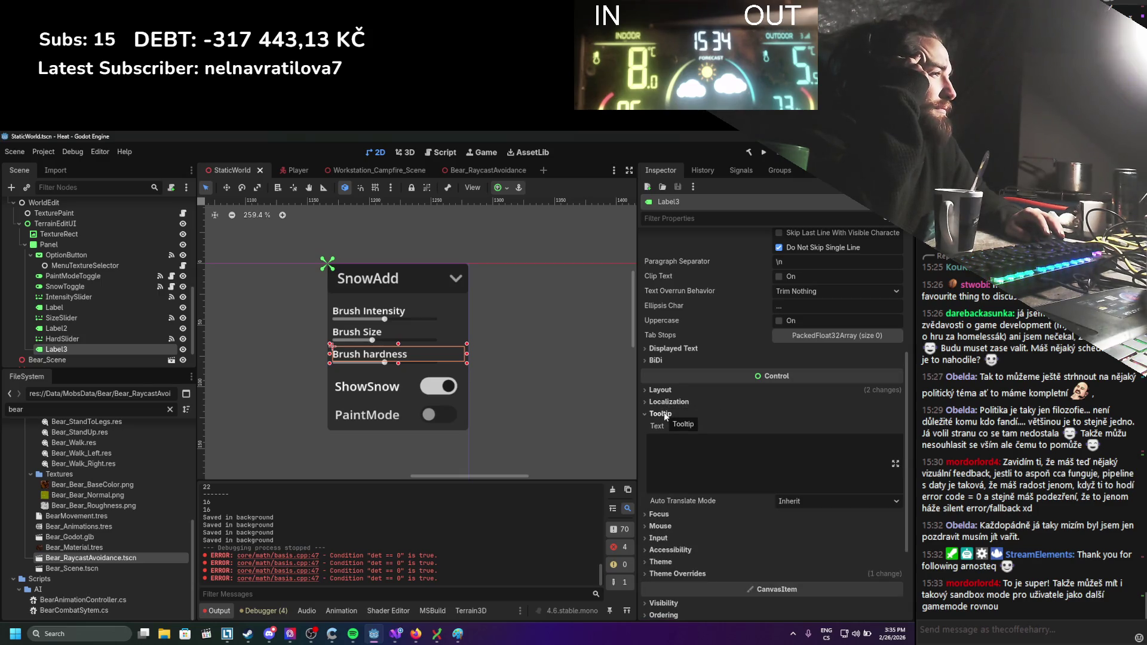
pyautogui.click(663, 414)
pyautogui.click(669, 425)
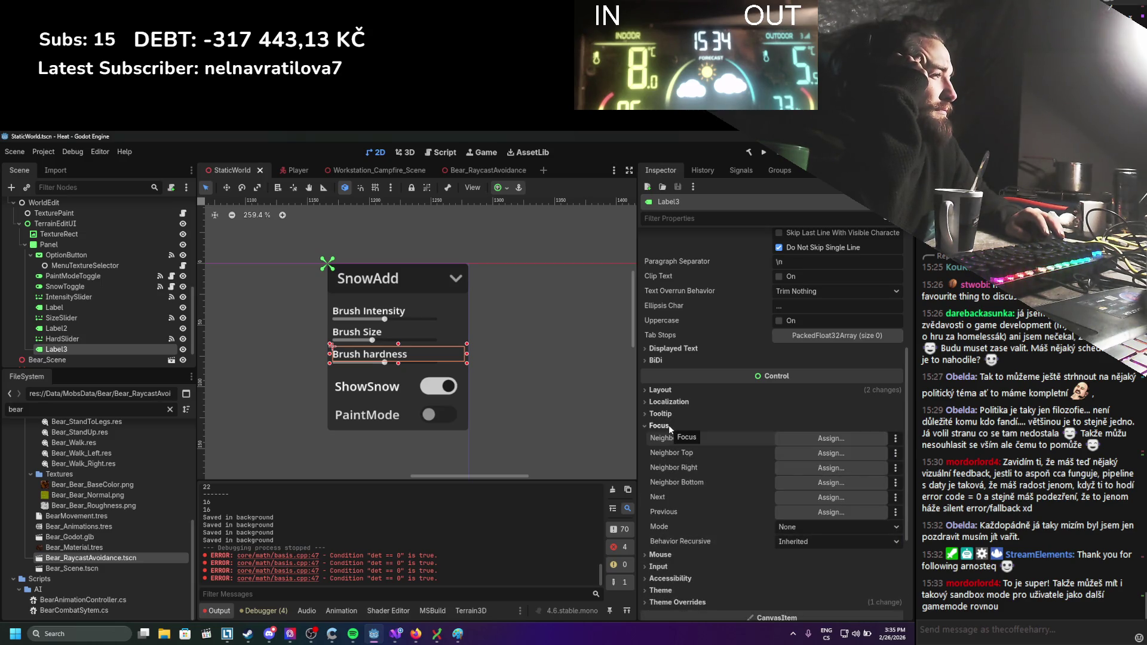
pyautogui.click(779, 541)
pyautogui.click(790, 528)
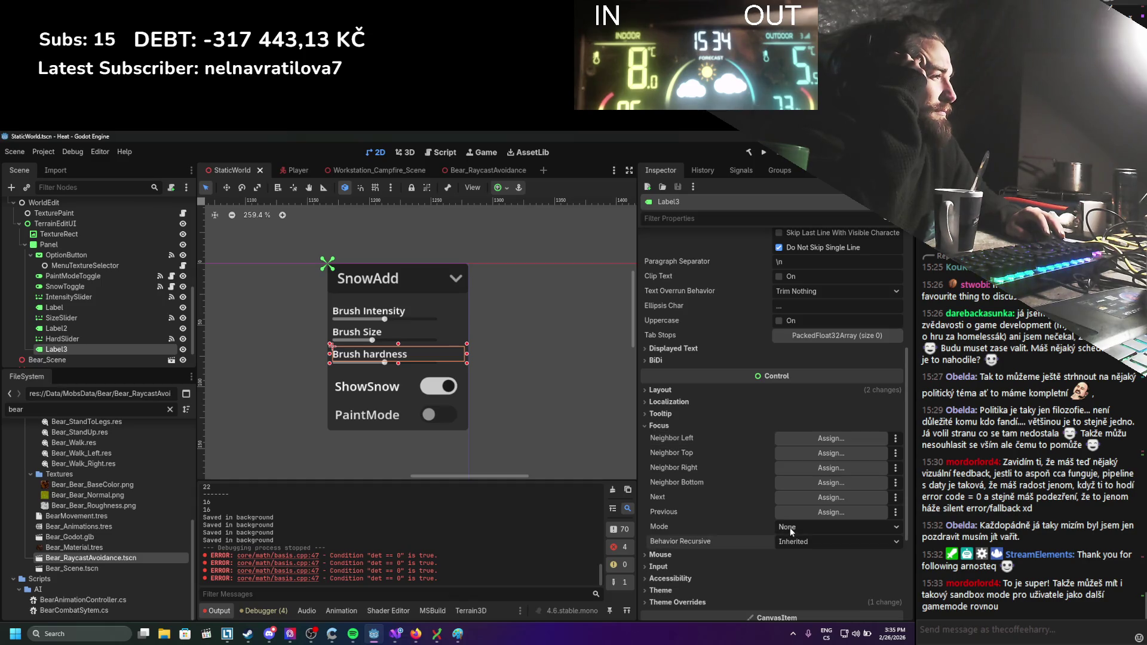
pyautogui.click(790, 528)
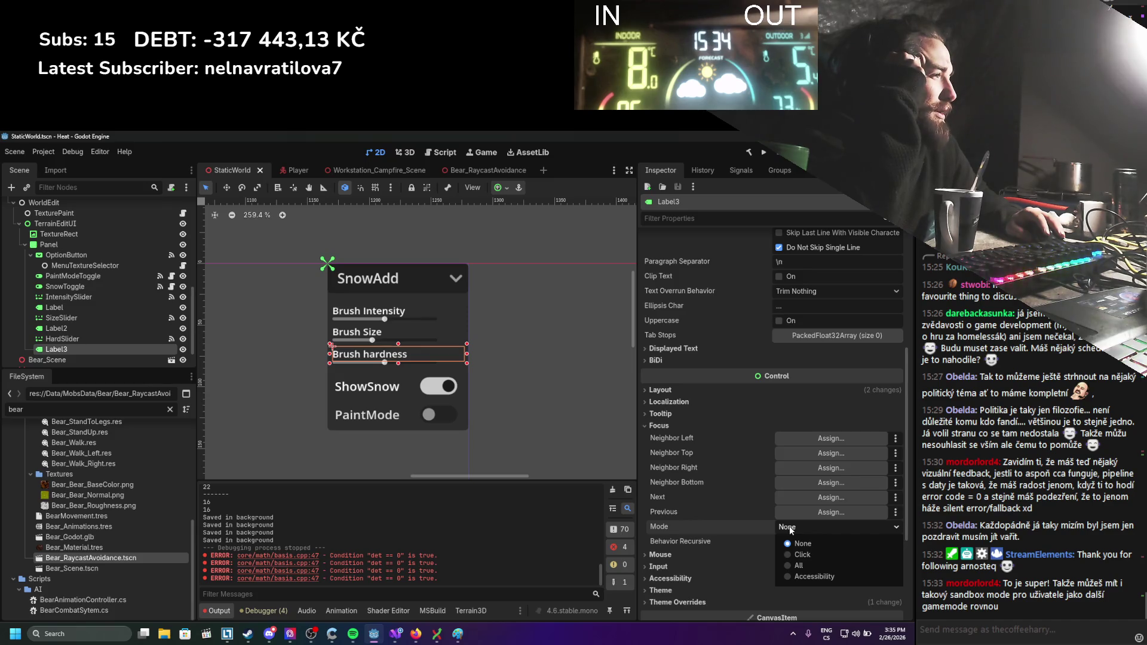
pyautogui.click(789, 528)
pyautogui.moveTo(708, 523)
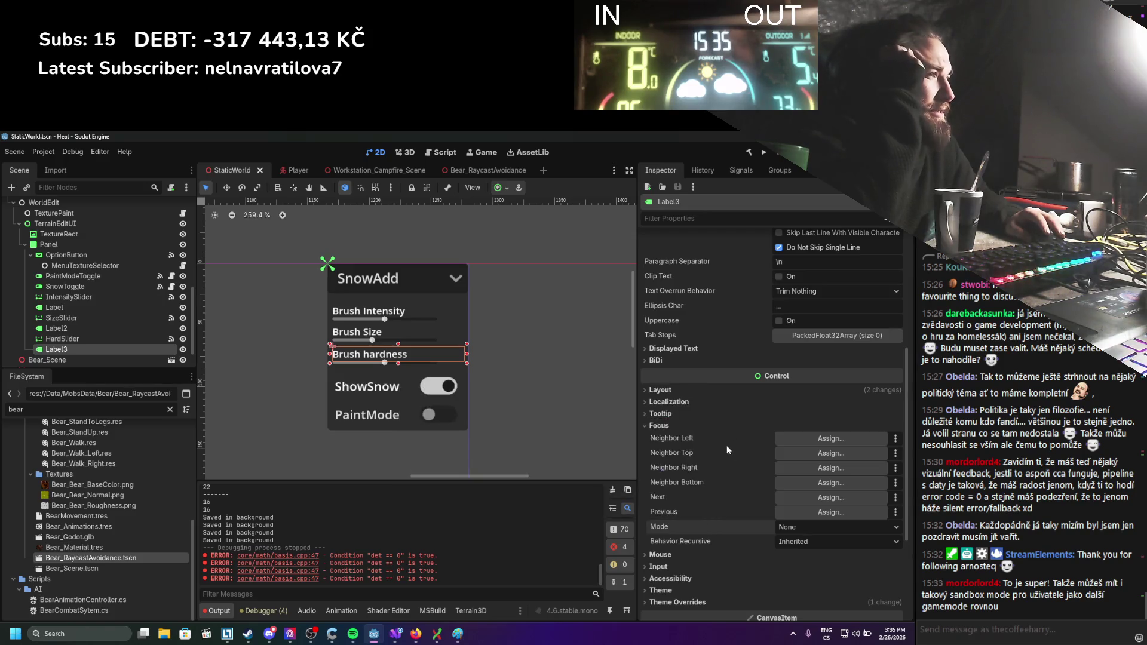
# Set the Focus Mode of HardSlider and SizeSlider to Click.
pyautogui.click(62, 339)
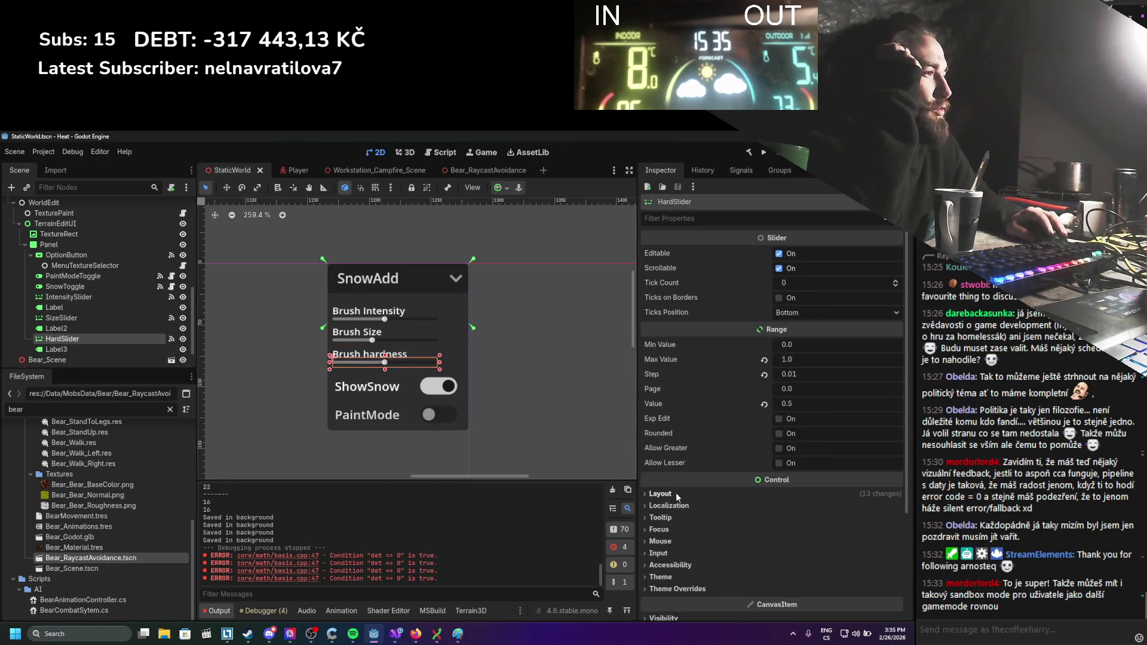
pyautogui.click(672, 529)
pyautogui.scroll(-3, 682, 528)
pyautogui.click(801, 486)
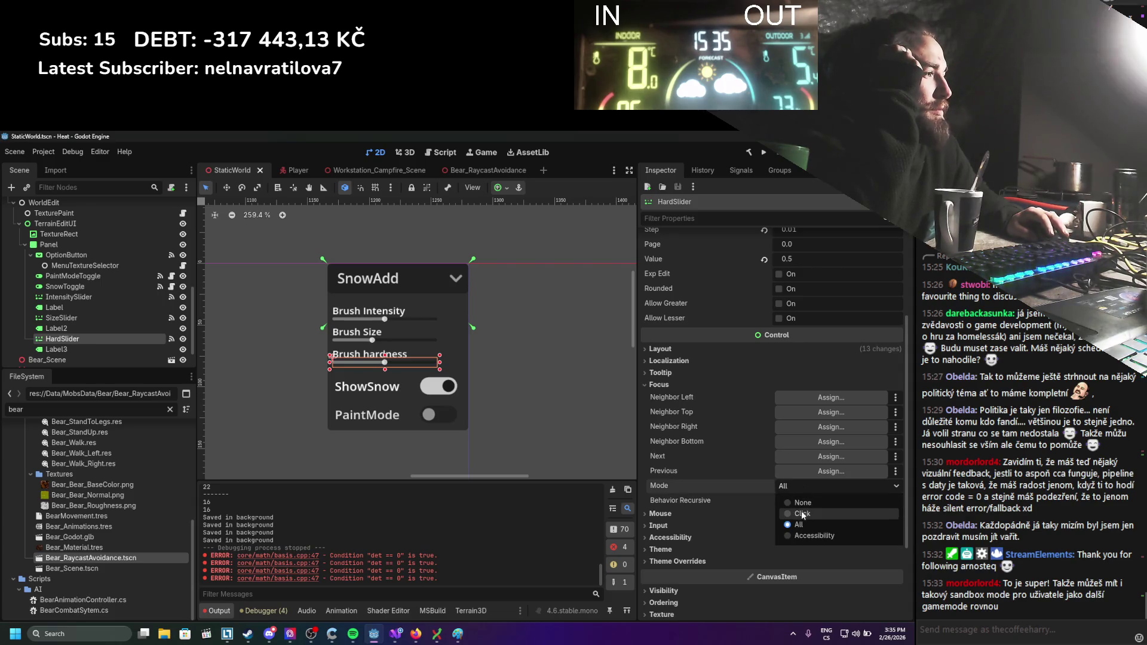
pyautogui.click(801, 515)
pyautogui.click(62, 318)
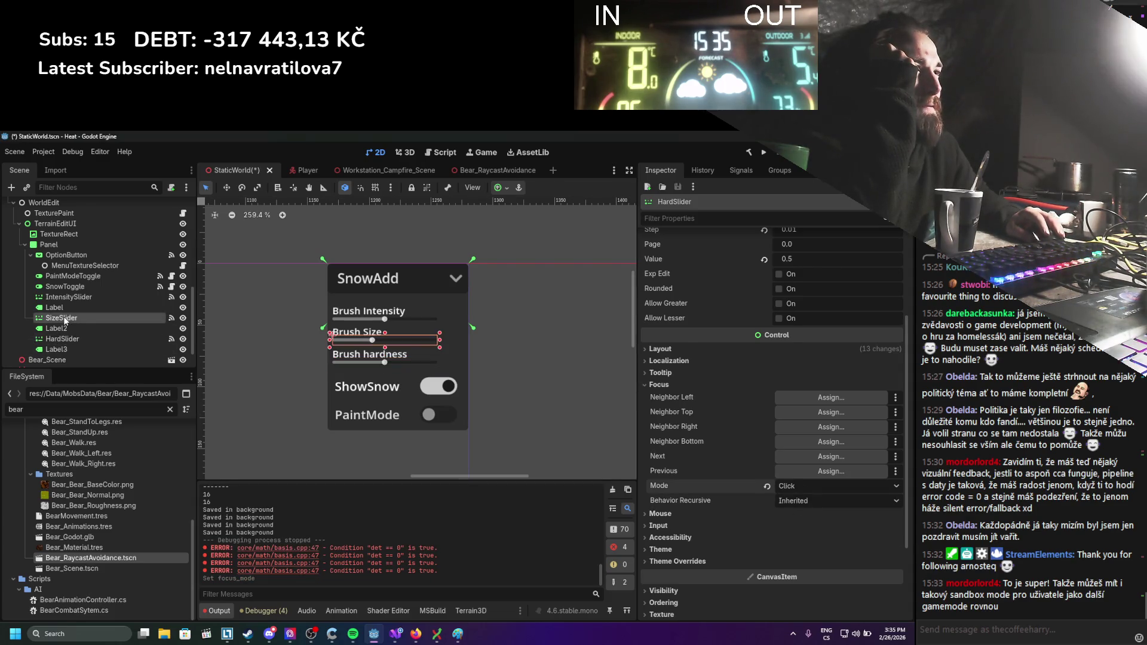
pyautogui.click(697, 494)
pyautogui.scroll(-3, 744, 508)
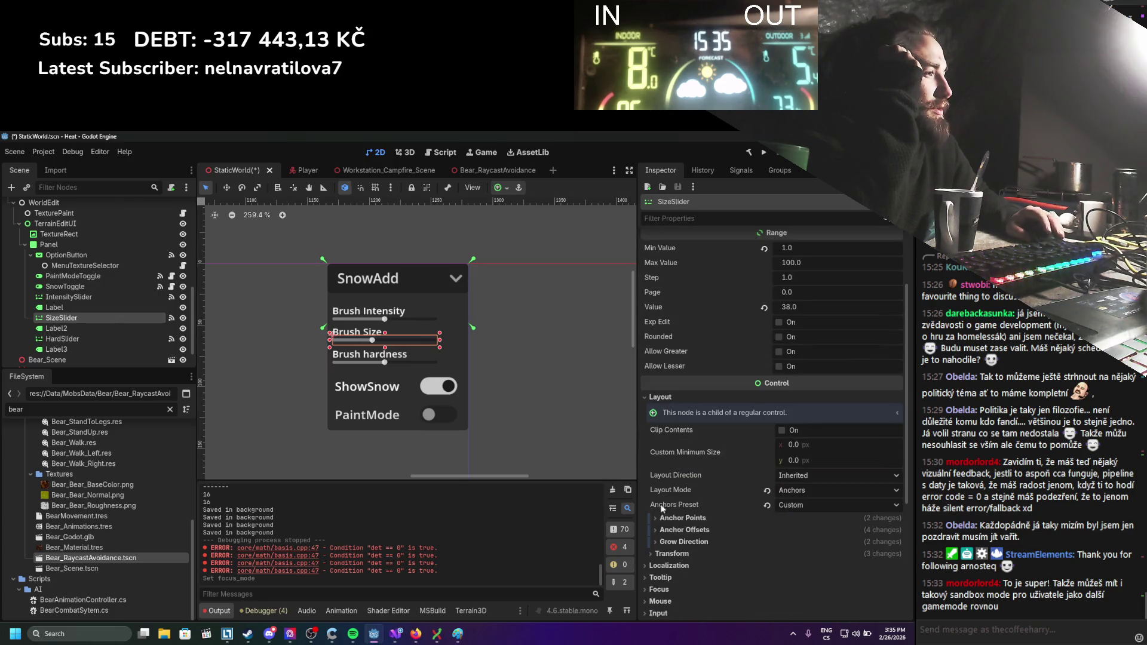
pyautogui.click(662, 397)
pyautogui.click(681, 432)
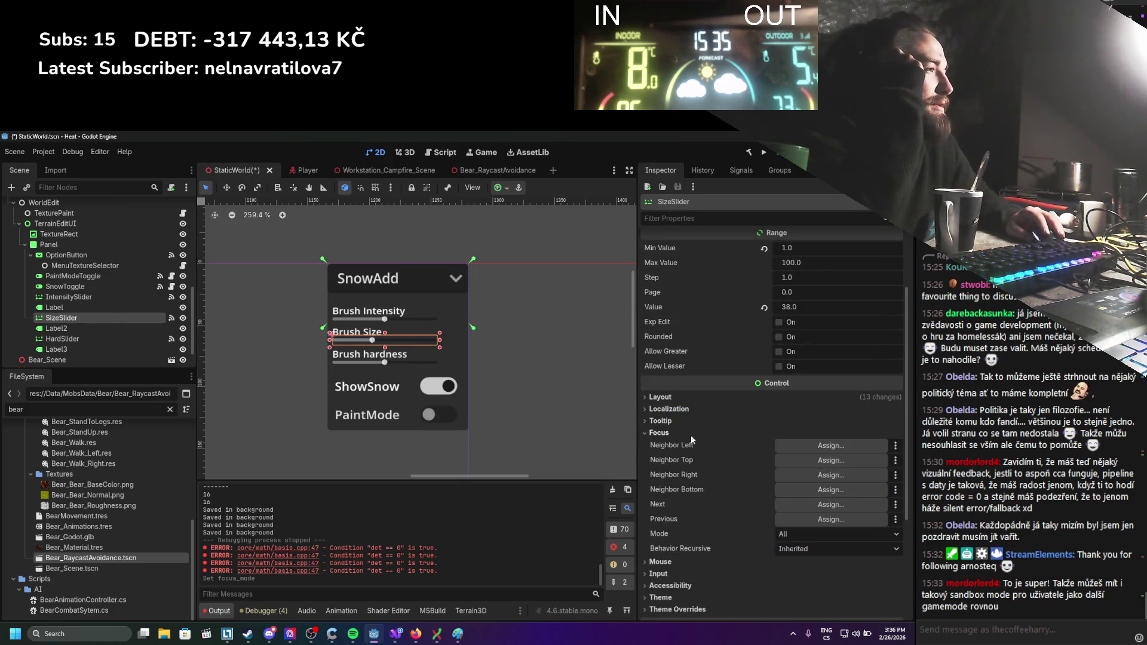
pyautogui.click(816, 531)
pyautogui.click(815, 558)
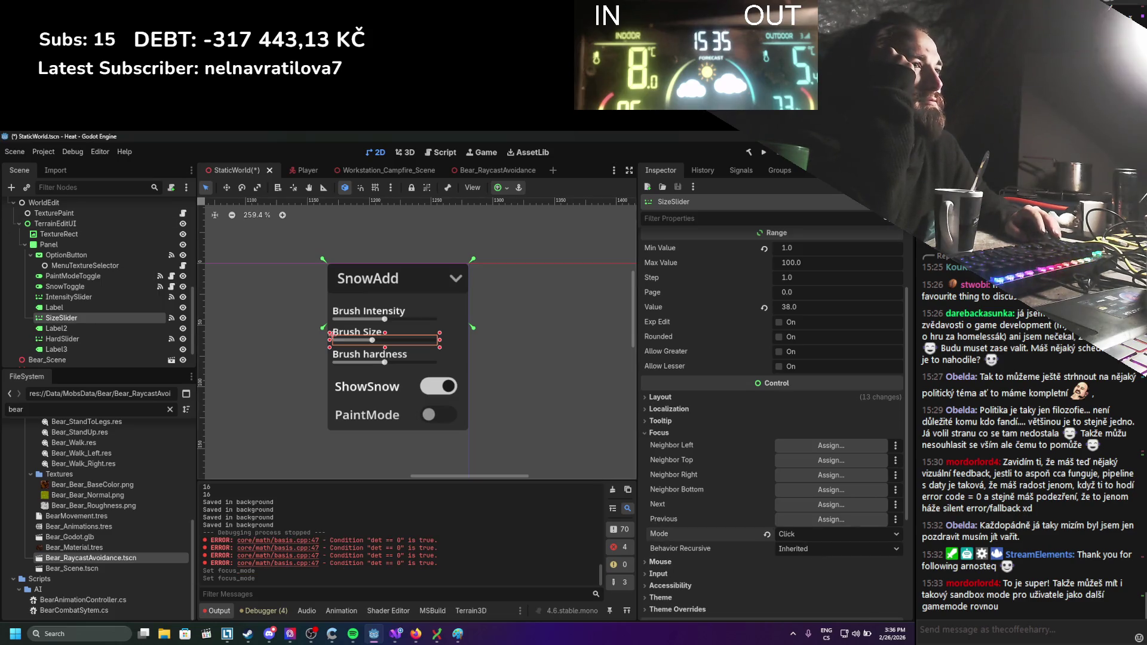
# Set IntensitySlider's Focus Mode from All to Click, then select the SnowToggle node.
pyautogui.click(86, 297)
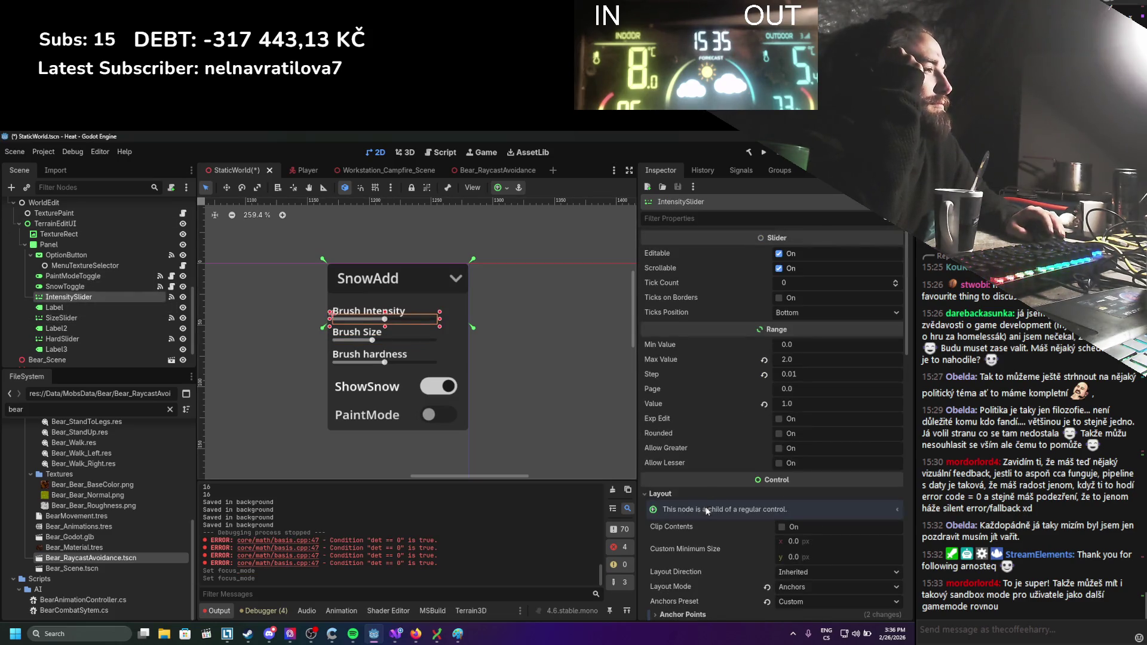
pyautogui.scroll(-5, 705, 508)
pyautogui.scroll(-3, 700, 486)
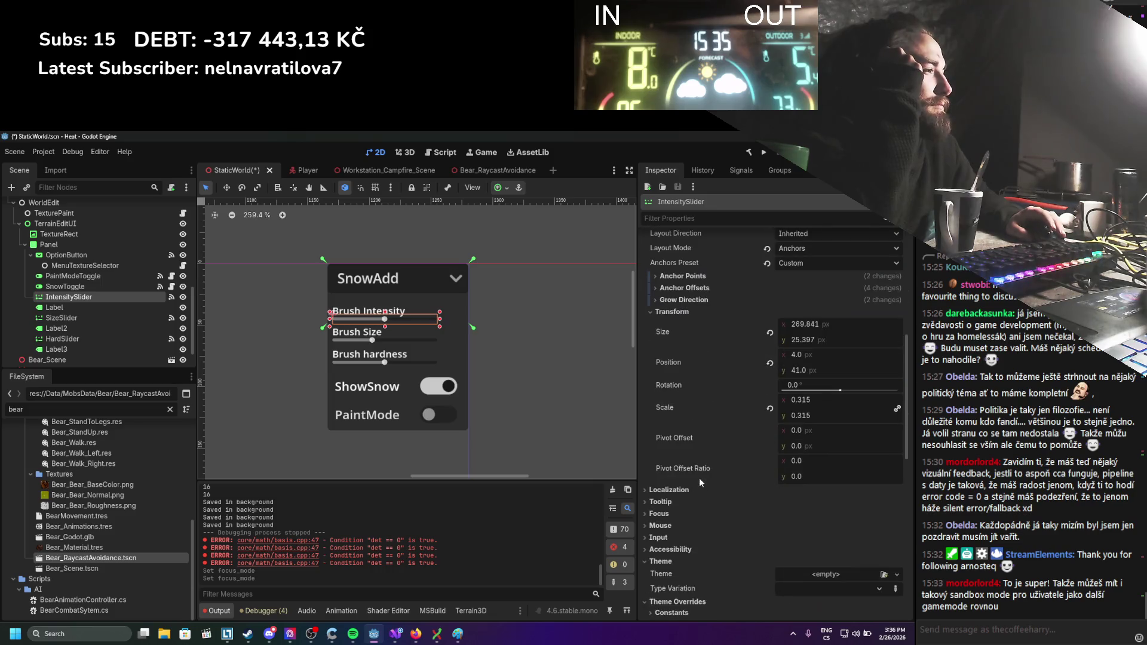
pyautogui.click(669, 510)
pyautogui.scroll(-2, 705, 525)
pyautogui.click(810, 518)
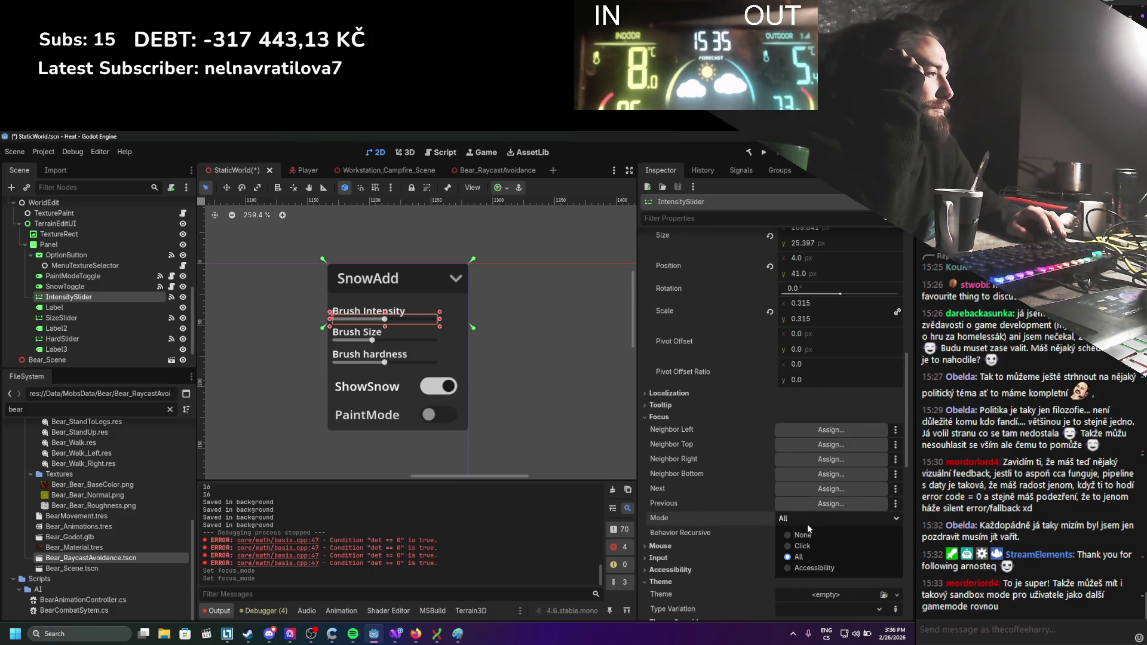
pyautogui.click(802, 546)
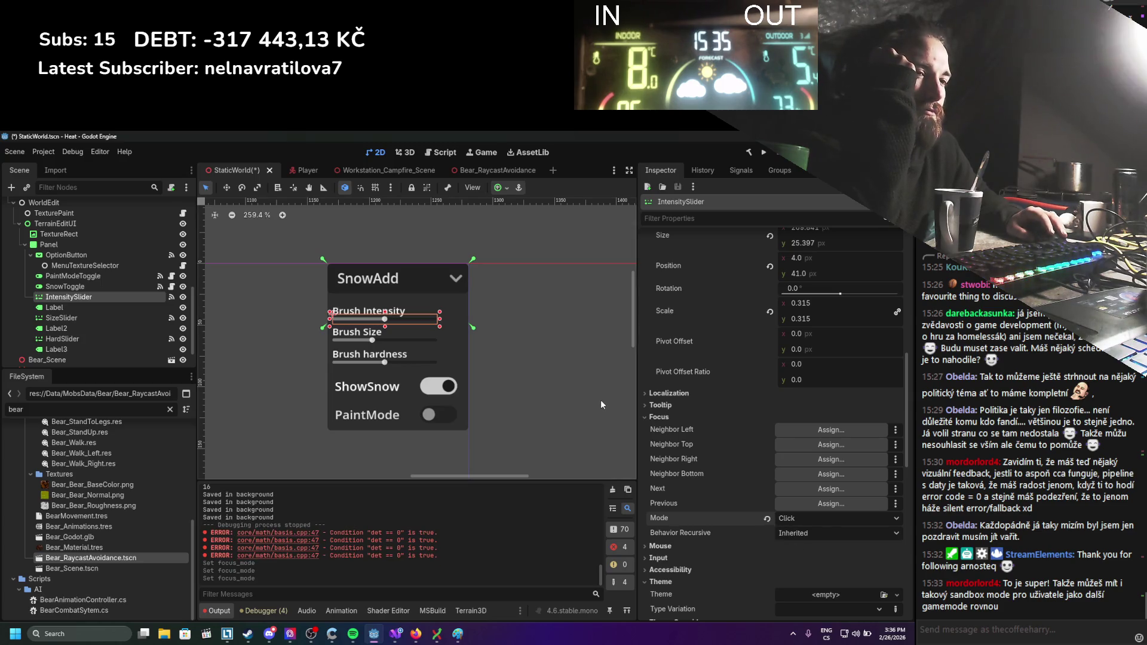
pyautogui.click(110, 288)
pyautogui.scroll(-15, 712, 471)
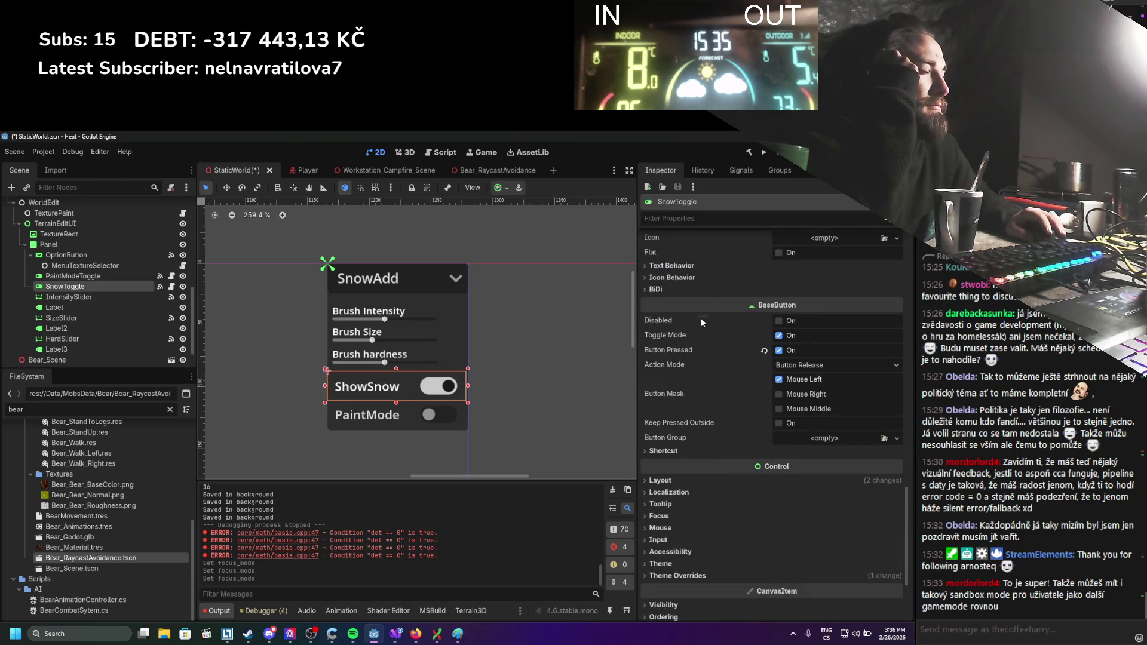
# Set the Focus Mode of SnowToggle and PaintModeToggle to Click.
pyautogui.scroll(-2, 678, 454)
pyautogui.click(670, 417)
pyautogui.click(812, 519)
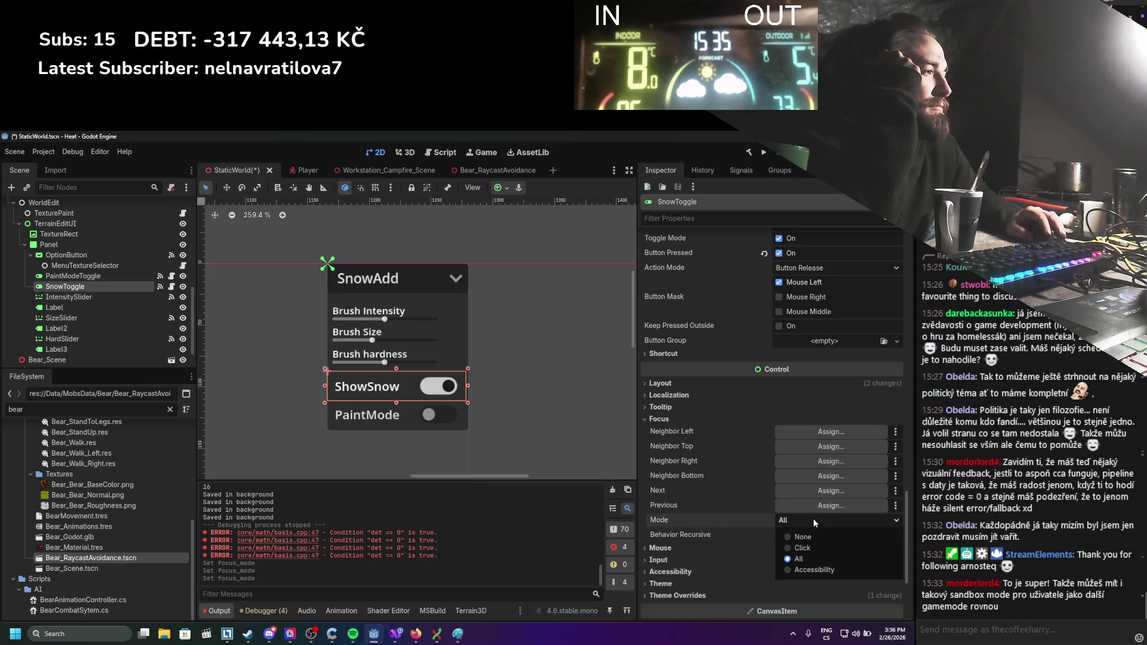
pyautogui.click(802, 547)
pyautogui.click(72, 275)
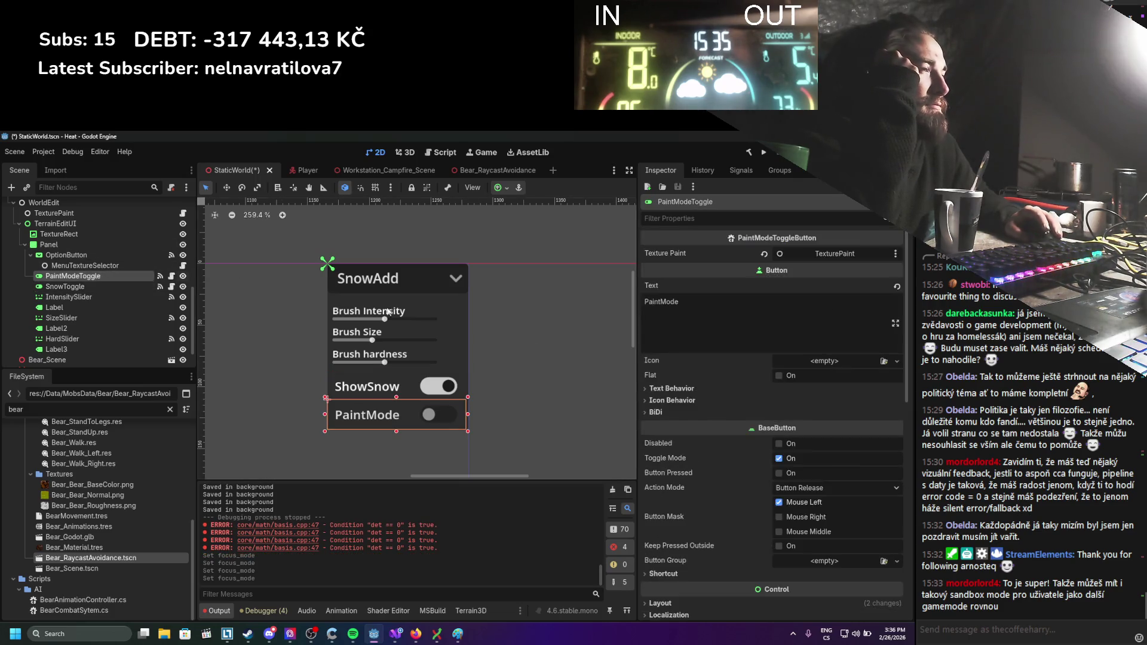
pyautogui.scroll(-6, 750, 513)
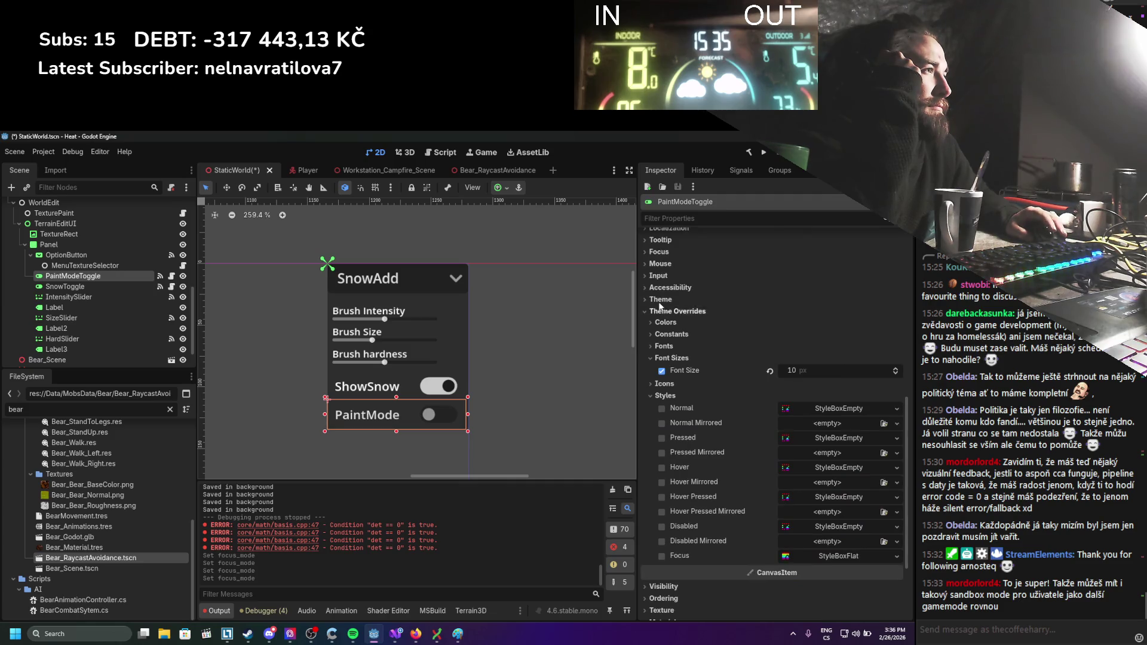
pyautogui.click(659, 252)
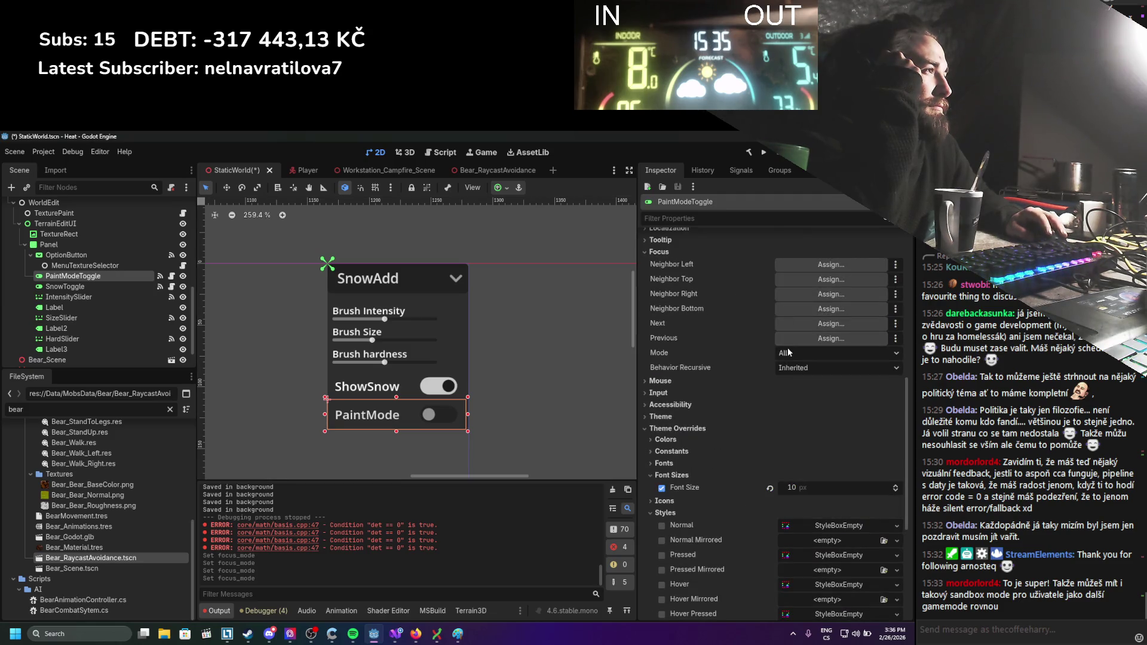
pyautogui.click(836, 353)
pyautogui.click(803, 381)
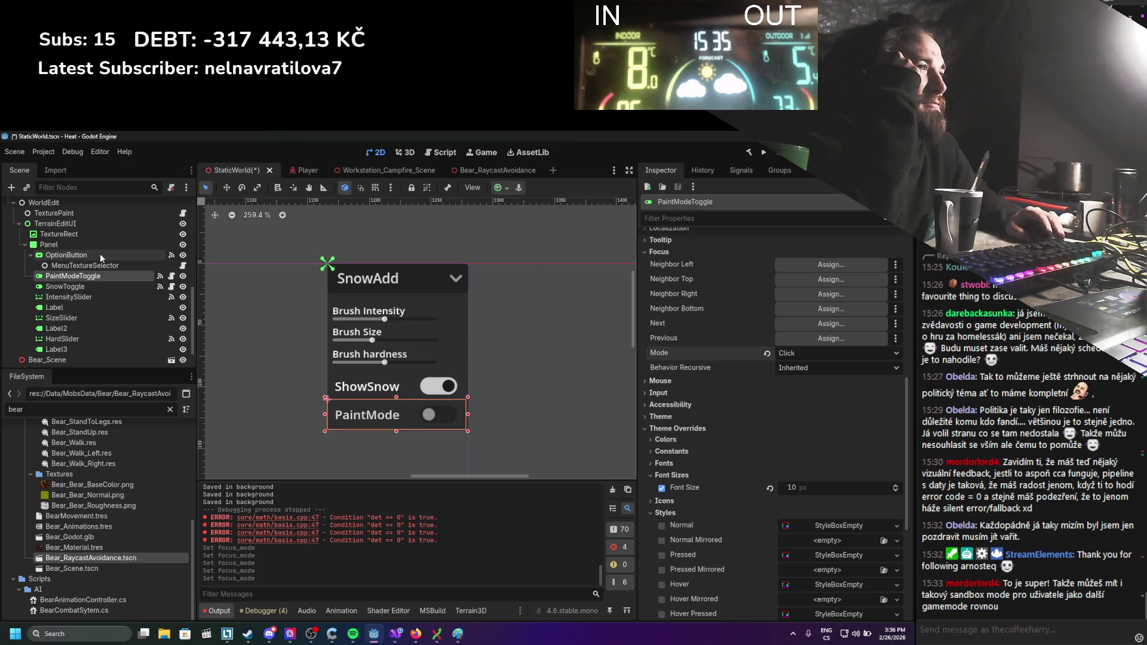
# Set the OptionButton's Focus Mode from All to Click.
pyautogui.click(84, 266)
pyautogui.click(66, 255)
pyautogui.scroll(10, 720, 425)
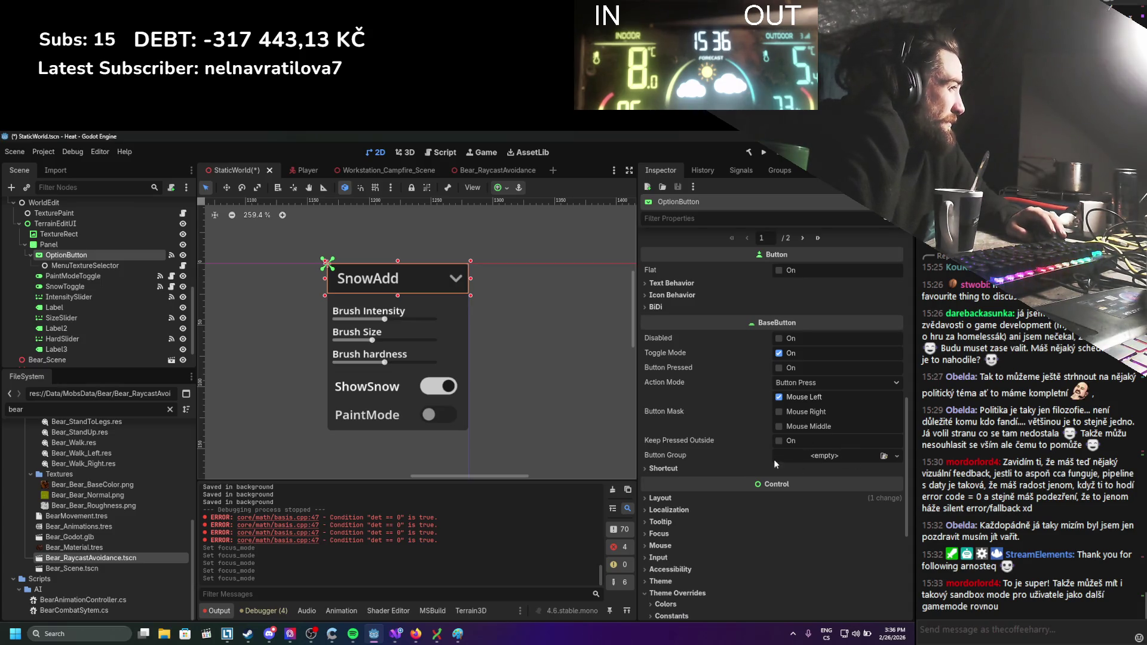
pyautogui.click(681, 498)
pyautogui.scroll(-2, 708, 505)
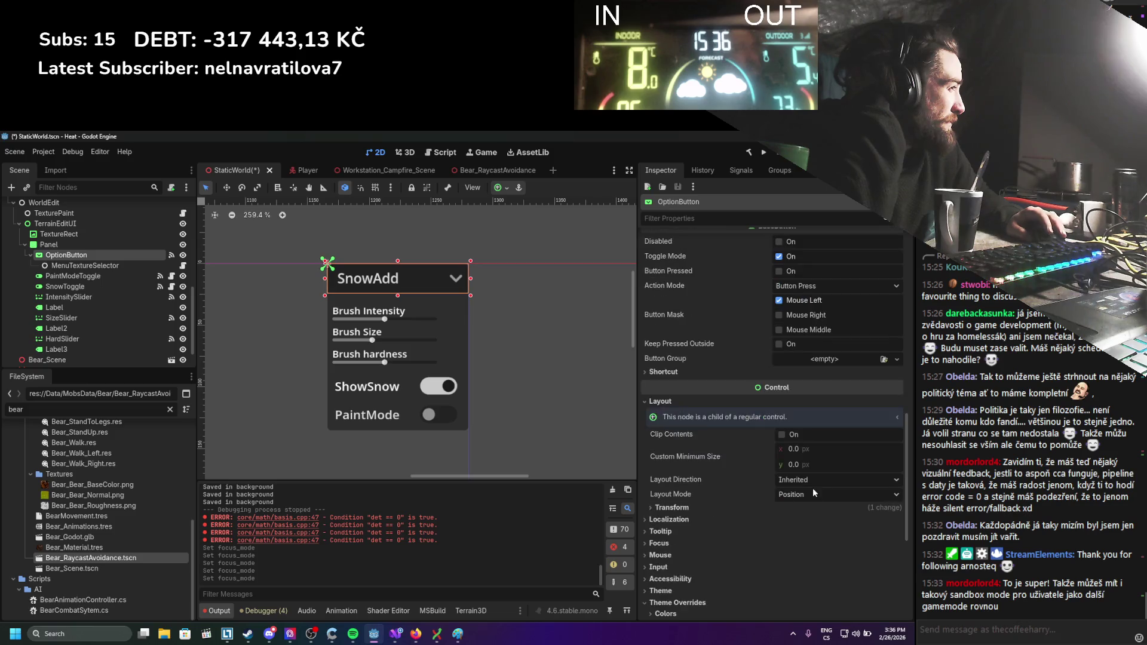
pyautogui.click(659, 542)
pyautogui.scroll(-2, 682, 540)
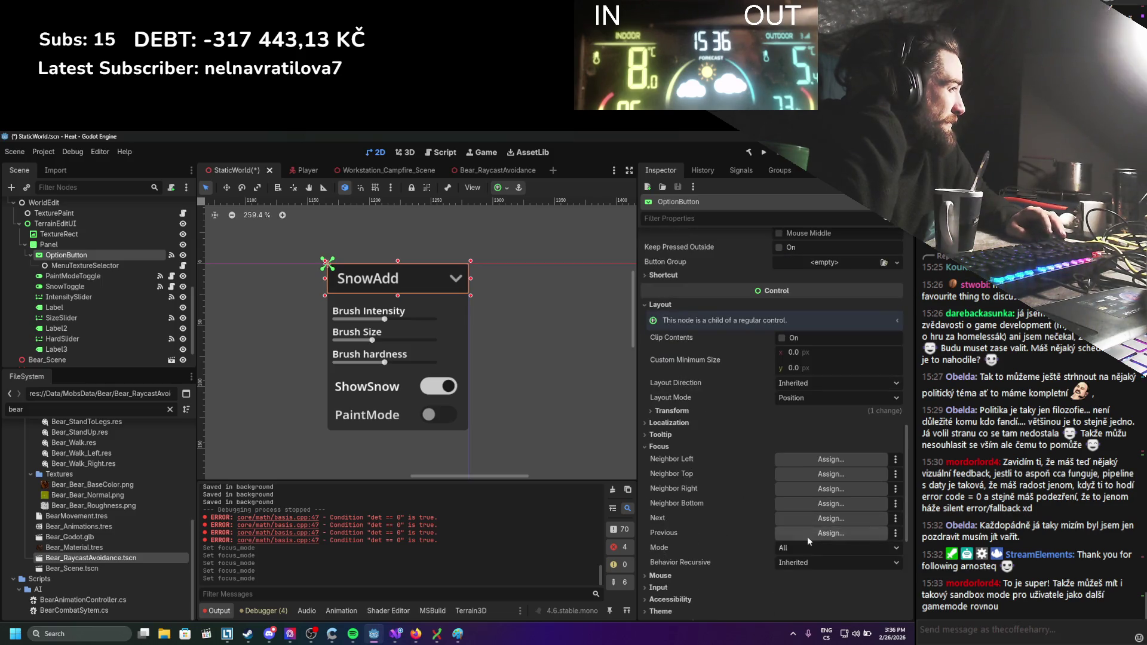
pyautogui.click(803, 547)
pyautogui.click(799, 577)
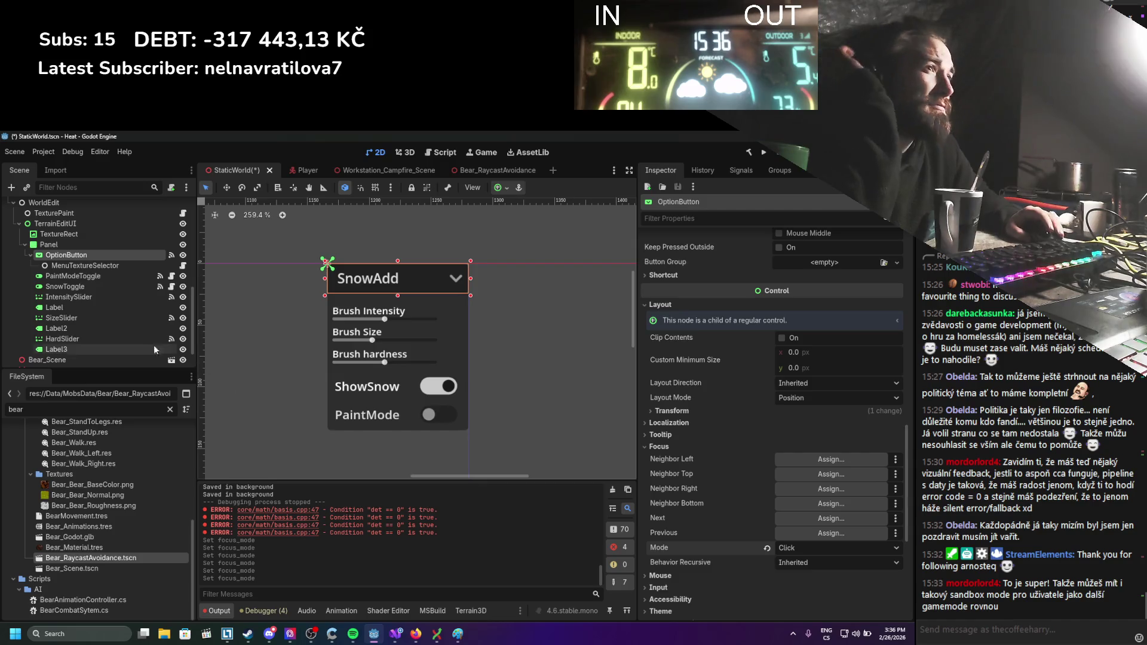
# Select the Panel node, then the TextureRect node, in the Scene tree.
pyautogui.scroll(2, 113, 307)
pyautogui.scroll(1, 90, 305)
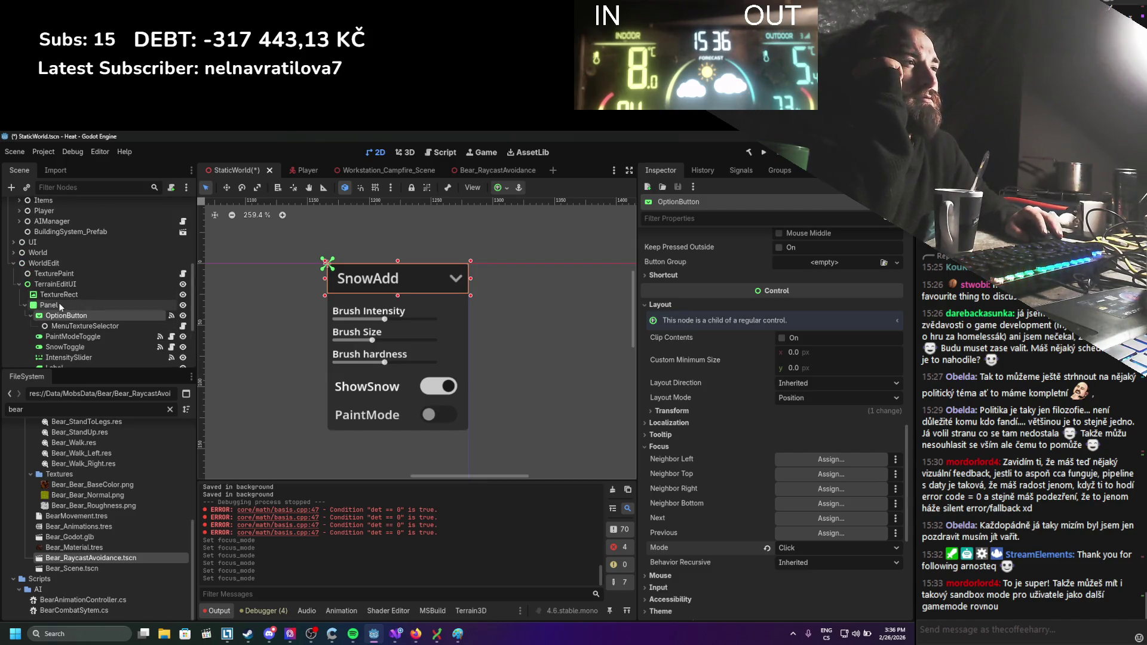
pyautogui.click(58, 302)
pyautogui.click(59, 299)
pyautogui.scroll(7, 61, 293)
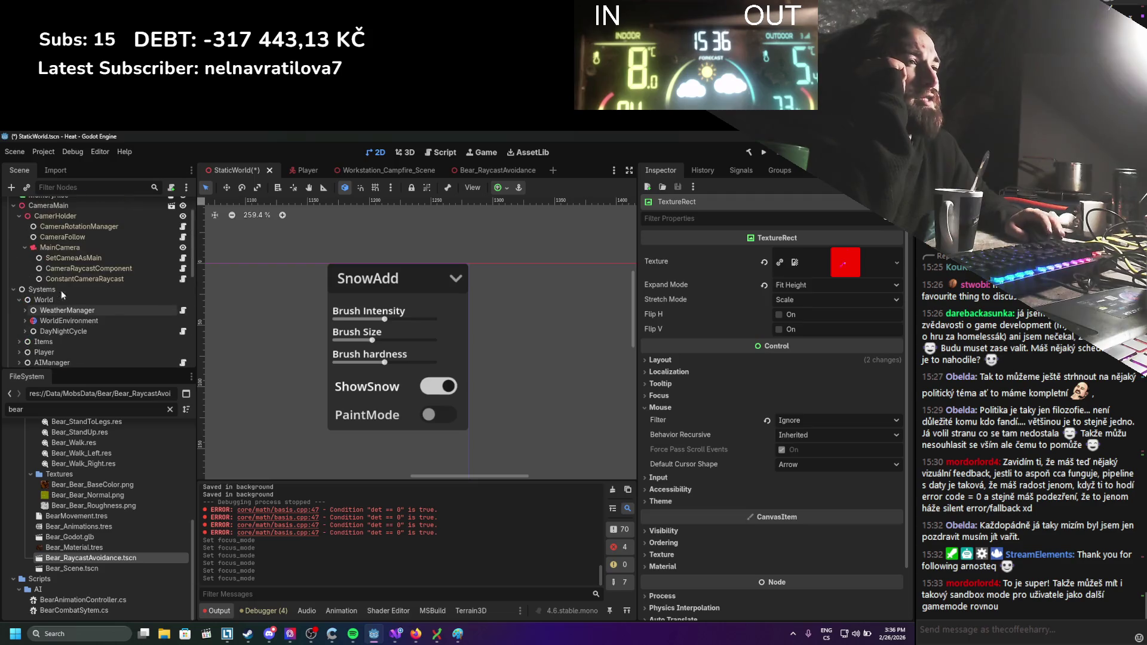
# Run the game with F5, walk the player right, down and up past the bear and wall, then close it.
pyautogui.press('F5')
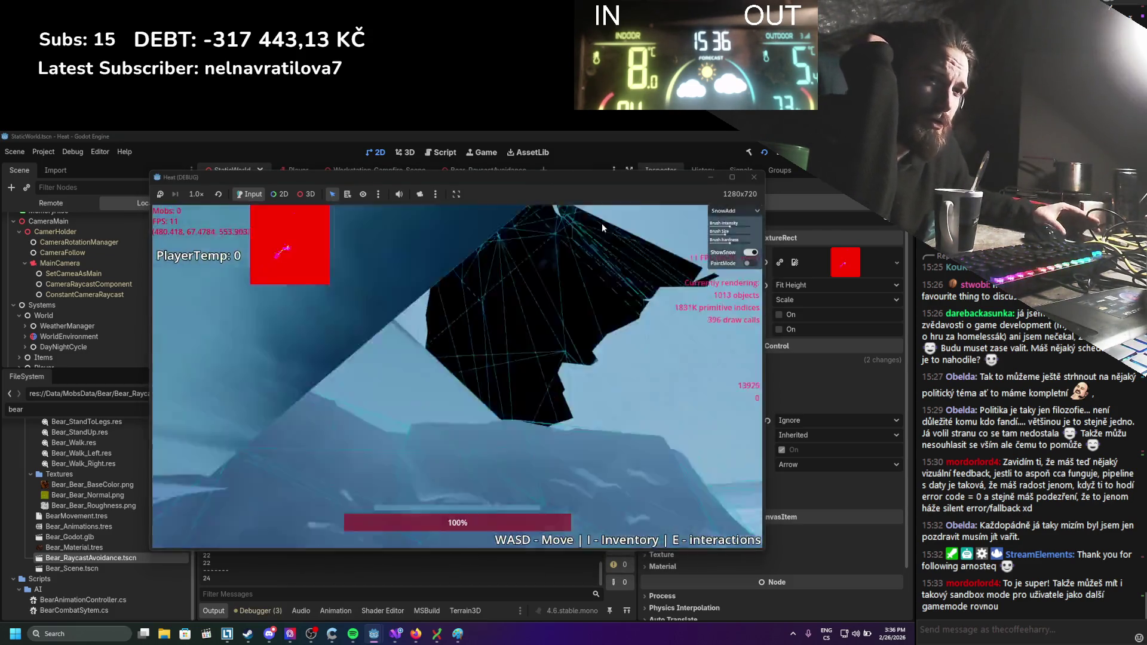
pyautogui.press('d')
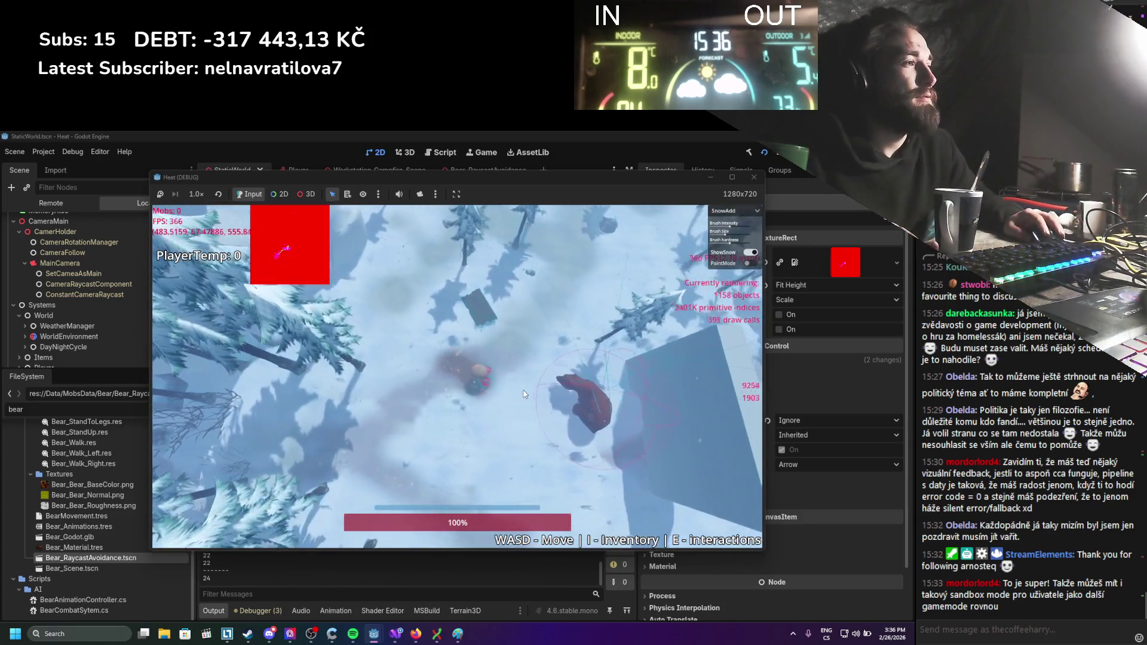
pyautogui.press('s')
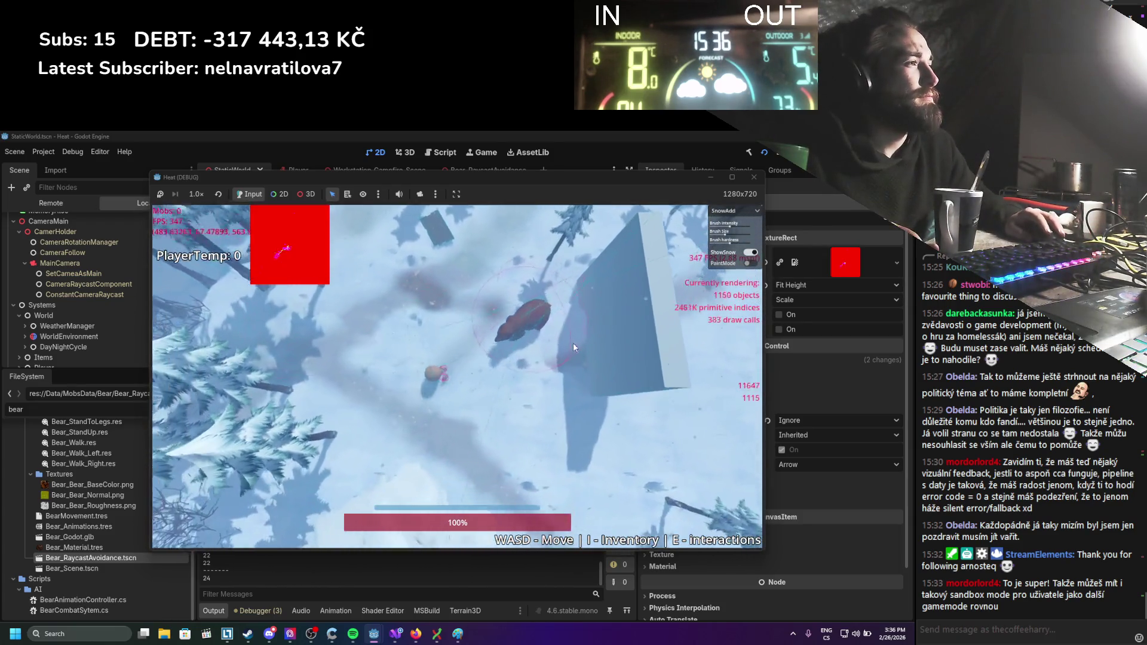
pyautogui.press('w')
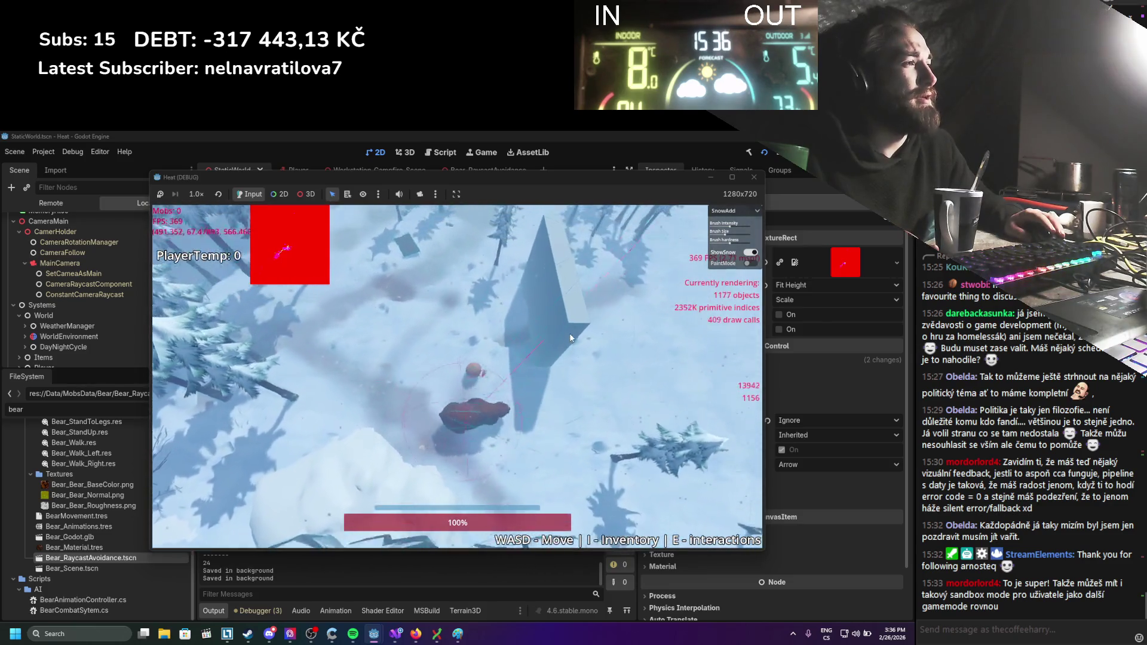
pyautogui.scroll(-5, 571, 338)
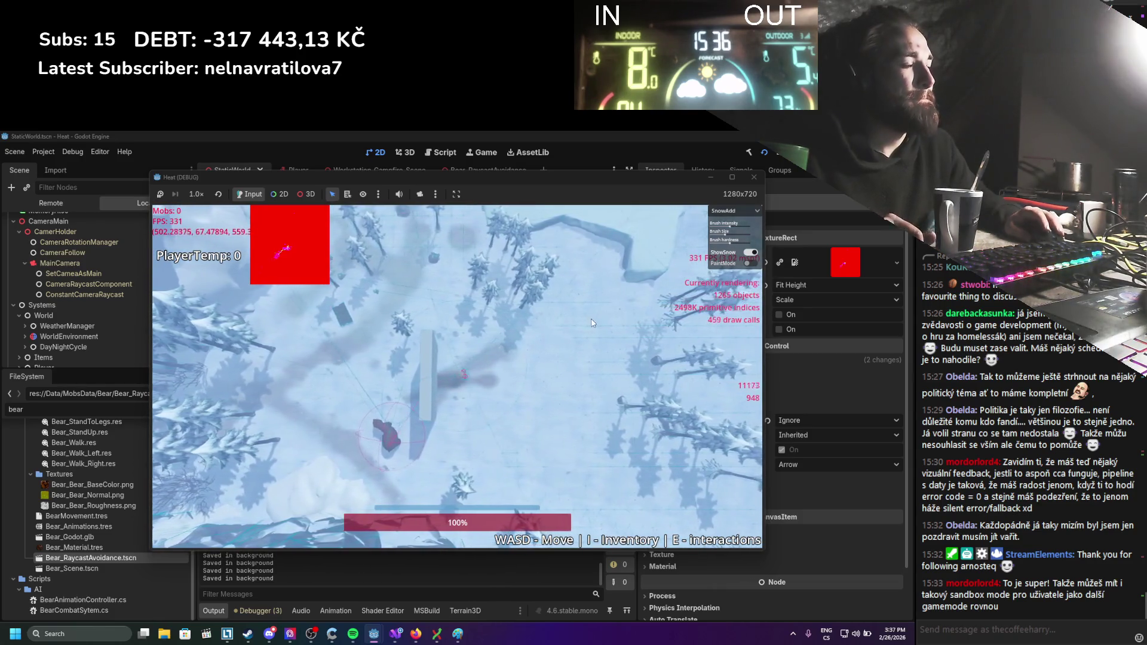
pyautogui.click(754, 178)
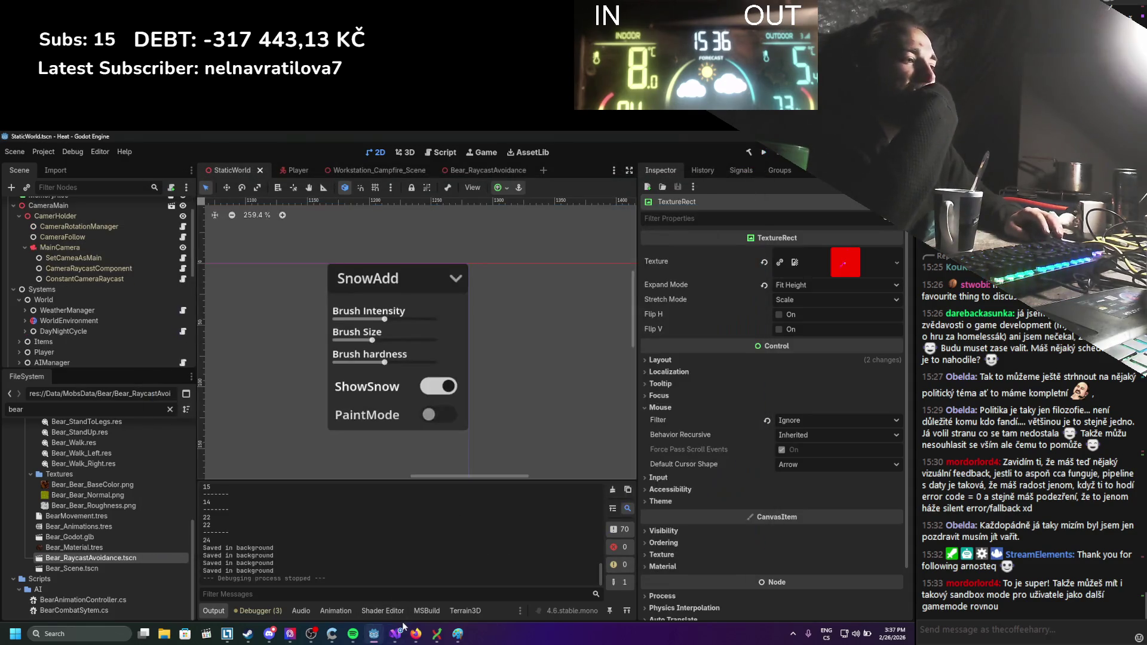
pyautogui.click(396, 633)
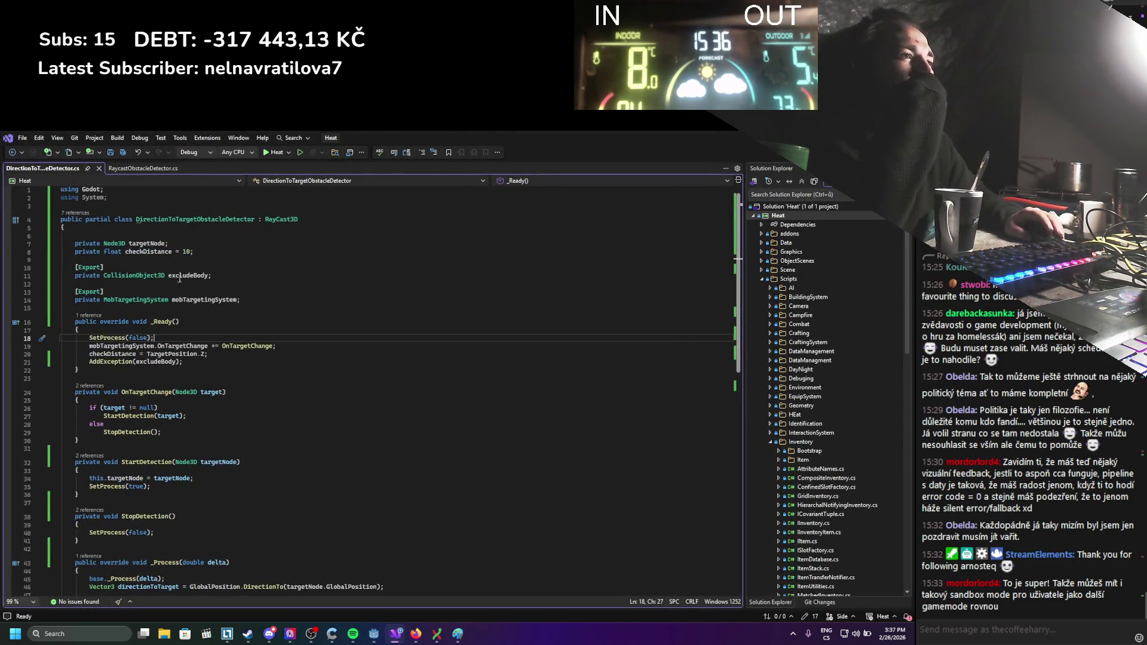
pyautogui.click(141, 169)
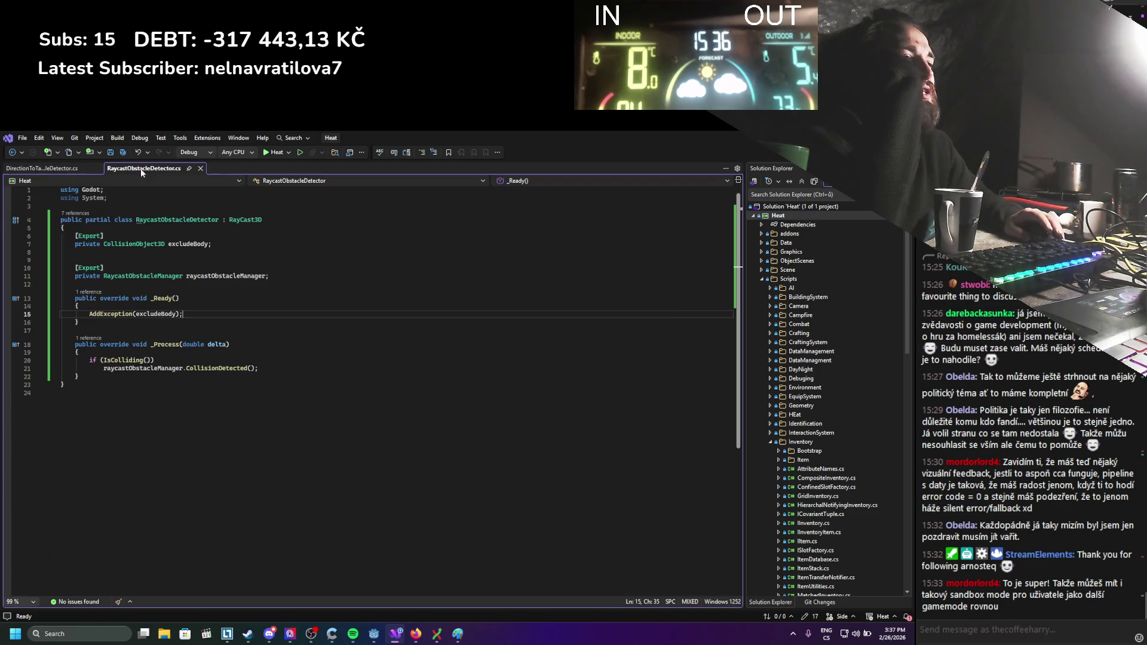
pyautogui.click(40, 172)
pyautogui.scroll(-6, 168, 400)
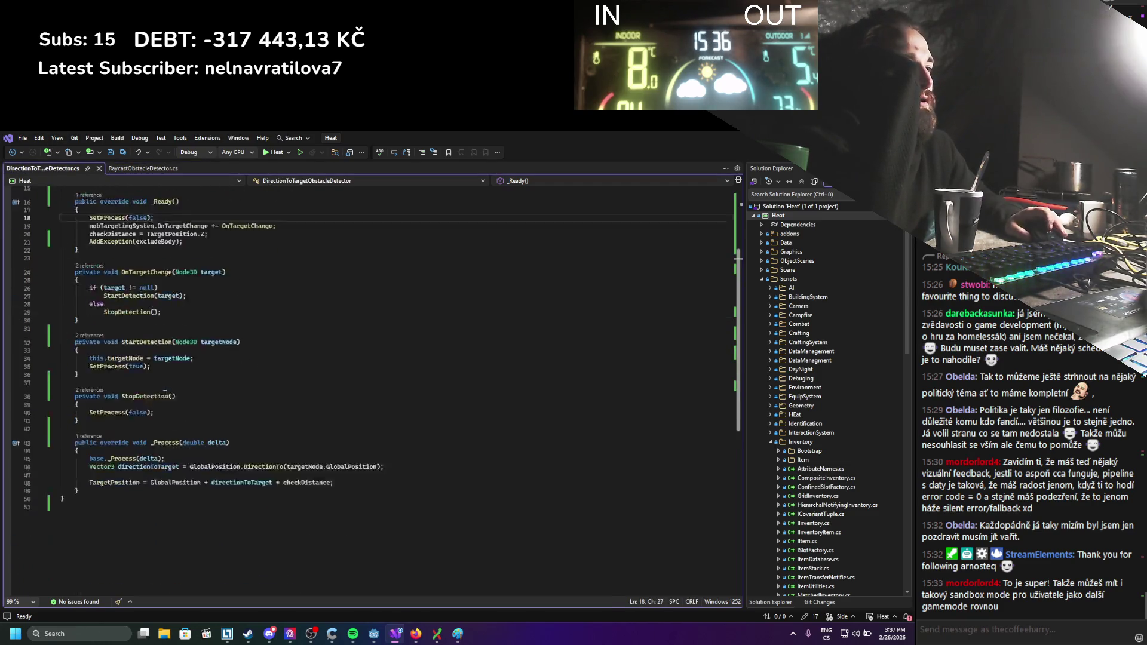
pyautogui.hotkey('alt', 'Tab')
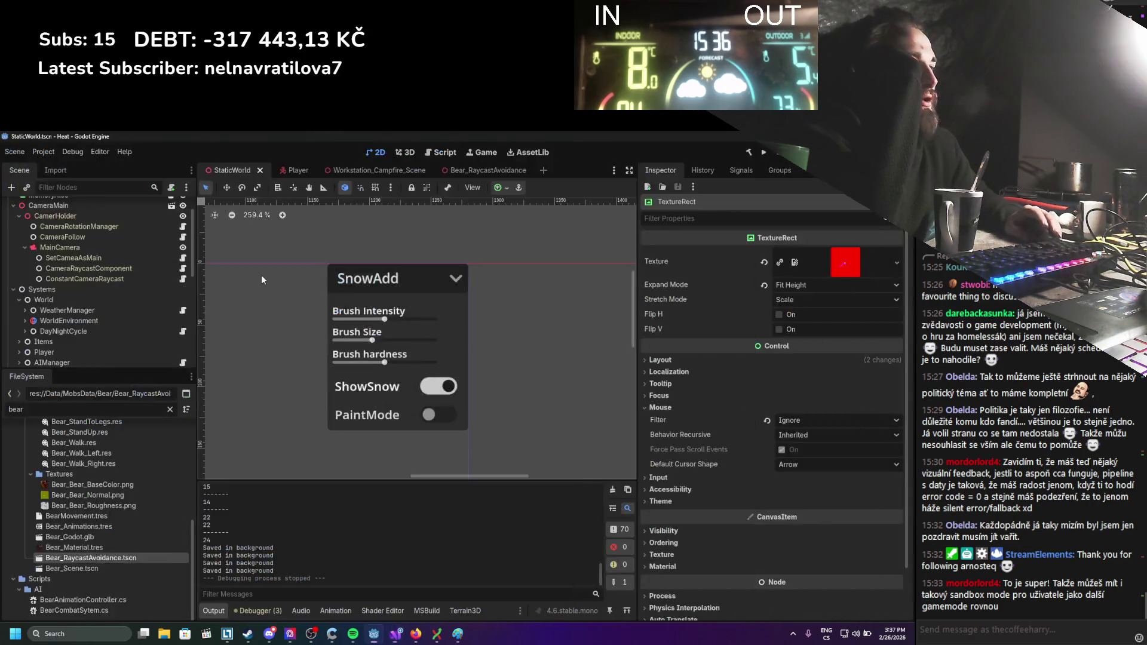
# Open the Bear_RaycastAvoidance scene and select its AnimalLocomotion node under Components.
pyautogui.click(449, 171)
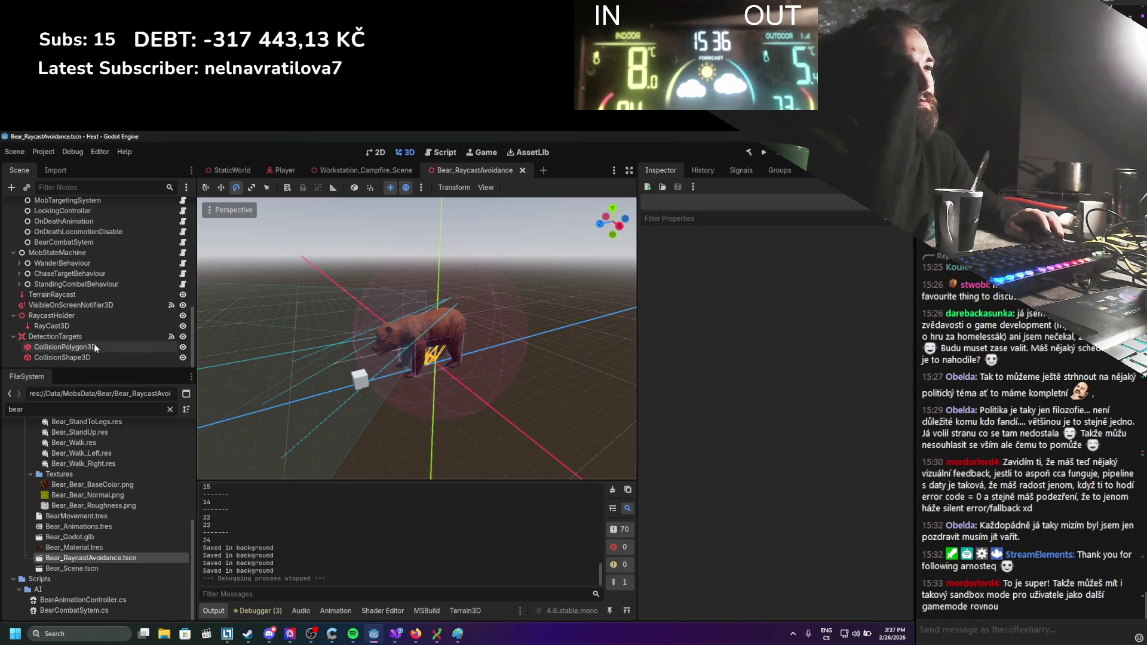
pyautogui.scroll(2, 91, 302)
pyautogui.scroll(2, 90, 302)
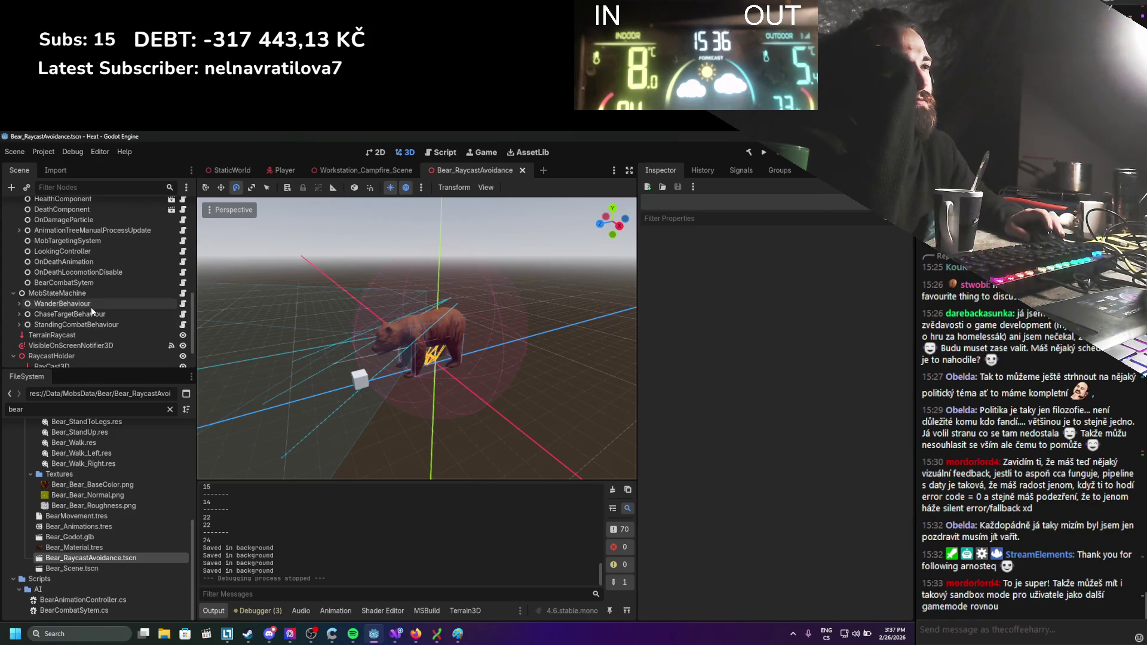
pyautogui.scroll(2, 91, 307)
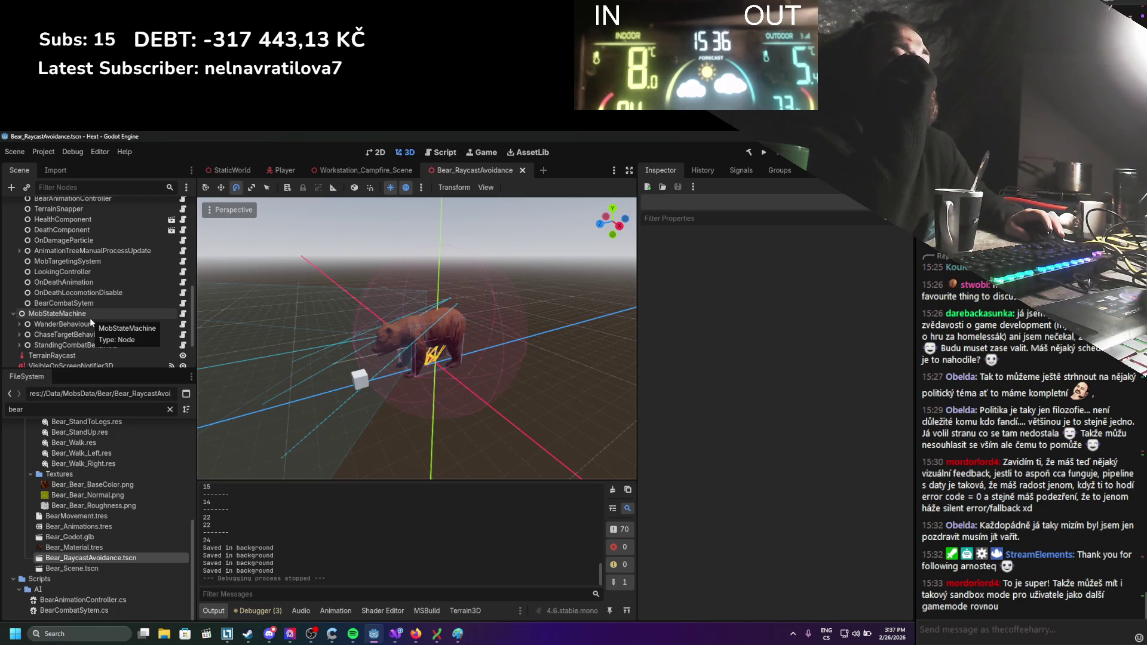
pyautogui.scroll(5, 94, 281)
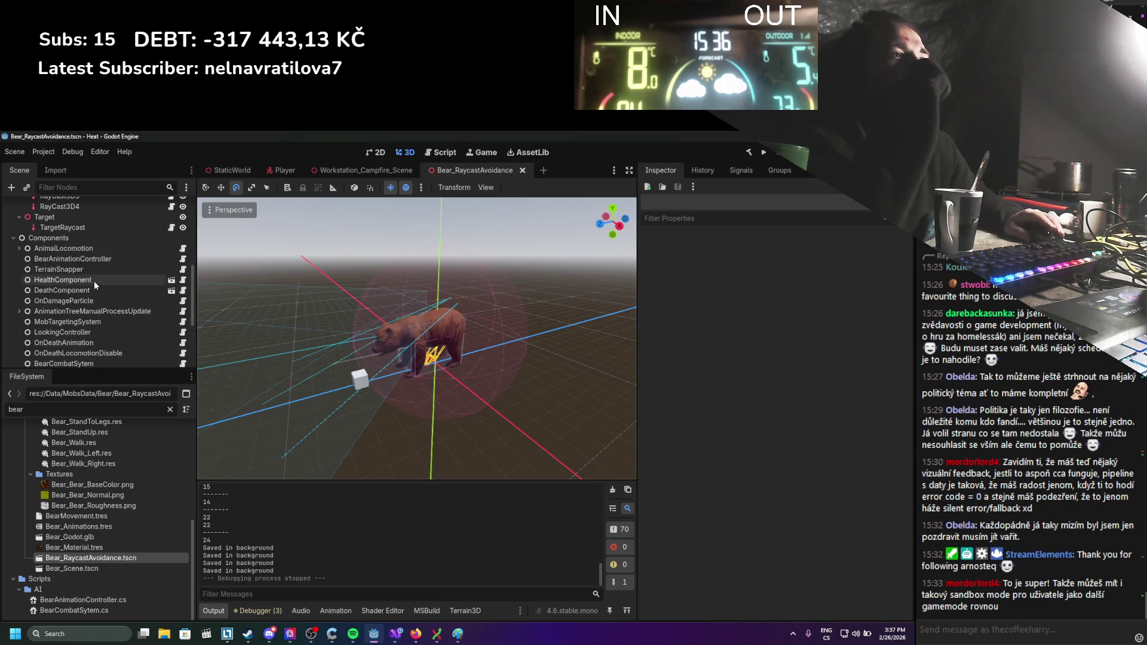
pyautogui.click(111, 249)
# Open AnimalLocomotion.cs, normalize its line endings, save, and select the movementDirection line in AvoidanceCheck.
pyautogui.click(183, 249)
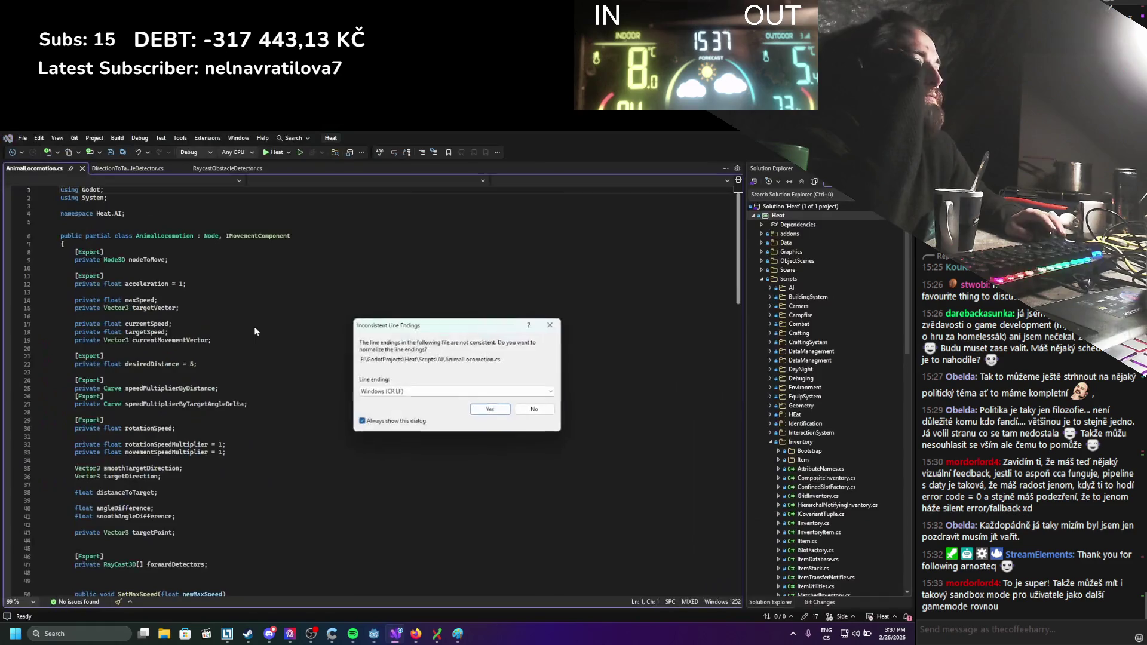
pyautogui.click(490, 410)
pyautogui.scroll(-8, 339, 408)
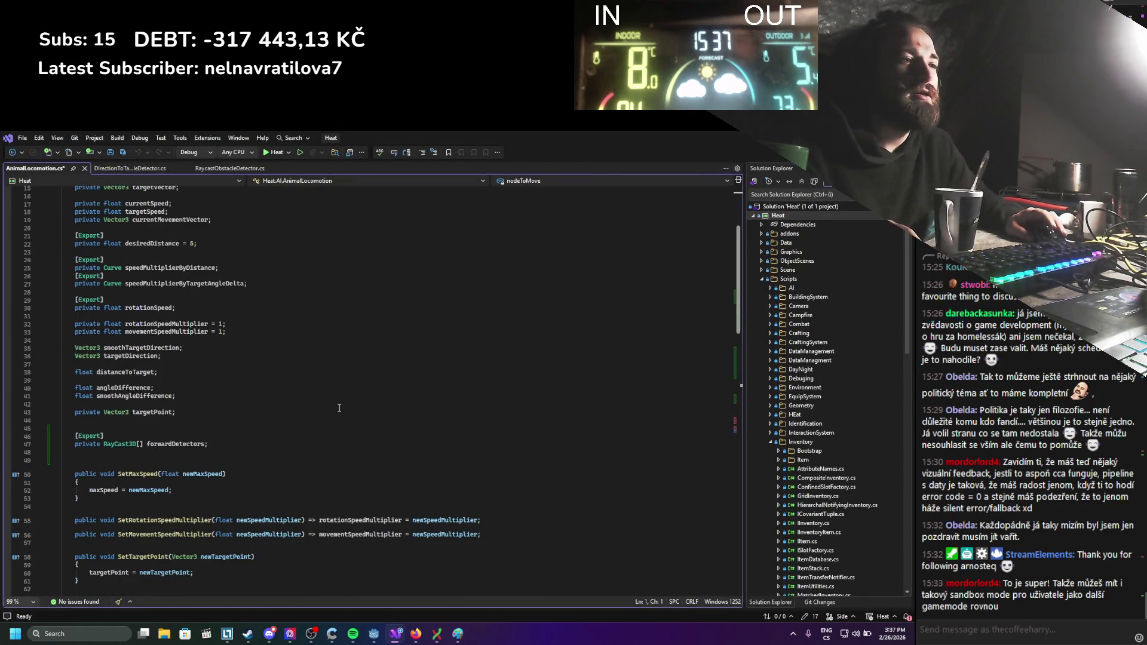
pyautogui.hotkey('ctrl', 's')
pyautogui.scroll(-12, 338, 408)
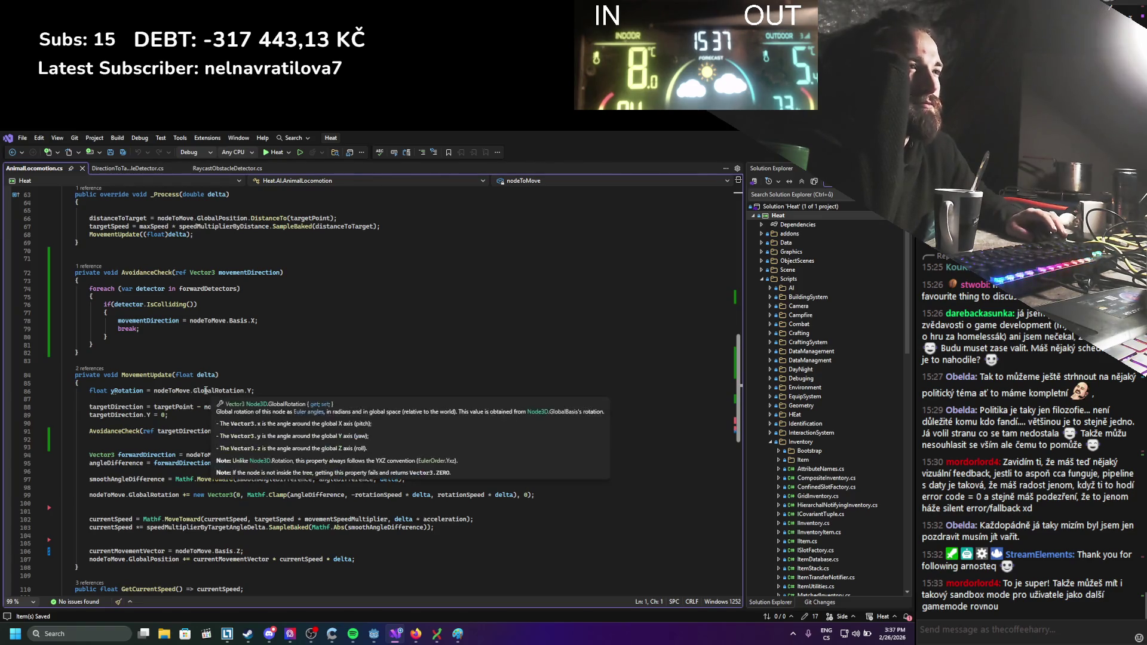
pyautogui.click(136, 324)
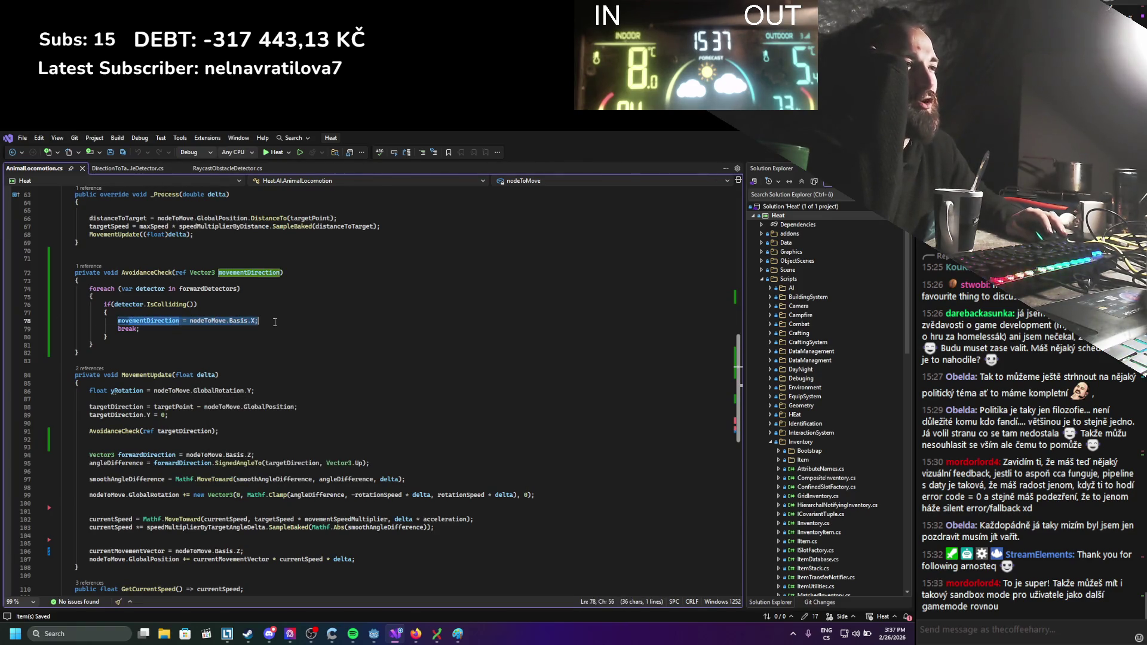
pyautogui.click(225, 346)
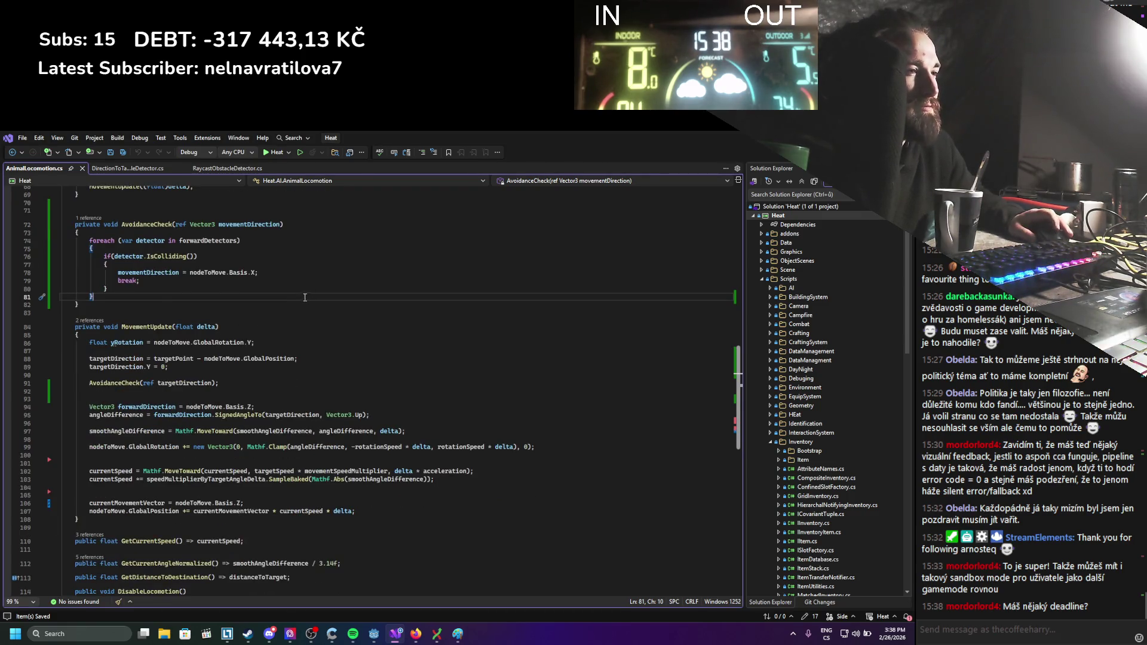
pyautogui.scroll(1, 305, 297)
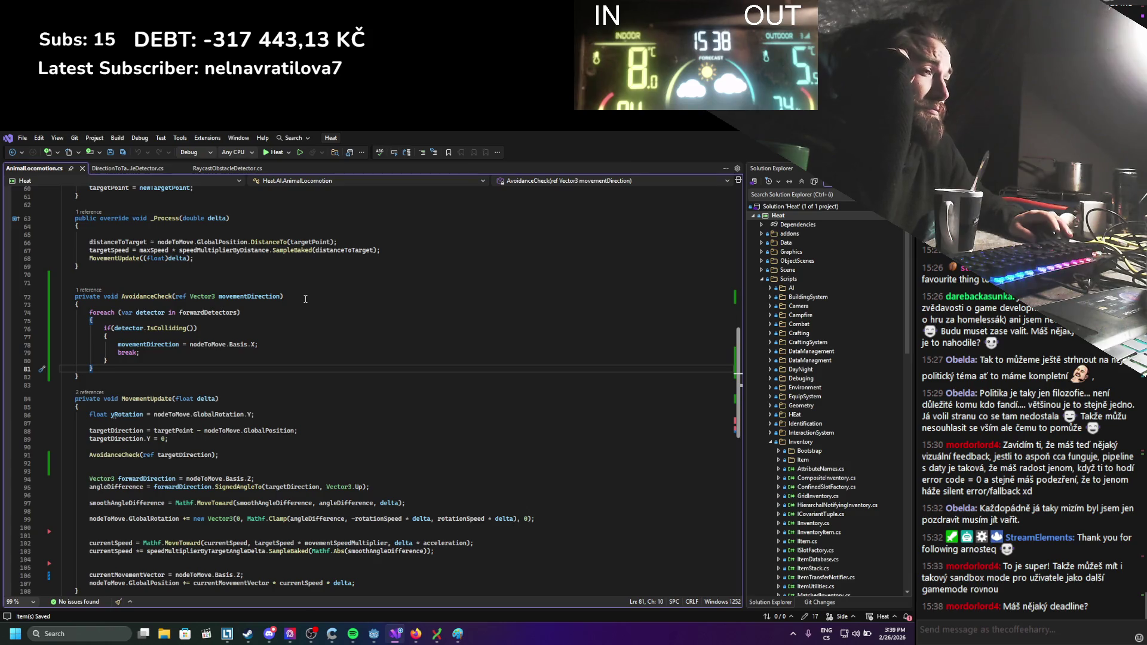
pyautogui.scroll(3, 305, 299)
pyautogui.scroll(-3, 305, 299)
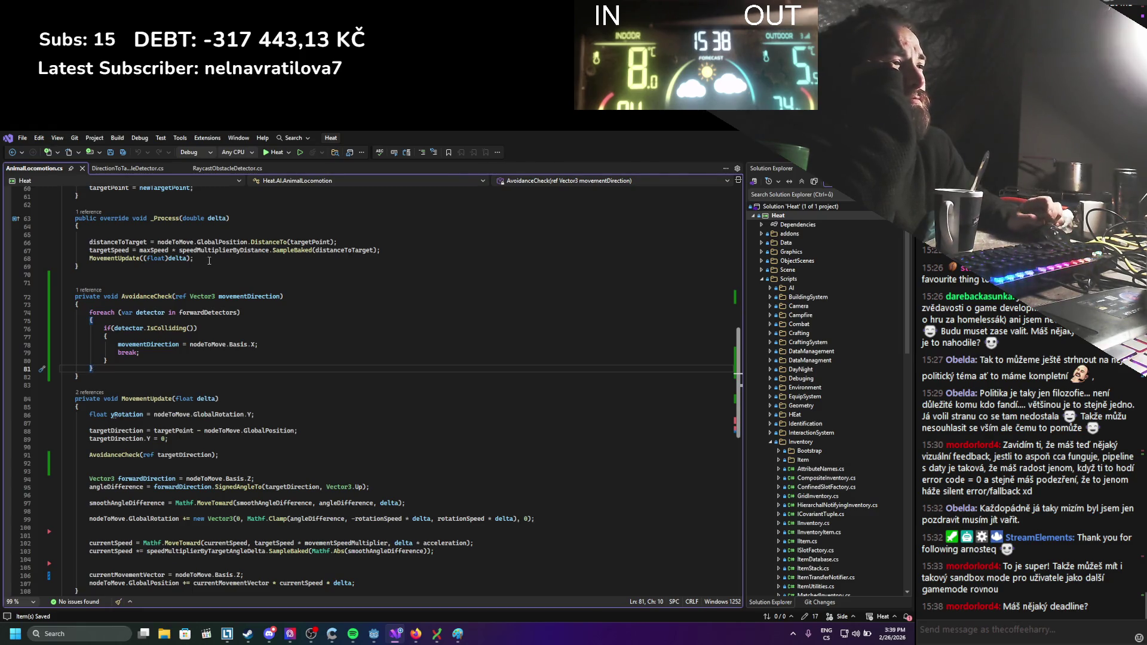
pyautogui.click(200, 439)
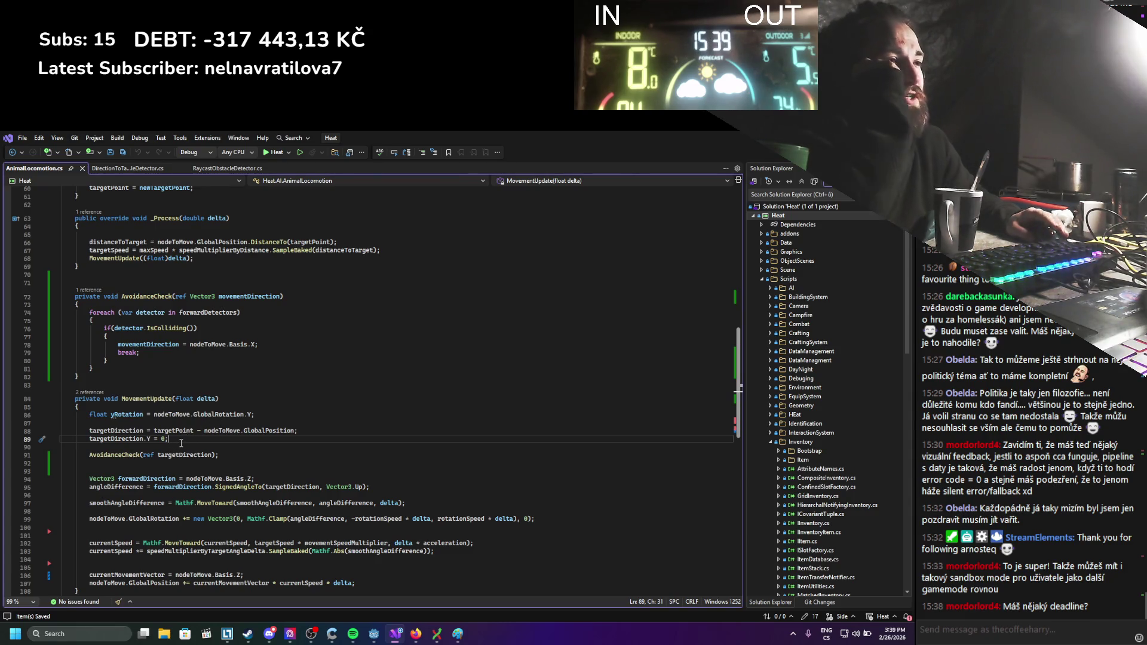
# Reorder the lines around the AvoidanceCheck call so the moved assignment uses movementDirection, and save.
pyautogui.hotkey('alt', 'Down')
pyautogui.hotkey('alt', 'Down')
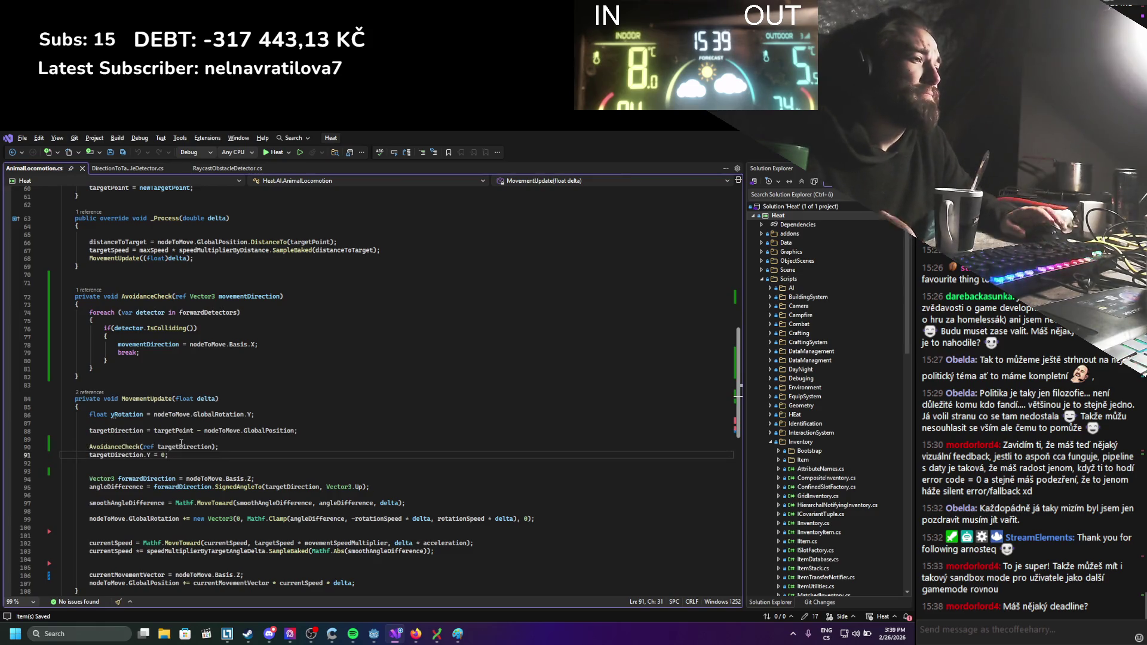
pyautogui.click(91, 431)
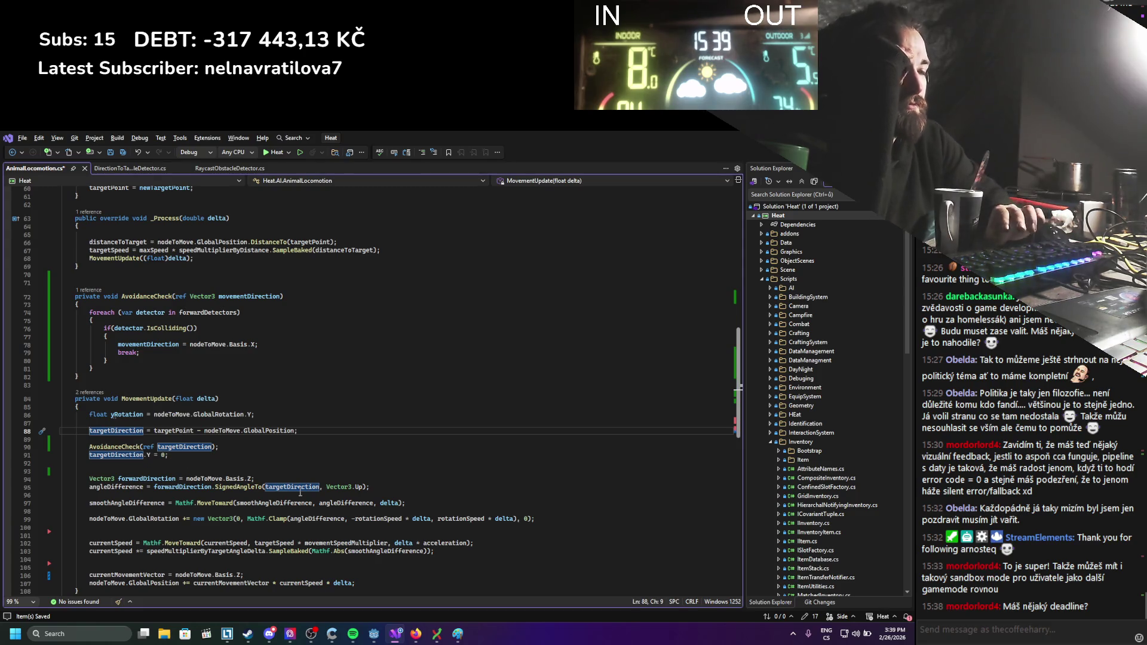
pyautogui.hotkey('alt', 'Up')
pyautogui.hotkey('alt', 'Up')
pyautogui.hotkey('alt', 'Up')
pyautogui.hotkey('alt', 'Up')
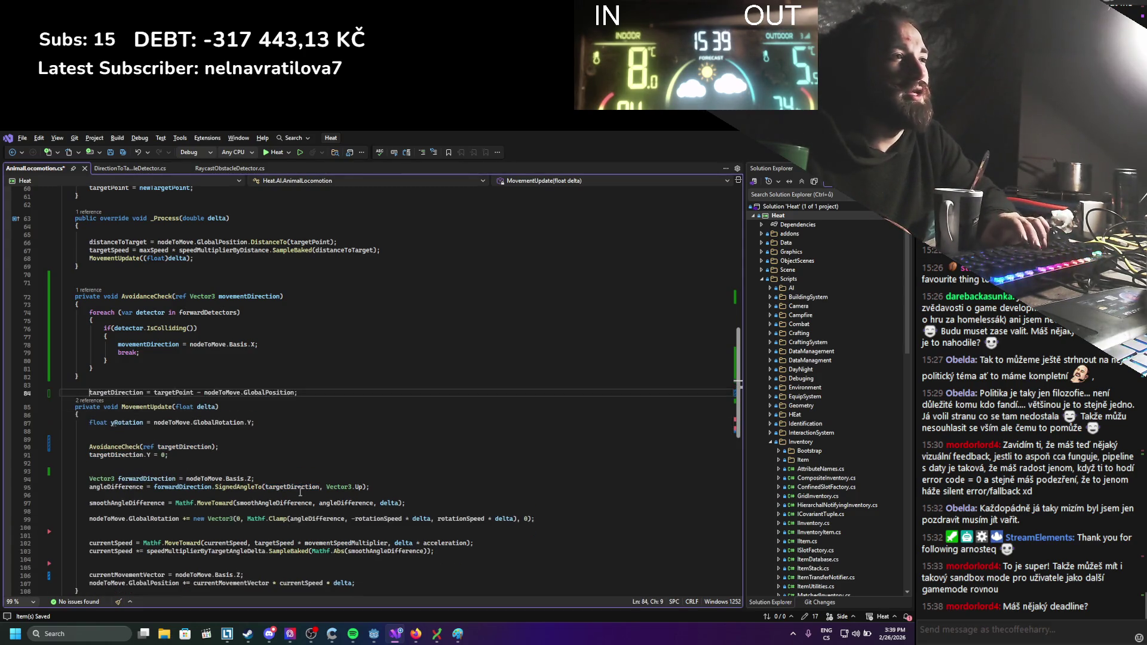
pyautogui.doubleClick(252, 299)
pyautogui.hotkey('ctrl', 'c')
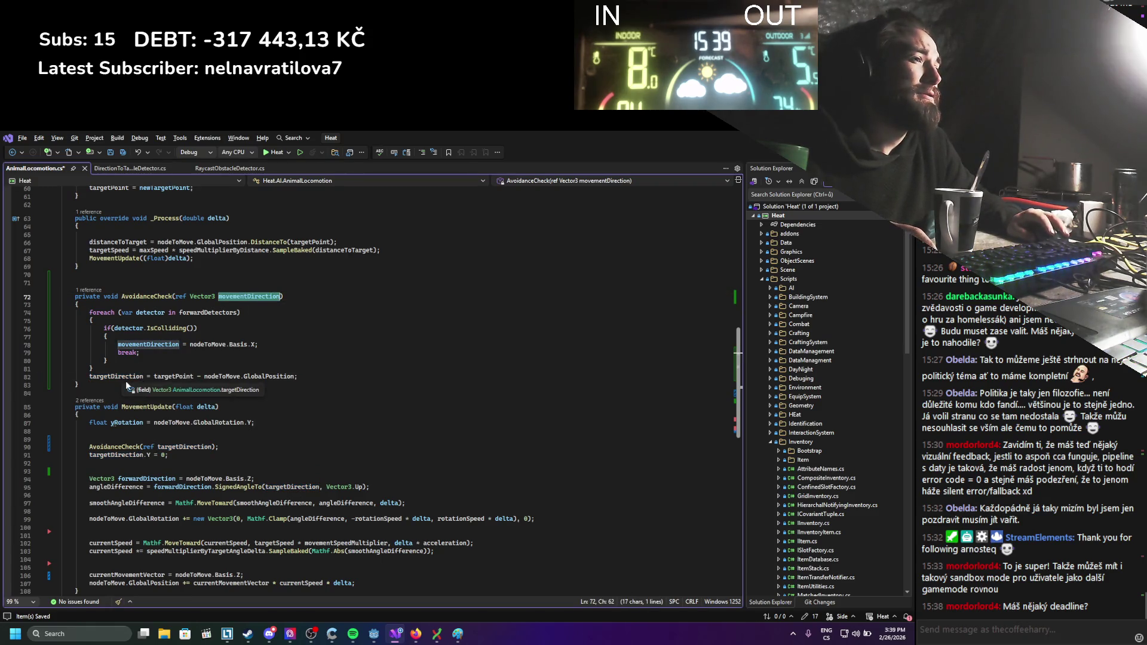
pyautogui.doubleClick(127, 376)
pyautogui.hotkey('ctrl', 'v')
pyautogui.hotkey('ctrl', 's')
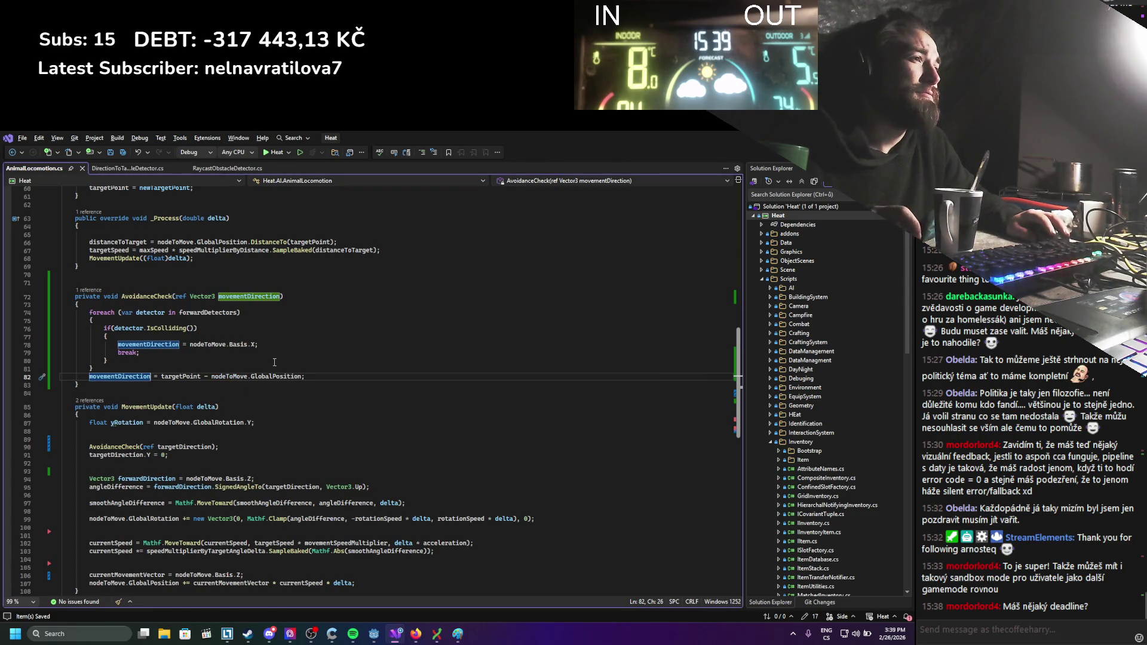
# Change the collision-block assignment to += new Vector3() in place of nodeToMove.Basis.X and save.
pyautogui.click(275, 361)
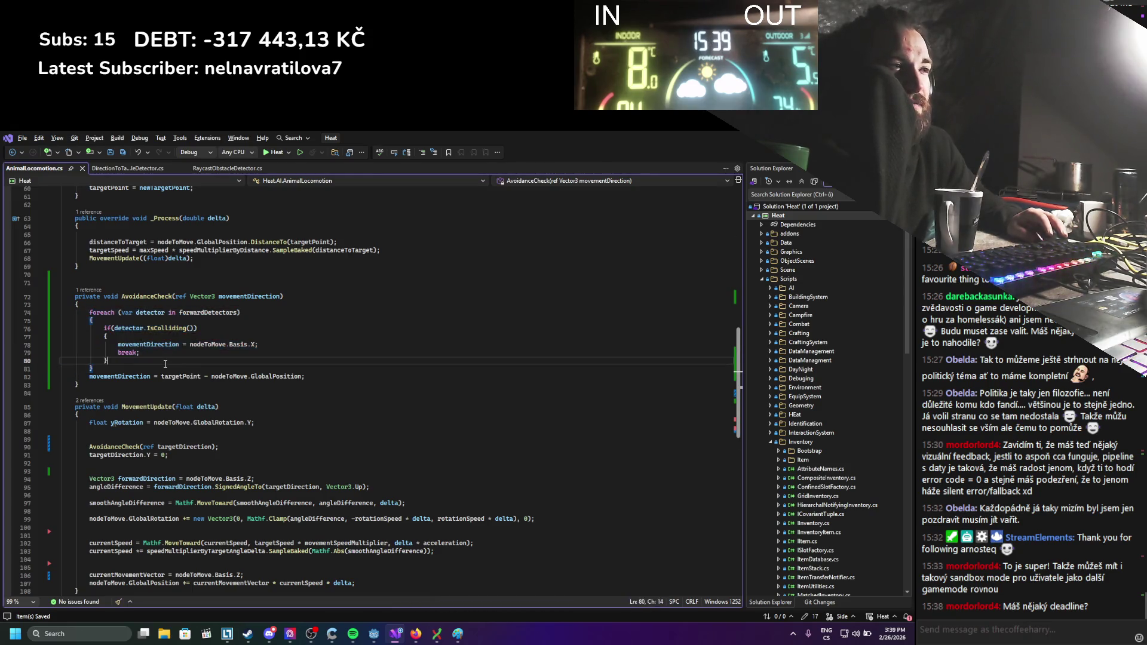
pyautogui.click(283, 354)
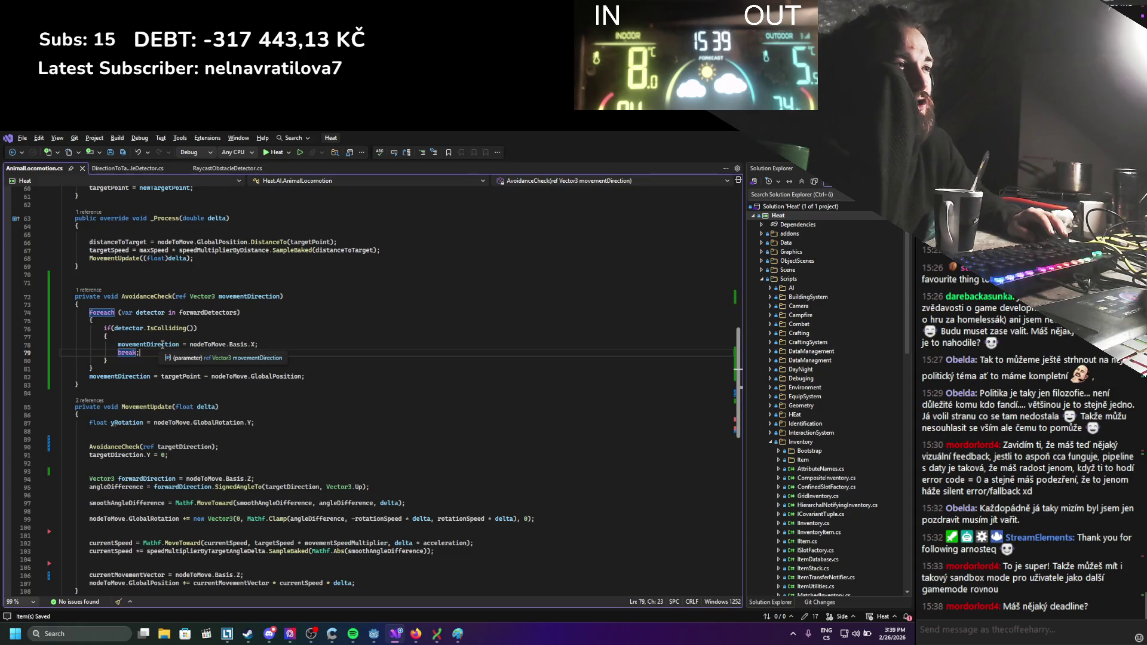
pyautogui.click(183, 344)
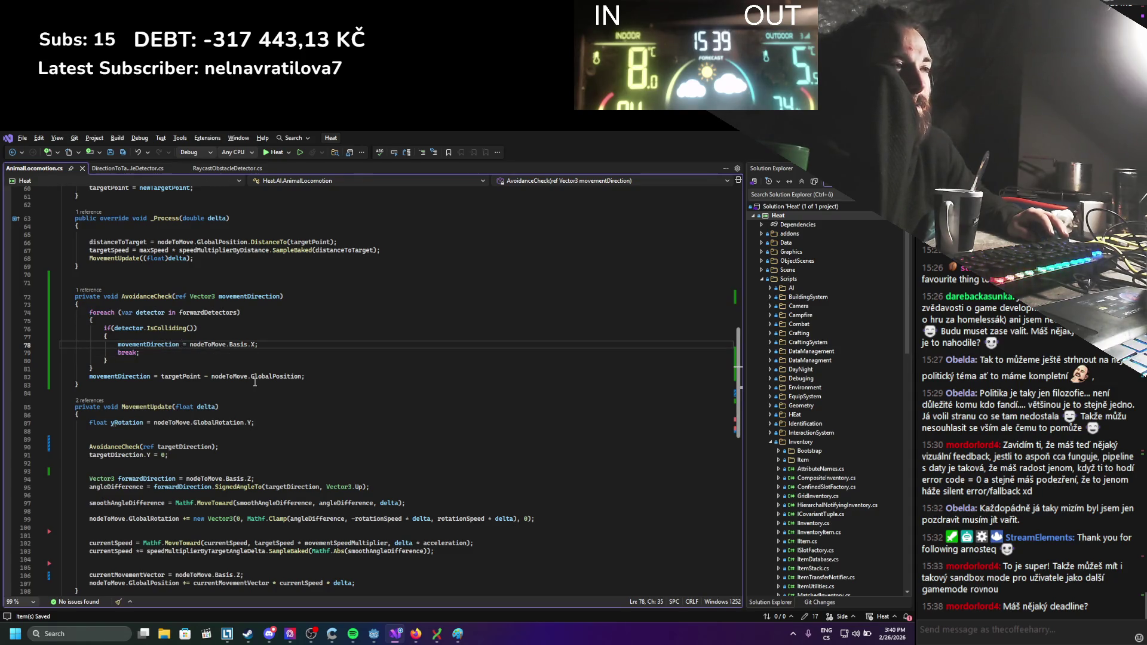
pyautogui.write('+')
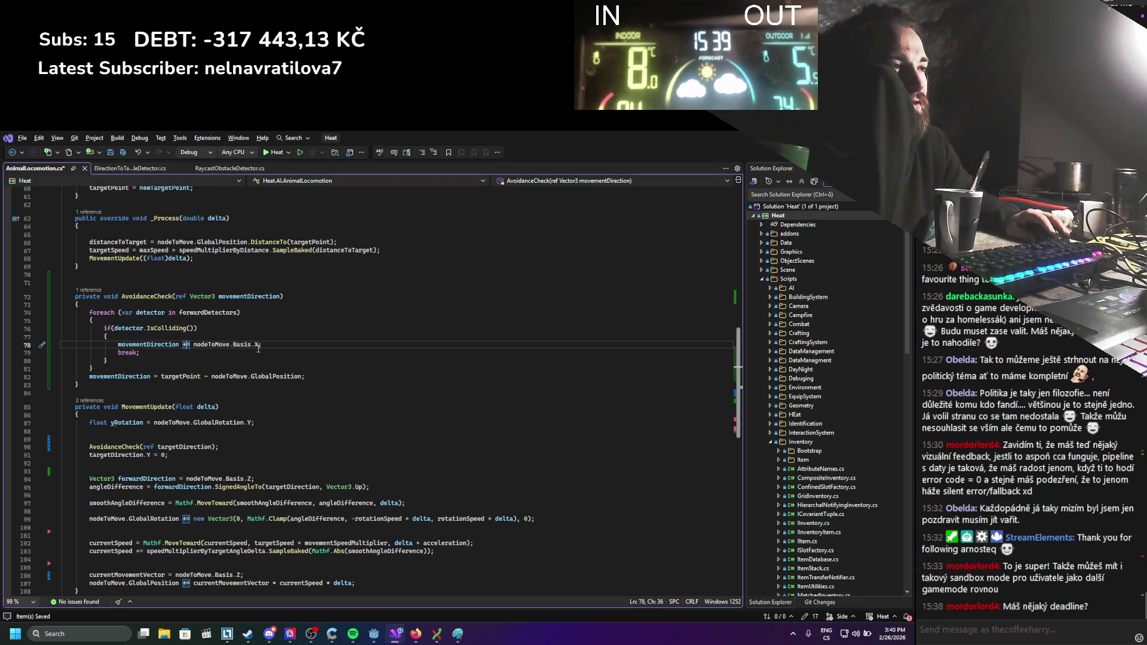
pyautogui.moveTo(258, 346); pyautogui.dragTo(191, 345)
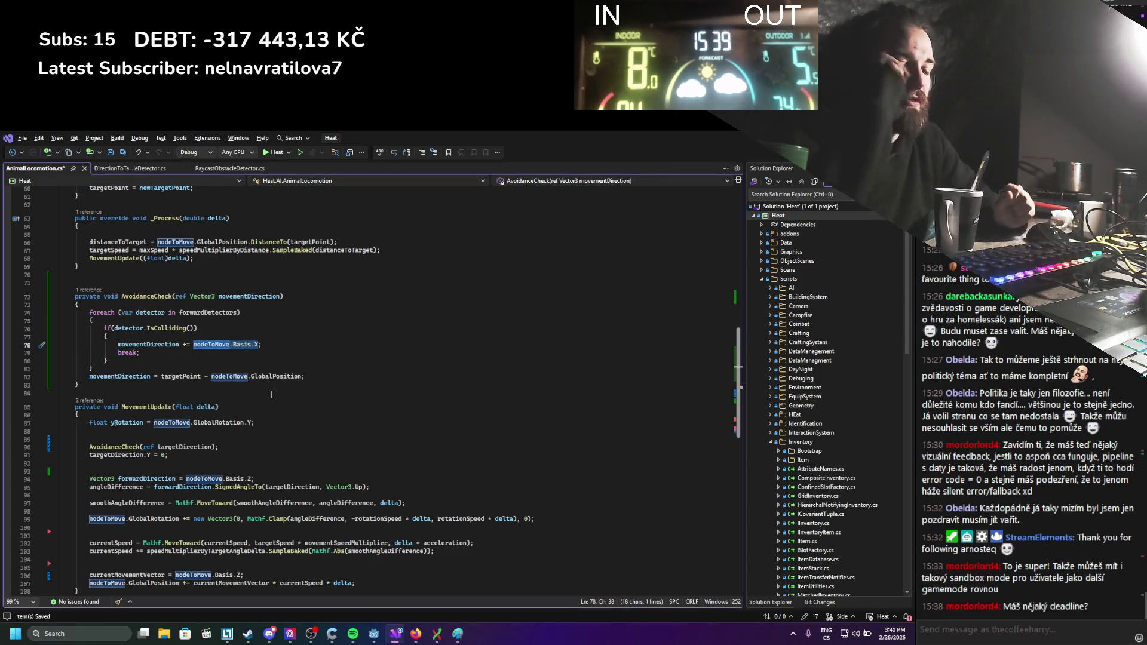
pyautogui.write('newv')
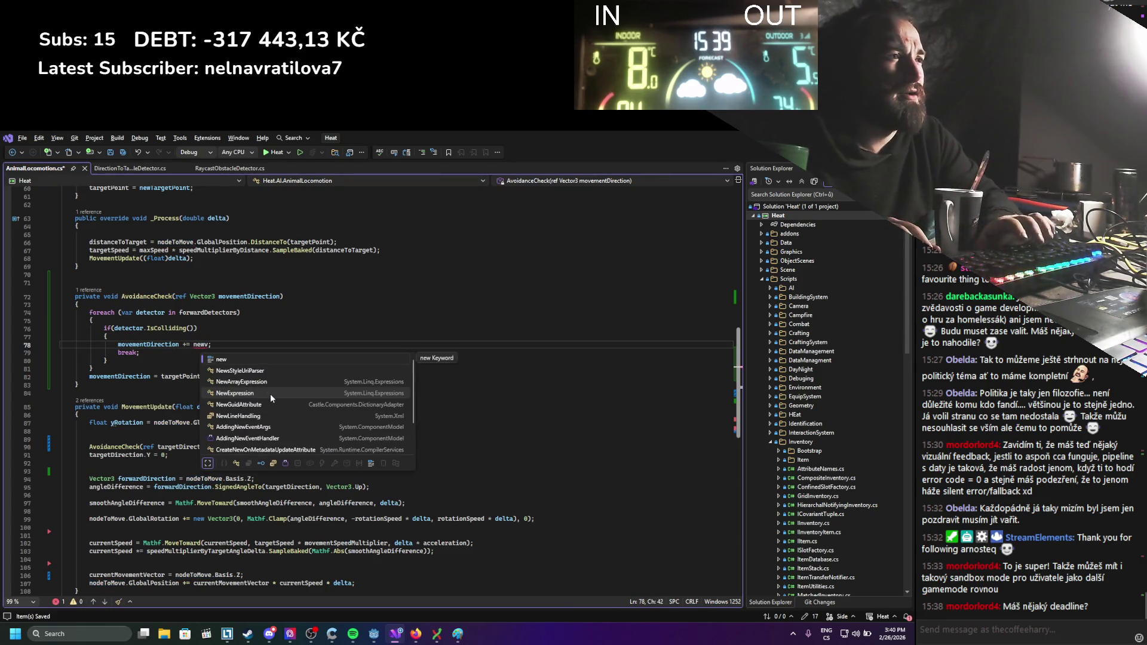
pyautogui.press('BackSpace')
pyautogui.write('vec()')
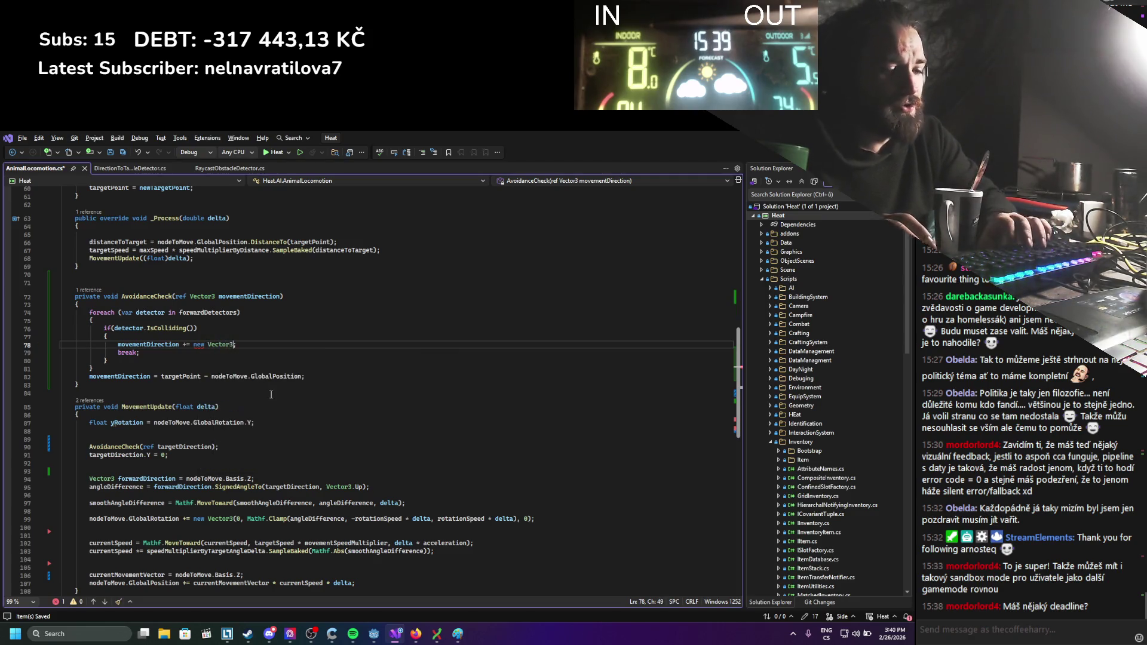
pyautogui.hotkey('ctrl', 's')
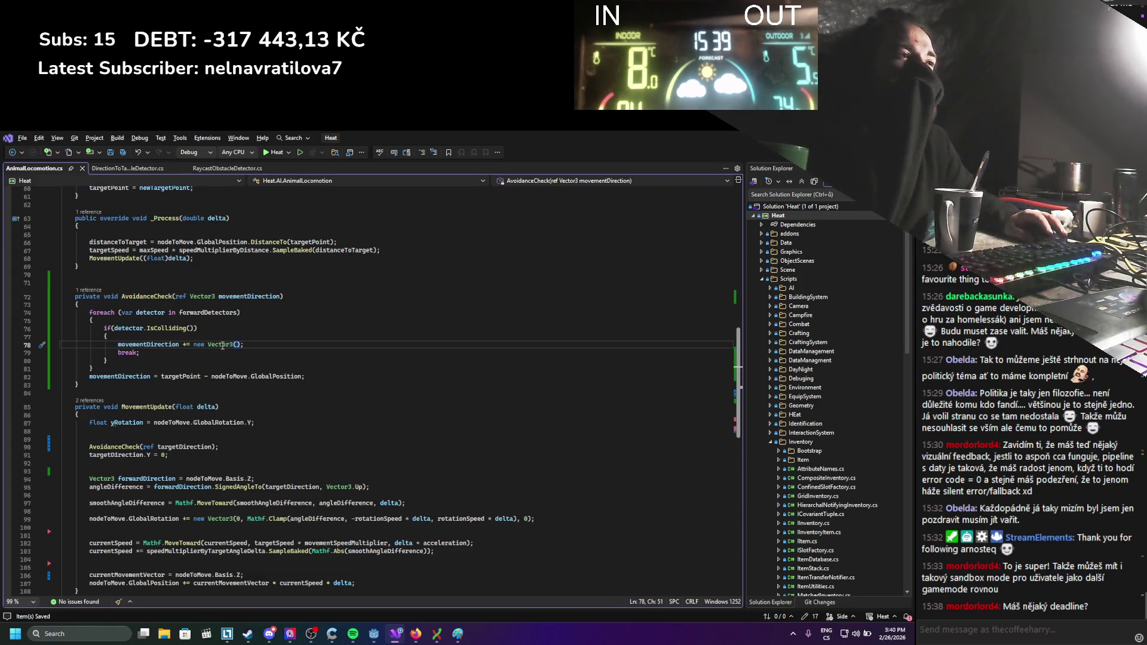
# Revert the += on line 78 back to a plain assignment and save.
pyautogui.moveTo(224, 345)
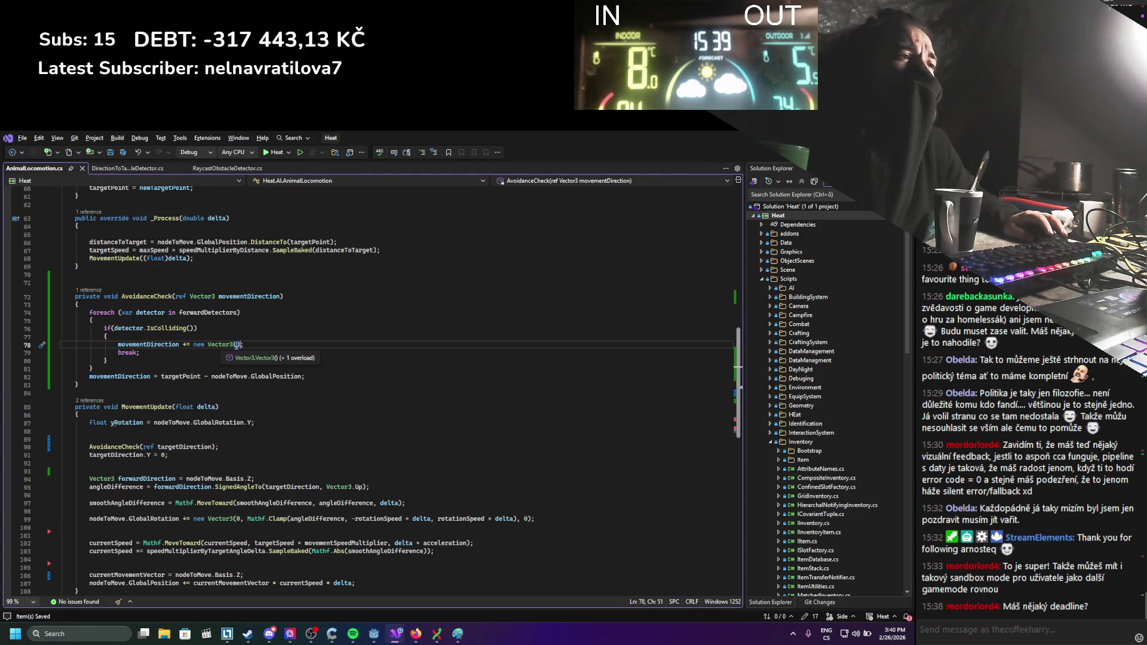
pyautogui.press('Left')
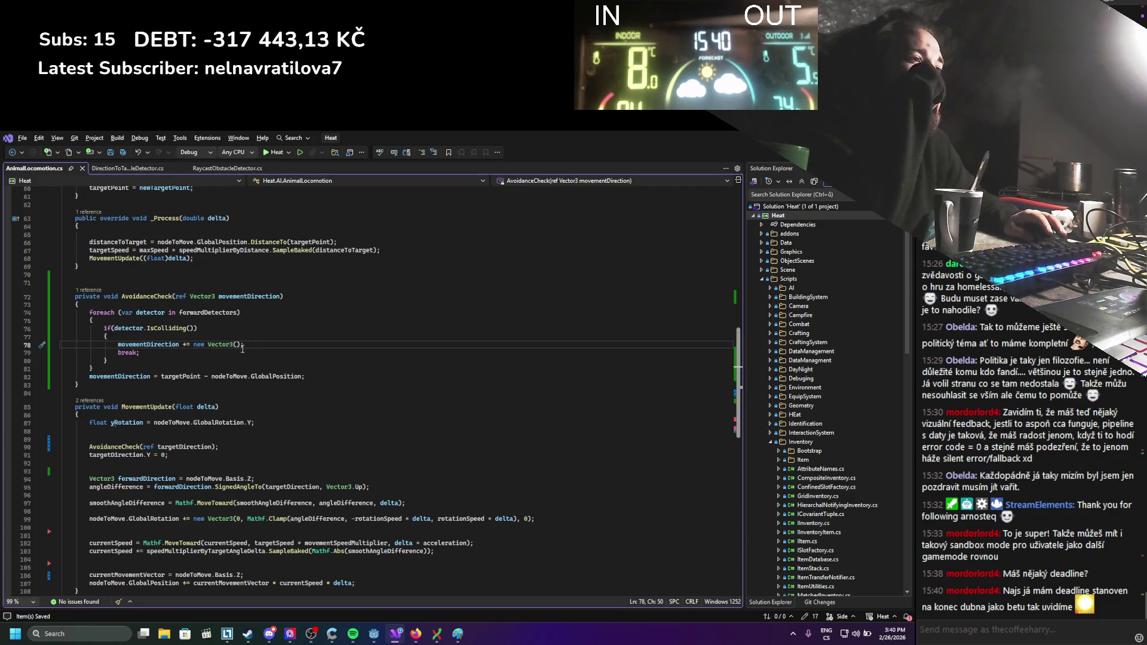
pyautogui.moveTo(243, 345); pyautogui.dragTo(197, 345)
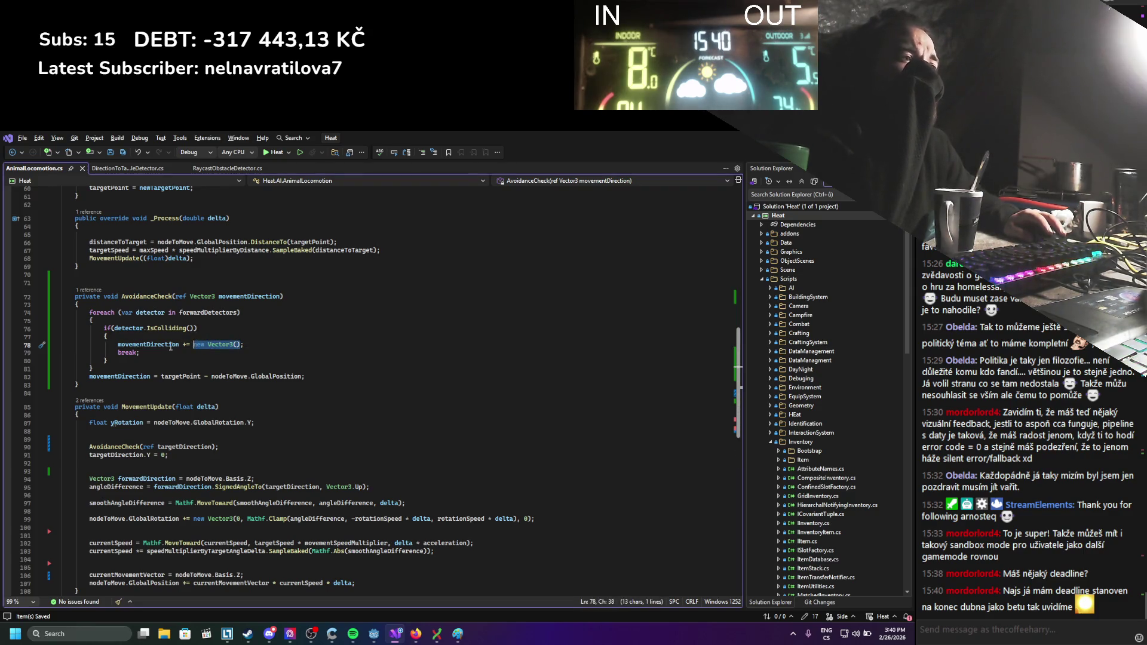
pyautogui.click(186, 344)
pyautogui.press('BackSpace')
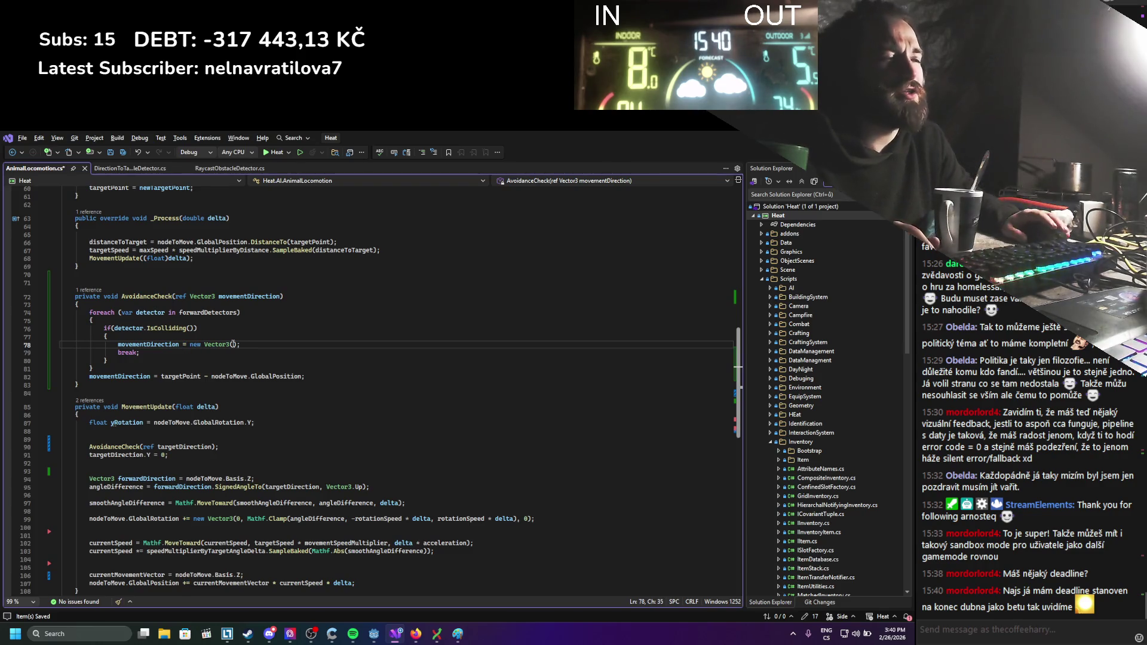
pyautogui.hotkey('ctrl', 's')
# Replace the new Vector3() expression with movementDirection.Rotated(Vector3.Up, ...).
pyautogui.moveTo(237, 345); pyautogui.dragTo(204, 344)
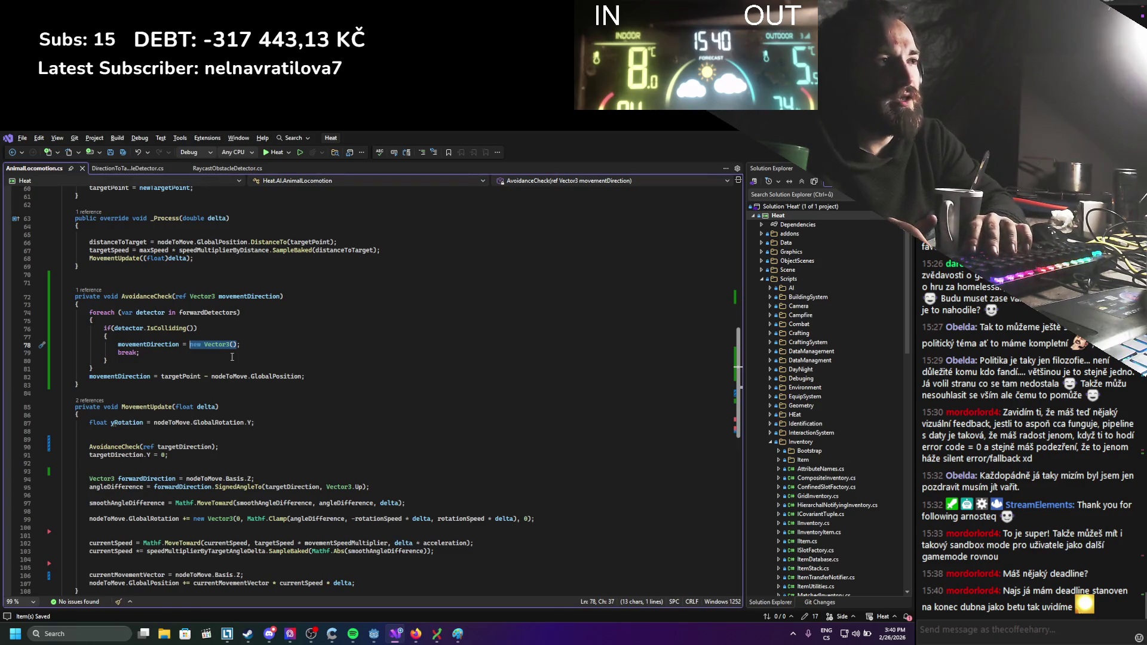
pyautogui.write('movementDirection.r')
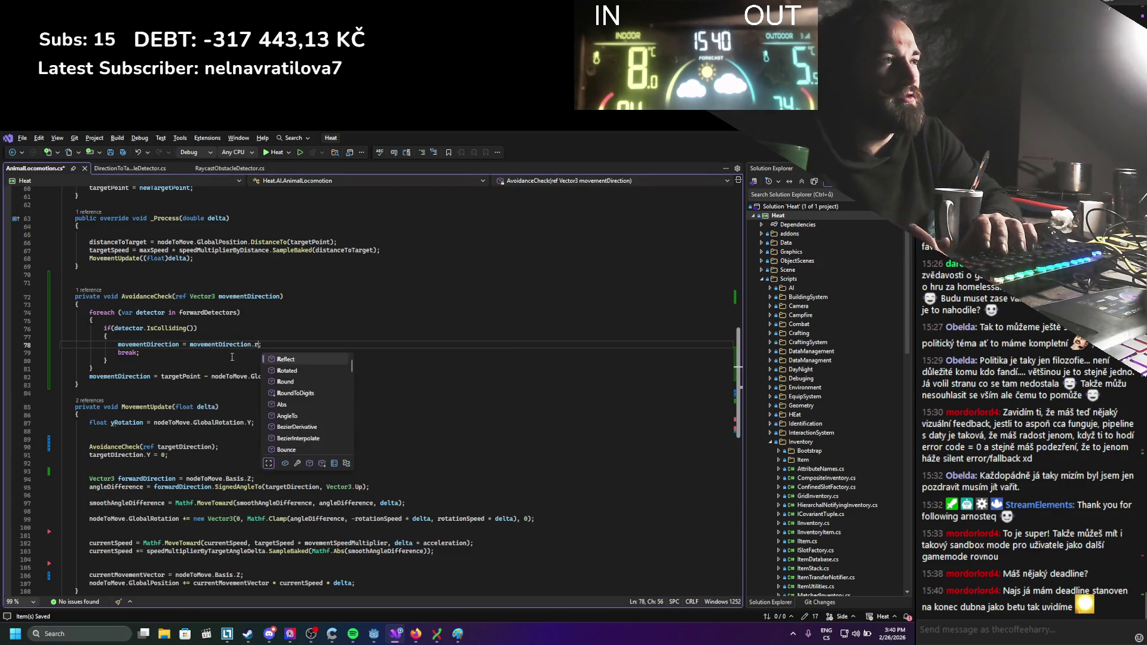
pyautogui.write('ot(')
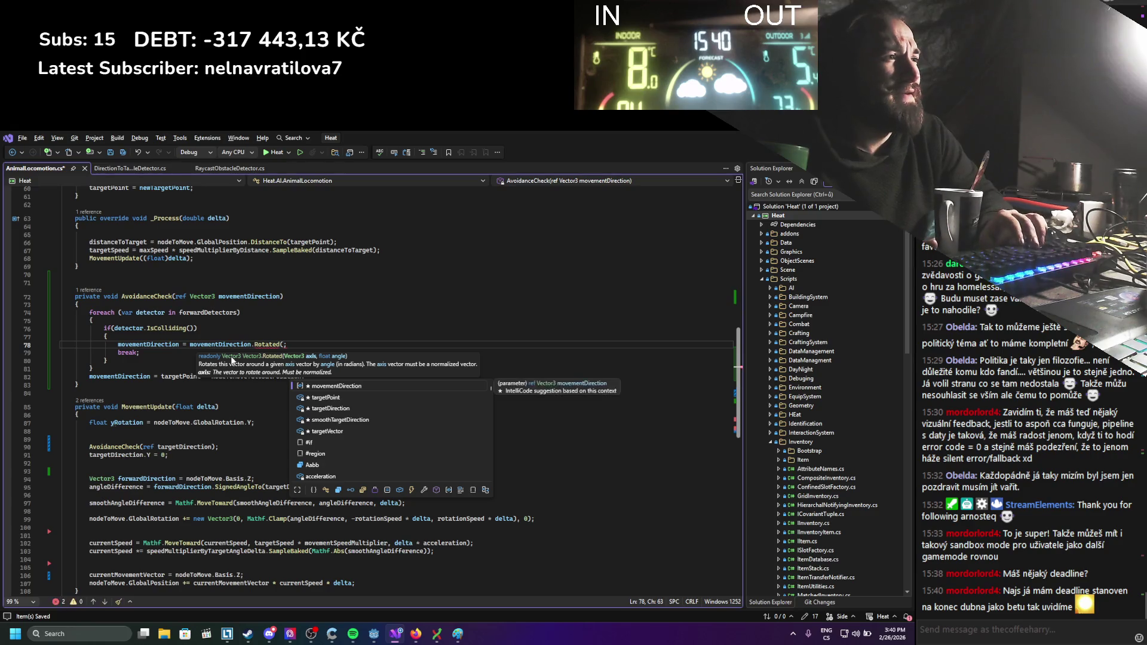
pyautogui.write(';')
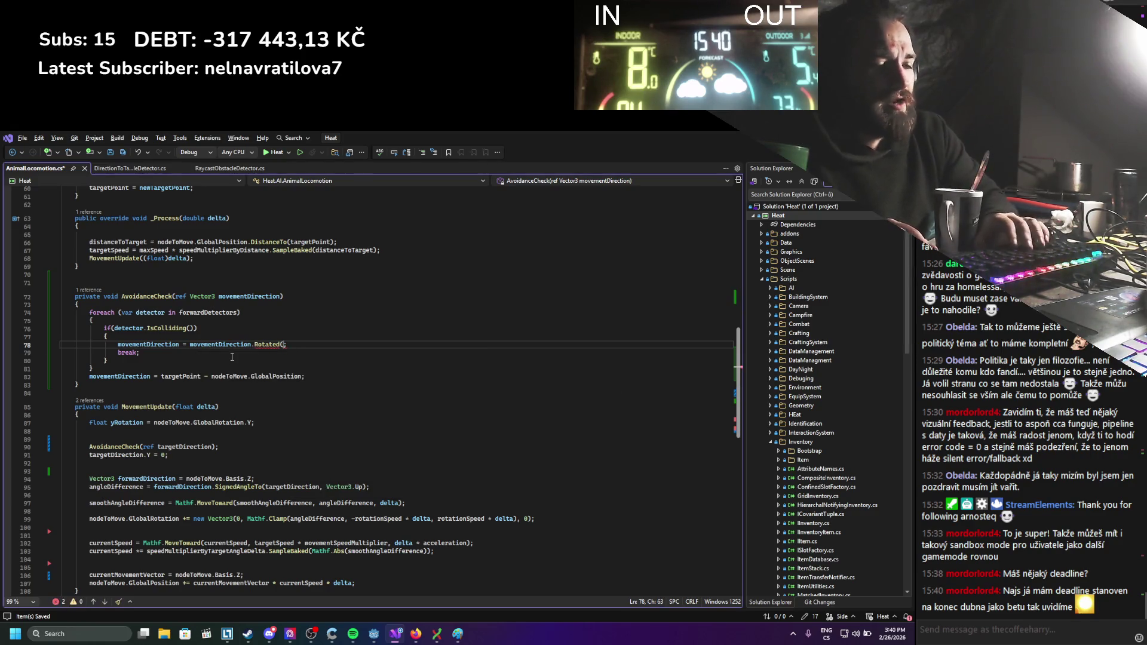
pyautogui.press('BackSpace')
pyautogui.write('Vector3.')
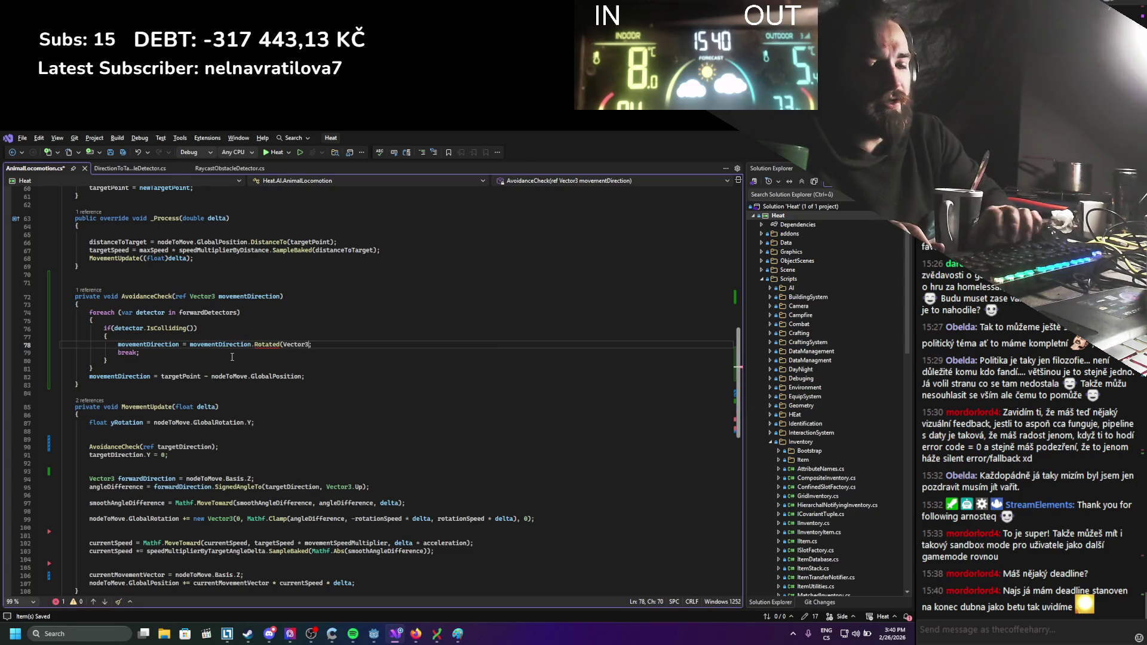
pyautogui.write('Up')
pyautogui.press('Tab')
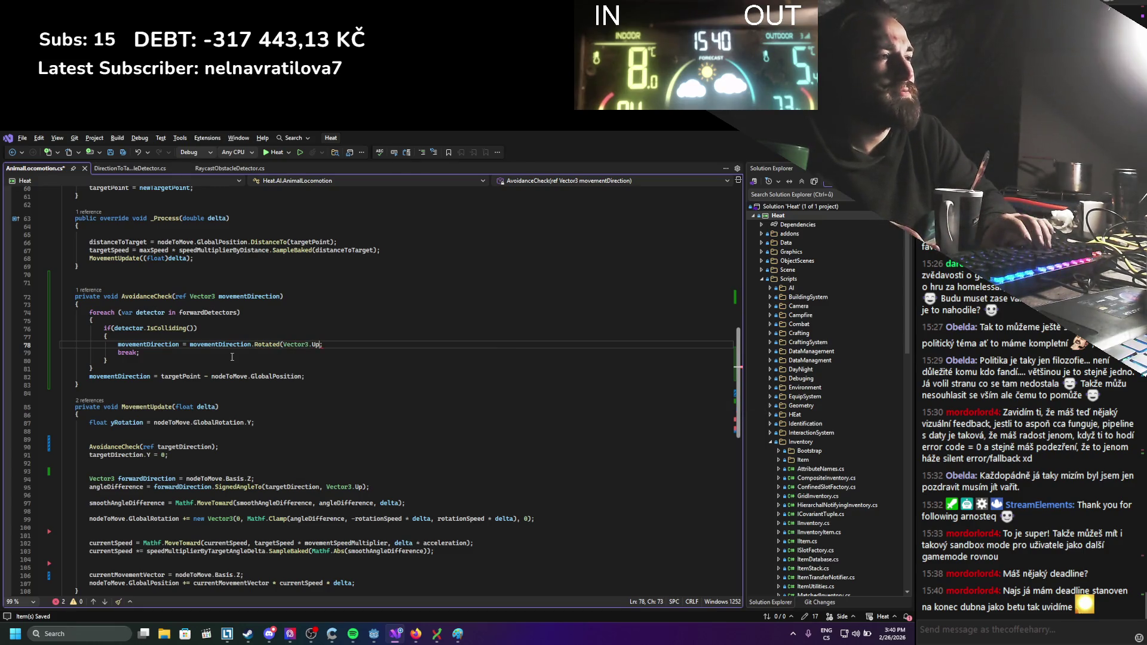
pyautogui.write(',')
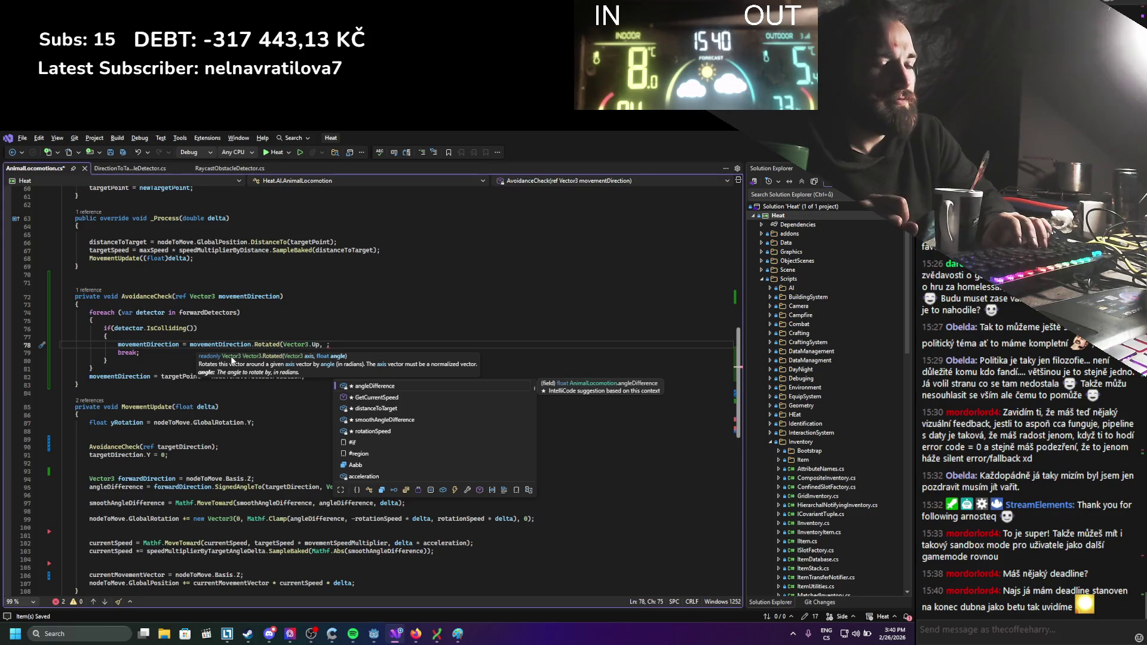
pyautogui.press('Escape')
pyautogui.press('Escape')
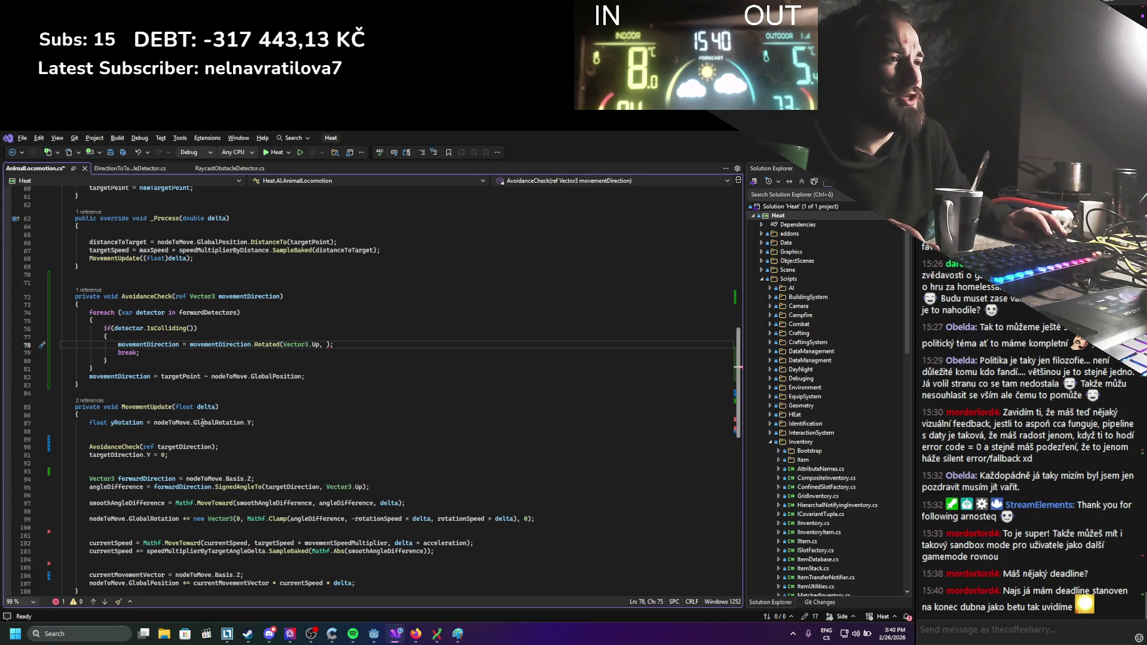
# Add a float delta parameter to AvoidanceCheck and use delta as the rotation angle.
pyautogui.click(279, 296)
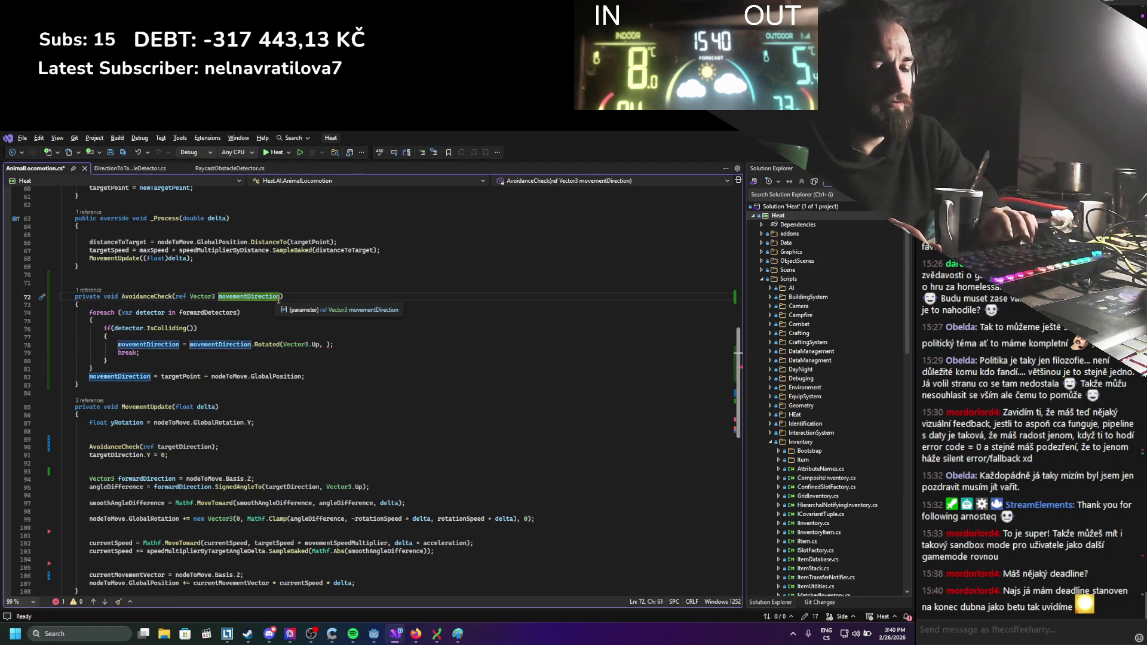
pyautogui.write(', float delta')
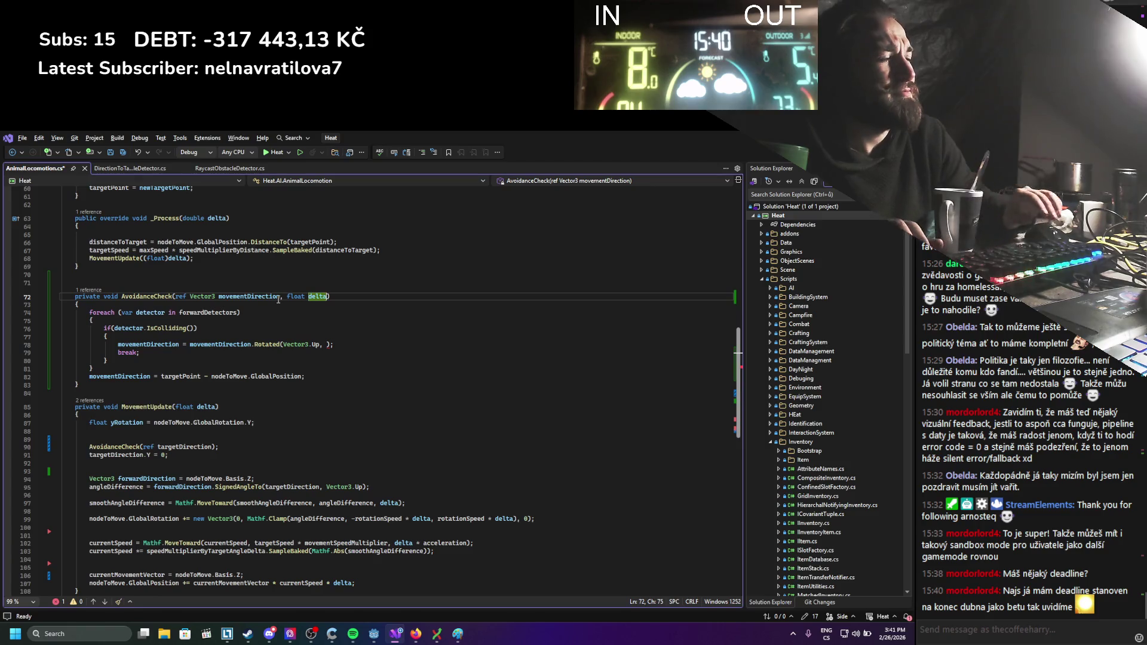
pyautogui.hotkey('ctrl', 's')
pyautogui.click(323, 345)
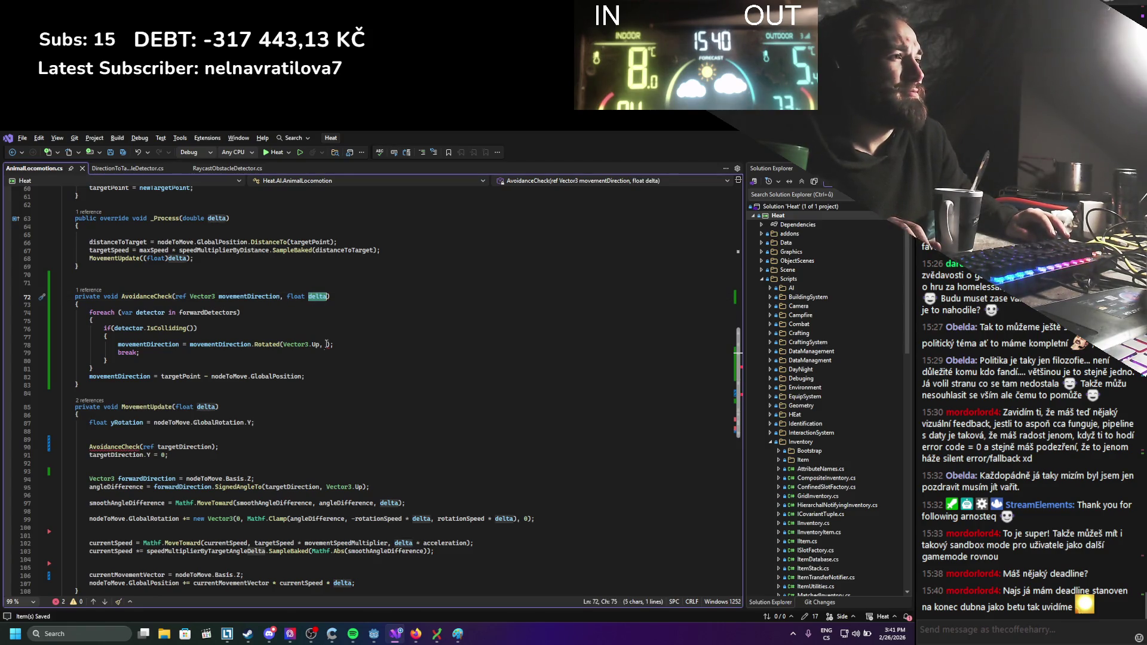
pyautogui.write('delta')
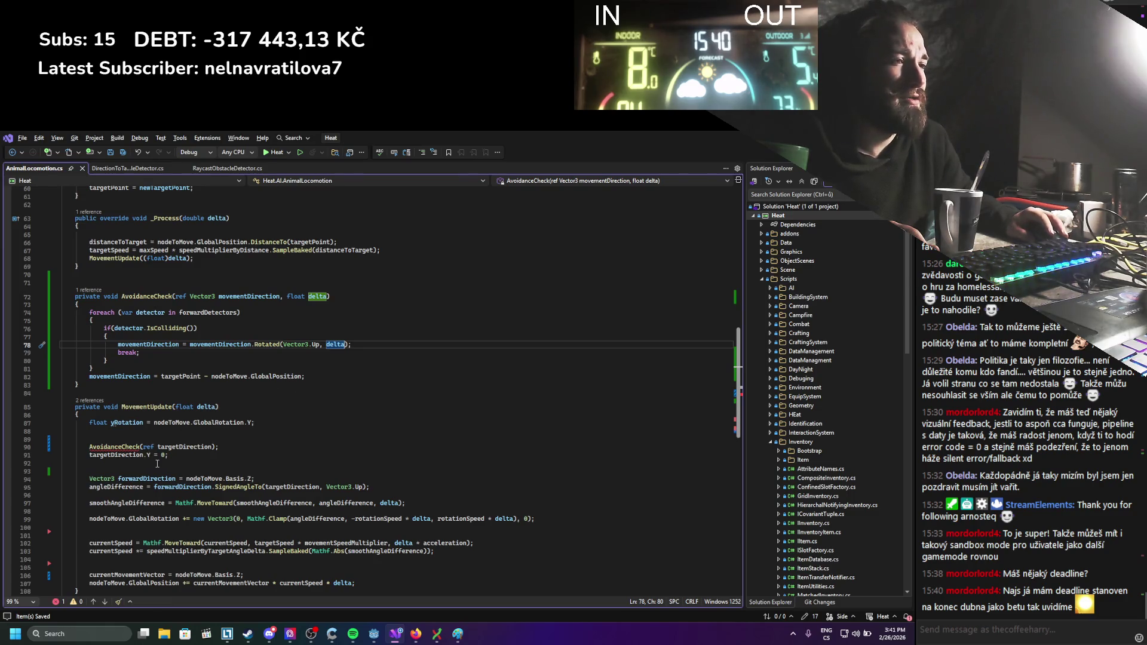
# Pass delta as the second argument of the AvoidanceCheck call and review the detector loop.
pyautogui.click(212, 447)
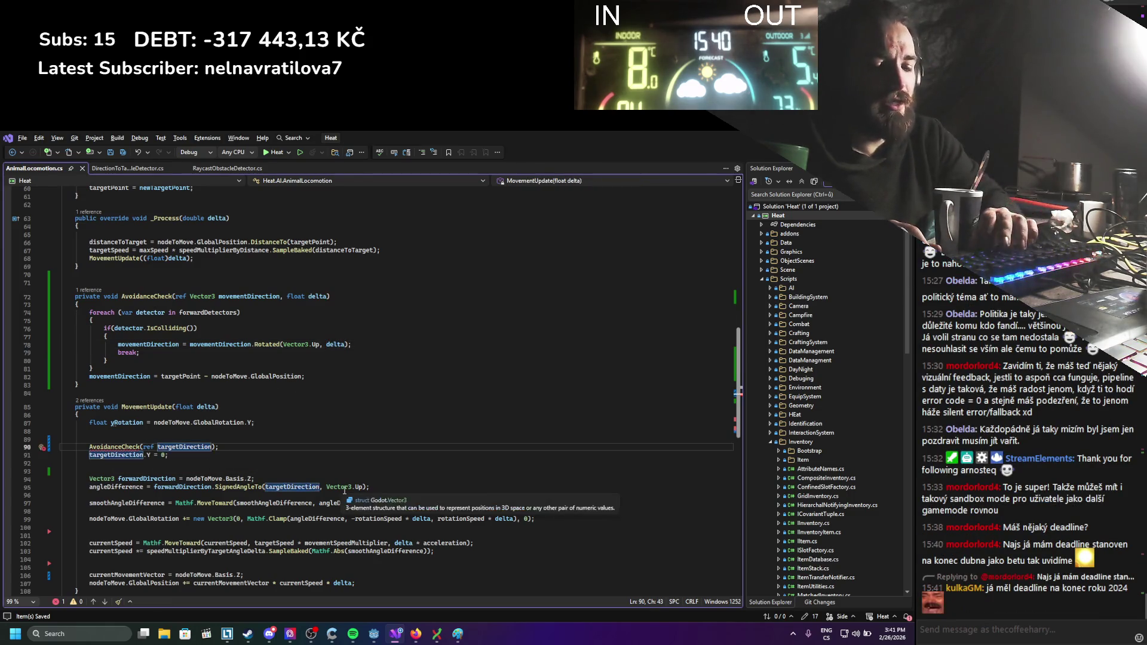
pyautogui.write(', del')
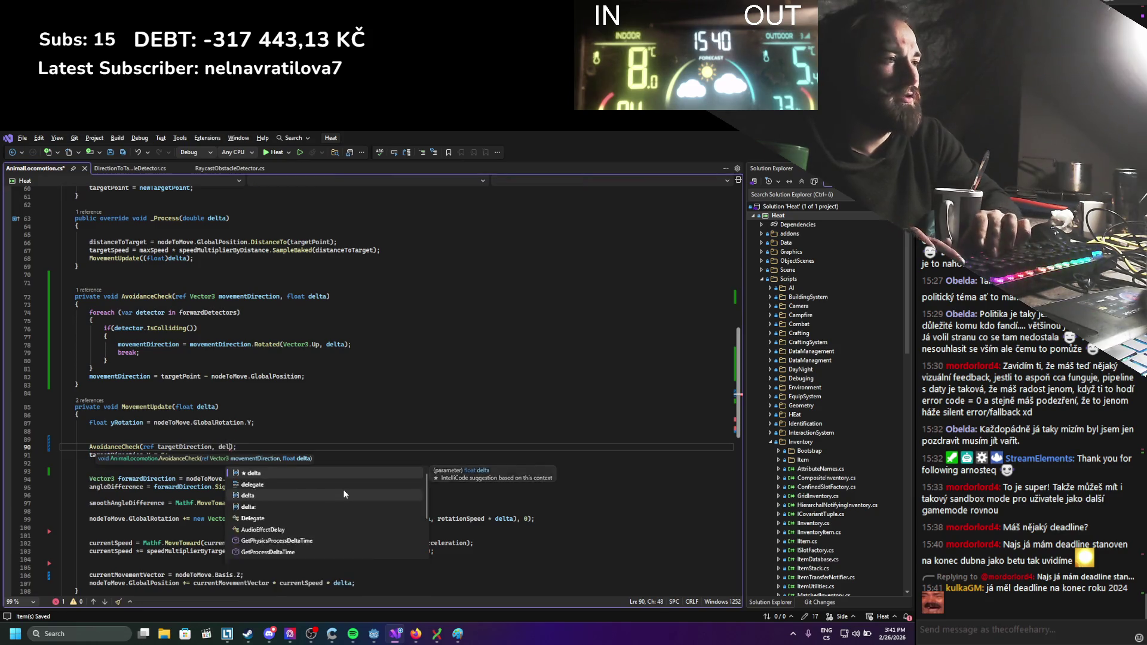
pyautogui.press('Tab')
pyautogui.click(257, 422)
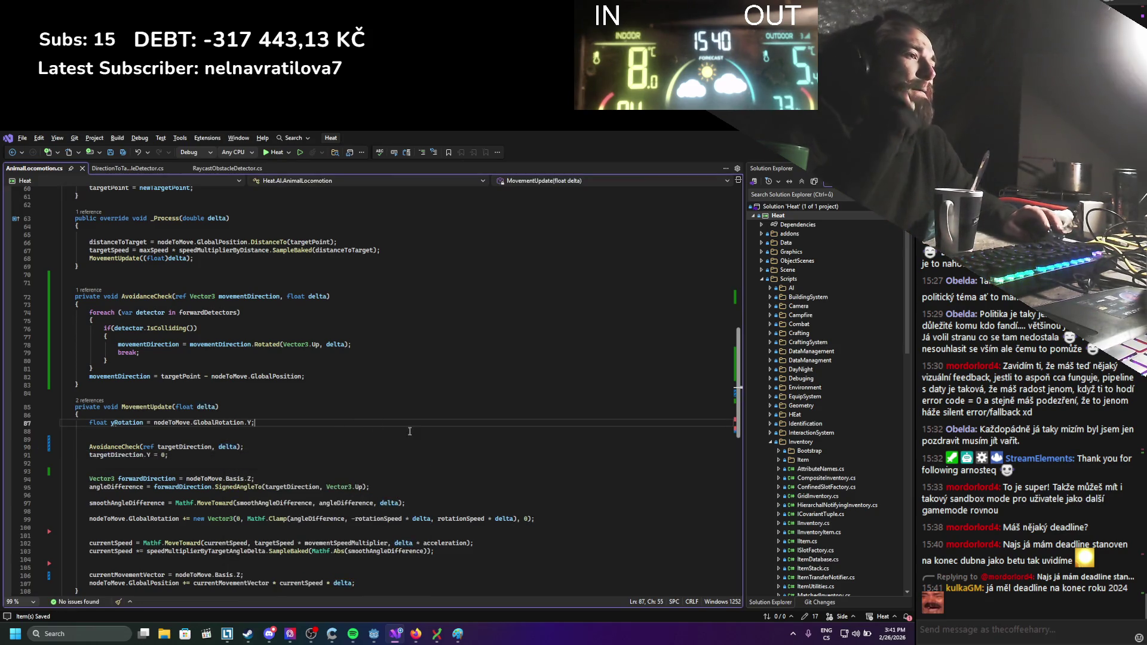
pyautogui.moveTo(117, 313)
pyautogui.mouseDown()
pyautogui.moveTo(242, 314)
pyautogui.moveTo(259, 362)
pyautogui.mouseUp()
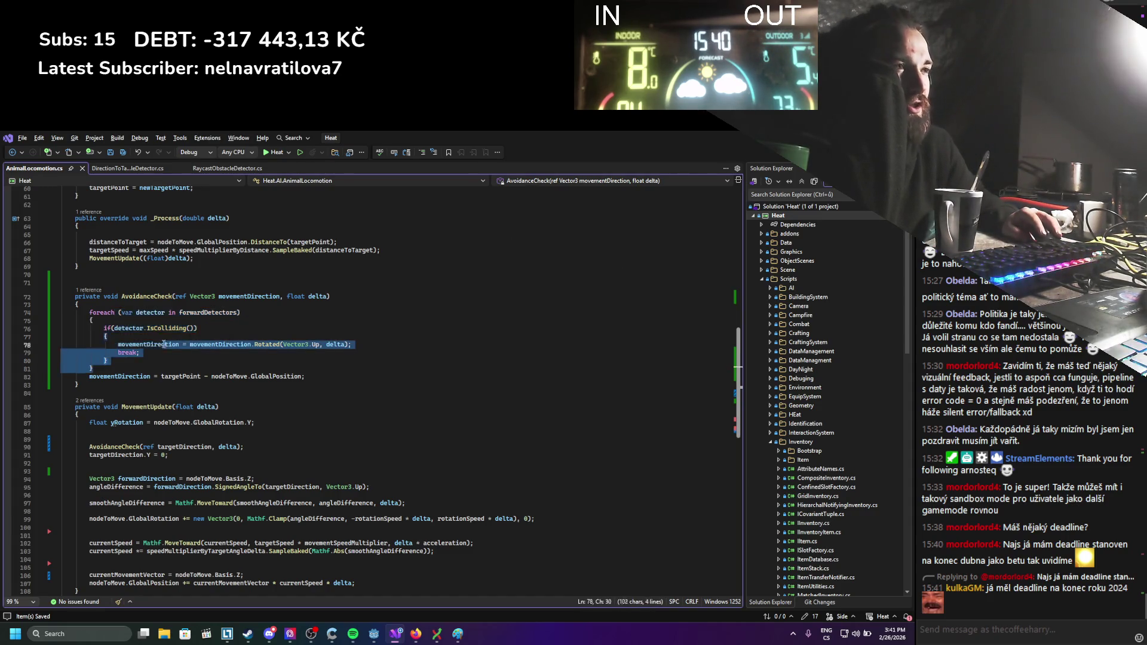
pyautogui.moveTo(308, 376)
pyautogui.mouseDown()
pyautogui.moveTo(90, 377)
pyautogui.moveTo(90, 314)
pyautogui.moveTo(61, 296)
pyautogui.mouseUp()
pyautogui.click(129, 355)
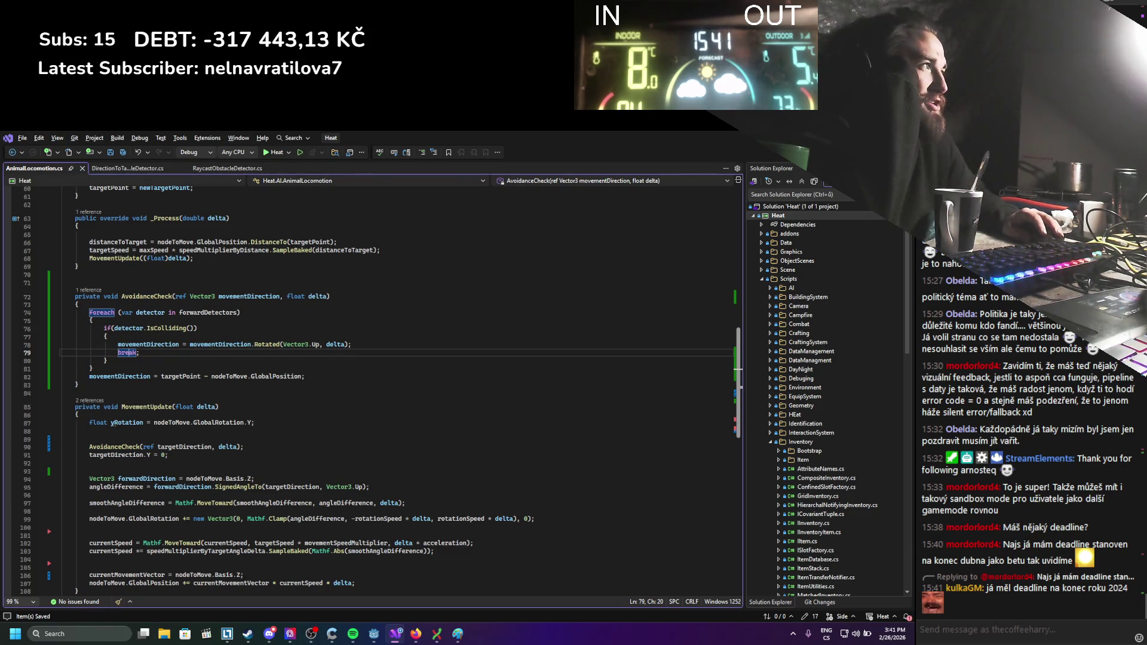
pyautogui.hotkey('alt', 'Tab')
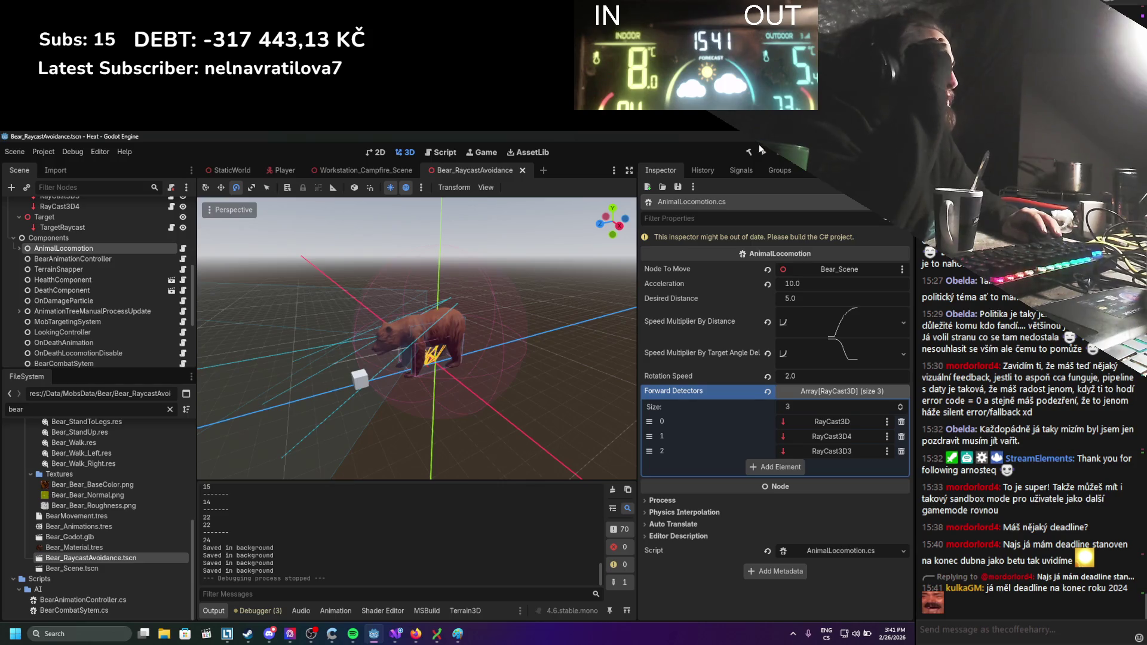
# Change the rotation multiplier from delta * 20 to delta * 200 and run the game from Godot.
pyautogui.click(763, 152)
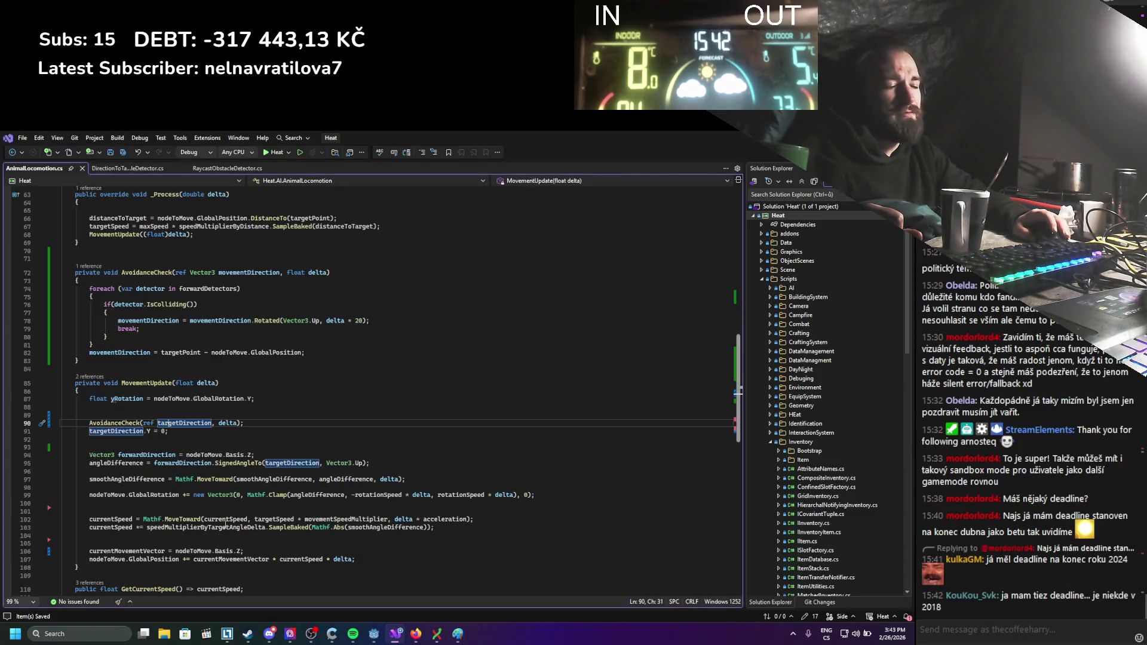
pyautogui.click(354, 325)
pyautogui.write('0')
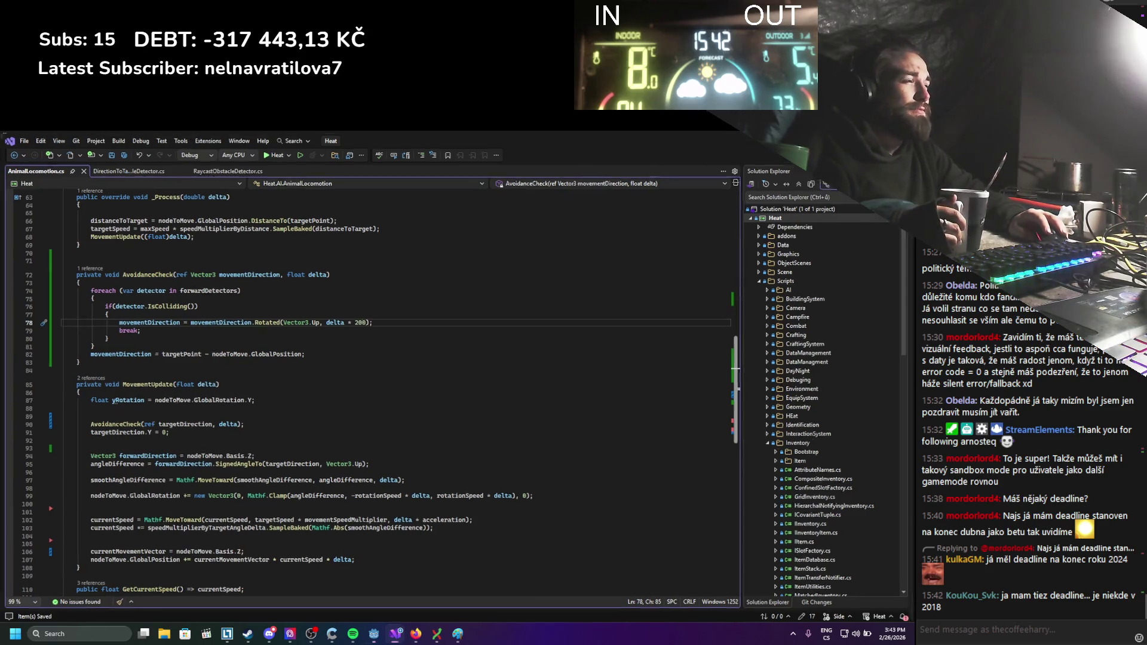
pyautogui.hotkey('alt', 'Tab')
pyautogui.click(764, 152)
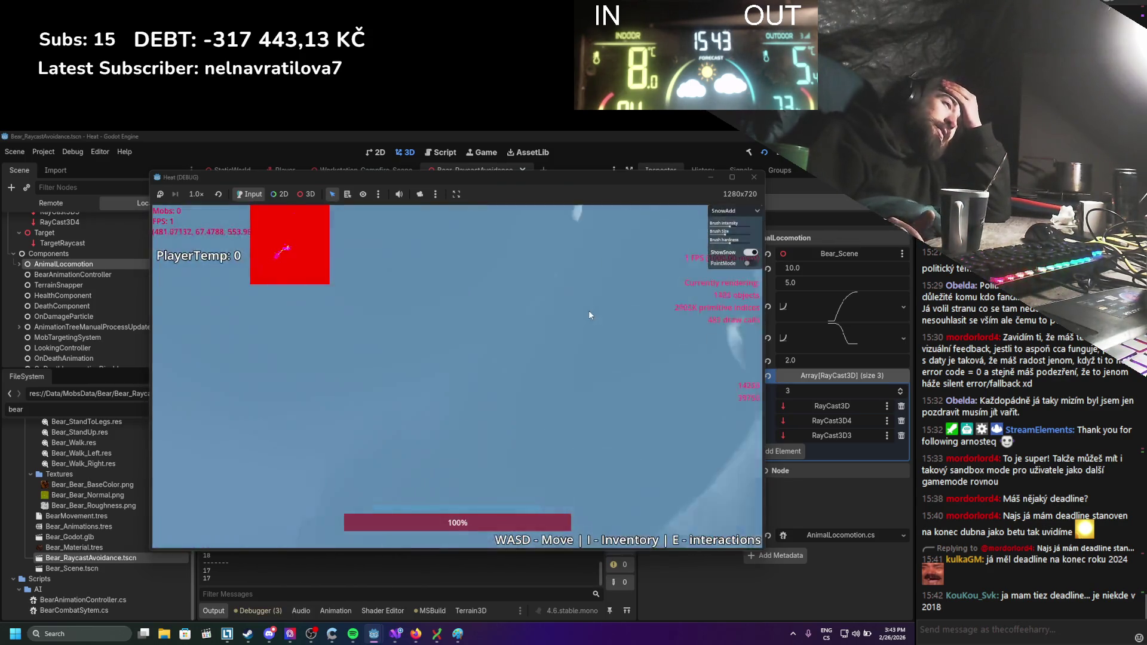
# Walk the player left, up and right to watch the bear near the wall, then close the game.
pyautogui.press('a')
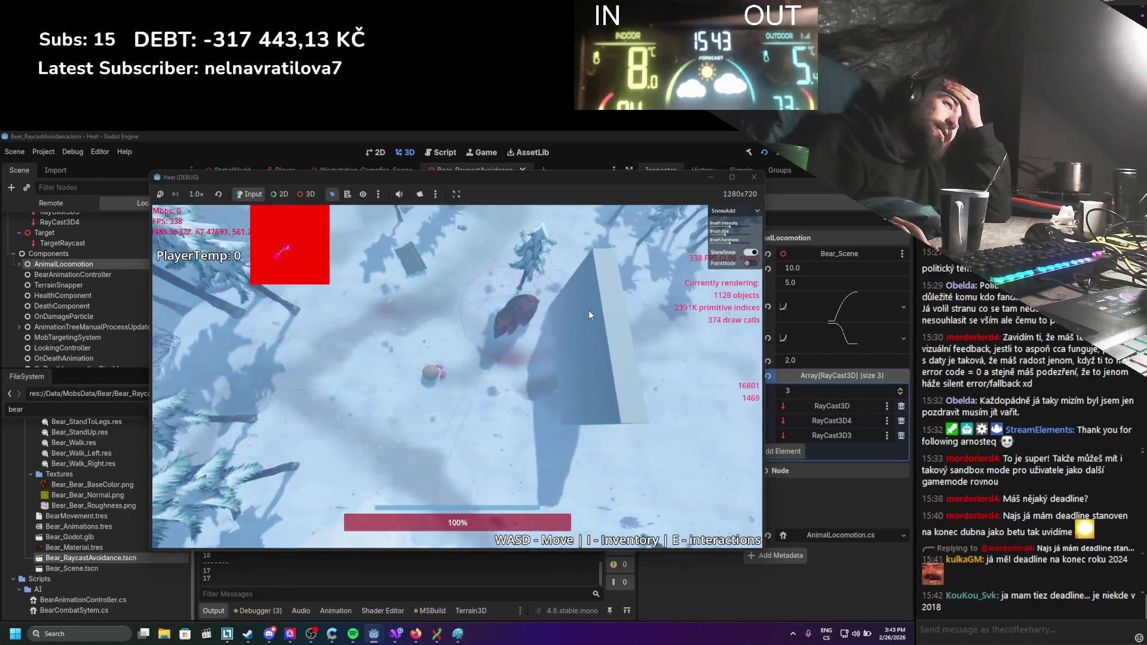
pyautogui.press('w')
pyautogui.press('d')
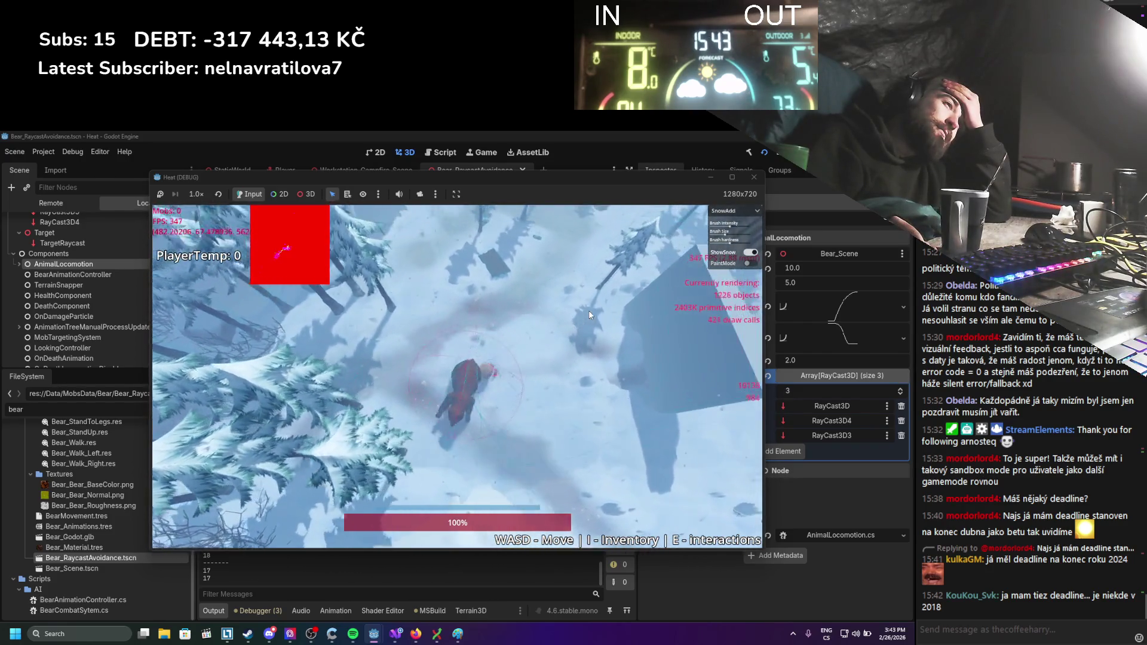
pyautogui.press('d')
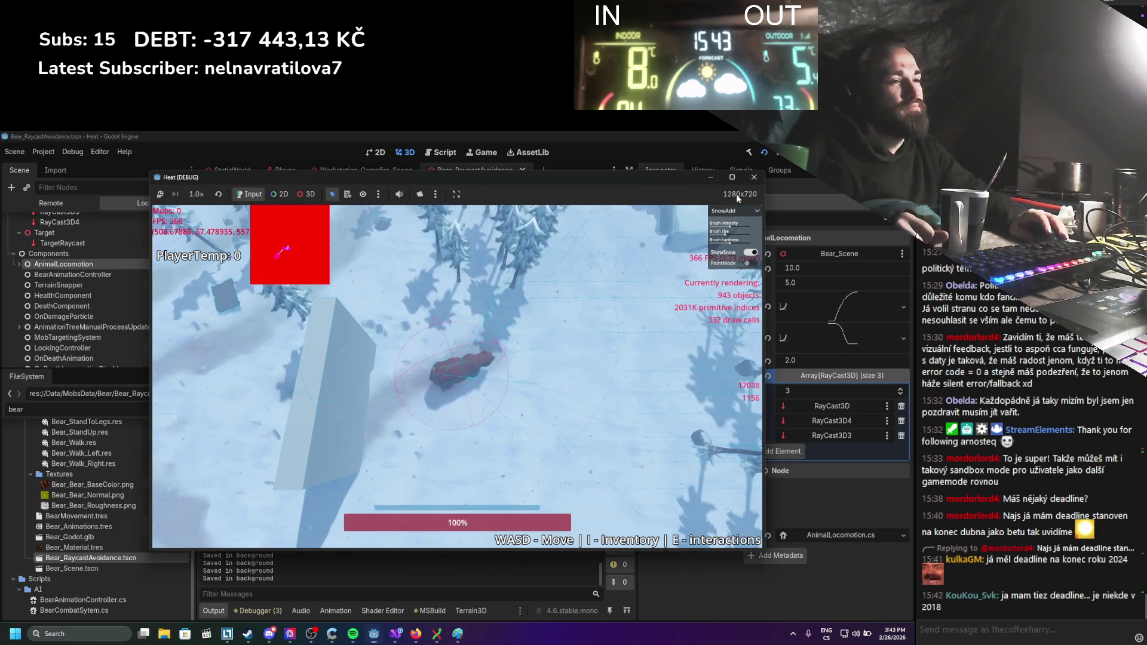
pyautogui.click(753, 176)
pyautogui.moveTo(391, 641)
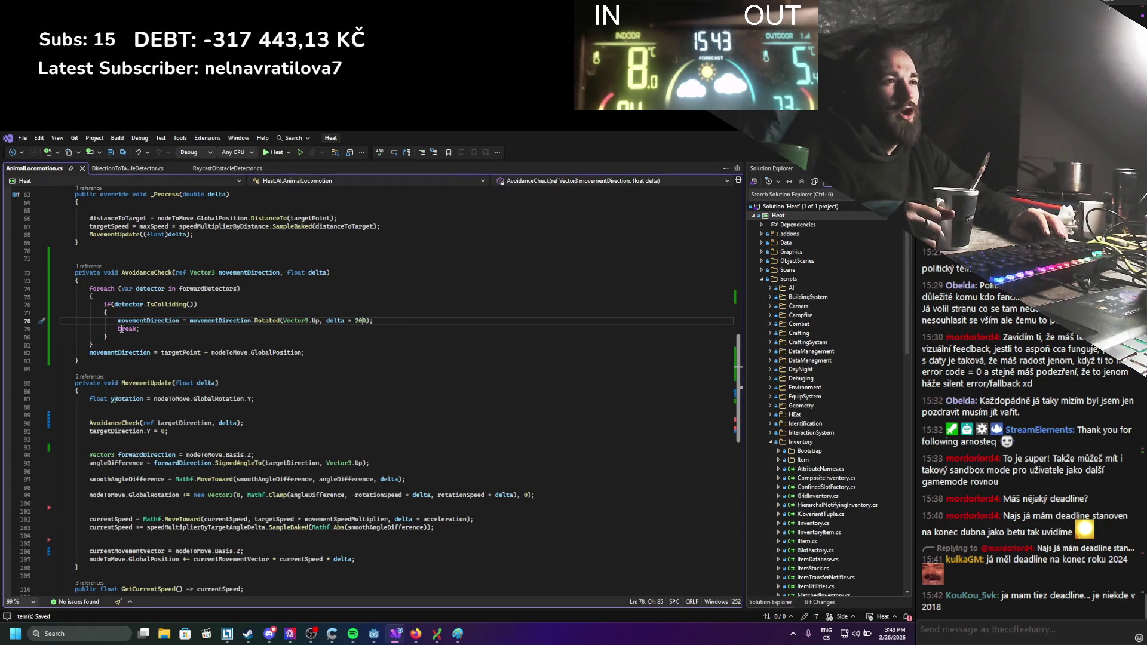
# Replace 'break' with 'return' in the detector loop so it exits on the first hit, and save.
pyautogui.moveTo(98, 344); pyautogui.dragTo(77, 292)
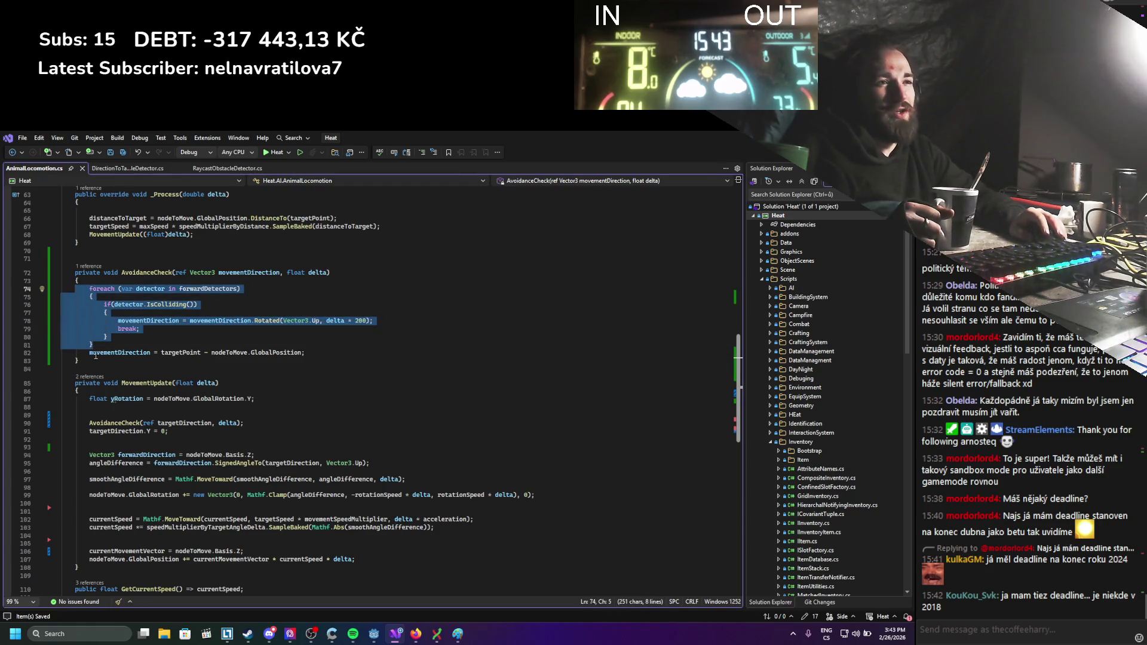
pyautogui.click(95, 354)
pyautogui.click(217, 345)
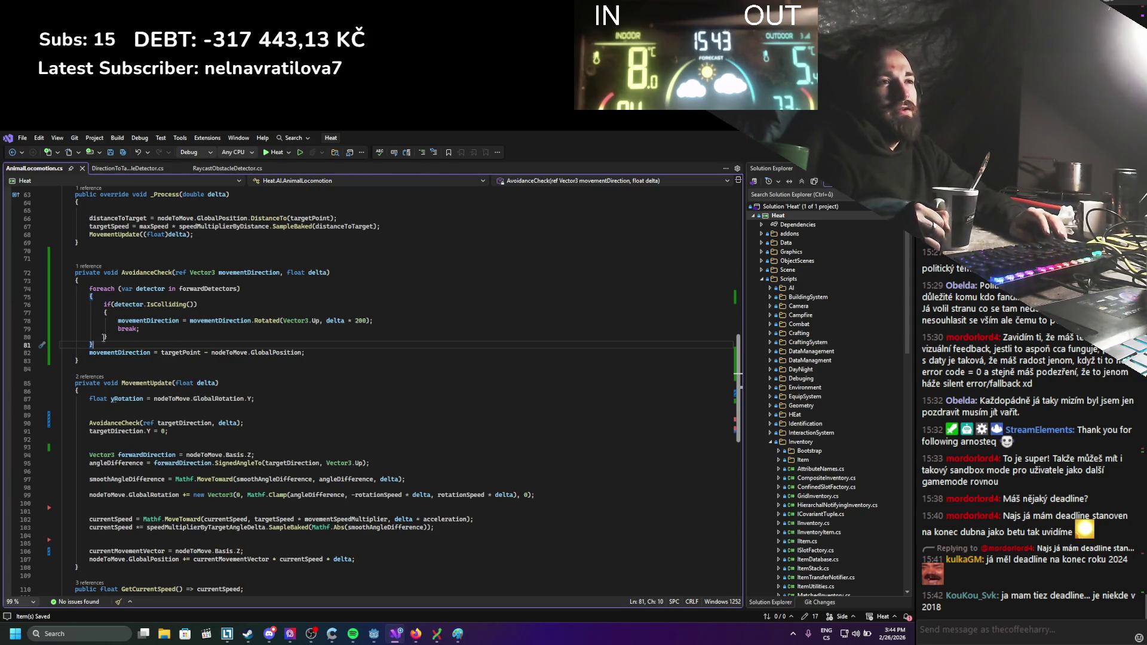
pyautogui.doubleClick(127, 329)
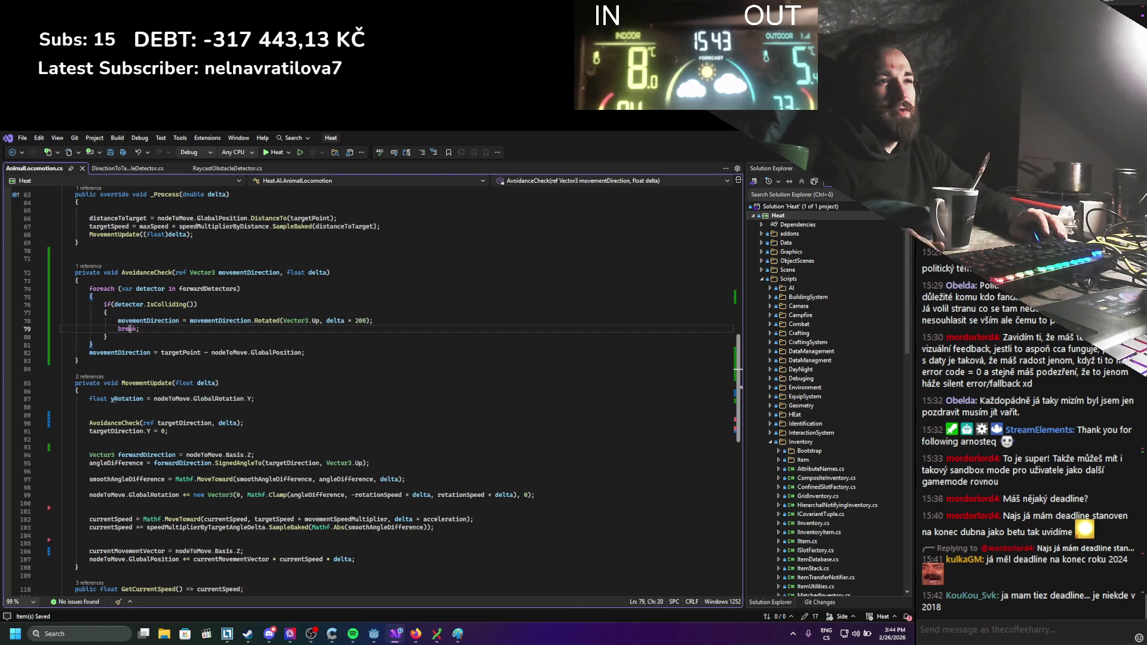
pyautogui.write('ret')
pyautogui.press('Tab')
pyautogui.hotkey('ctrl', 's')
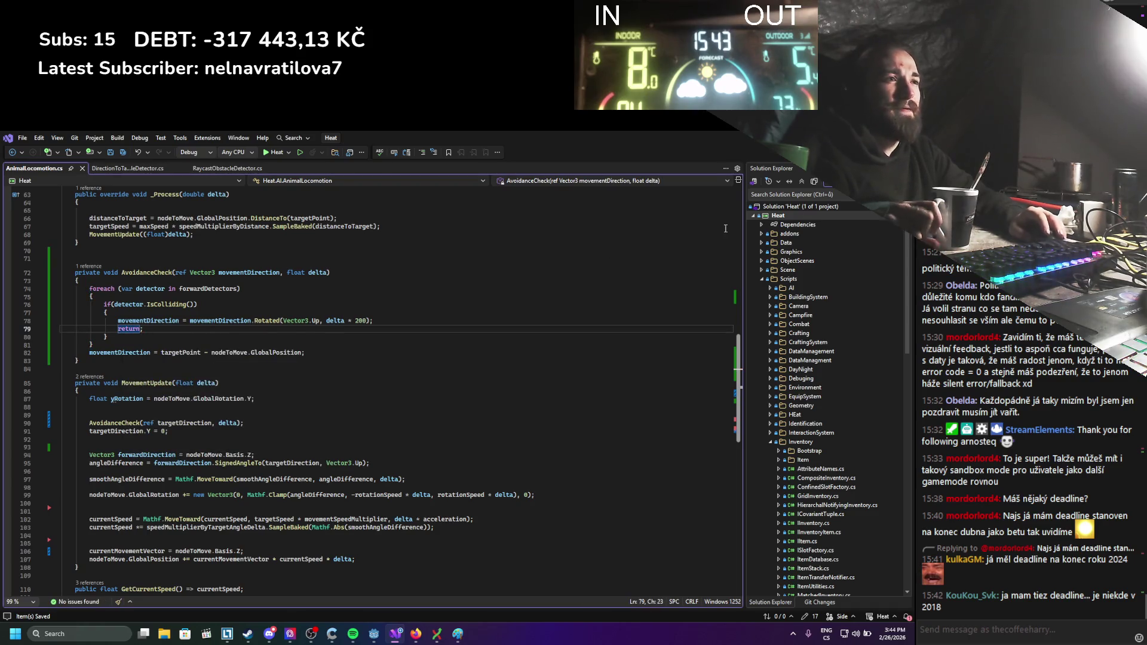
# Change the turn multiplier on line 78 from 200 to 5, save, and run the game in Godot.
pyautogui.hotkey('alt', 'Tab')
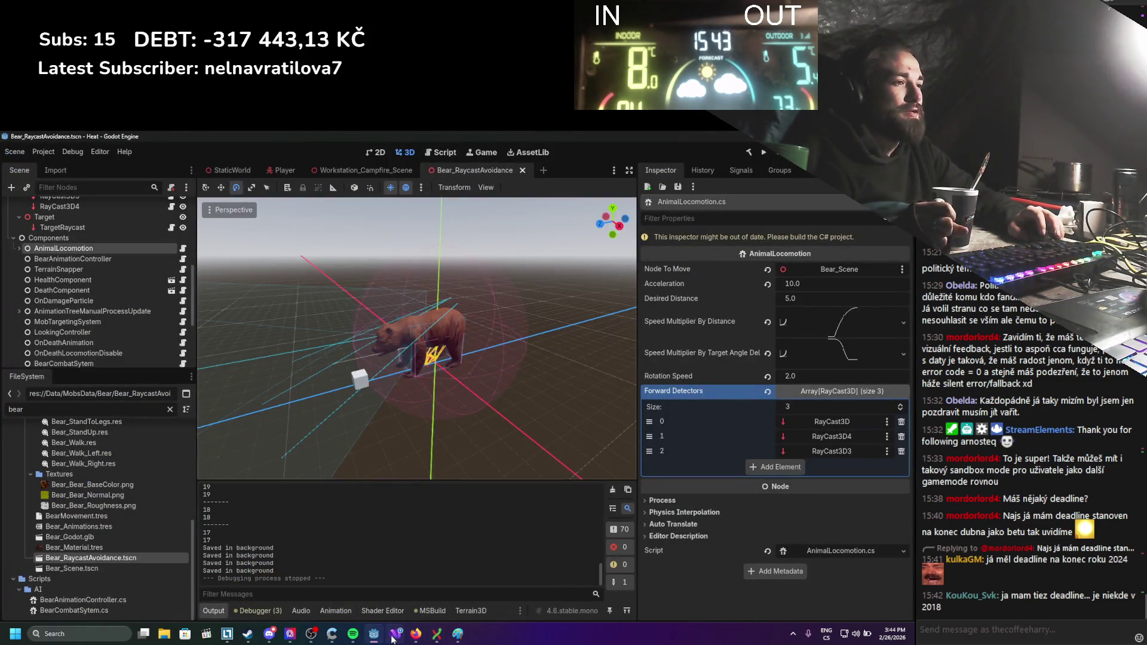
pyautogui.hotkey('alt', 'Tab')
pyautogui.doubleClick(359, 320)
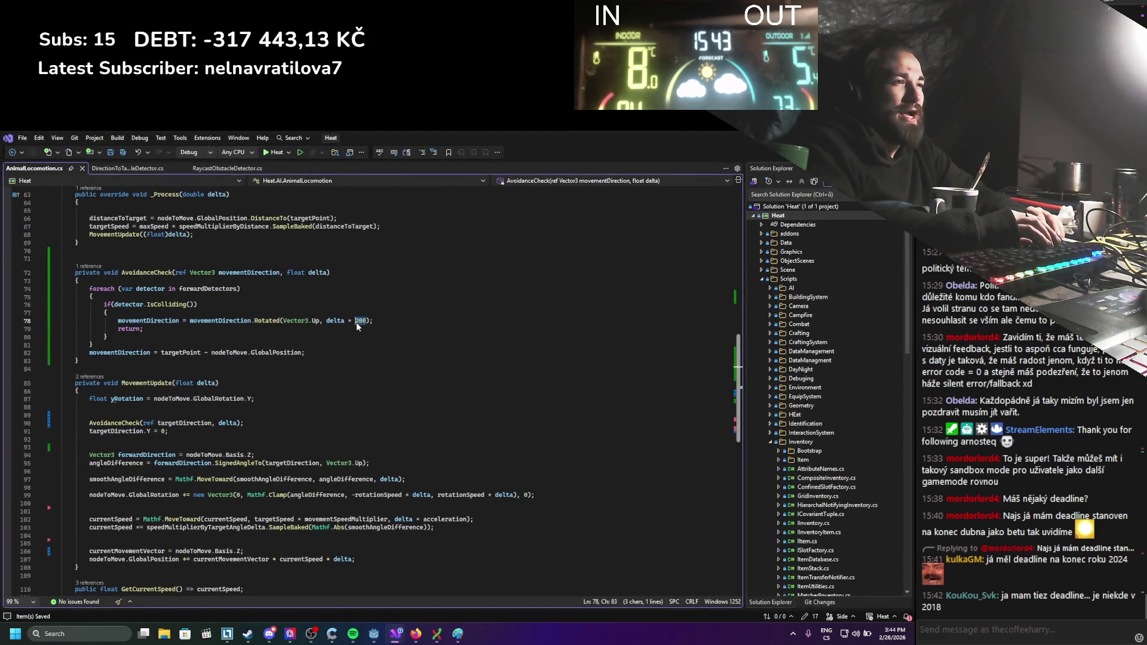
pyautogui.write('5')
pyautogui.hotkey('ctrl', 's')
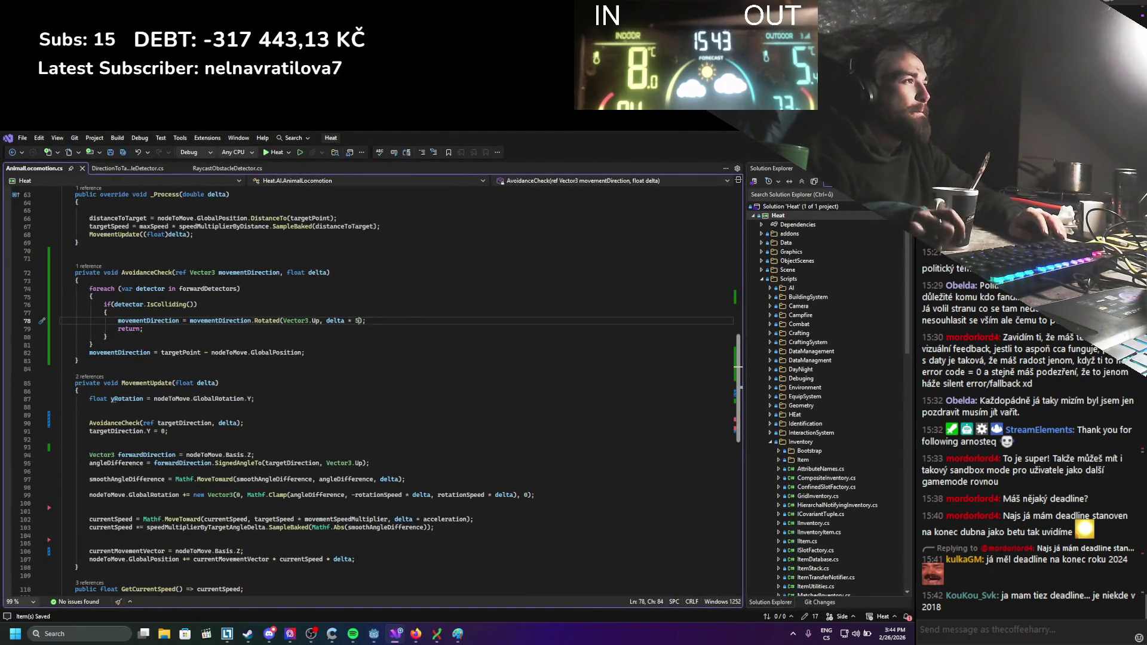
pyautogui.hotkey('alt', 'Tab')
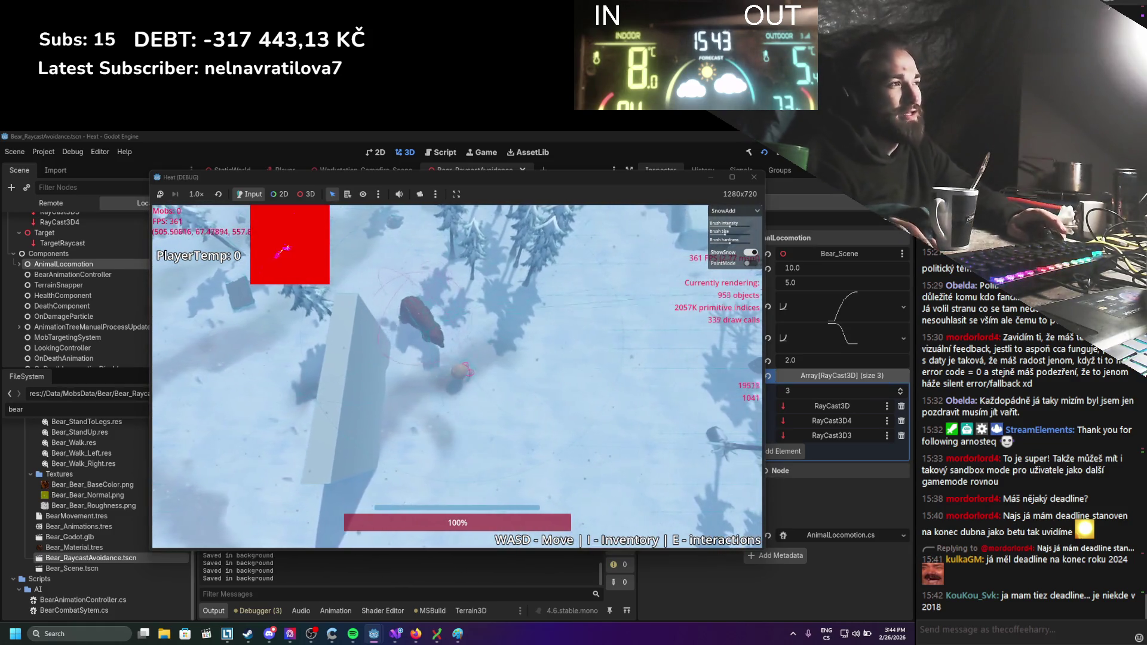
# Close the Heat (DEBUG) game window and return to AnimalLocomotion.cs in Visual Studio.
pyautogui.click(754, 177)
pyautogui.click(396, 633)
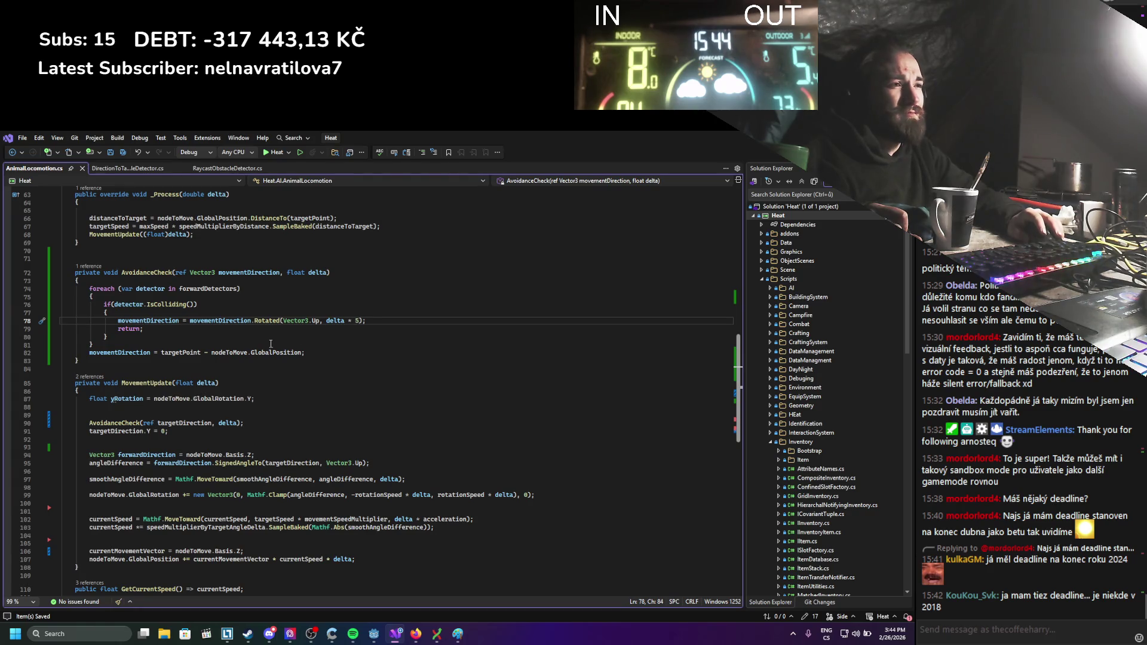
# Remove the '* 5' so line 78 reads Rotated(Vector3.Up, delta), save, and rerun the game.
pyautogui.doubleClick(357, 320)
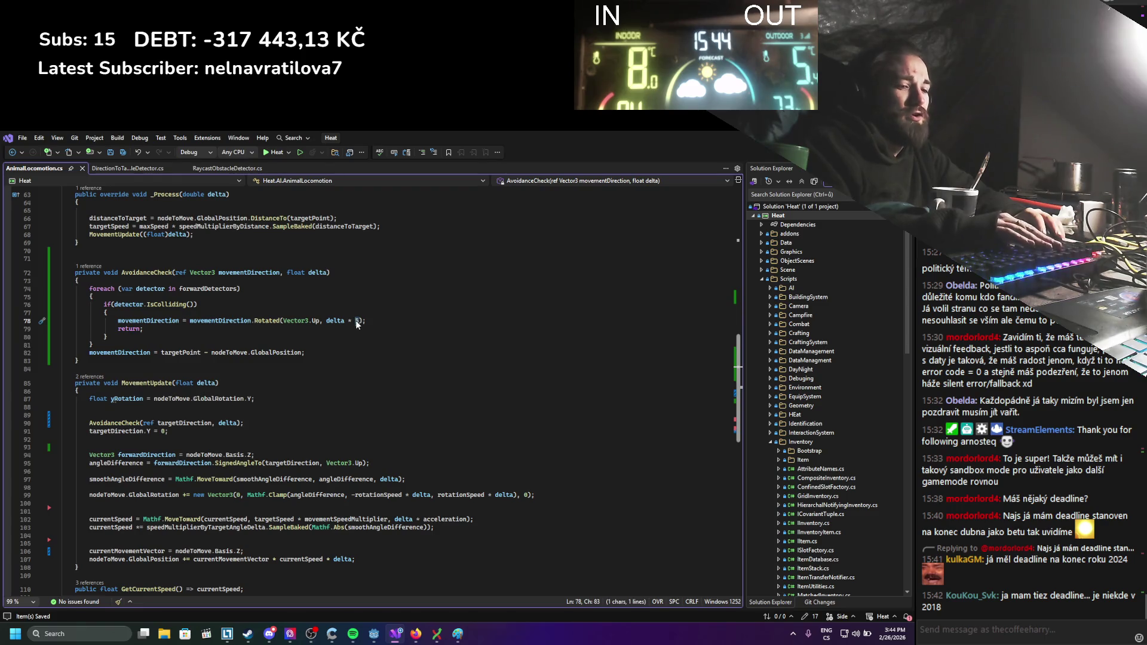
pyautogui.press('BackSpace')
pyautogui.press('BackSpace')
pyautogui.press('BackSpace')
pyautogui.press('Insert')
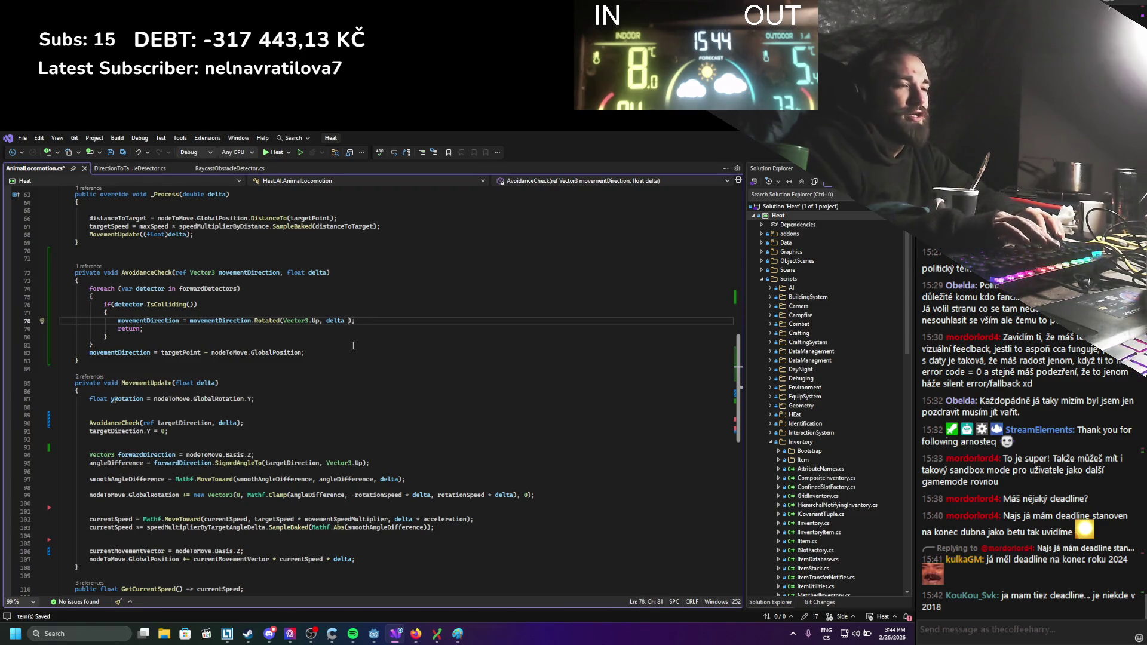
pyautogui.hotkey('ctrl', 's')
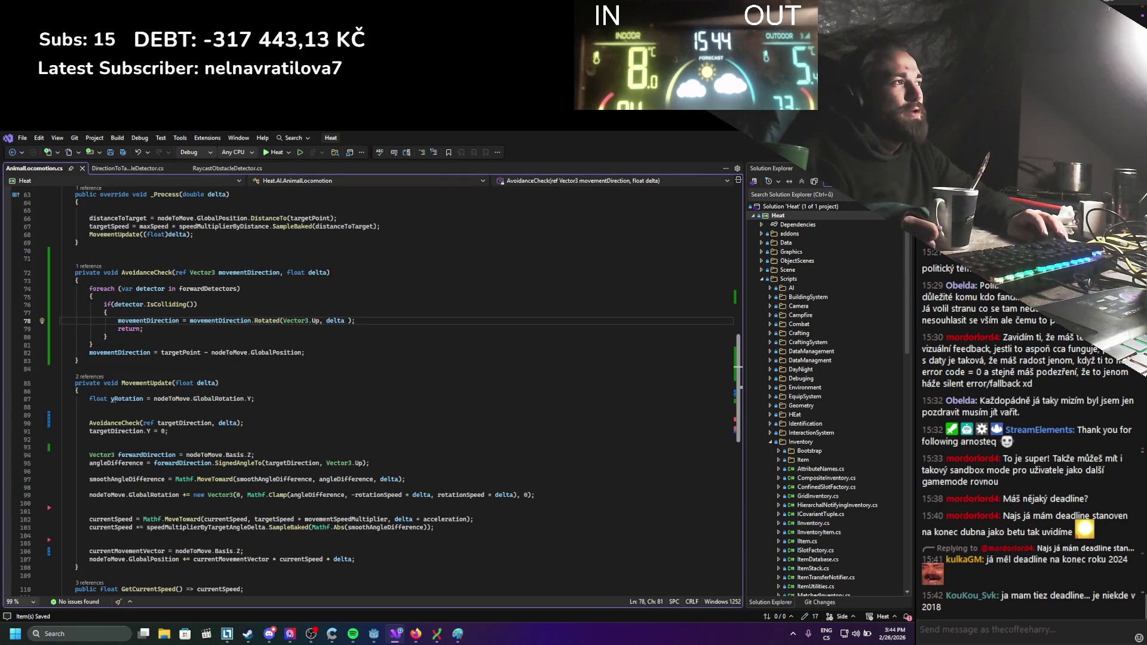
pyautogui.hotkey('alt', 'Tab')
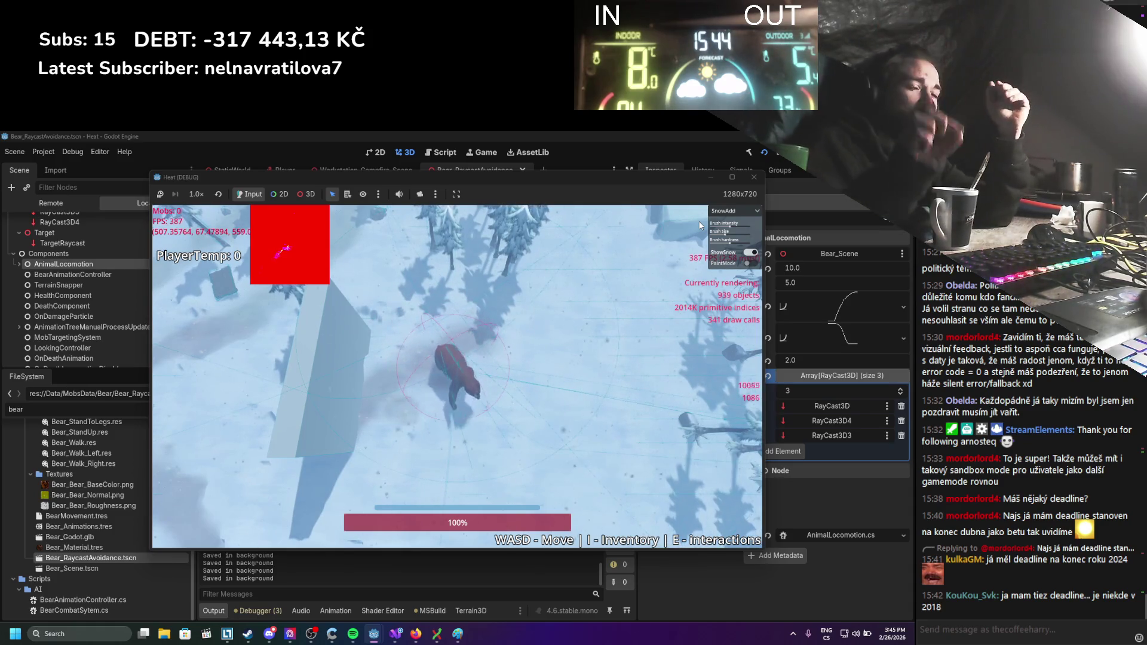
# Close the game debug window and switch back to AnimalLocomotion.cs in Visual Studio.
pyautogui.click(754, 177)
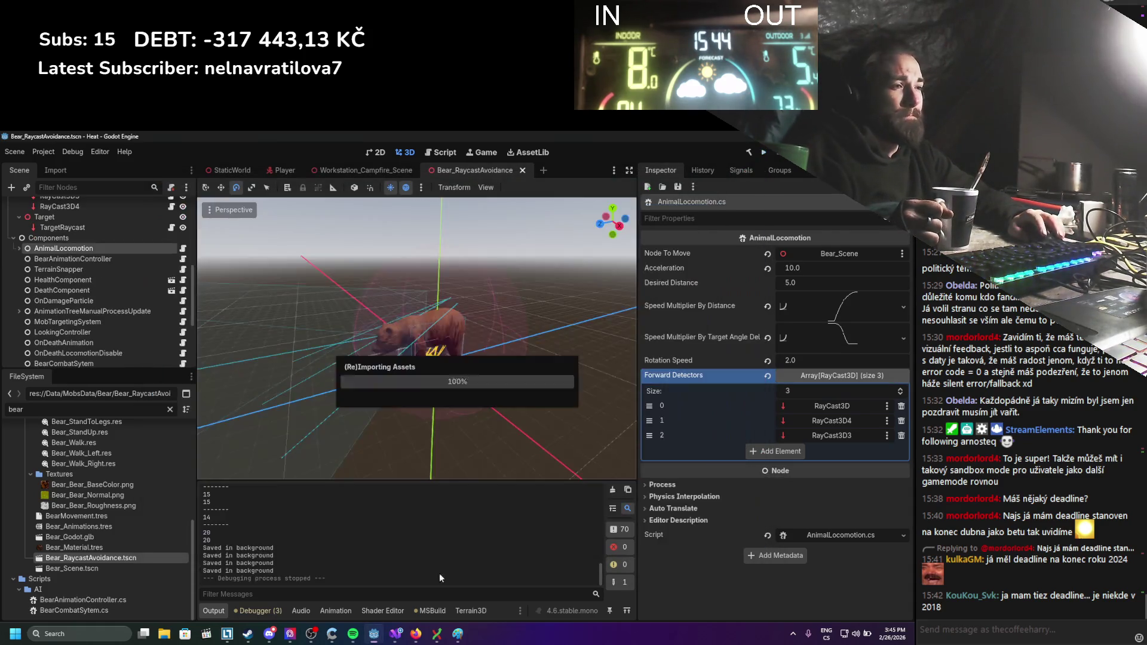
pyautogui.click(396, 634)
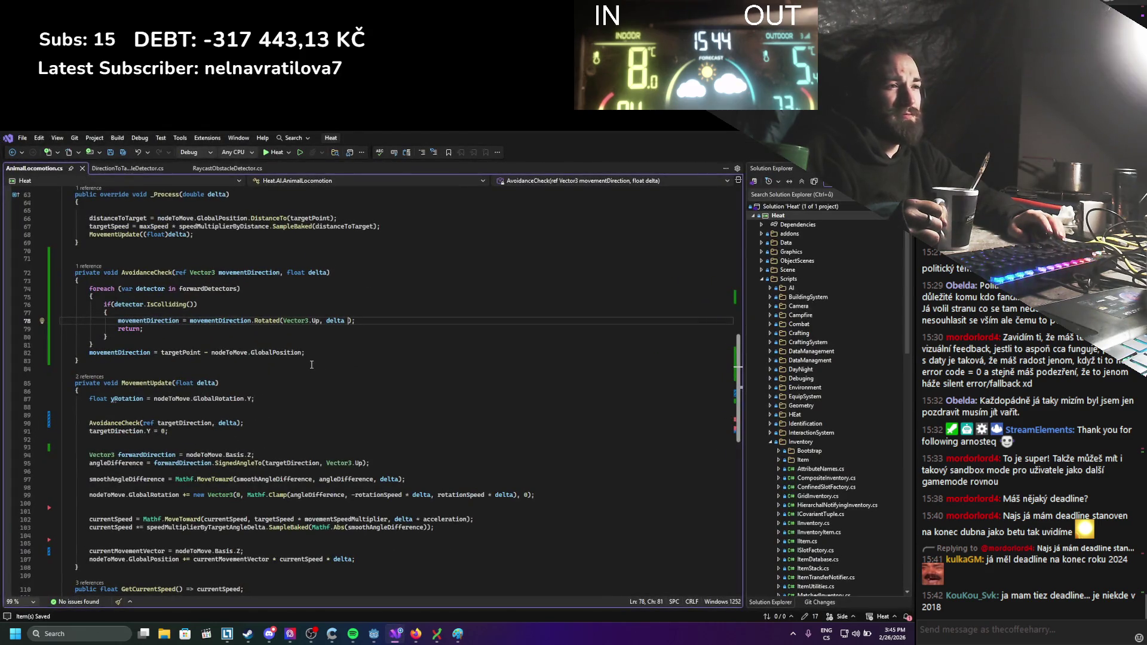
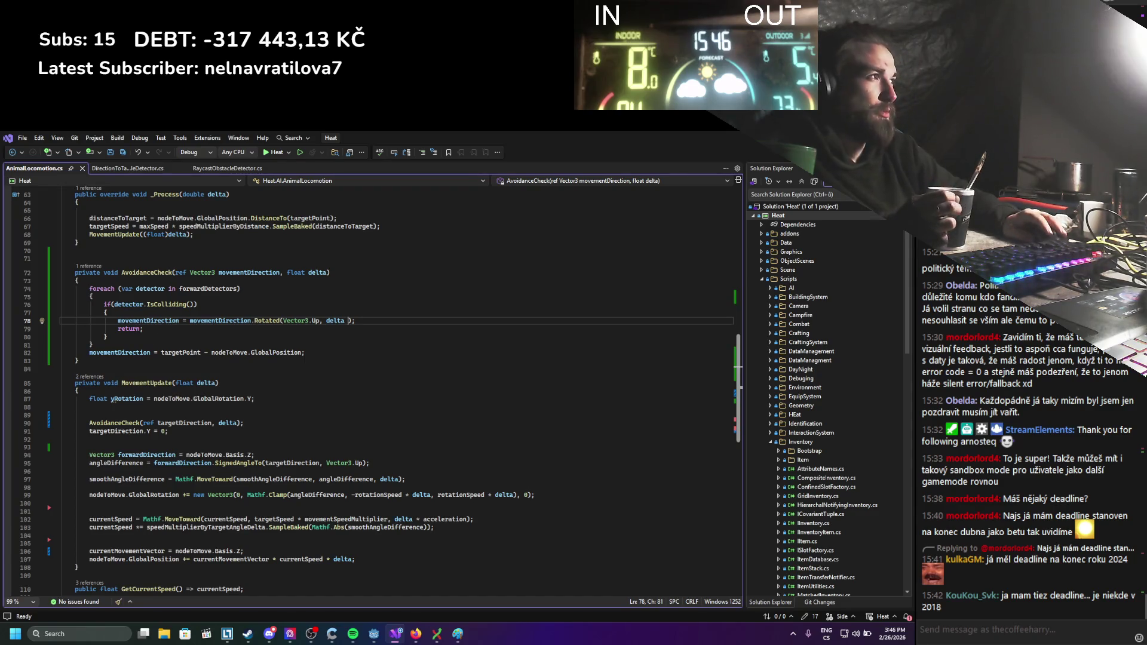
# Switch from Visual Studio to the Godot editor showing Bear_RaycastAvoidance.tscn.
pyautogui.hotkey('alt', 'Tab')
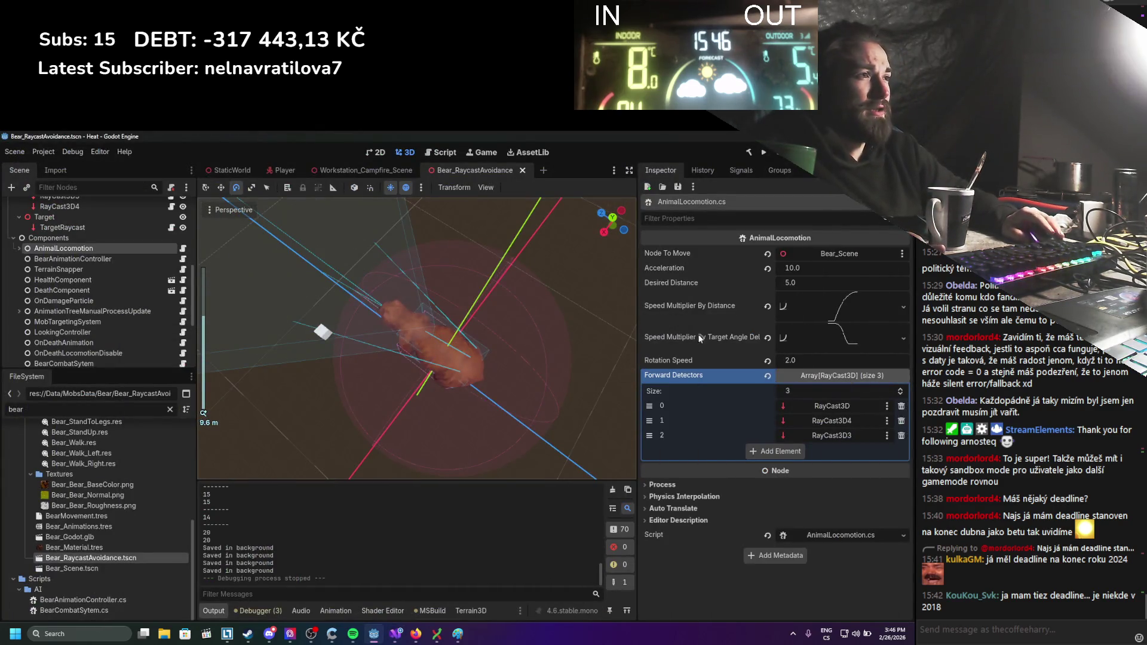
# Delete the old forward raycasts RayCast3D3 and RayCast3D4 from the bear scene.
pyautogui.moveTo(461, 307); pyautogui.dragTo(448, 271)
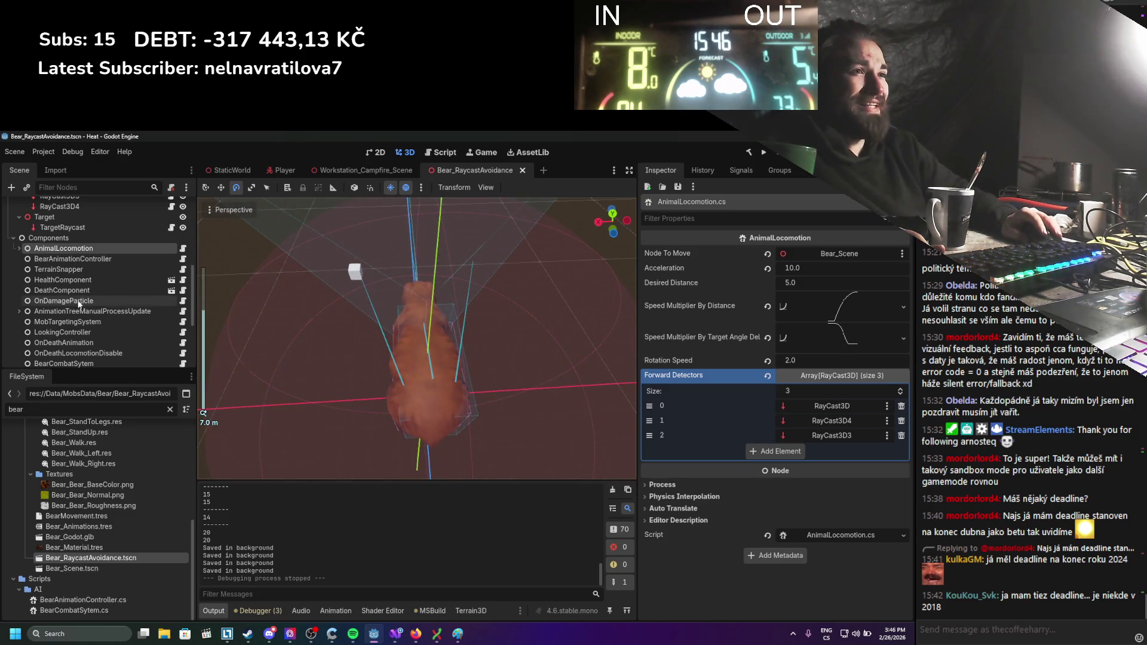
pyautogui.scroll(3, 74, 293)
pyautogui.click(58, 266)
pyautogui.moveTo(251, 286); pyautogui.dragTo(327, 301)
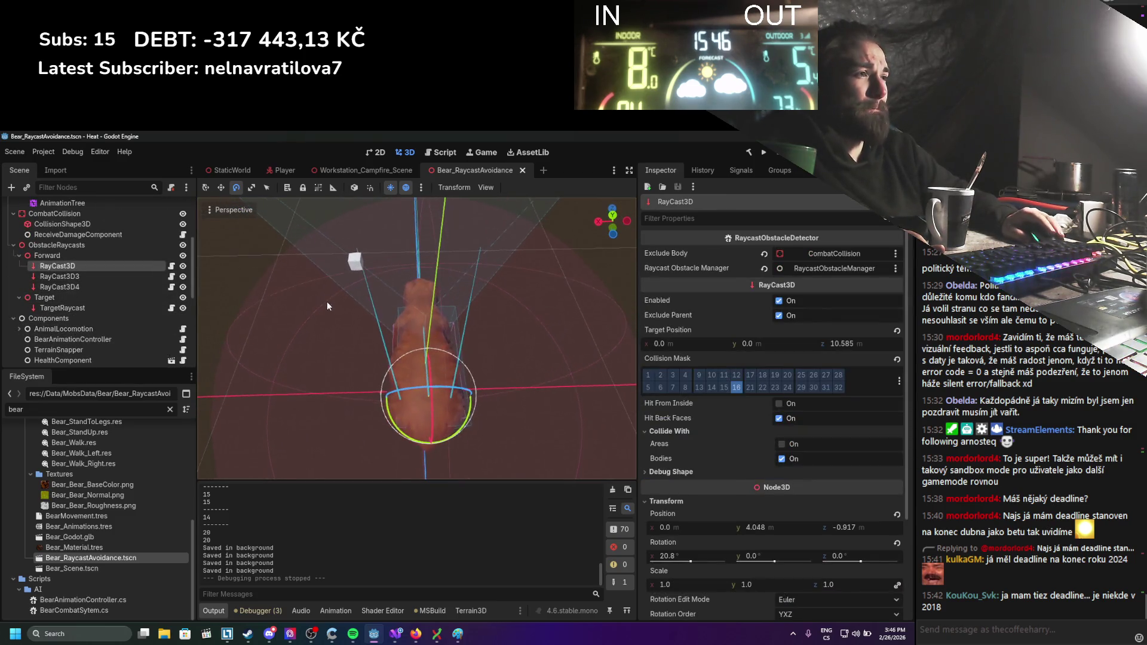
pyautogui.click(107, 288)
pyautogui.click(105, 264)
pyautogui.click(105, 277)
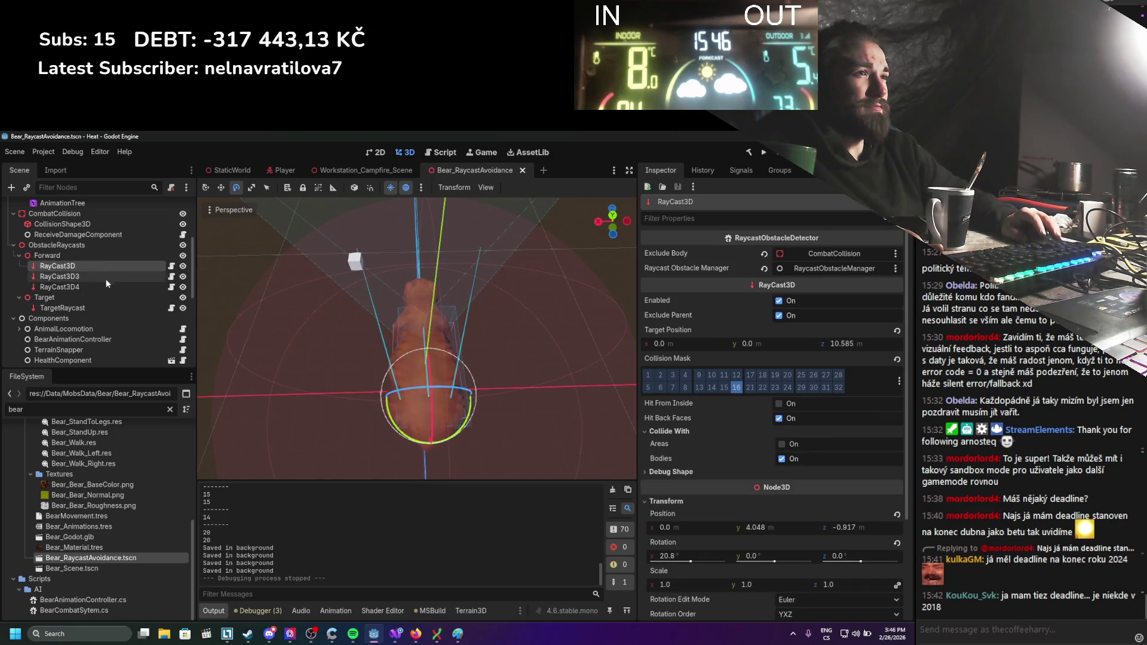
pyautogui.keyDown('shift'); pyautogui.click(105, 285); pyautogui.keyUp('shift')
pyautogui.press('Delete')
pyautogui.press('Return')
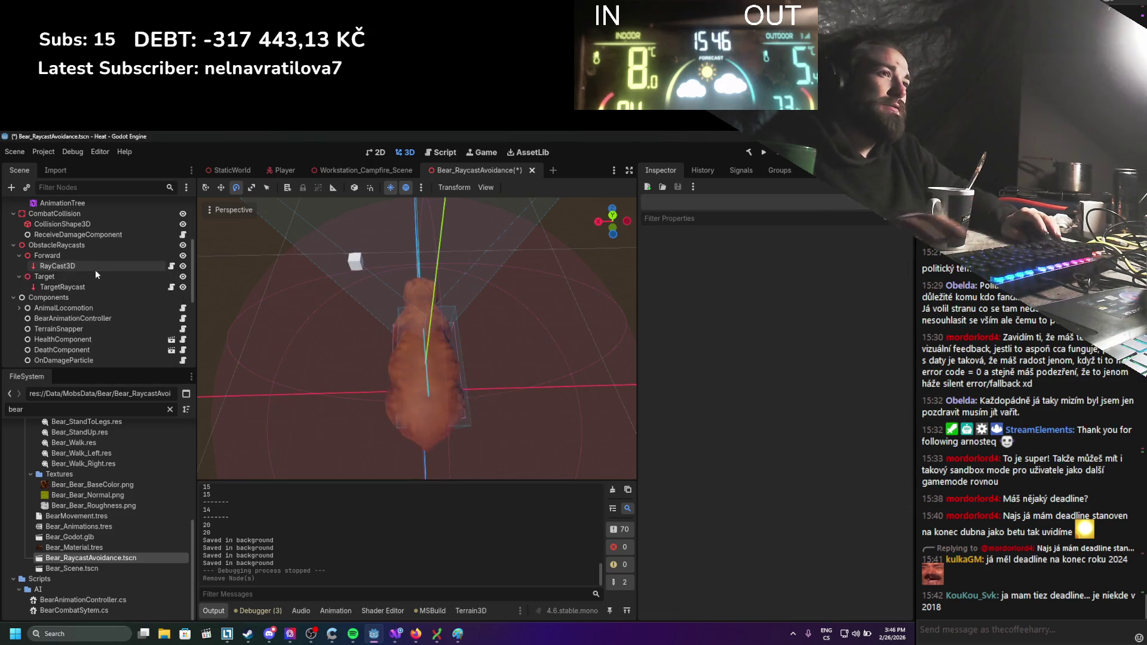
# Duplicate RayCast3D into RayCast3D2 and rotate the copy outward.
pyautogui.click(95, 269)
pyautogui.hotkey('ctrl', 'd')
pyautogui.moveTo(438, 361); pyautogui.dragTo(429, 382)
pyautogui.press('w')
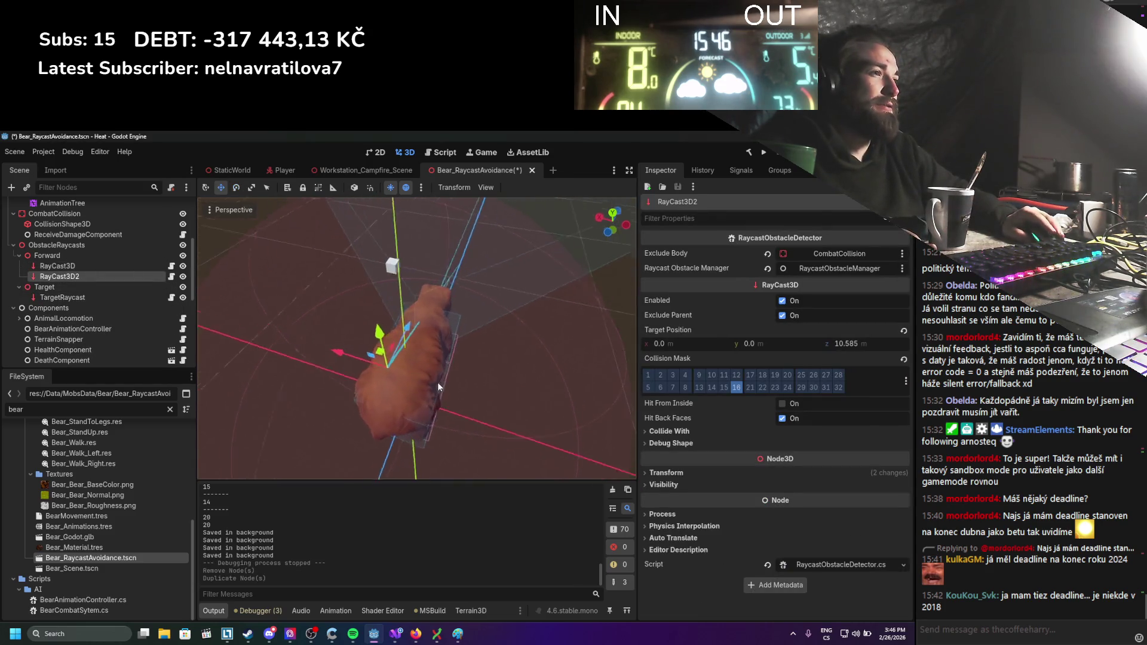
pyautogui.moveTo(342, 360)
pyautogui.mouseDown()
pyautogui.moveTo(381, 367)
pyautogui.moveTo(381, 406)
pyautogui.moveTo(339, 357)
pyautogui.mouseUp()
pyautogui.press('e')
pyautogui.press('w')
# Duplicate RayCast3D2 into RayCast3D3, angle it about 12 degrees outward, and save the scene.
pyautogui.hotkey('ctrl', 'd')
pyautogui.press('e')
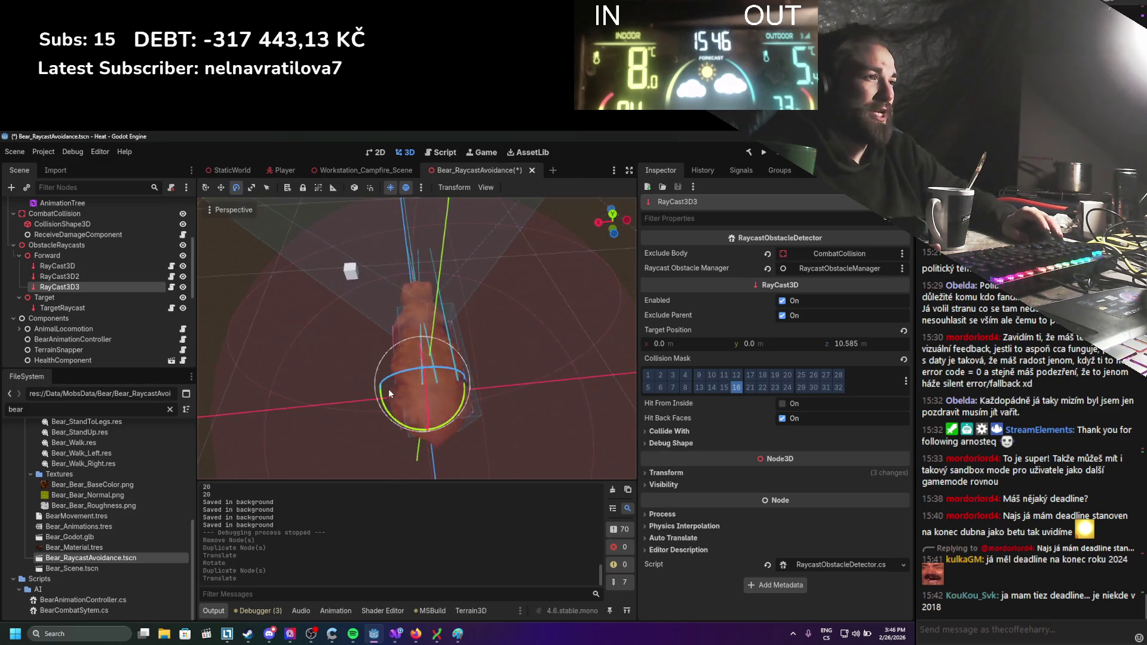
pyautogui.moveTo(392, 395)
pyautogui.mouseDown()
pyautogui.moveTo(410, 425)
pyautogui.moveTo(430, 395)
pyautogui.moveTo(343, 383)
pyautogui.mouseUp()
pyautogui.hotkey('ctrl', 's')
pyautogui.press('w')
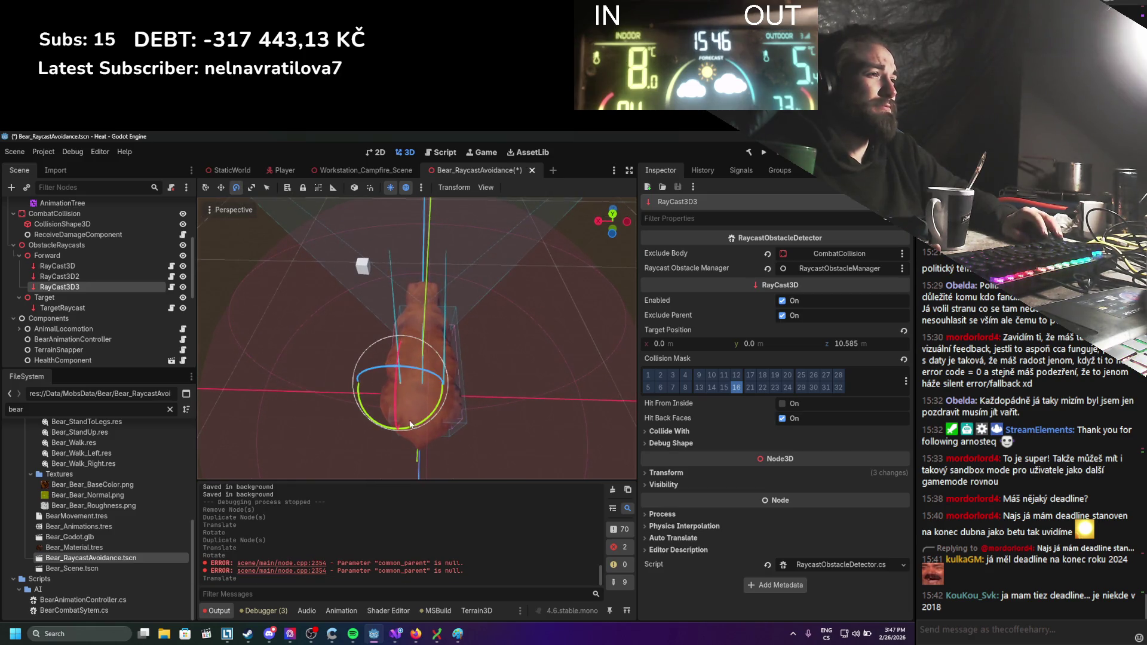
pyautogui.moveTo(412, 425); pyautogui.dragTo(409, 425)
pyautogui.hotkey('ctrl', 's')
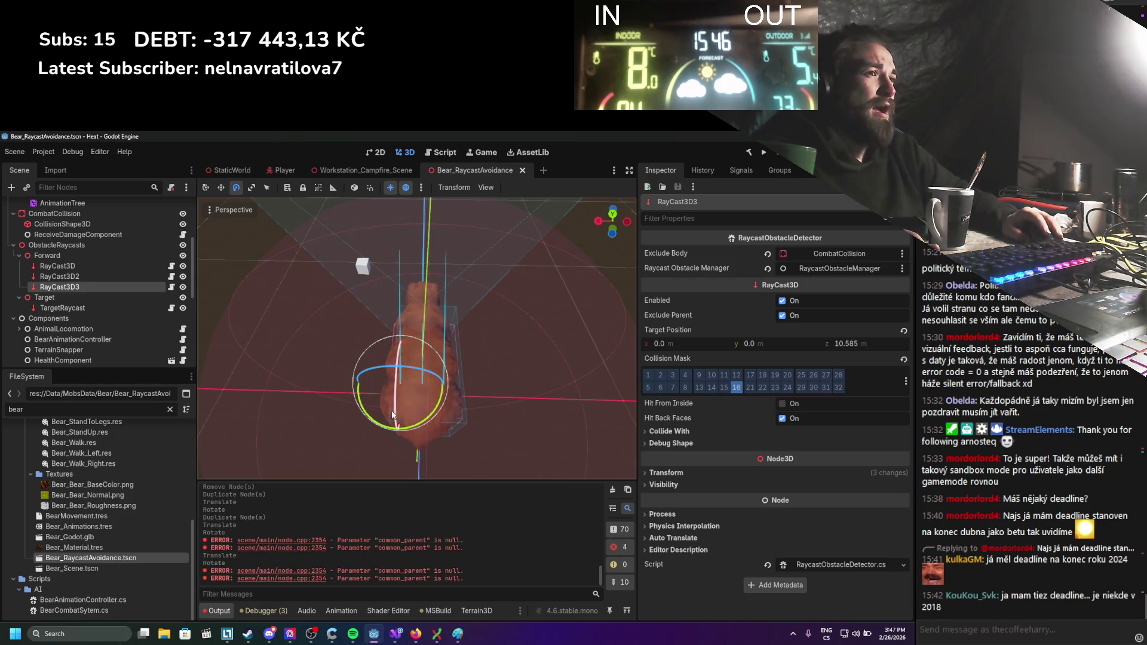
# Add a Node3D child named Side under ObstacleRaycasts.
pyautogui.rightClick(53, 242)
pyautogui.click(94, 253)
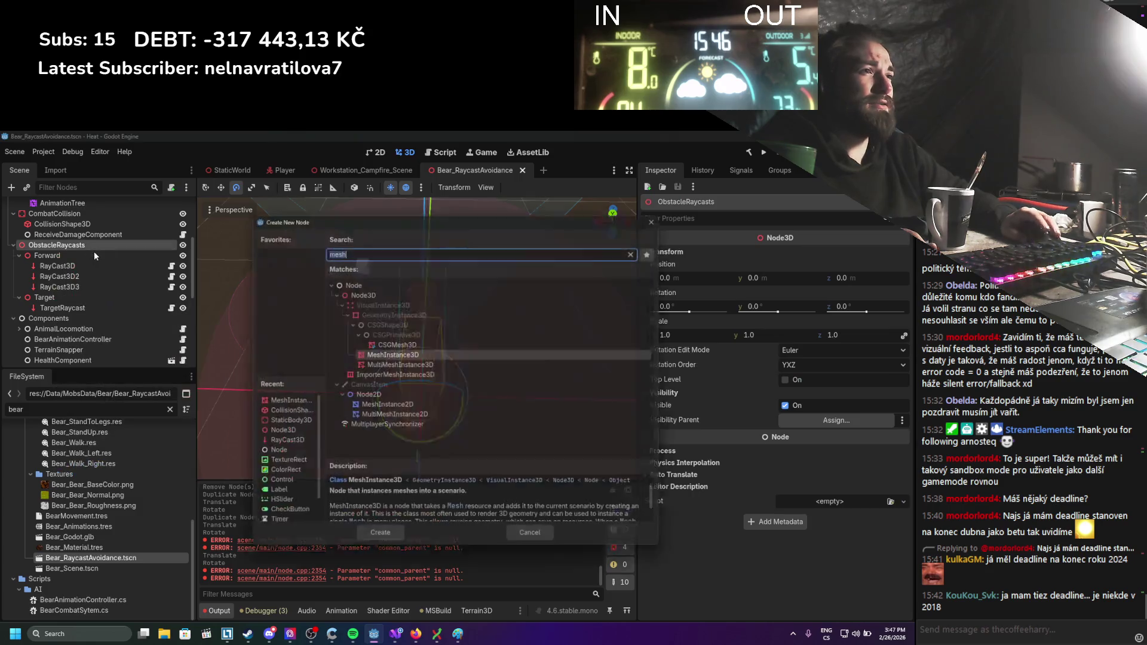
pyautogui.doubleClick(359, 291)
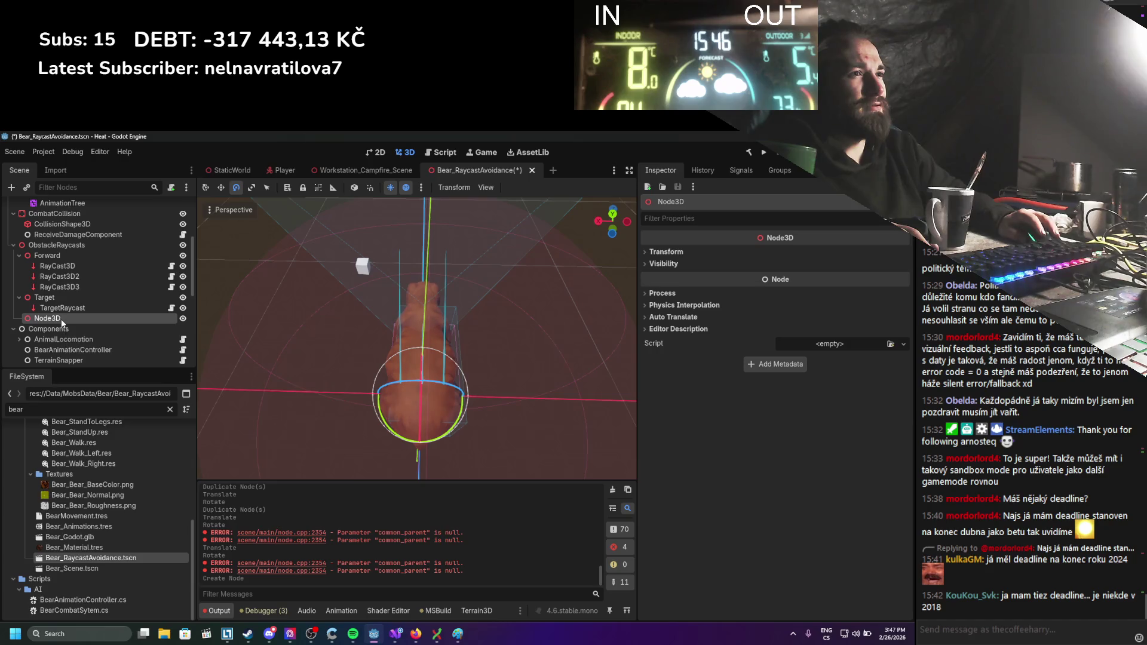
pyautogui.press('F2')
pyautogui.write('Side')
pyautogui.press('Return')
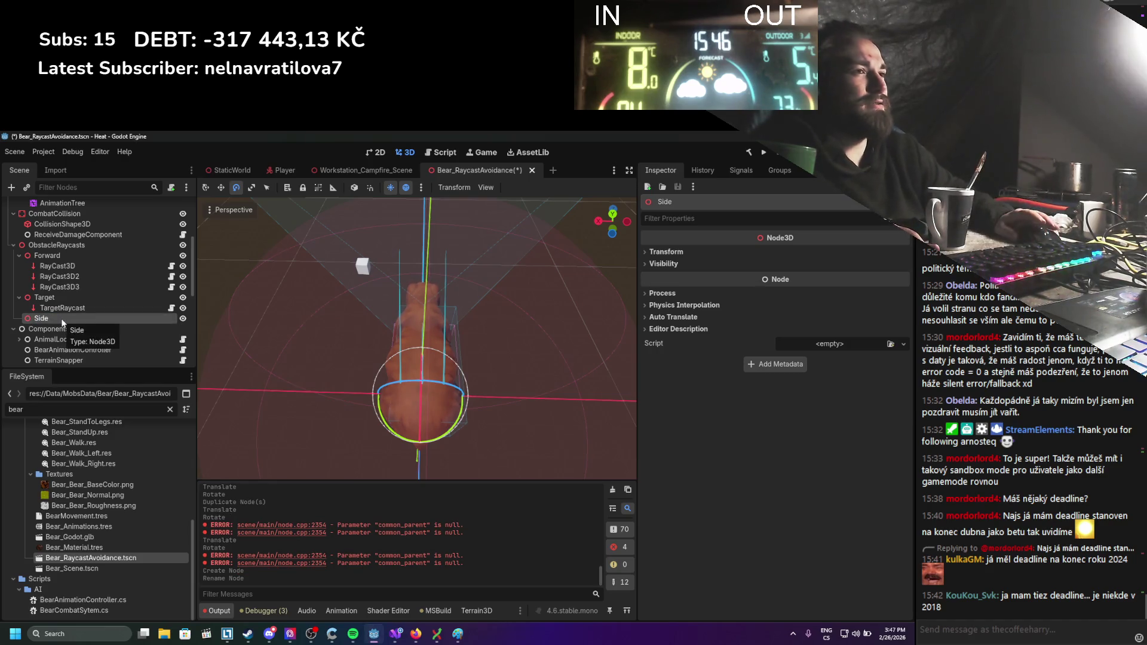
# Duplicate a forward raycast as RayCast3D4, angle it about 21 degrees sideways, and move it under Side.
pyautogui.moveTo(404, 395); pyautogui.dragTo(418, 400)
pyautogui.press('w')
pyautogui.click(84, 265)
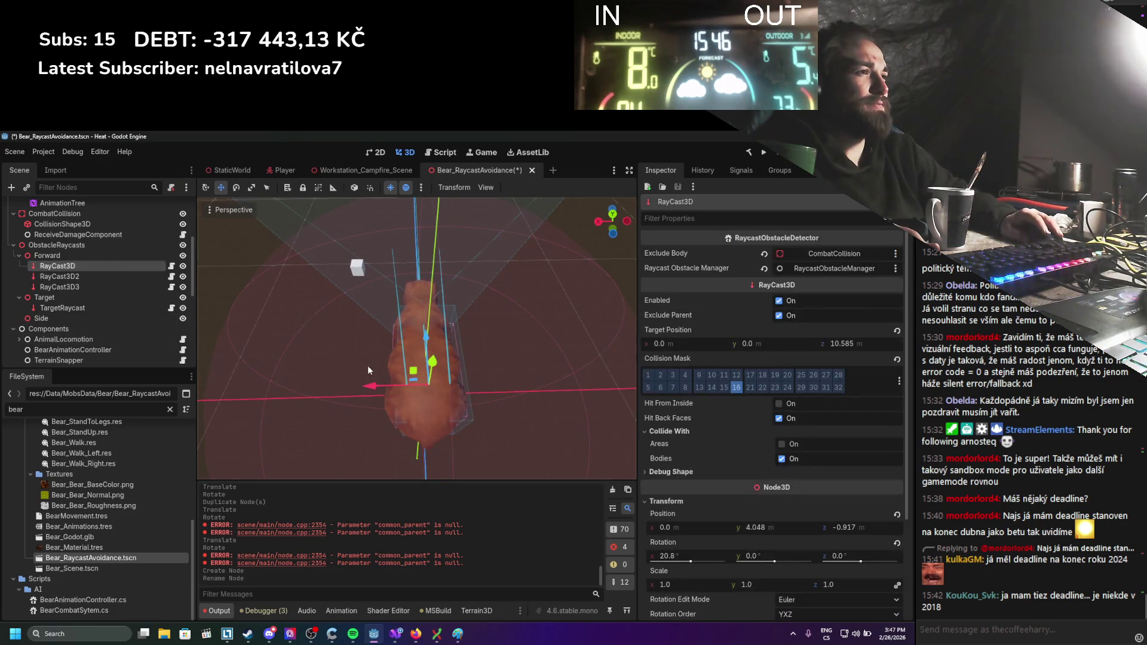
pyautogui.click(102, 278)
pyautogui.click(98, 297)
pyautogui.click(102, 287)
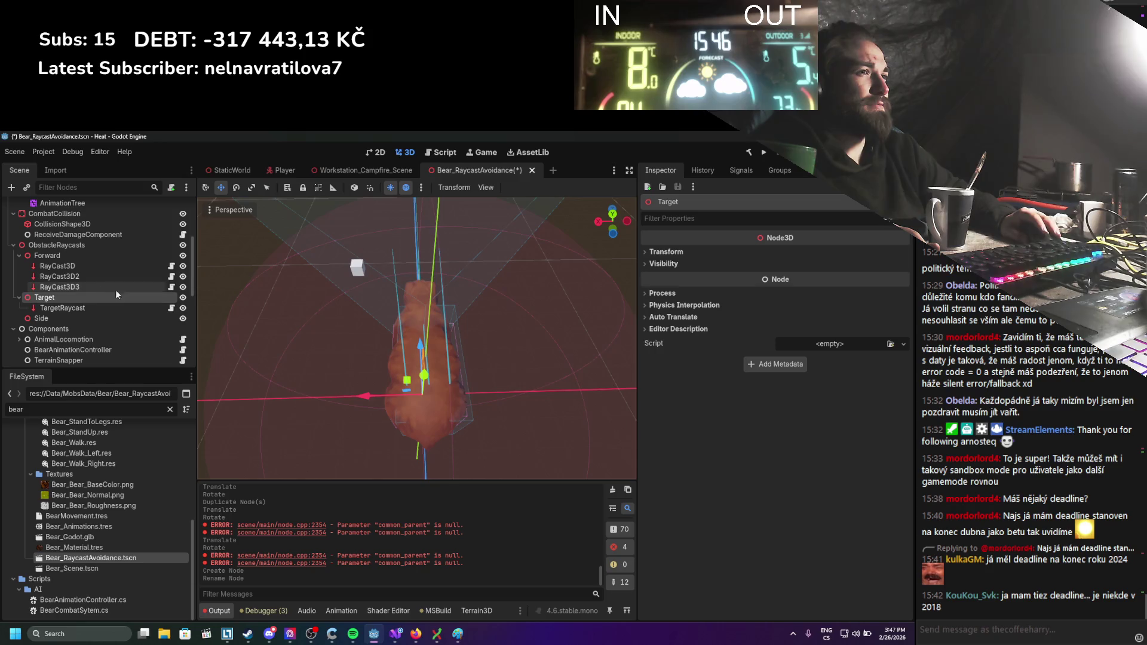
pyautogui.hotkey('ctrl', 'd')
pyautogui.press('e')
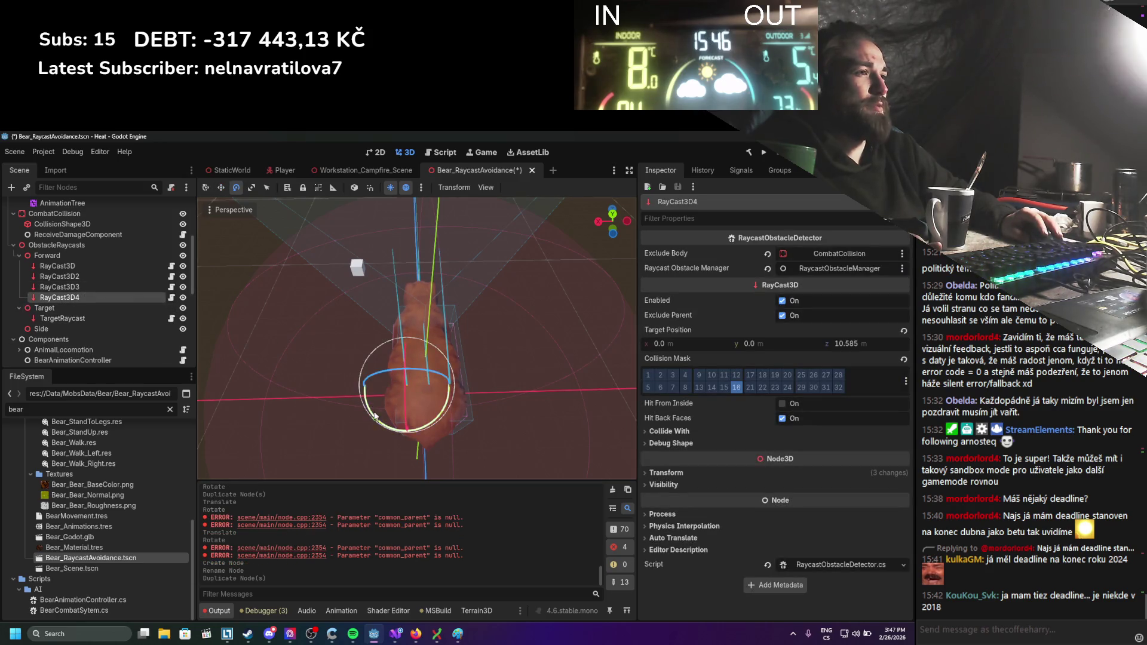
pyautogui.moveTo(376, 420); pyautogui.dragTo(391, 427)
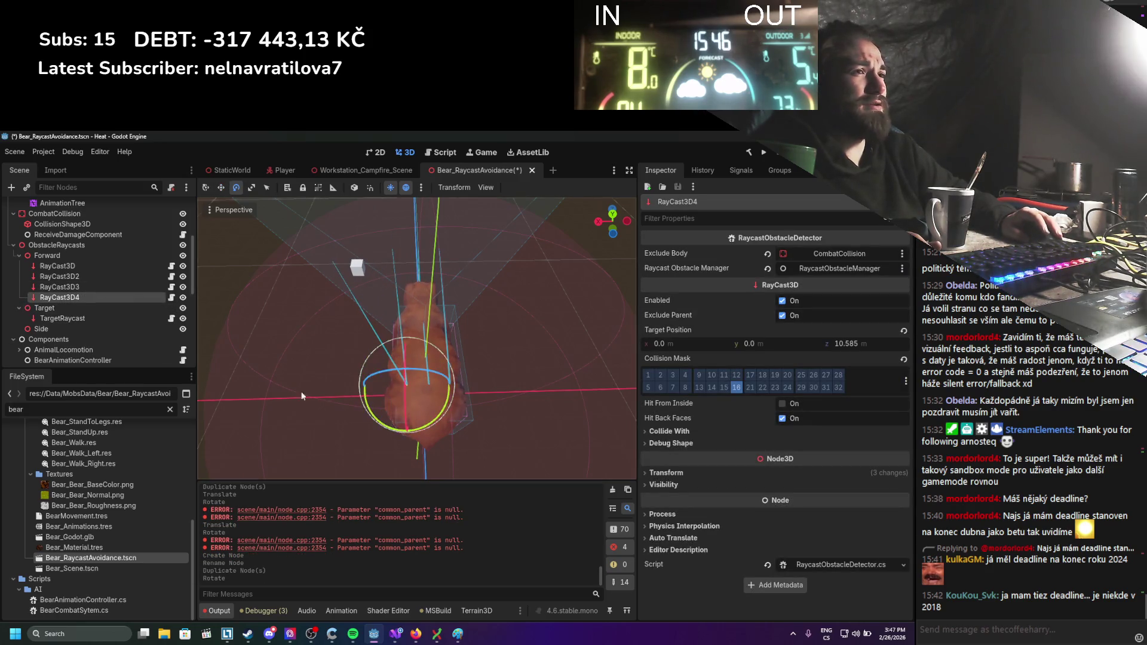
pyautogui.moveTo(60, 297); pyautogui.dragTo(58, 333)
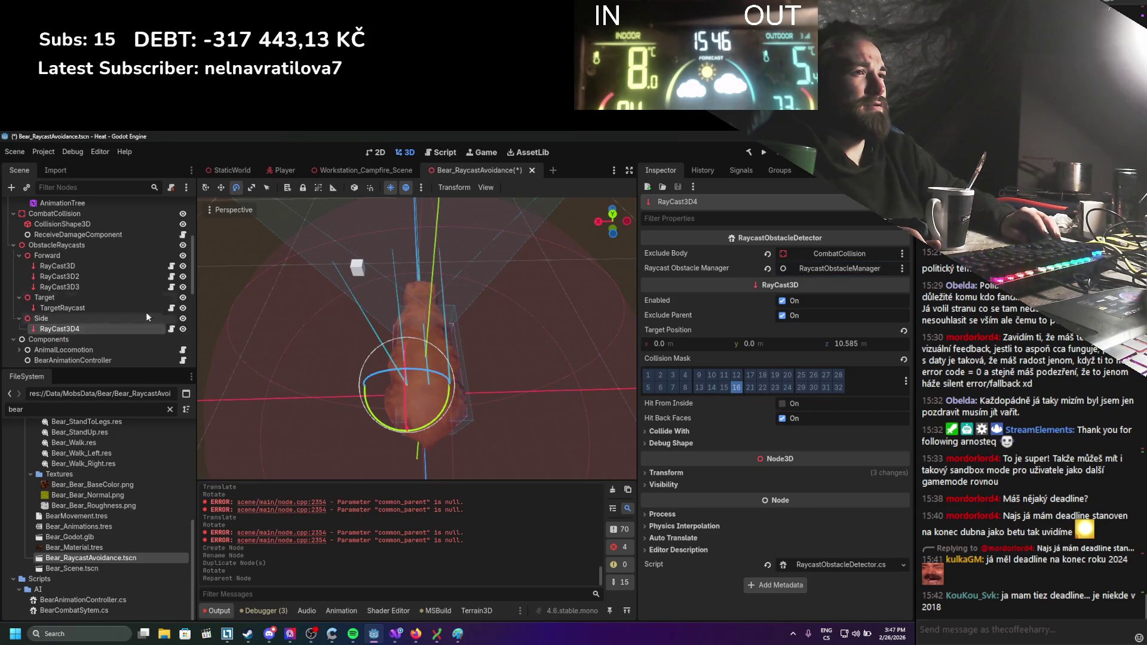
# Duplicate RayCast3D2, angle it about 20 degrees the other way, and place it under Side as RayCast3D5.
pyautogui.click(83, 275)
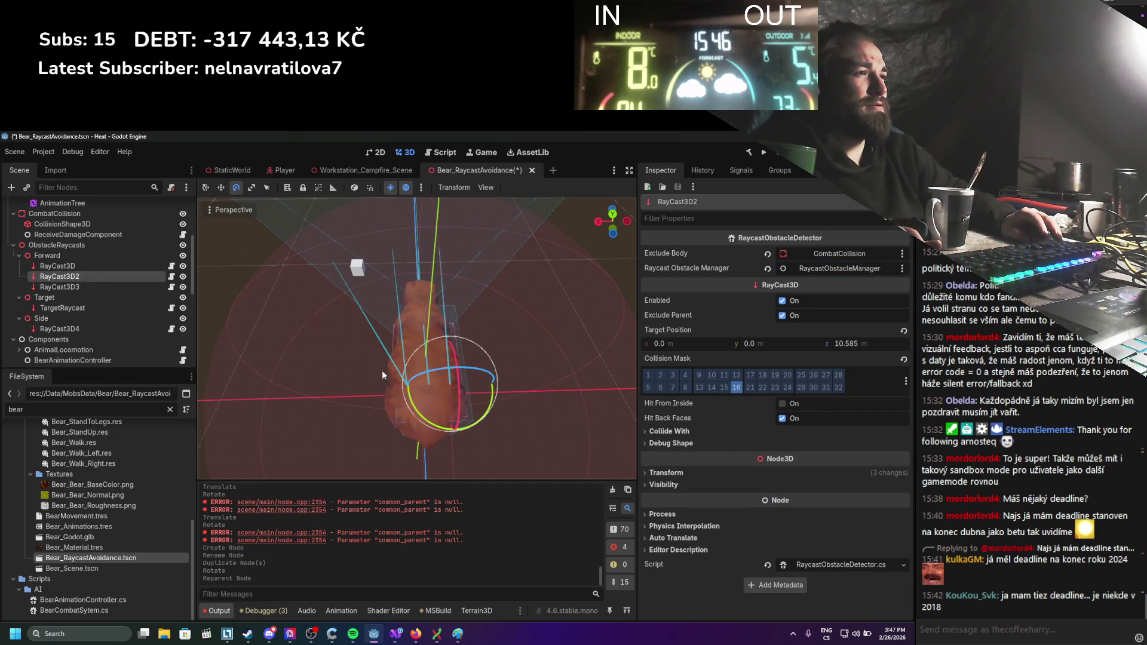
pyautogui.hotkey('ctrl', 'd')
pyautogui.moveTo(433, 429); pyautogui.dragTo(419, 429)
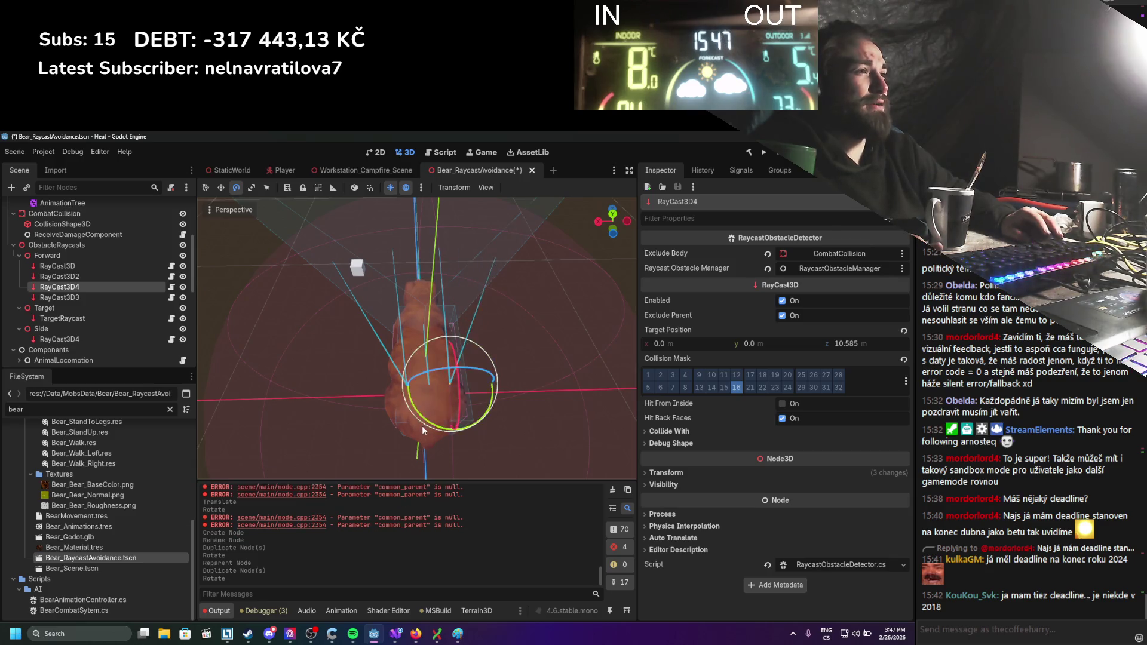
pyautogui.hotkey('ctrl', 's')
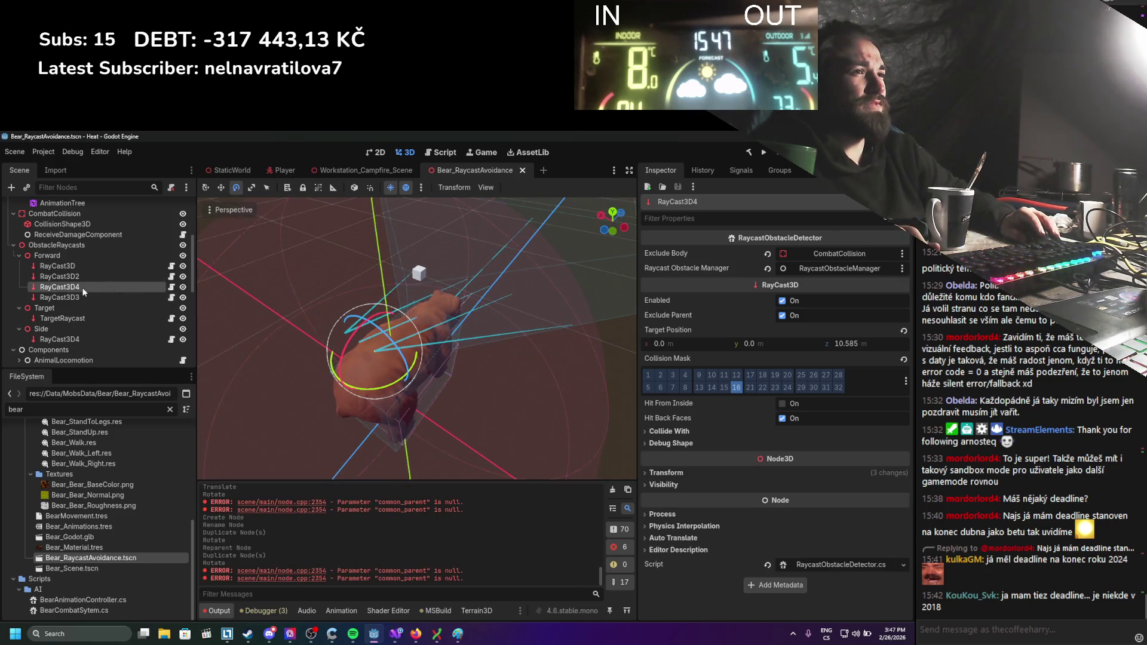
pyautogui.moveTo(83, 292); pyautogui.dragTo(71, 338)
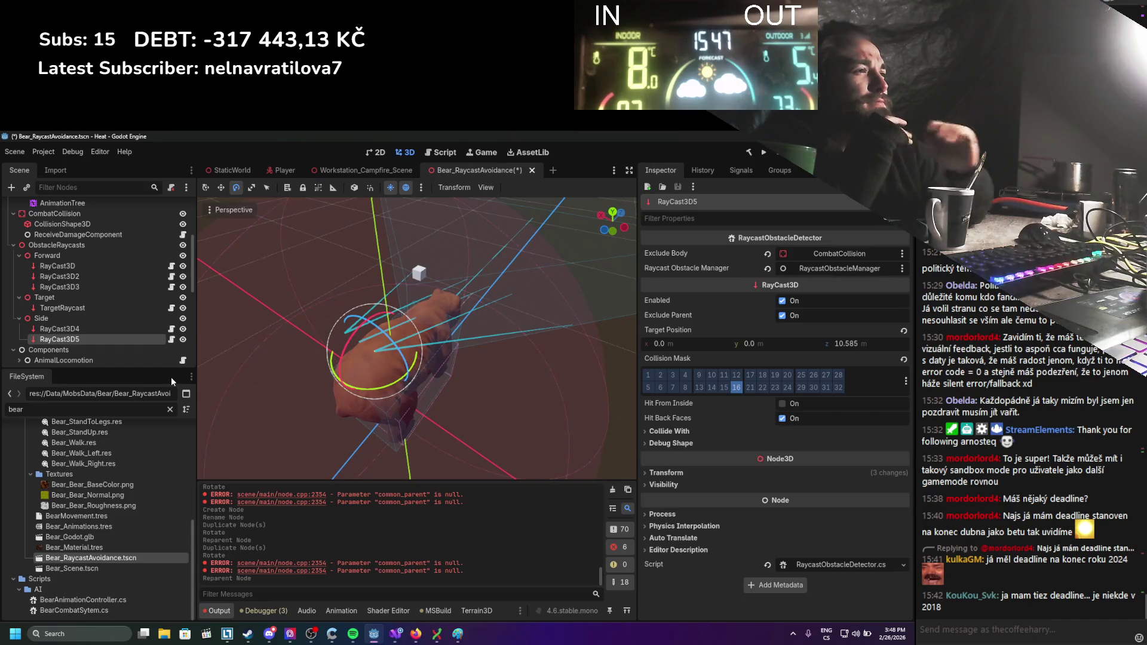
pyautogui.scroll(-3, 235, 335)
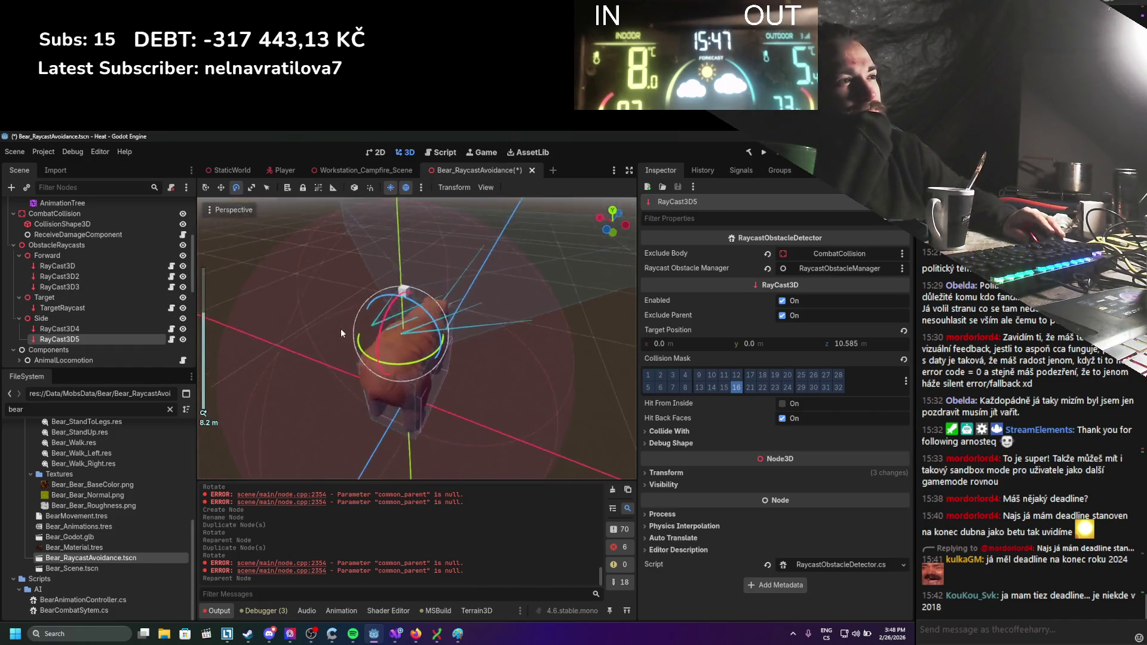
pyautogui.moveTo(341, 332); pyautogui.dragTo(435, 356)
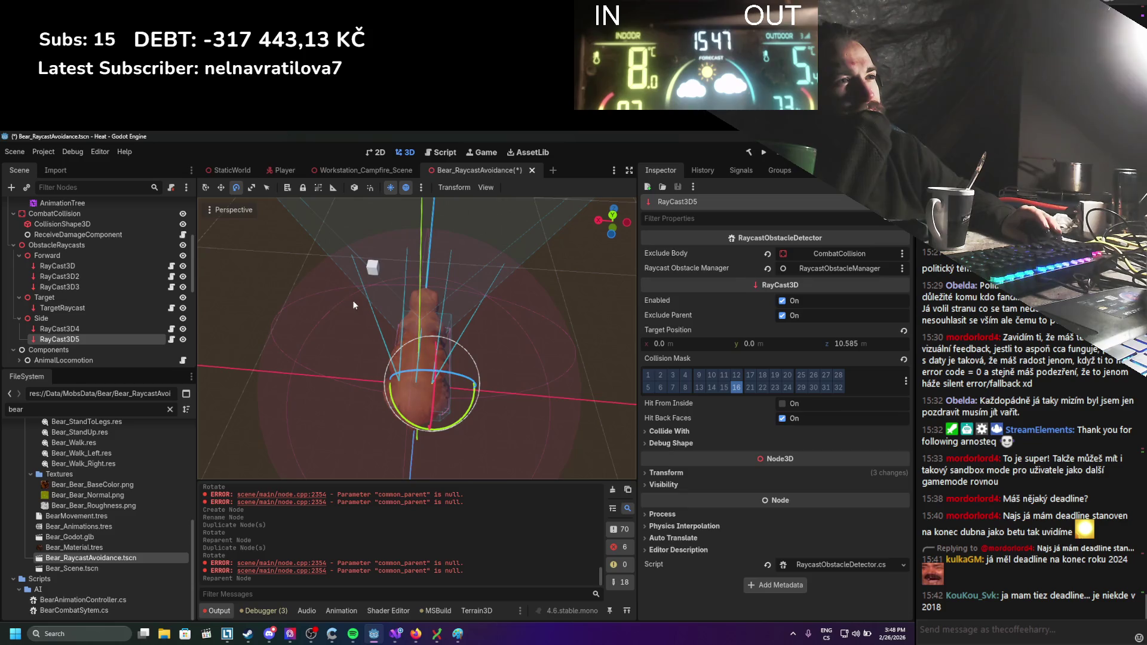
pyautogui.scroll(-2, 101, 321)
# Assign RayCast3D2 and RayCast3D3 to AnimalLocomotion's Forward Detectors elements 1 and 2.
pyautogui.click(101, 320)
pyautogui.scroll(3, 102, 320)
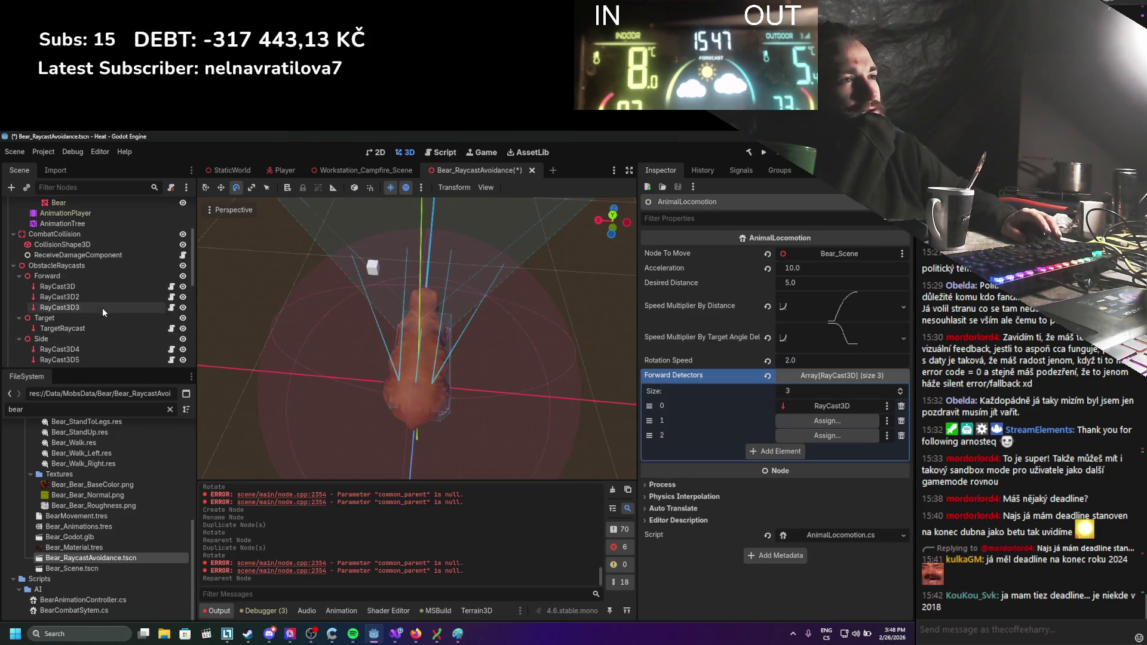
pyautogui.moveTo(60, 297)
pyautogui.mouseDown()
pyautogui.moveTo(896, 407)
pyautogui.moveTo(874, 425)
pyautogui.mouseUp()
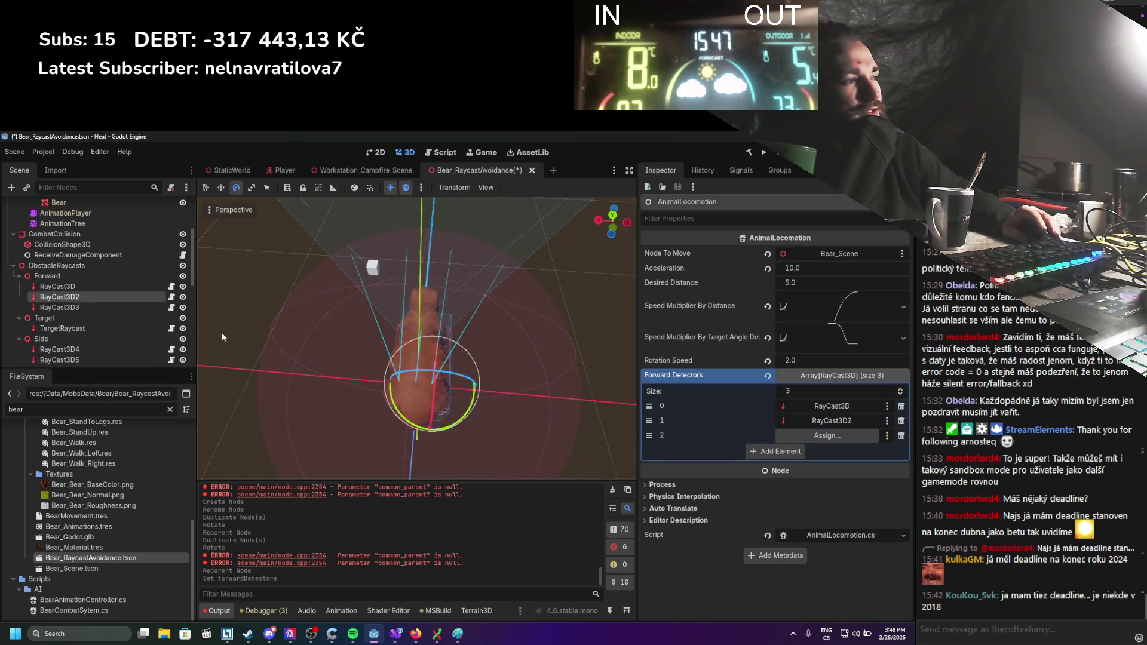
pyautogui.moveTo(60, 307)
pyautogui.mouseDown()
pyautogui.moveTo(788, 375)
pyautogui.moveTo(802, 439)
pyautogui.mouseUp()
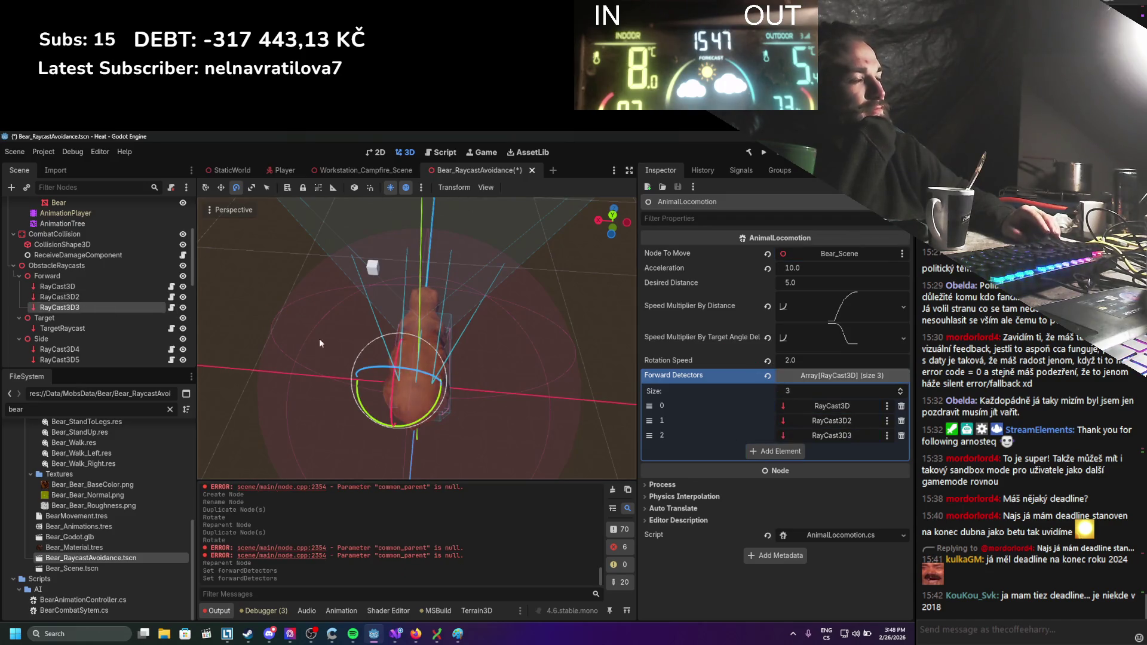
pyautogui.scroll(3, 456, 296)
pyautogui.scroll(2, 442, 311)
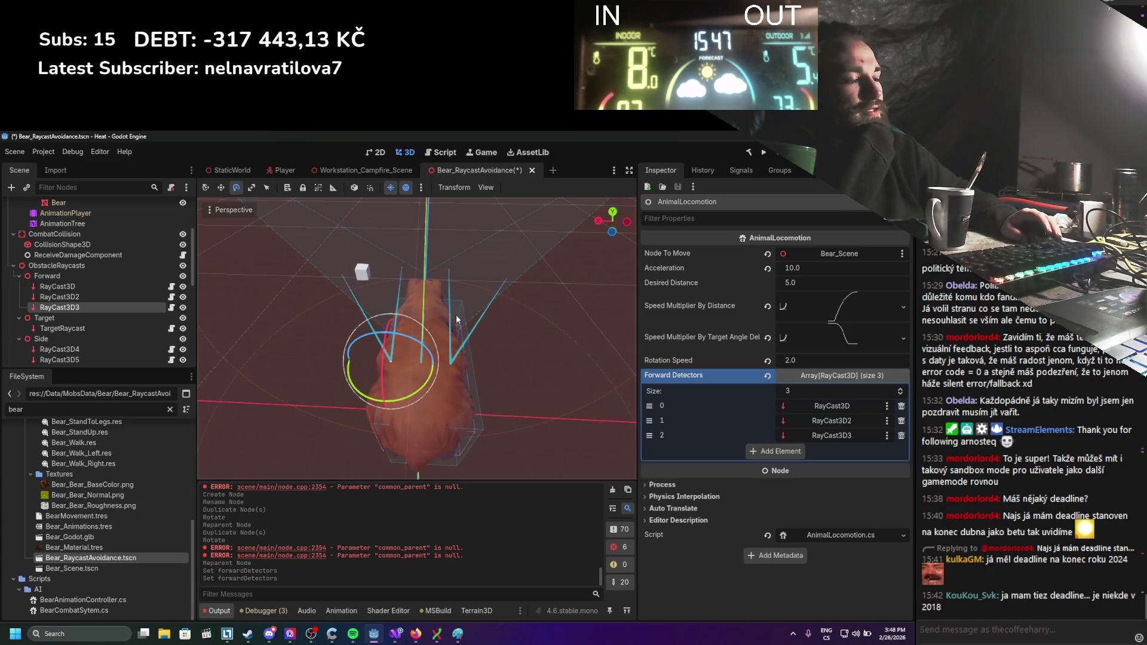
pyautogui.moveTo(398, 637)
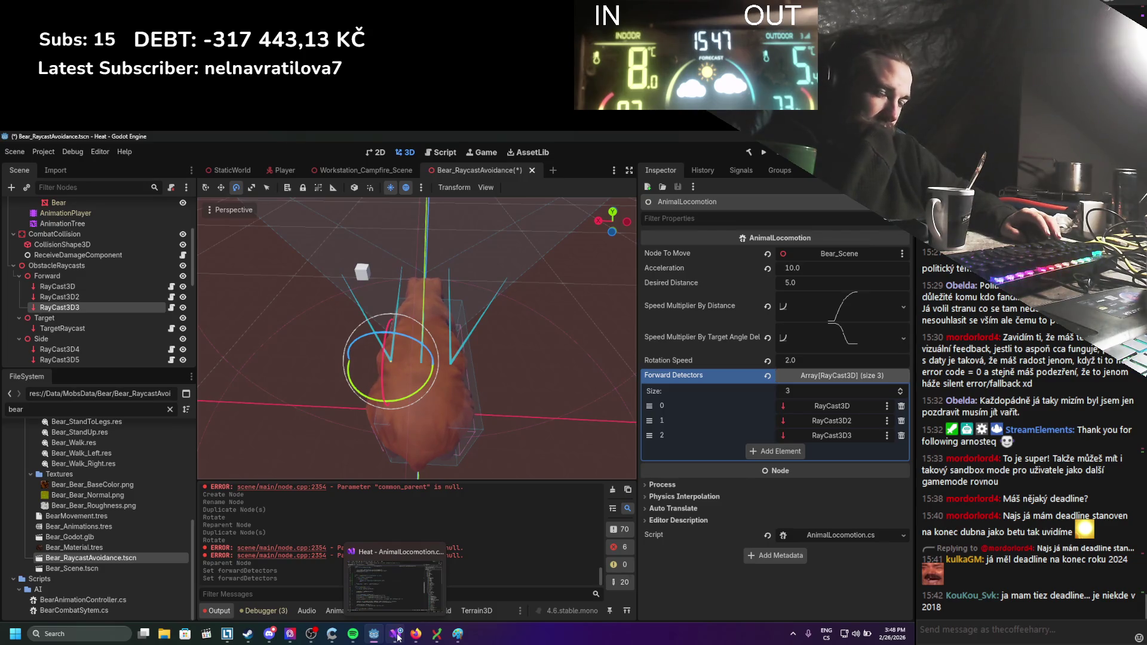
# Back in AnimalLocomotion.cs, review the detector loop and select the forwardDetectors declaration.
pyautogui.click(396, 636)
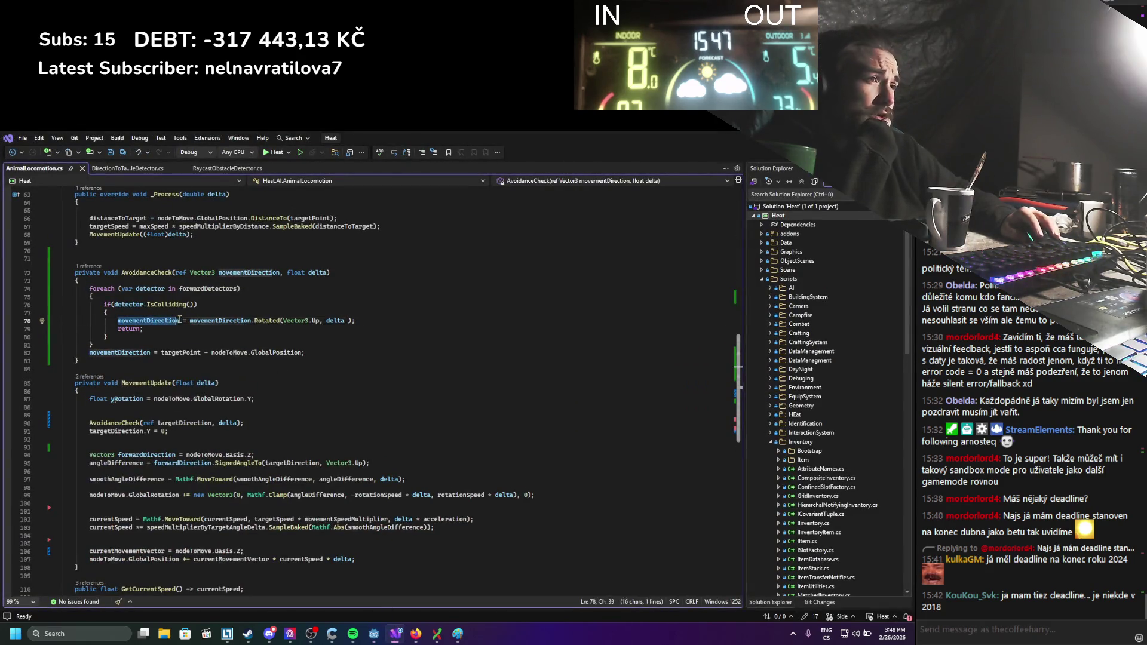
pyautogui.click(117, 345)
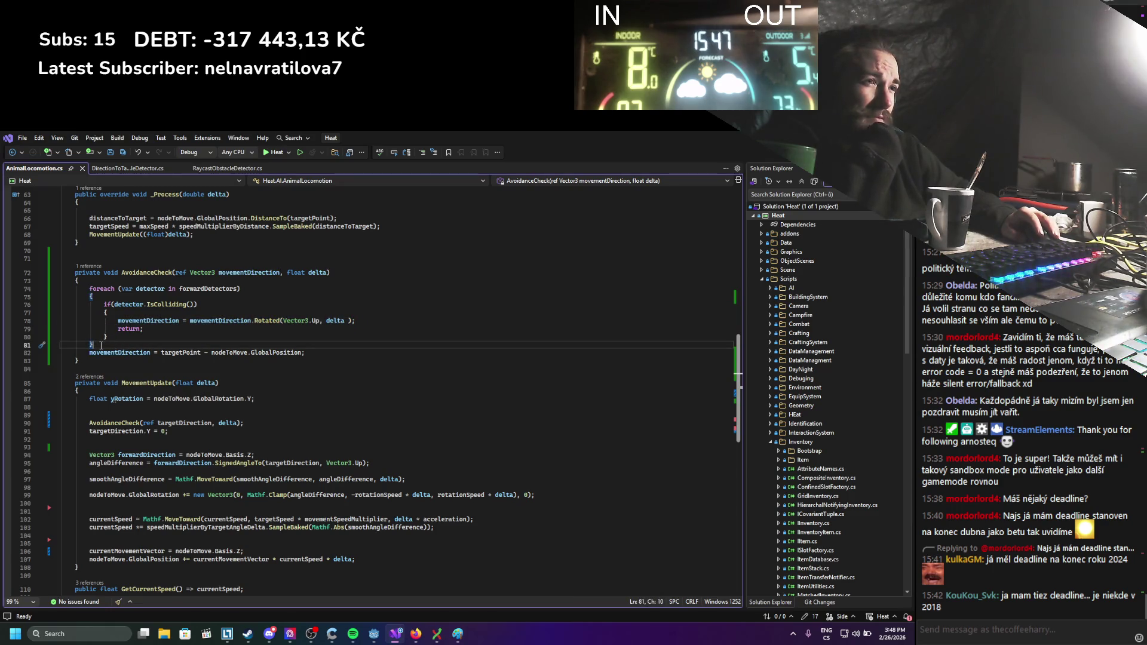
pyautogui.moveTo(101, 345)
pyautogui.mouseDown()
pyautogui.moveTo(72, 299)
pyautogui.moveTo(88, 289)
pyautogui.mouseUp()
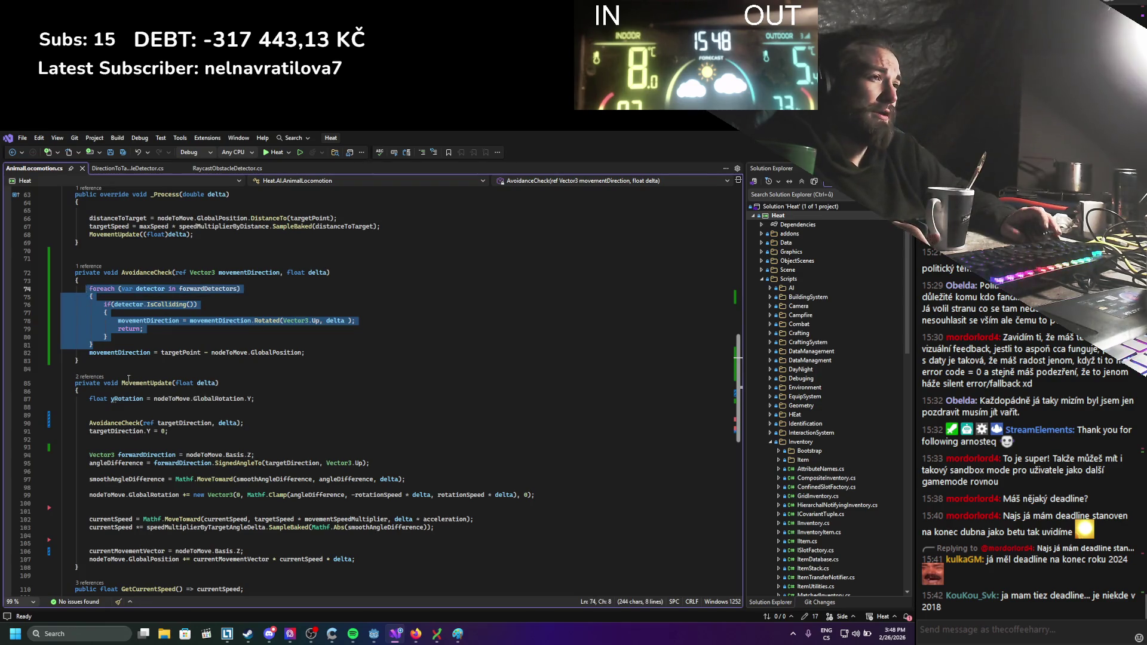
pyautogui.scroll(17, 127, 376)
pyautogui.moveTo(210, 468)
pyautogui.mouseDown()
pyautogui.moveTo(83, 471)
pyautogui.moveTo(75, 461)
pyautogui.mouseUp()
# Duplicate the [Export] RayCast3D[] forwardDetectors field, rename the copy sideDetectors, and save.
pyautogui.hotkey('ctrl', 'c')
pyautogui.click(154, 487)
pyautogui.hotkey('ctrl', 'v')
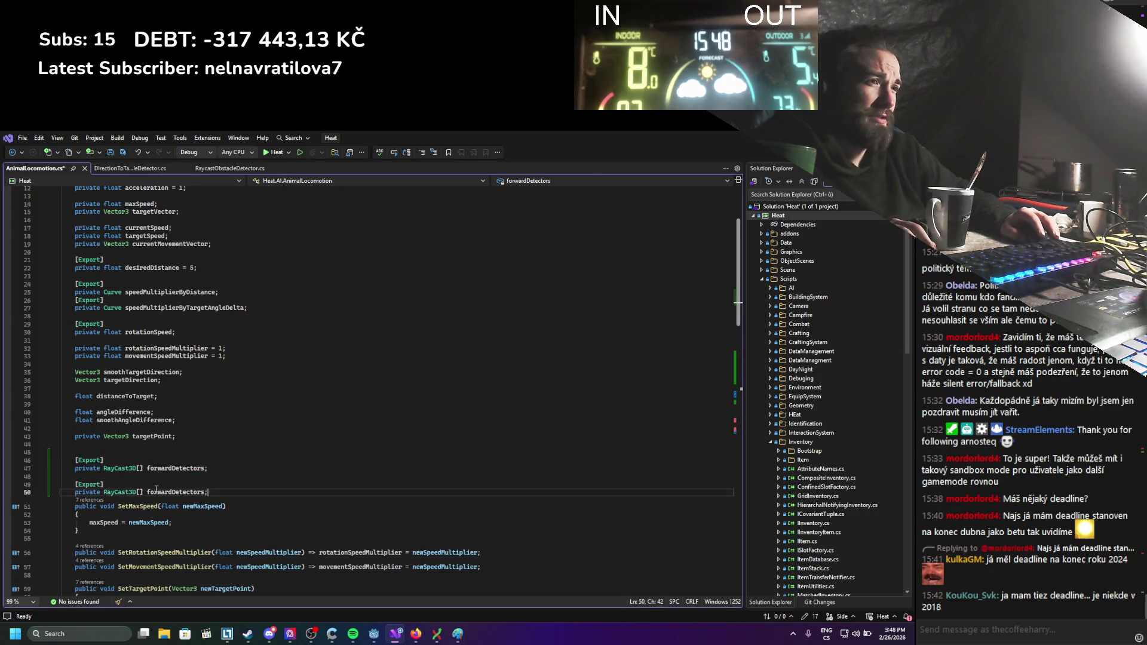
pyautogui.doubleClick(161, 492)
pyautogui.write('sideDetectors')
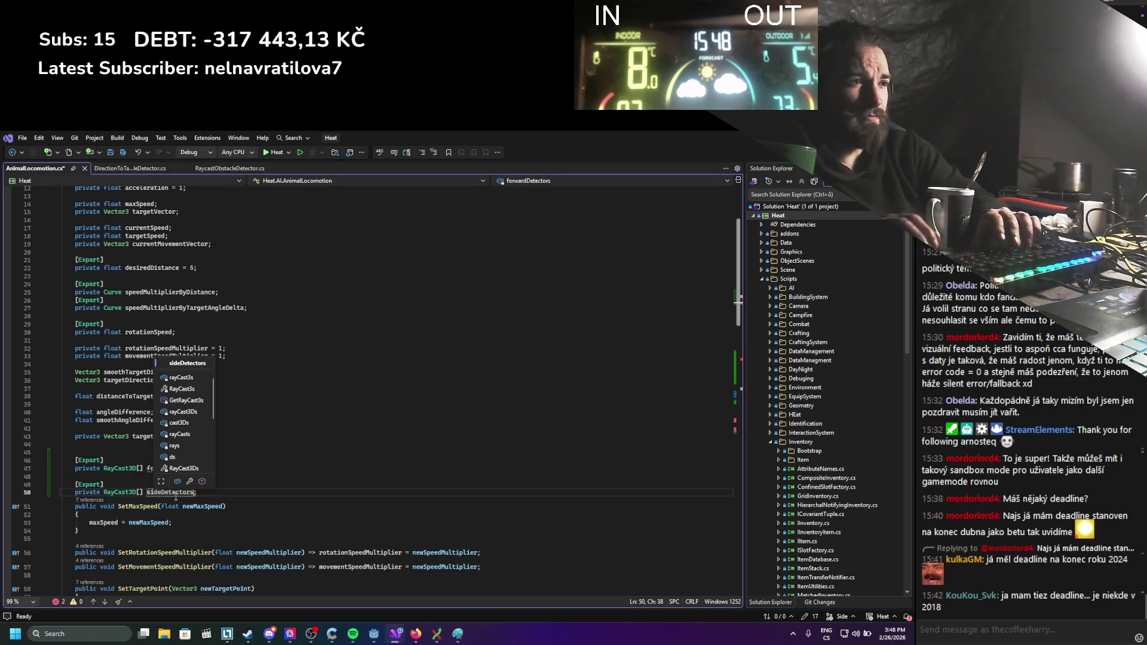
pyautogui.hotkey('ctrl', 's')
pyautogui.scroll(-5, 199, 418)
pyautogui.scroll(-9, 199, 419)
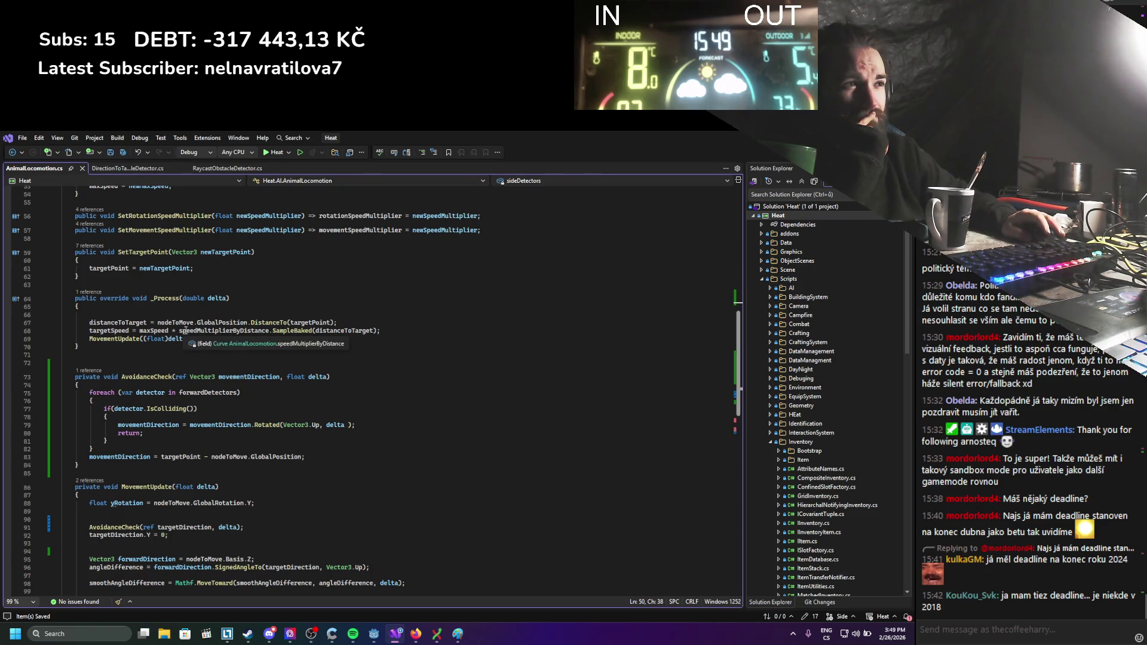
# Highlight targetPoint in AvoidanceCheck to review where it is used.
pyautogui.moveTo(133, 411)
pyautogui.scroll(3, 142, 434)
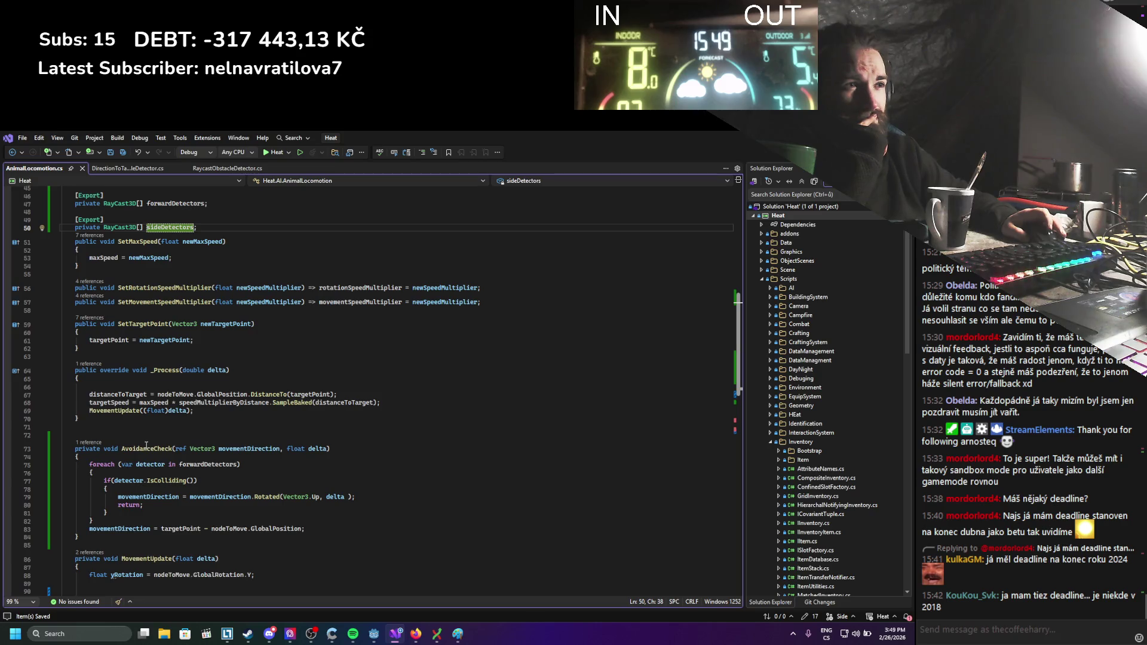
pyautogui.doubleClick(109, 340)
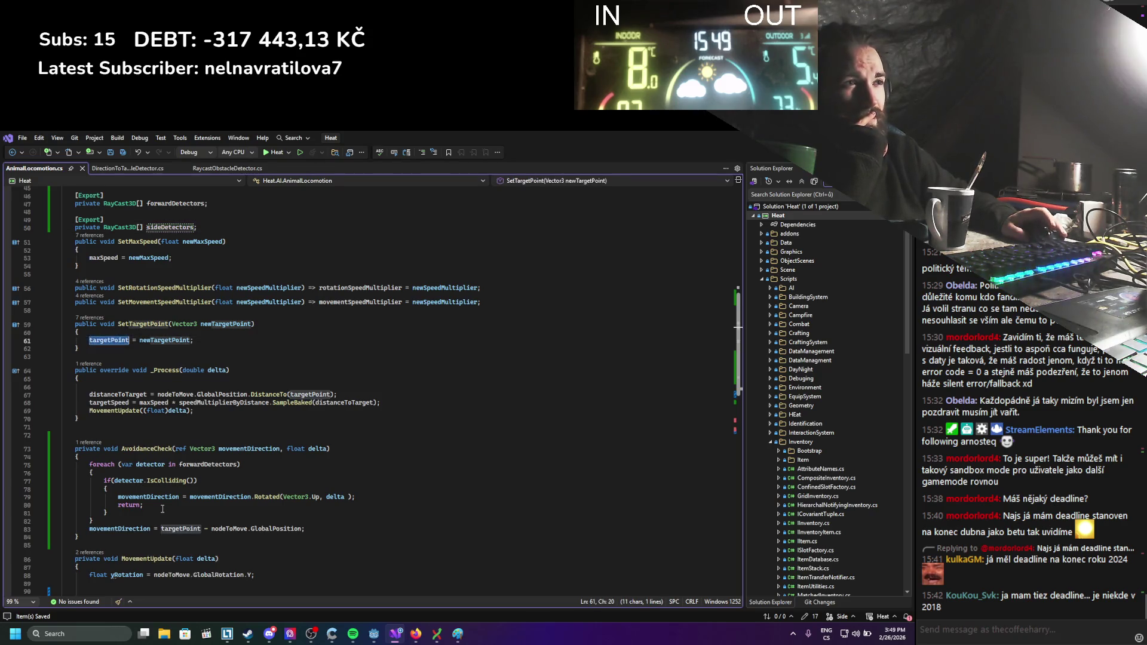
pyautogui.scroll(-5, 162, 508)
pyautogui.scroll(-11, 163, 508)
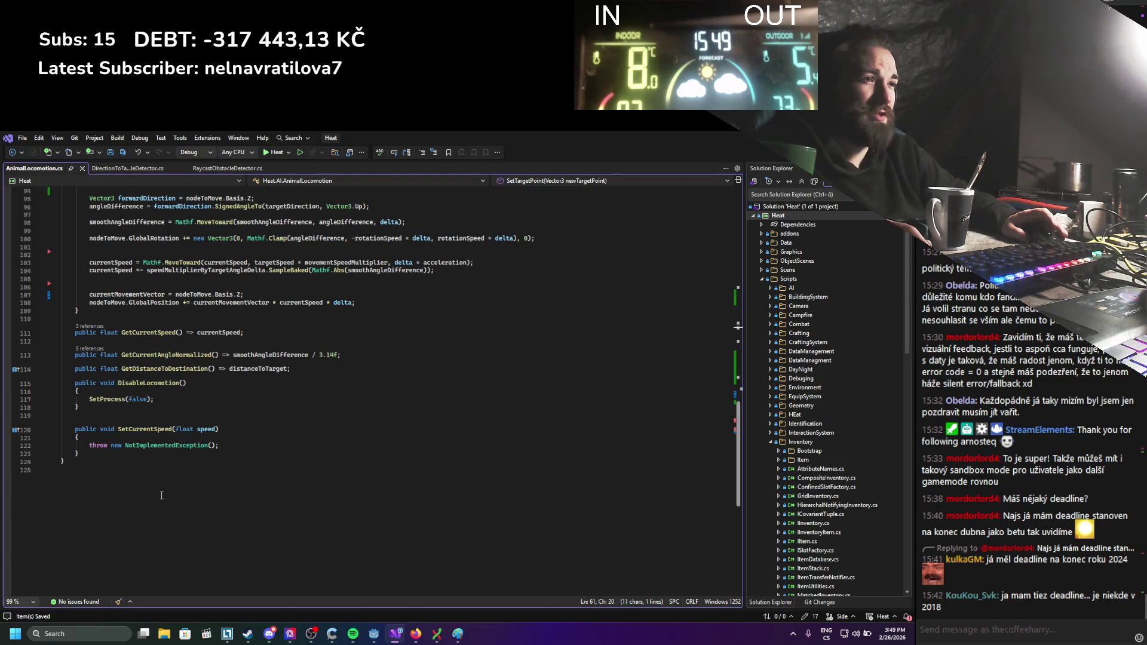
pyautogui.scroll(1, 161, 495)
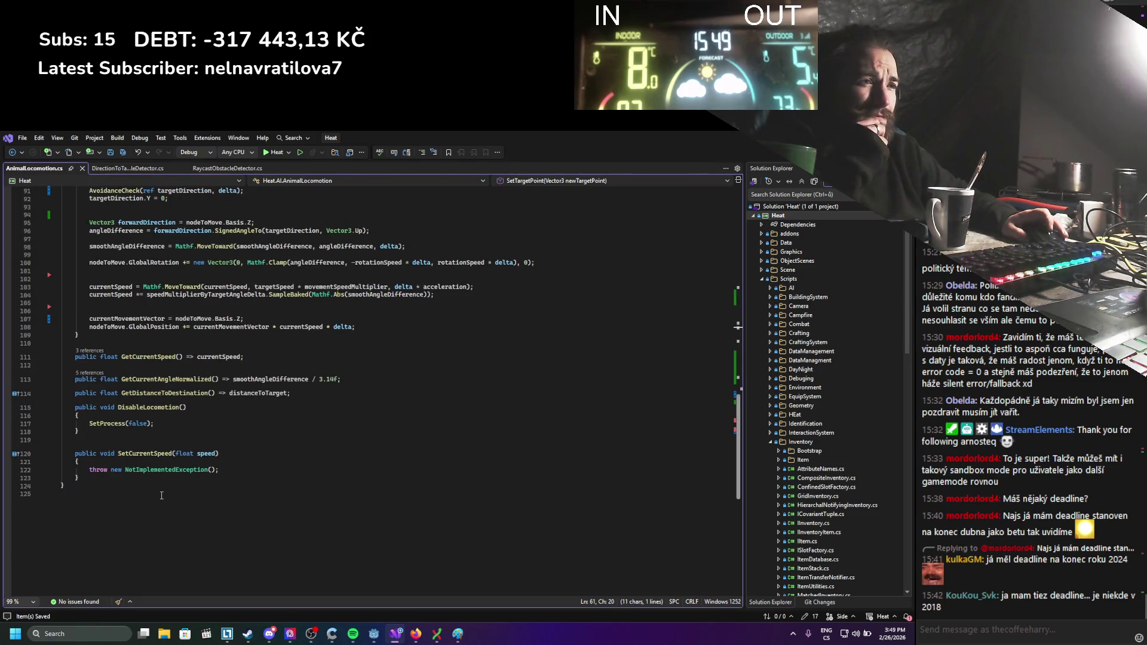
pyautogui.scroll(9, 120, 457)
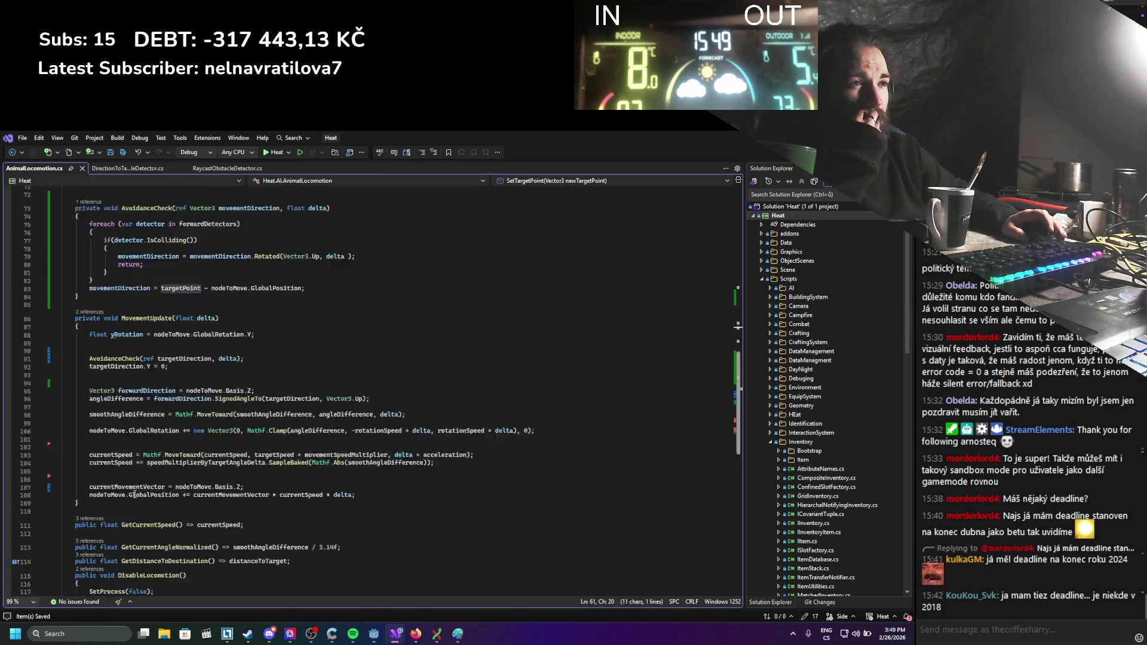
pyautogui.scroll(3, 134, 494)
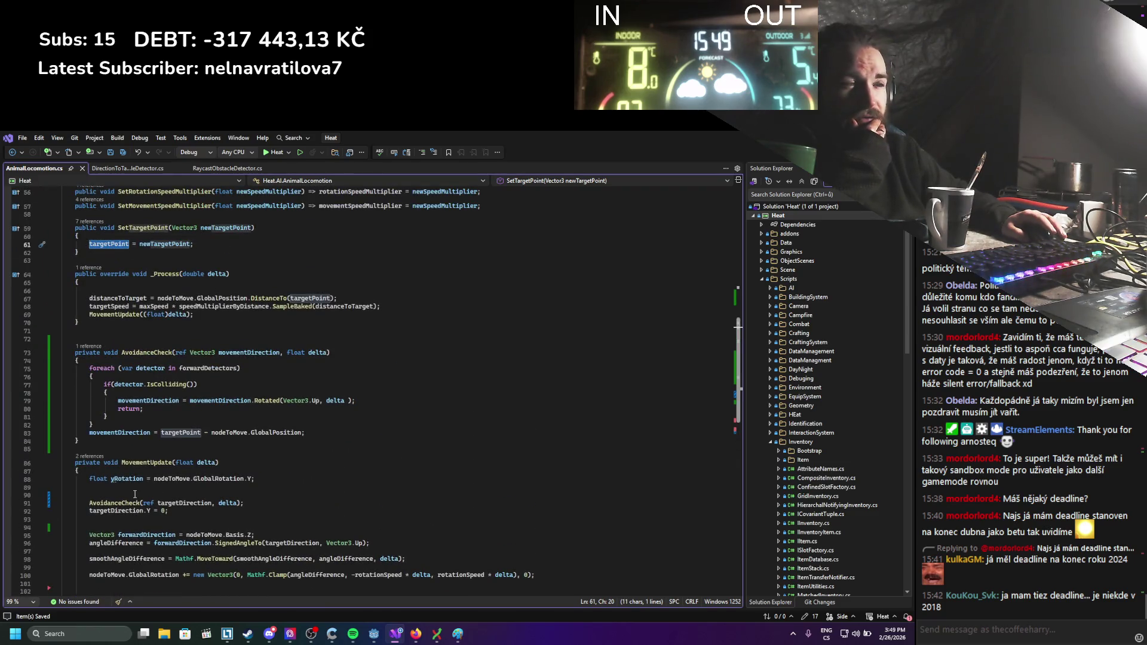
pyautogui.scroll(-2, 135, 494)
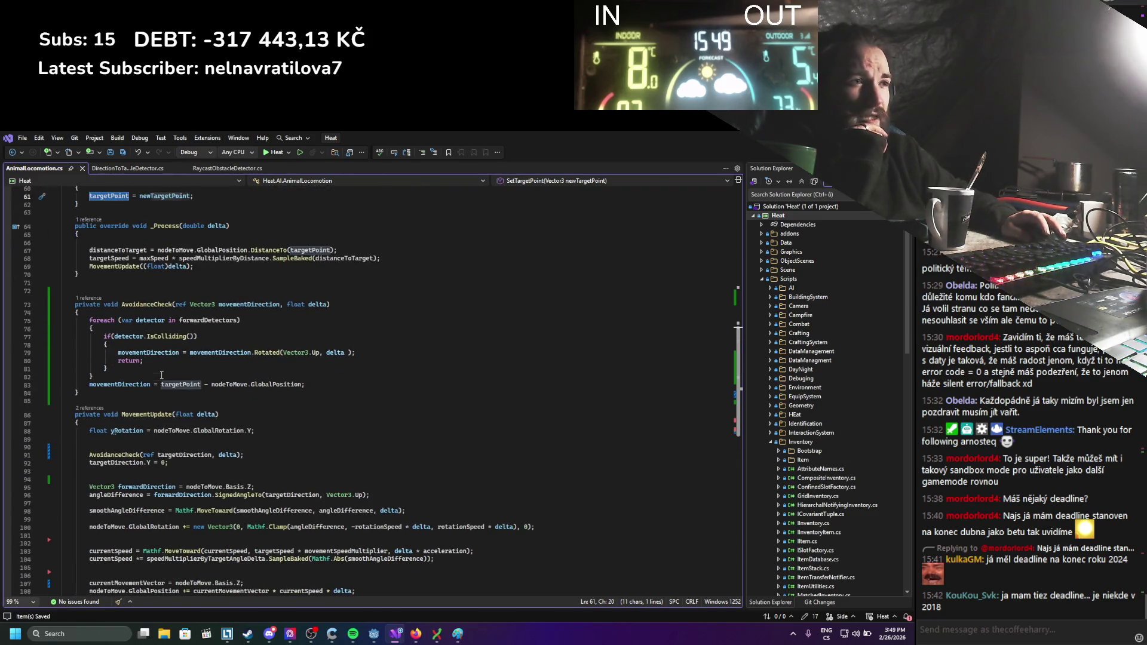
# Declare Vector3 directionToTarget = targetPoint - nodeToMove.GlobalPosition after the detector loop.
pyautogui.click(162, 377)
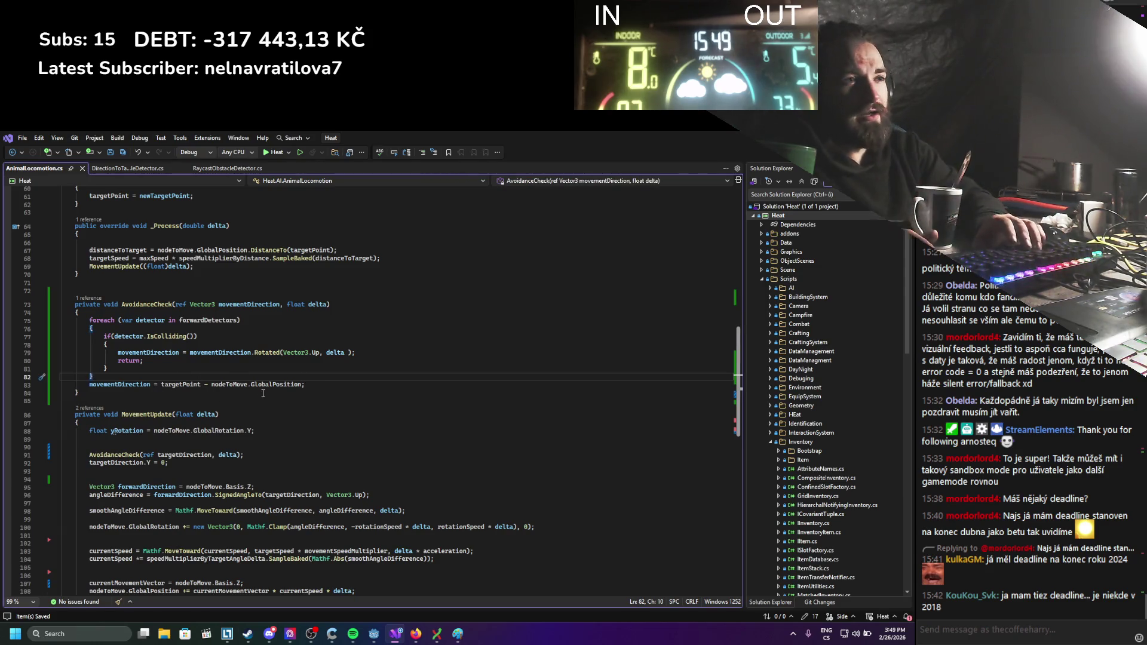
pyautogui.press('Return')
pyautogui.press('Return')
pyautogui.press('Return')
pyautogui.press('Up')
pyautogui.write('vector3 direct')
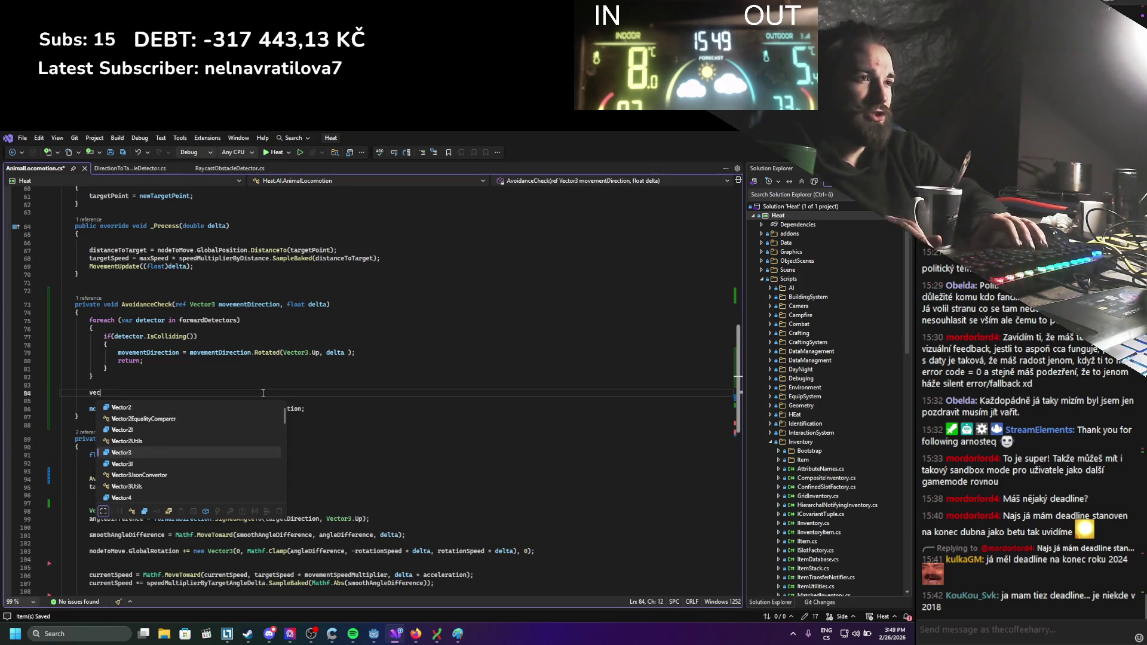
pyautogui.write('ion')
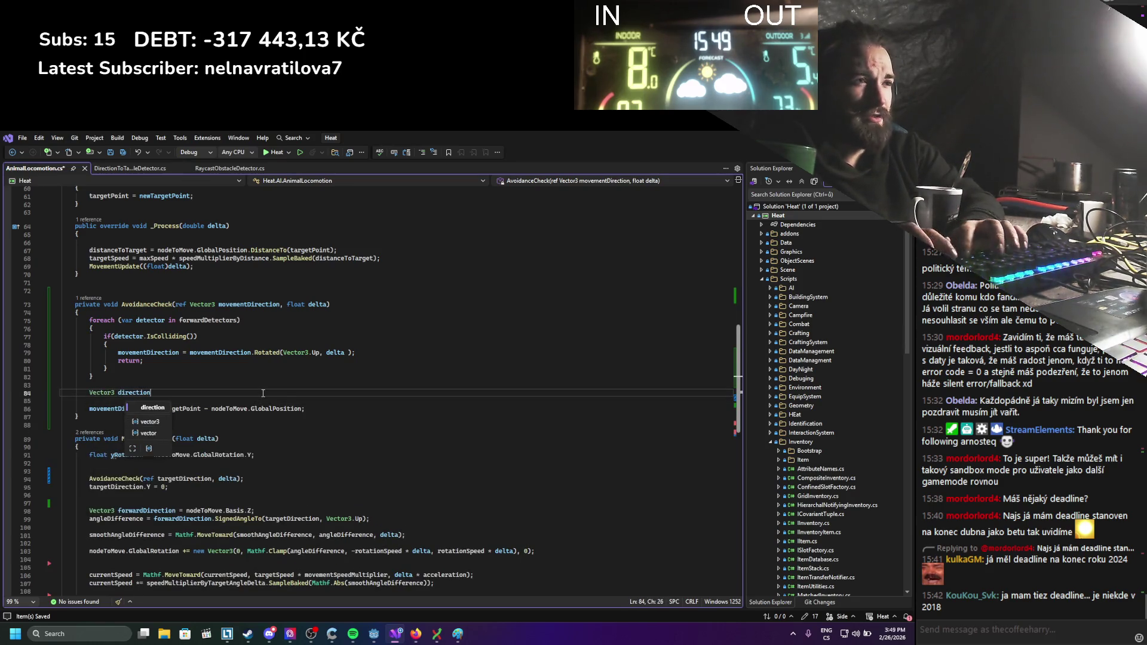
pyautogui.write('ToTarget =')
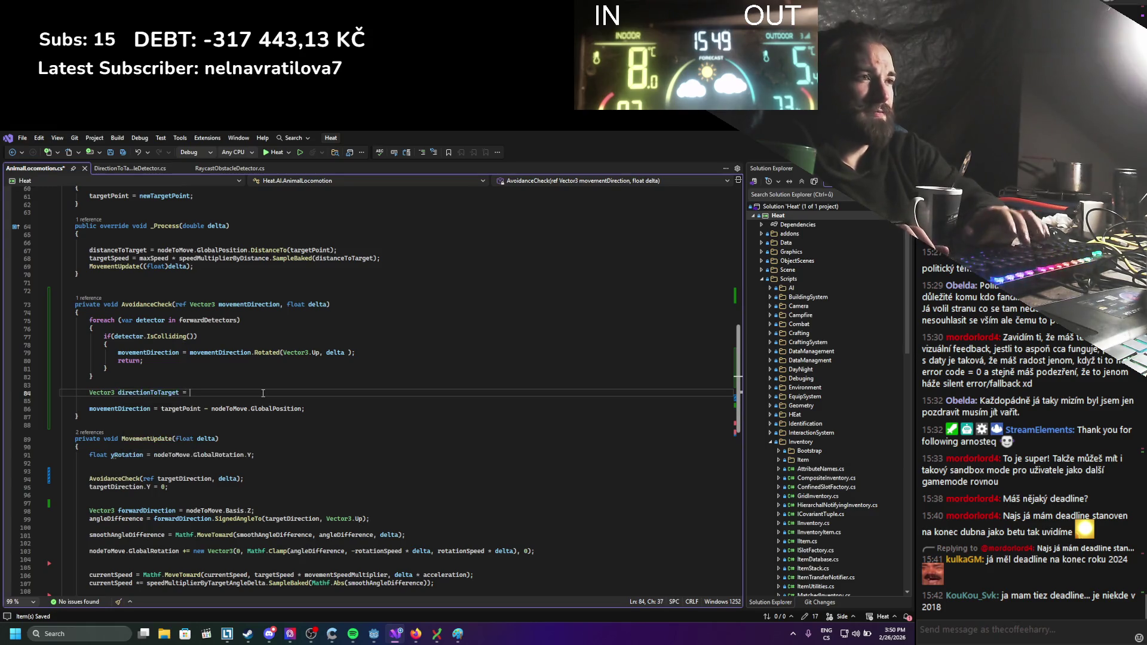
pyautogui.moveTo(162, 411); pyautogui.dragTo(304, 411)
pyautogui.click(270, 394)
pyautogui.hotkey('ctrl', 'v')
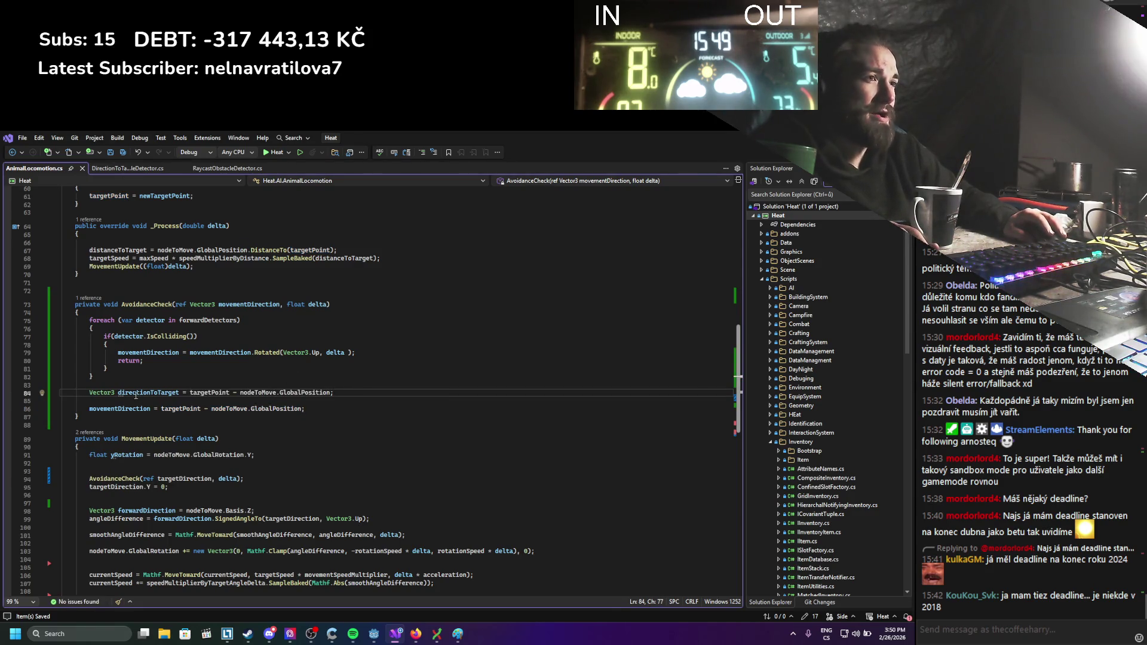
# Start an if(directionToTarget.Normalized()) check below the declaration.
pyautogui.click(192, 400)
pyautogui.press('Return')
pyautogui.press('Return')
pyautogui.press('Up')
pyautogui.write('if(')
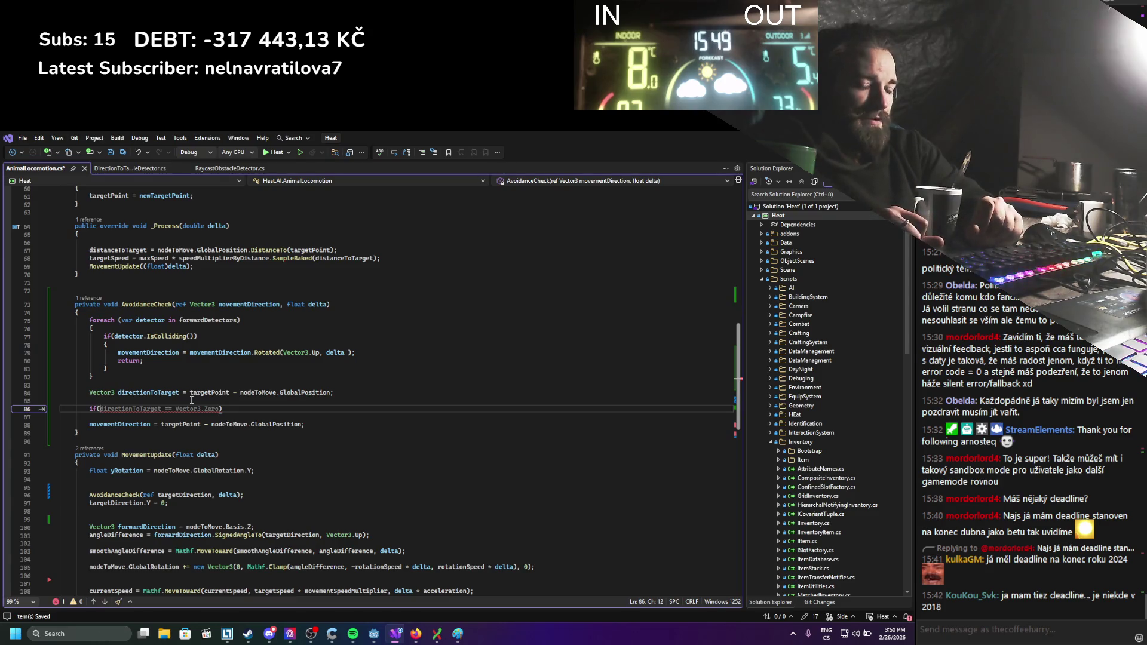
pyautogui.press('Escape')
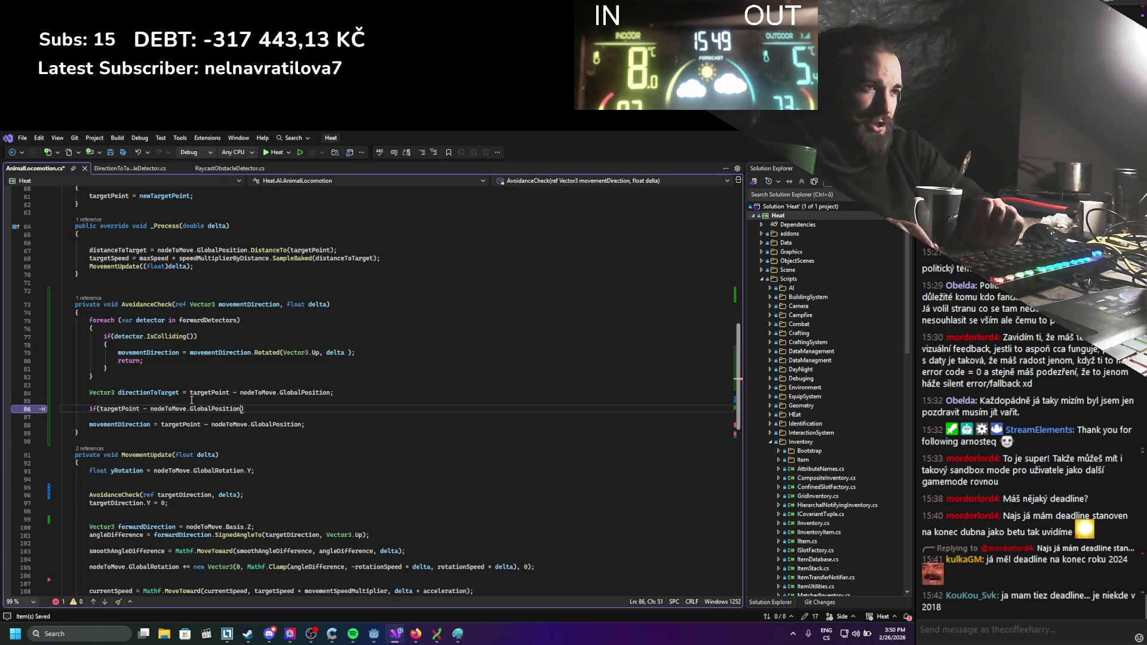
pyautogui.write('directionToTarget.n')
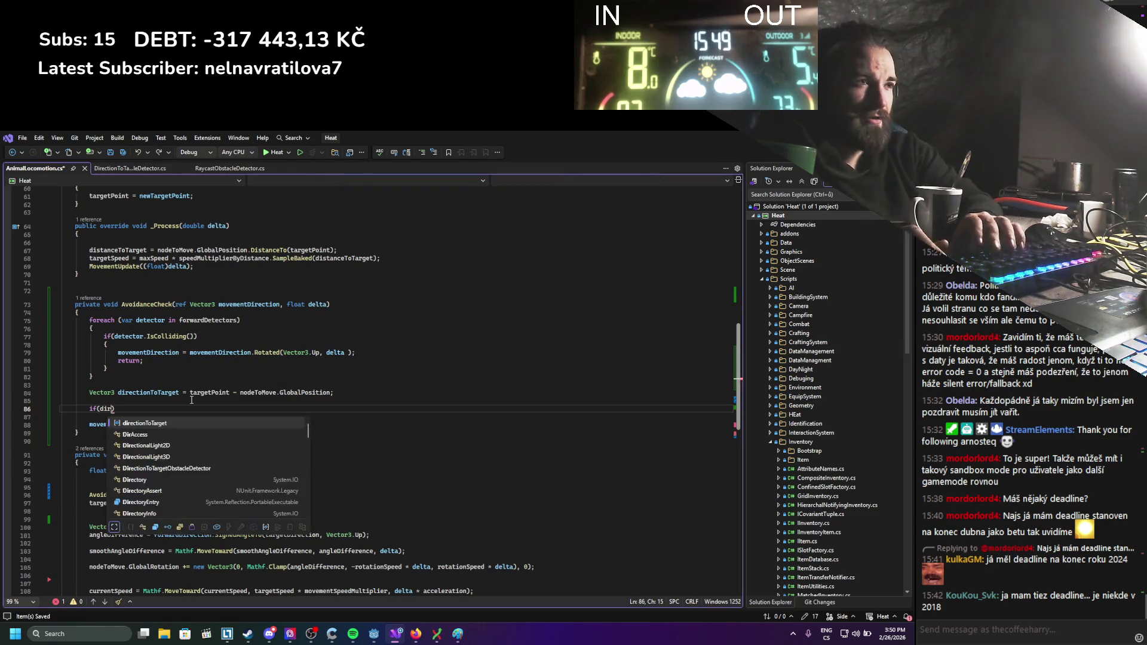
pyautogui.write('orm')
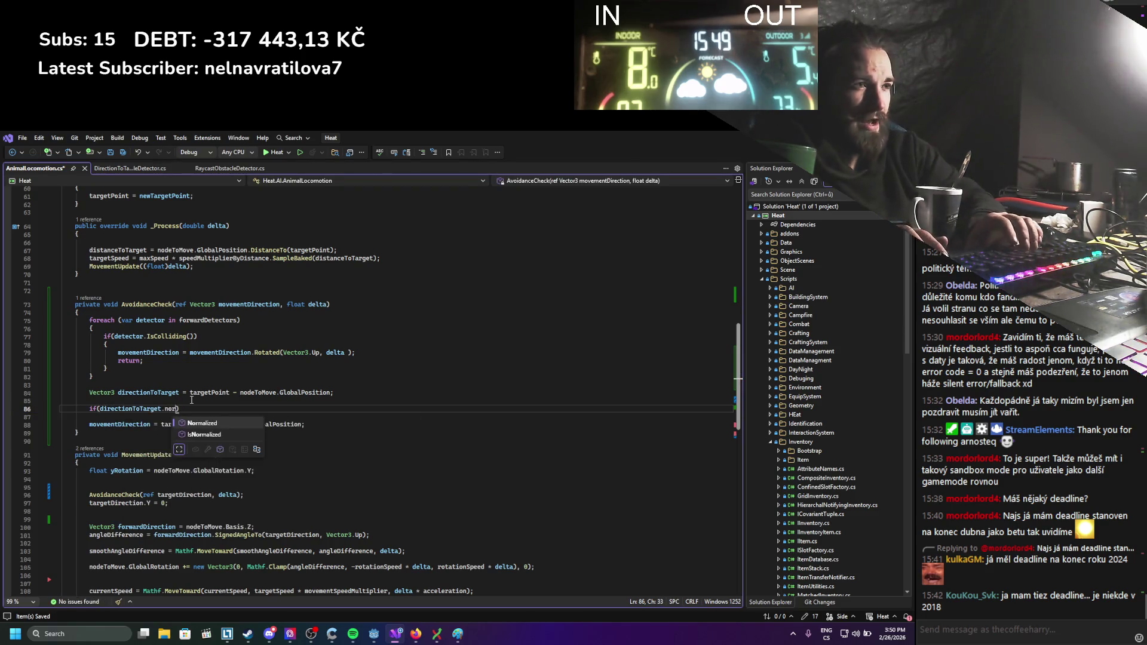
pyautogui.press('Tab')
pyautogui.write('()')
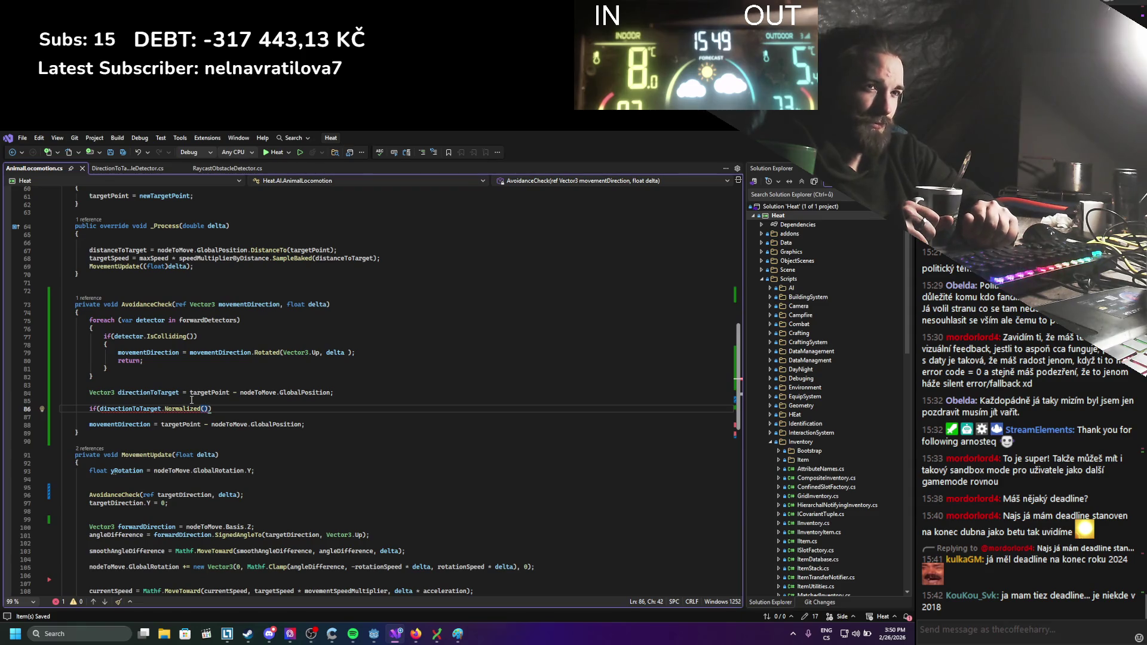
# Check how targetDirection is used in MovementUpdate, then return to the unfinished if-condition.
pyautogui.scroll(-6, 191, 400)
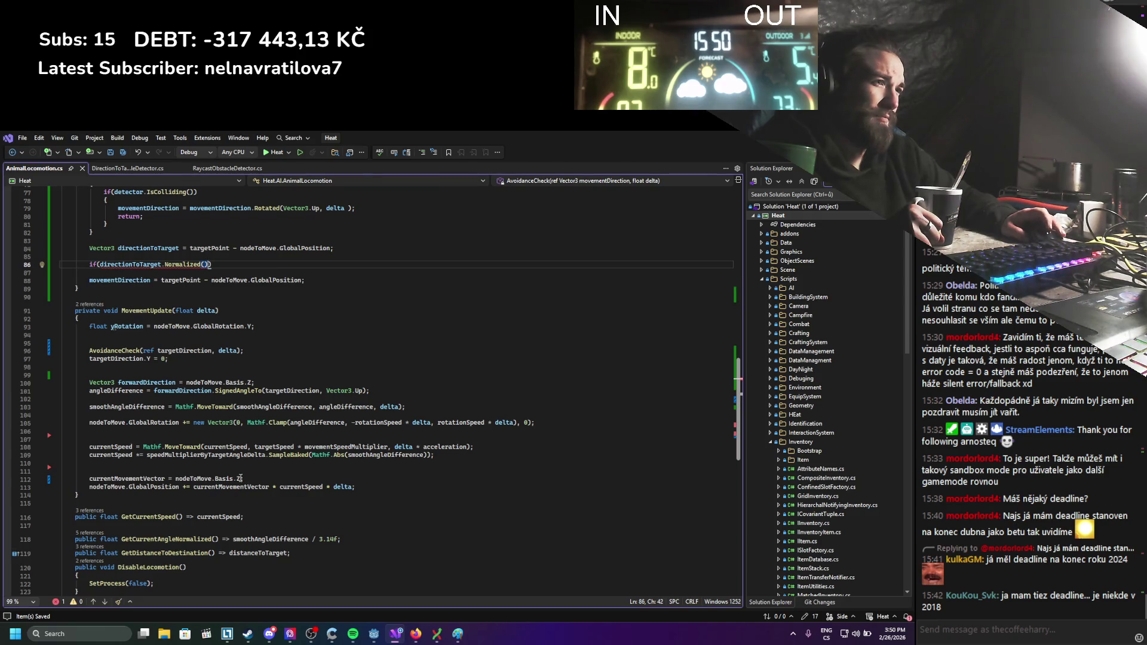
pyautogui.click(287, 391)
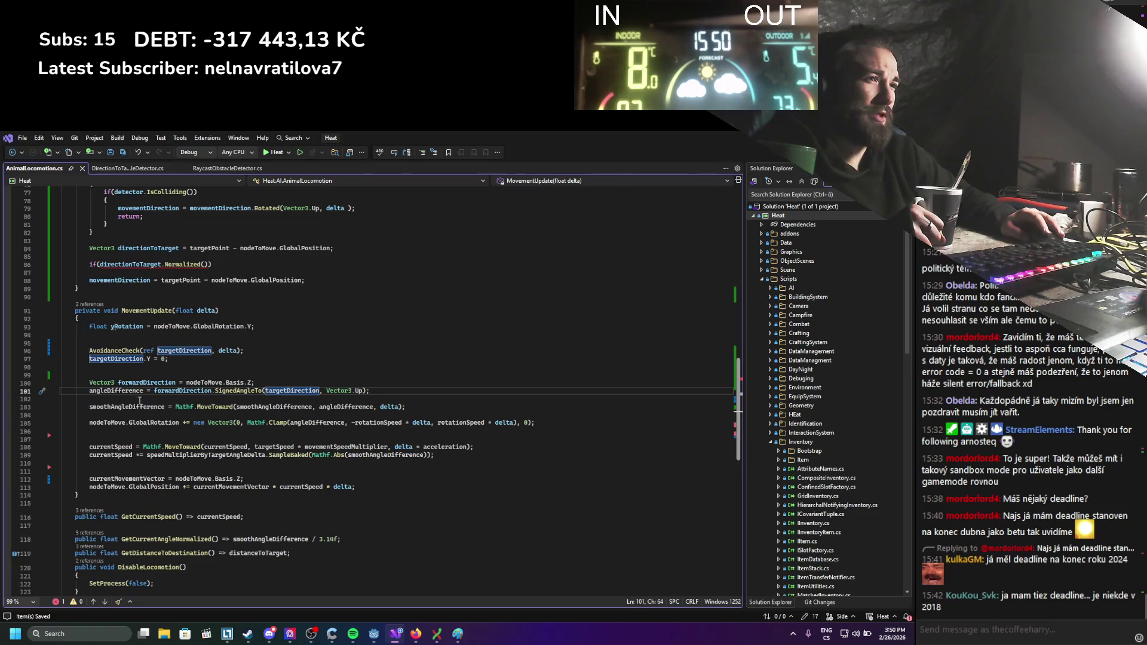
pyautogui.scroll(1, 199, 433)
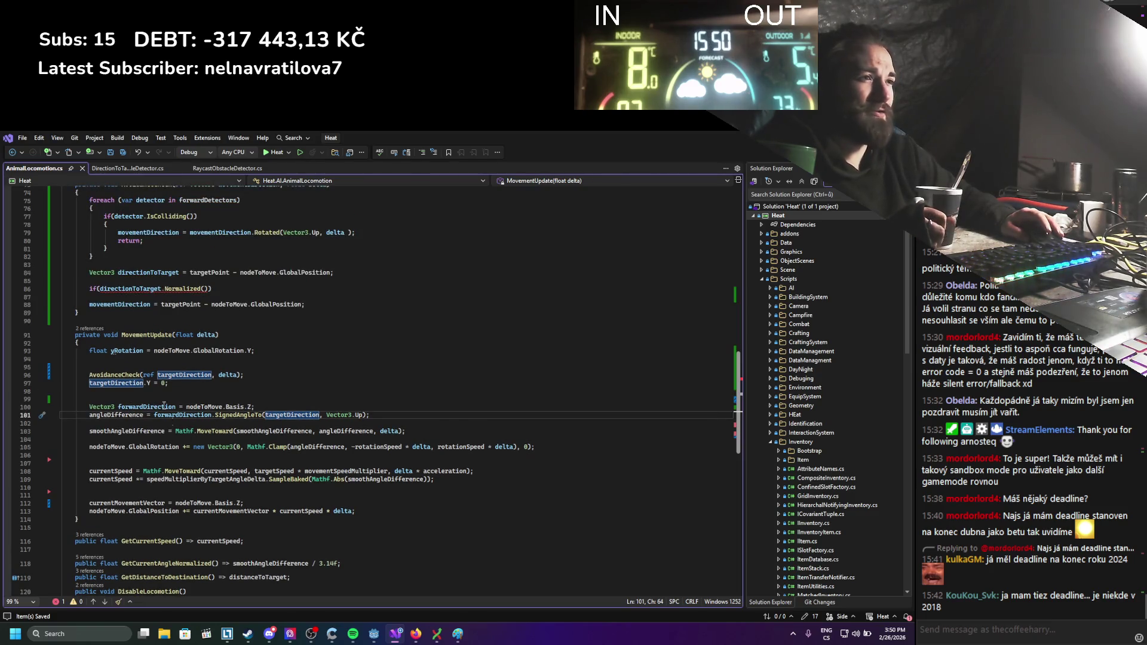
pyautogui.scroll(1, 178, 412)
pyautogui.scroll(4, 239, 442)
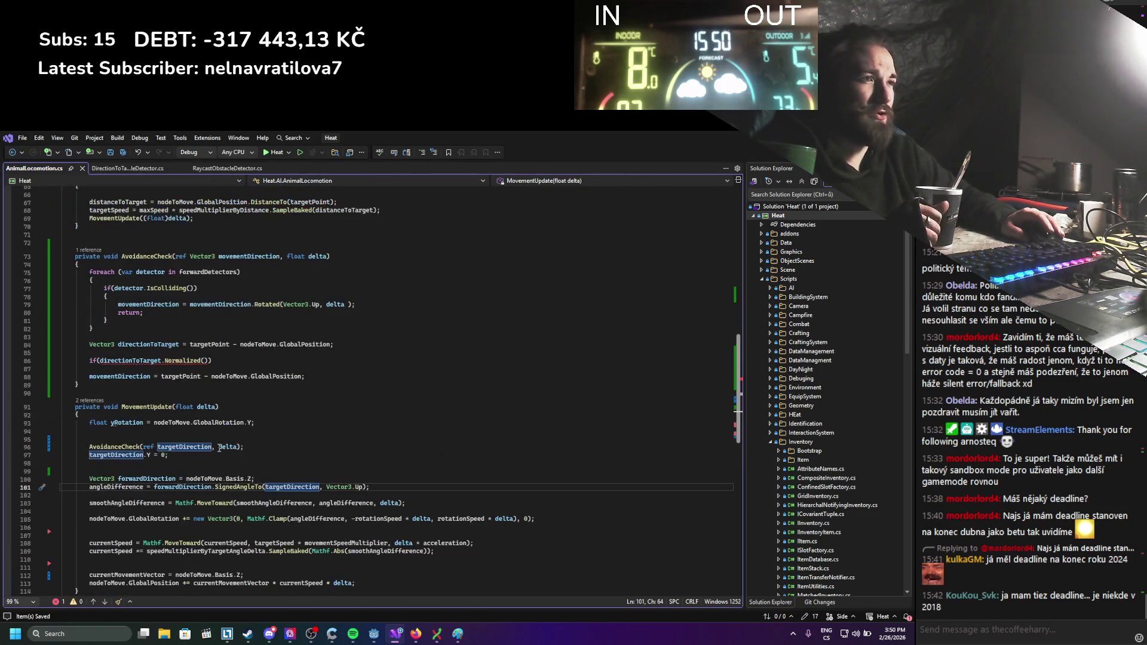
pyautogui.click(203, 409)
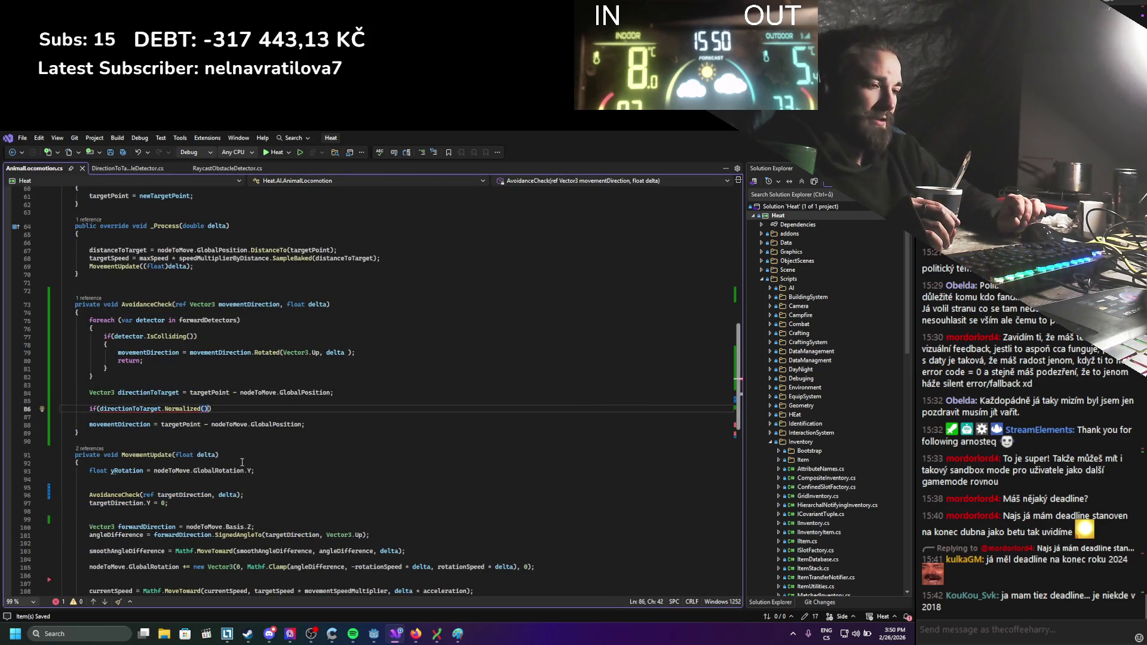
# Append a SignedAngleTo() call after Normalized() in the if-condition.
pyautogui.write('.')
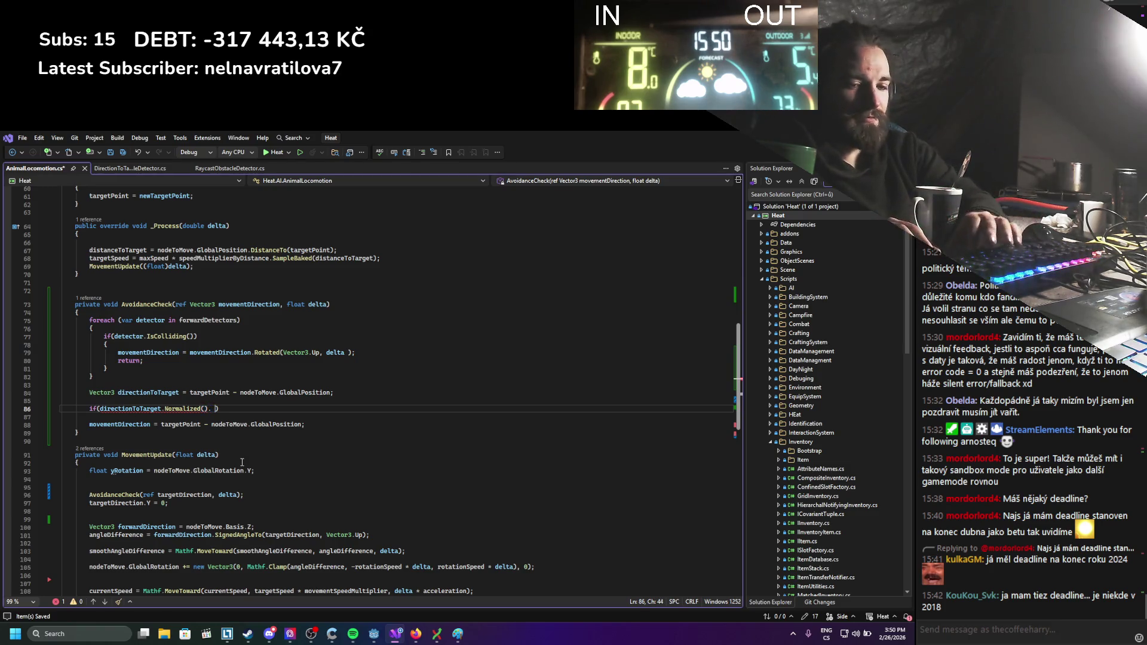
pyautogui.press('BackSpace')
pyautogui.write('Sig')
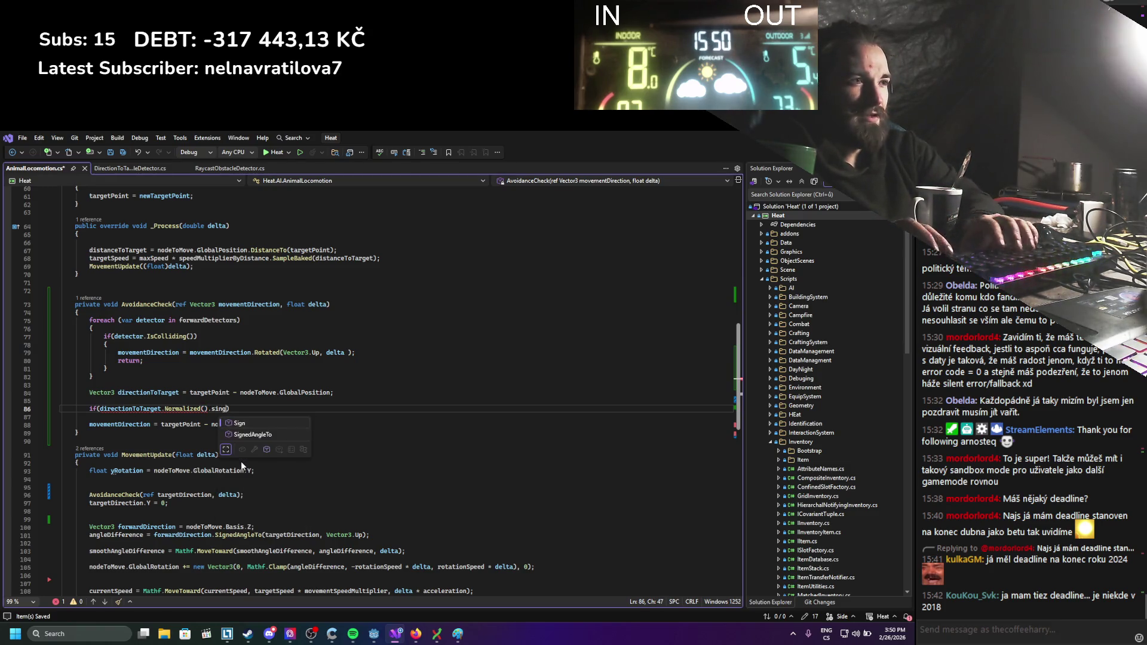
pyautogui.press('Tab')
pyautogui.write('()')
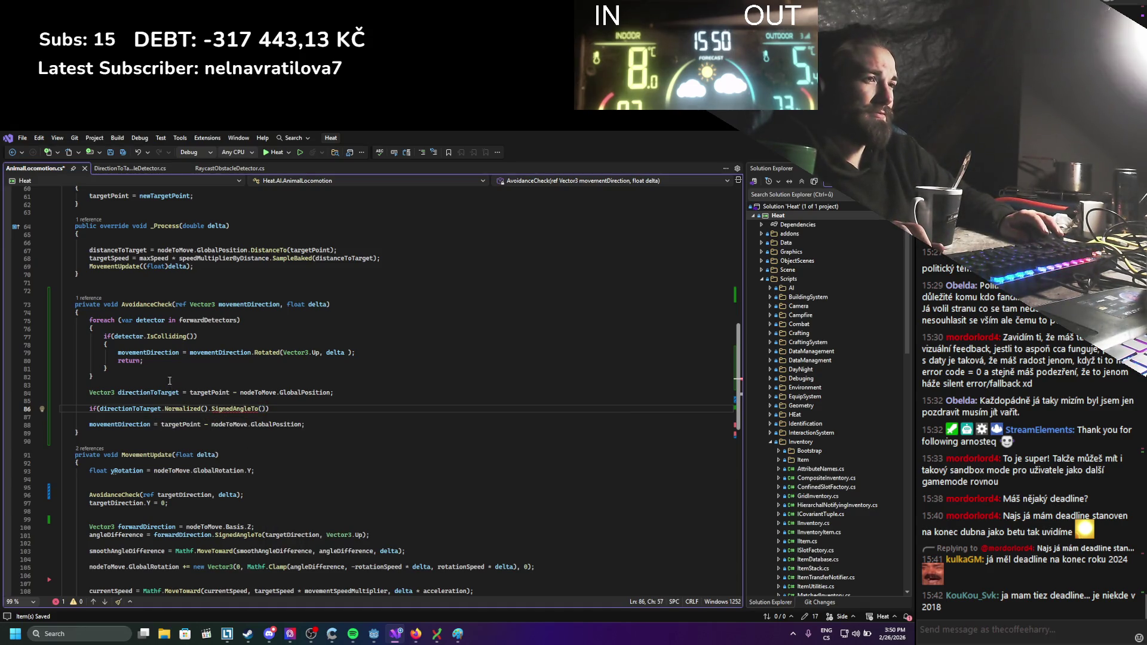
# Rewrite the condition as movementDirection.SignedAngleTo(directionToTarget.Normalized()), delete the stray duplicate, and save.
pyautogui.doubleClick(148, 352)
pyautogui.hotkey('ctrl', 'c')
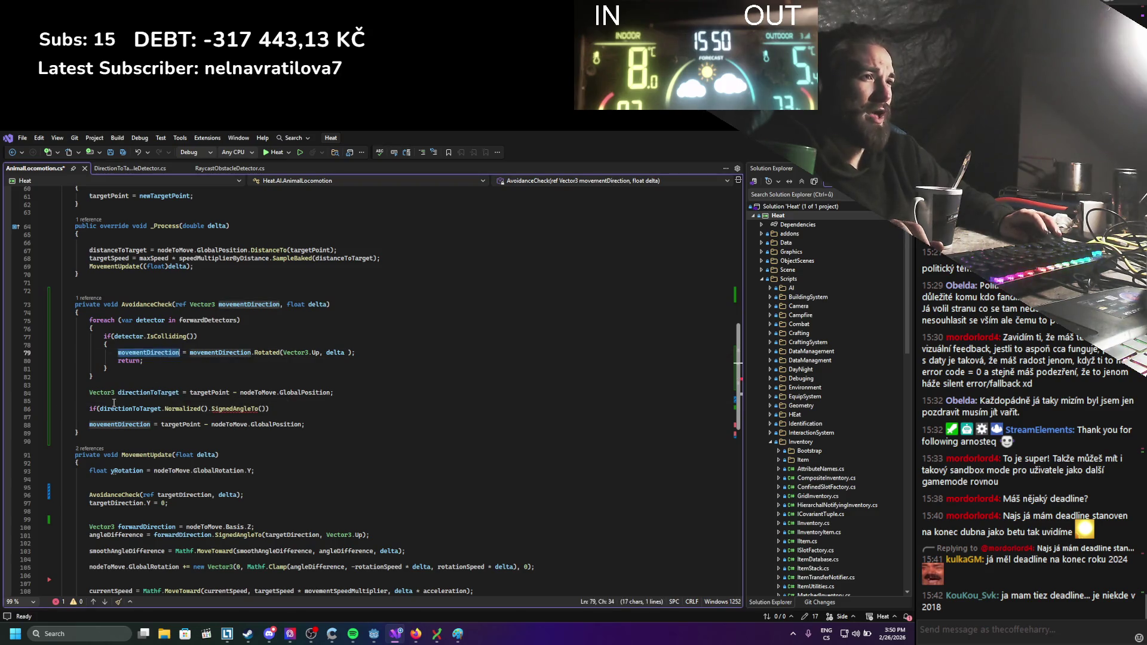
pyautogui.click(99, 408)
pyautogui.hotkey('ctrl', 'v')
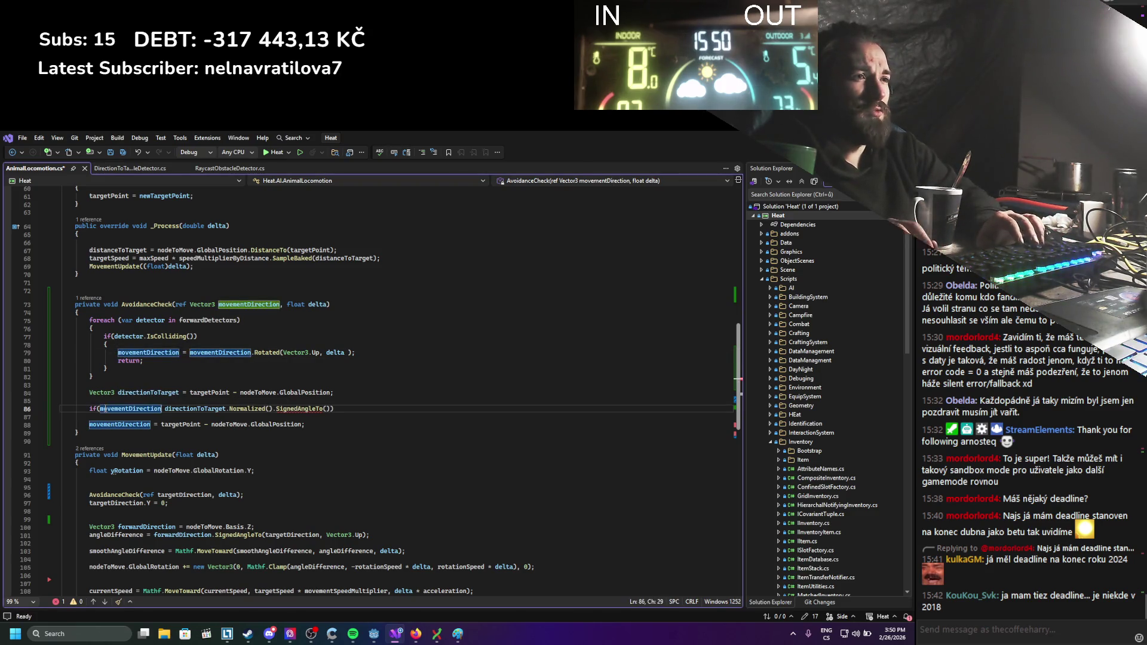
pyautogui.write('.si')
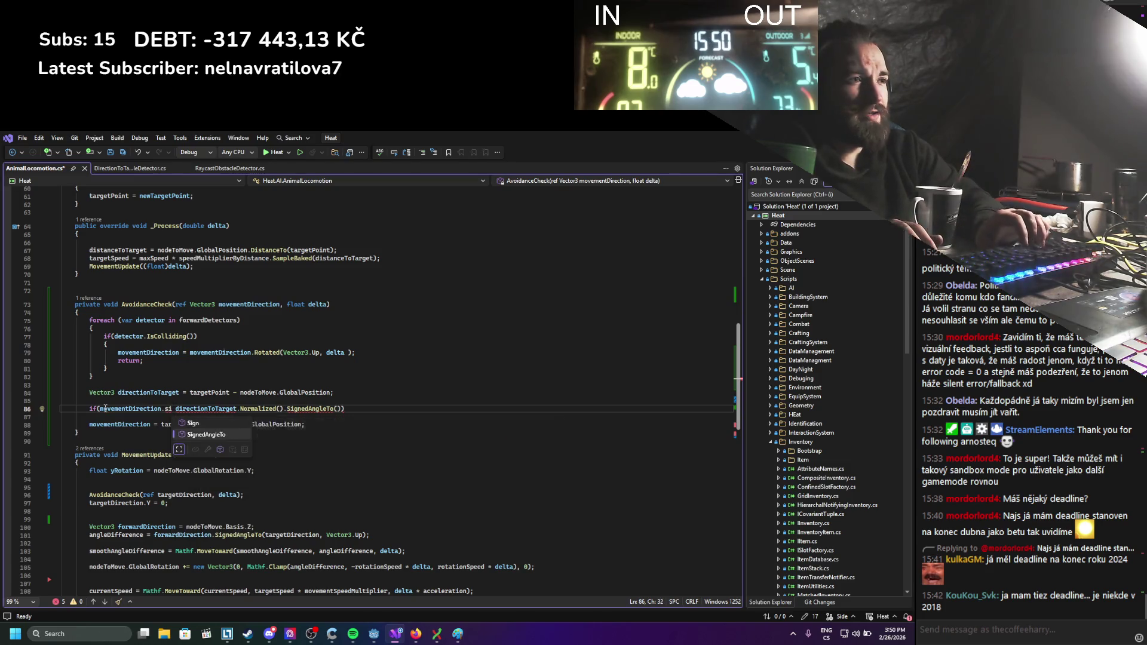
pyautogui.press('Tab')
pyautogui.write('(')
pyautogui.press('Delete')
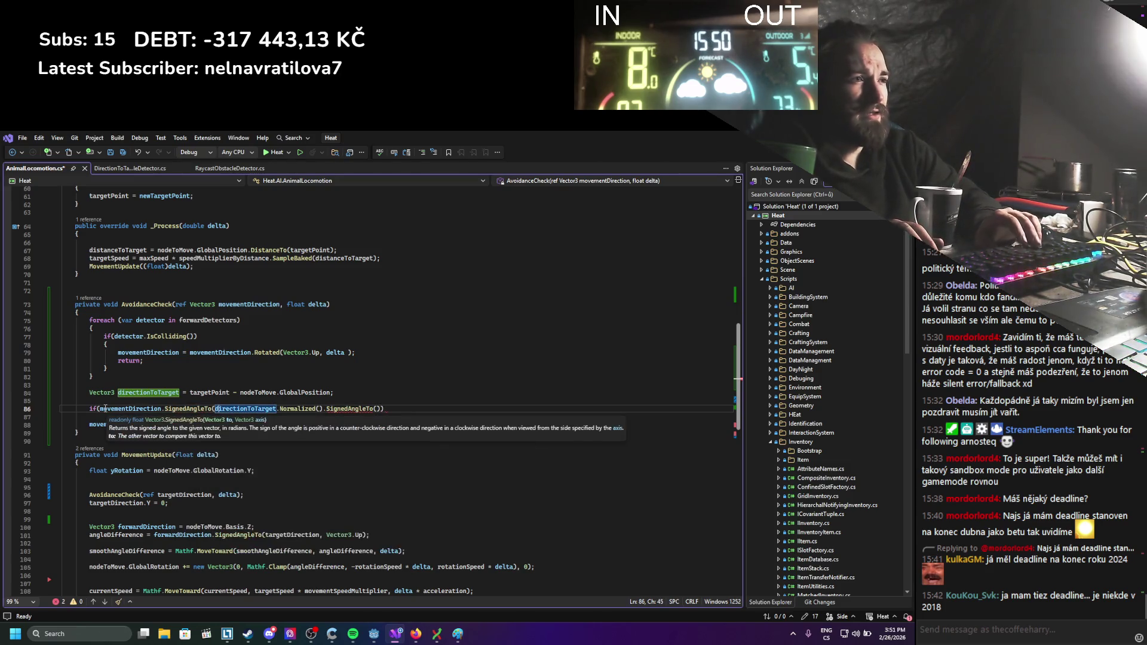
pyautogui.press('Right')
pyautogui.press('Right')
pyautogui.press('Right')
pyautogui.write(')')
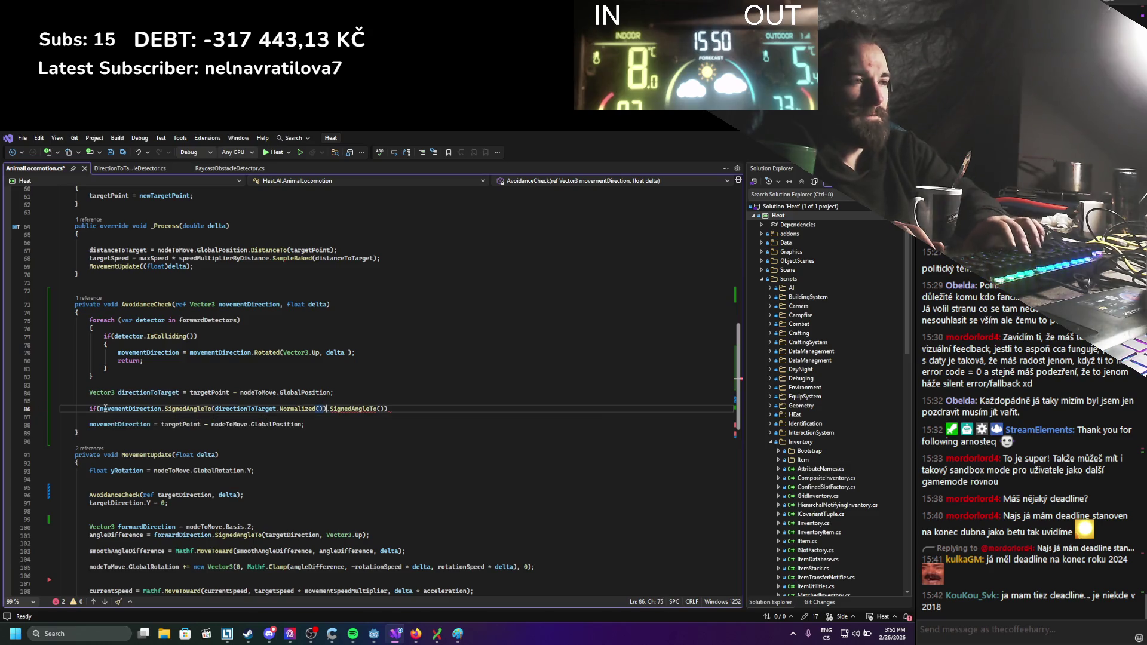
pyautogui.hotkey('shift', 'Right')
pyautogui.hotkey('shift', 'Right')
pyautogui.hotkey('shift', 'Right')
pyautogui.press('Delete')
pyautogui.hotkey('ctrl', 's')
pyautogui.press('Left')
pyautogui.press('Left')
pyautogui.press('Left')
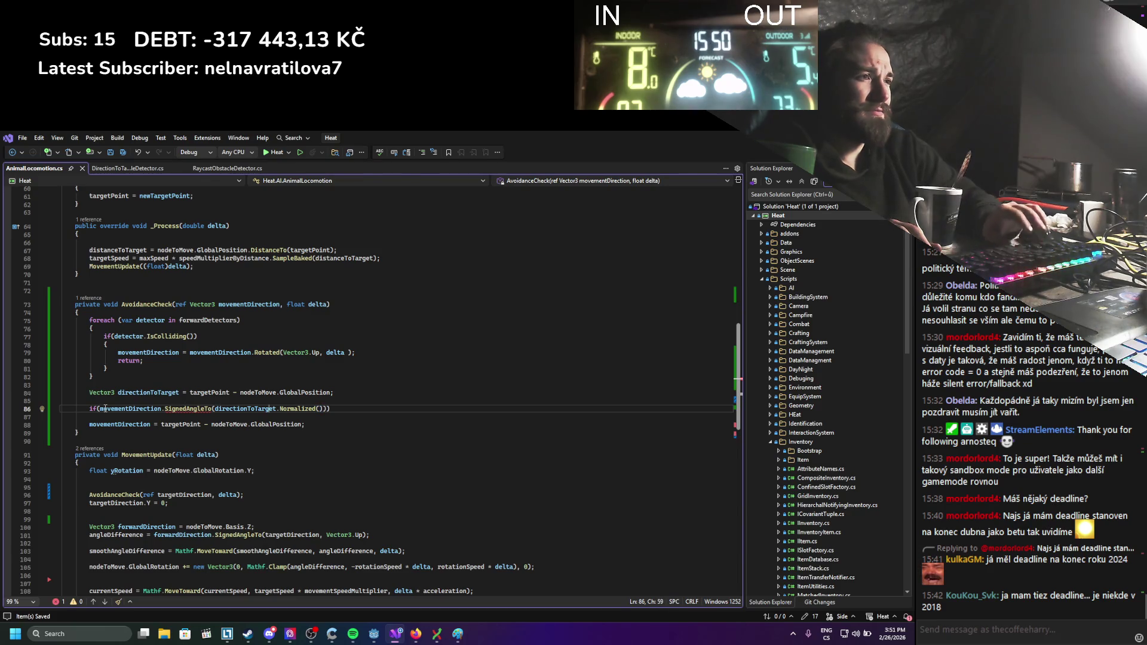
# Add Vector3.Up as the SignedAngleTo axis argument and save.
pyautogui.moveTo(200, 412)
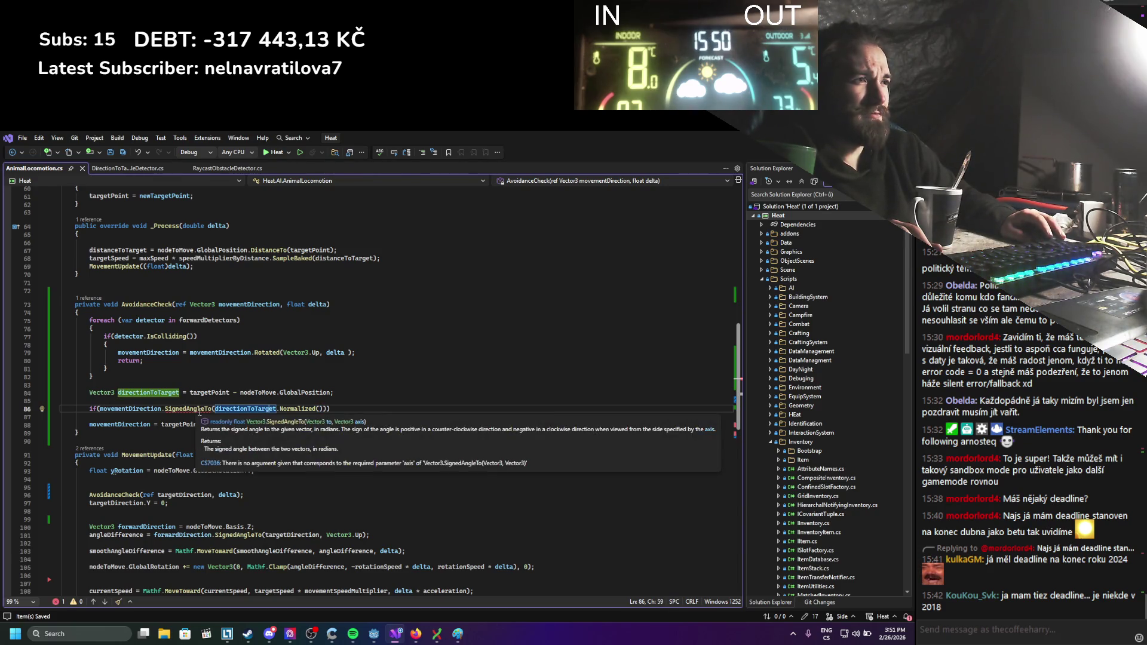
pyautogui.click(323, 411)
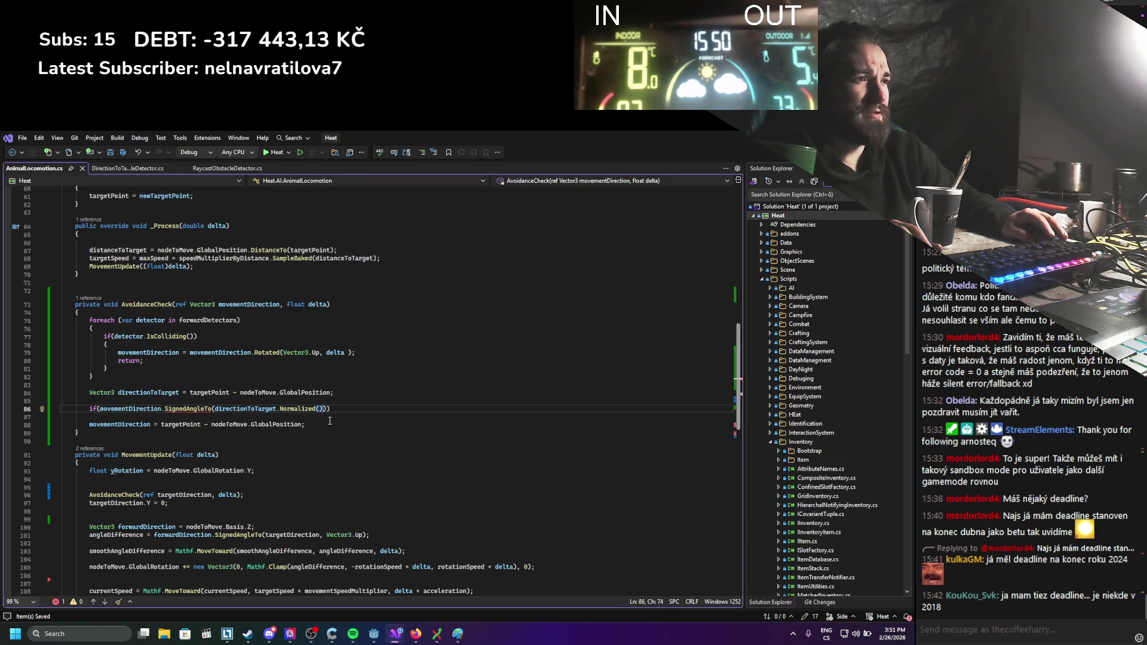
pyautogui.write(', ve')
pyautogui.press('Tab')
pyautogui.write('.U')
pyautogui.press('Tab')
pyautogui.write(')')
pyautogui.hotkey('ctrl', 's')
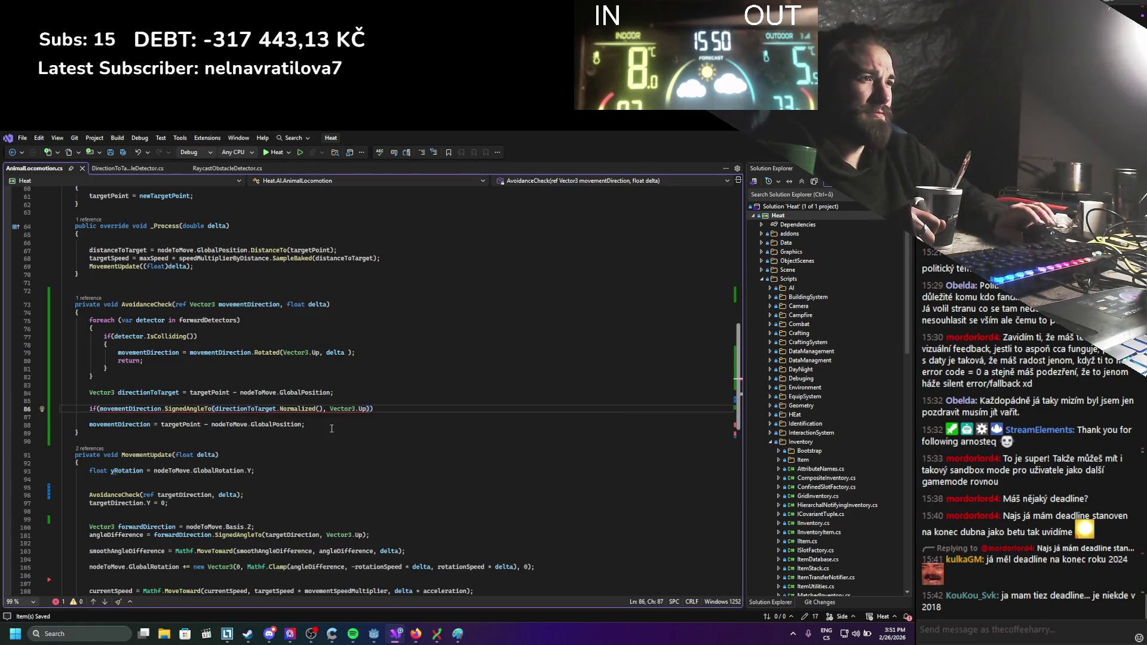
# Finish the condition with '> 0' and save the script.
pyautogui.moveTo(320, 406)
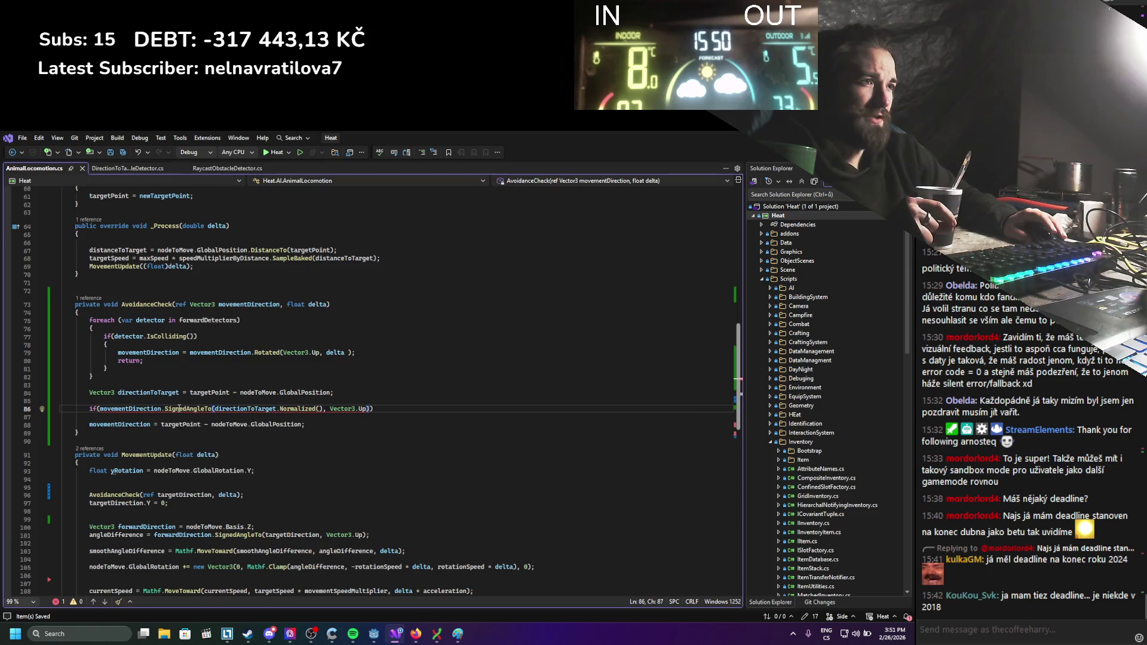
pyautogui.moveTo(179, 408)
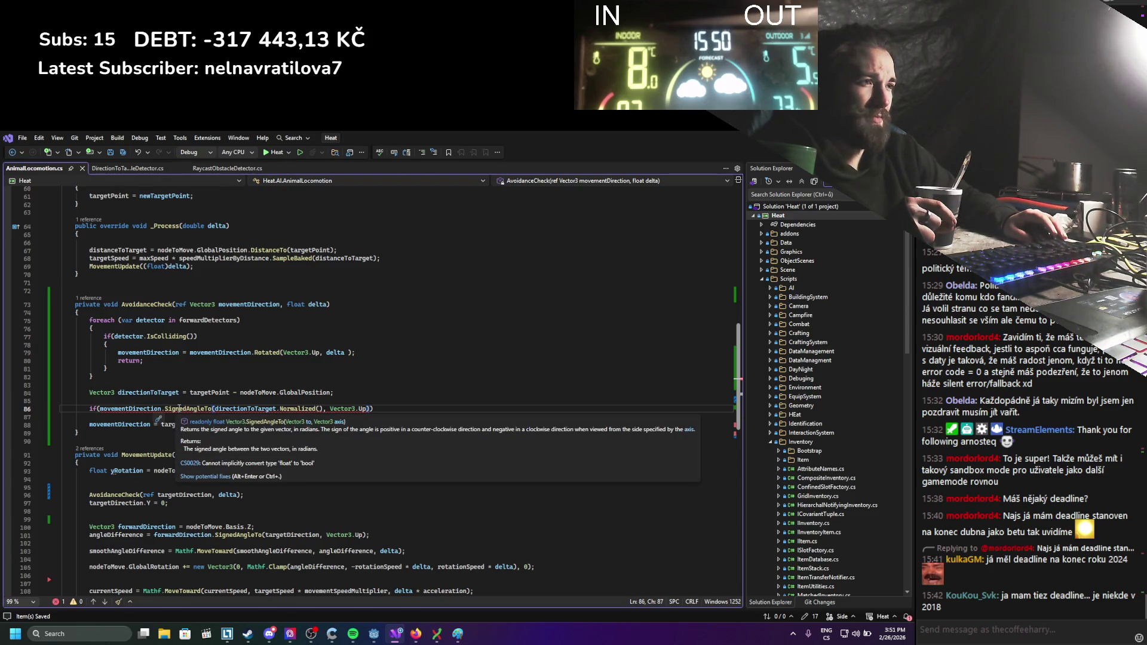
pyautogui.write('> 0')
pyautogui.hotkey('ctrl', 's')
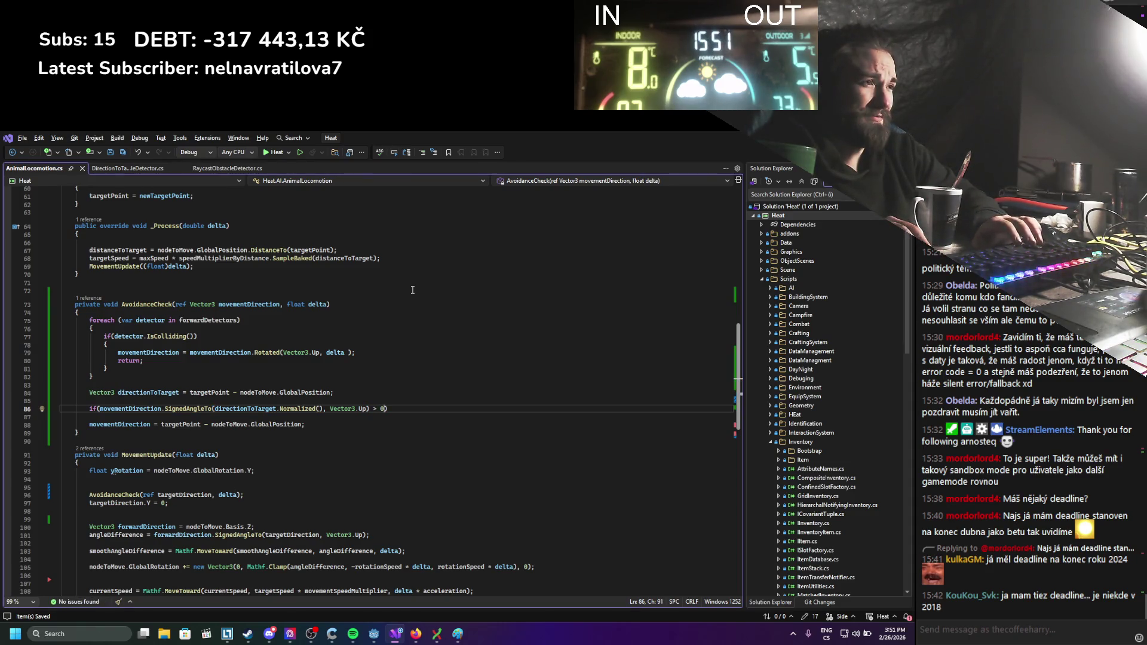
# Give the angle check a braced body containing if (sideDetectors[0].IsColliding()) return; and save.
pyautogui.press('Return')
pyautogui.write('{')
pyautogui.press('Return')
pyautogui.write('if(')
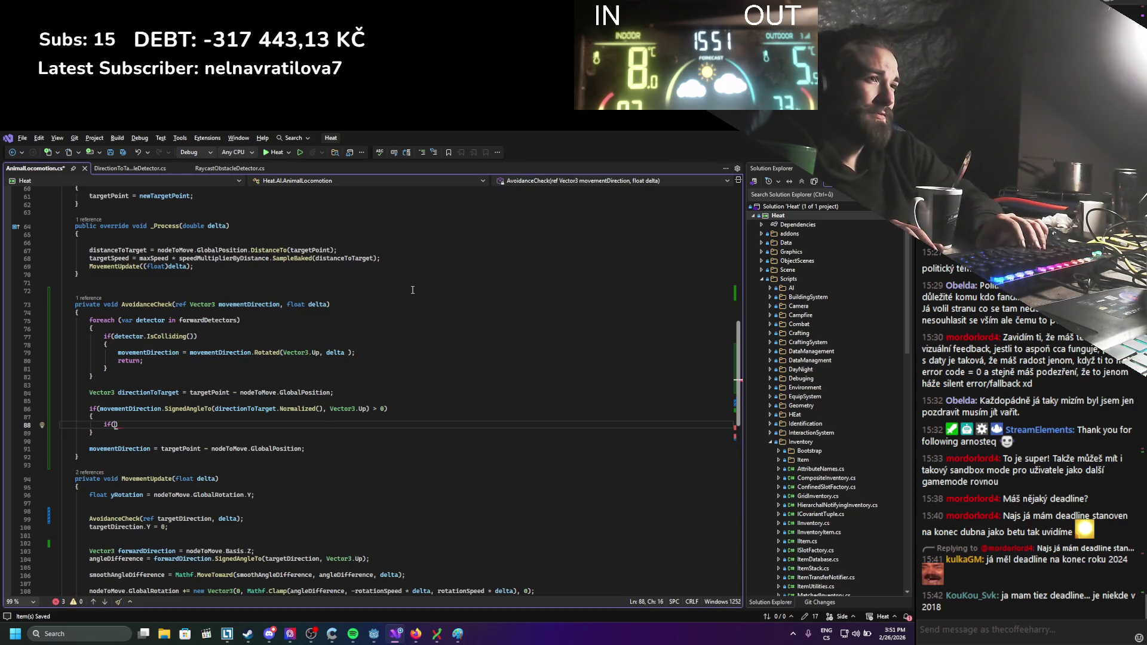
pyautogui.scroll(5, 412, 289)
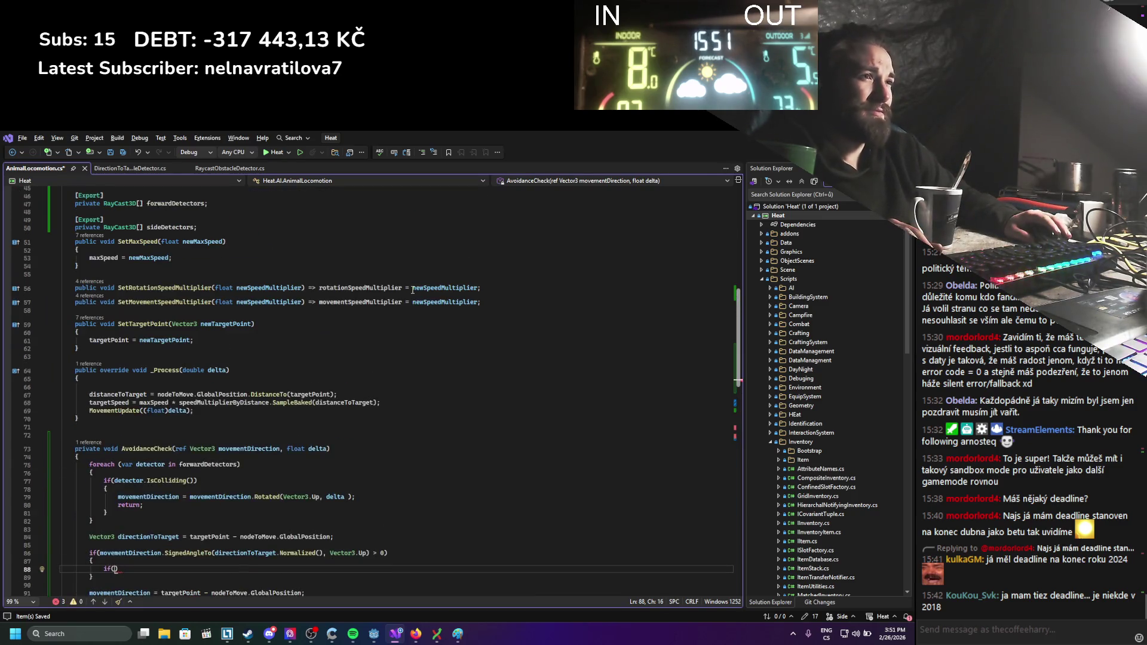
pyautogui.scroll(-4, 413, 289)
pyautogui.write('side')
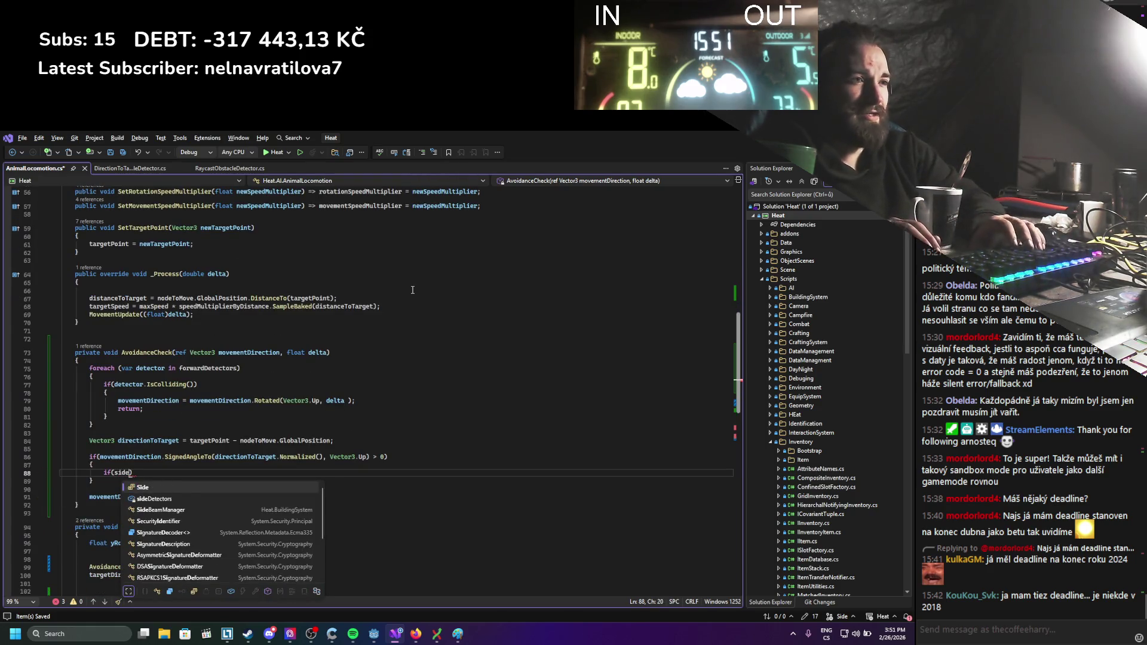
pyautogui.press('Tab')
pyautogui.write('[]')
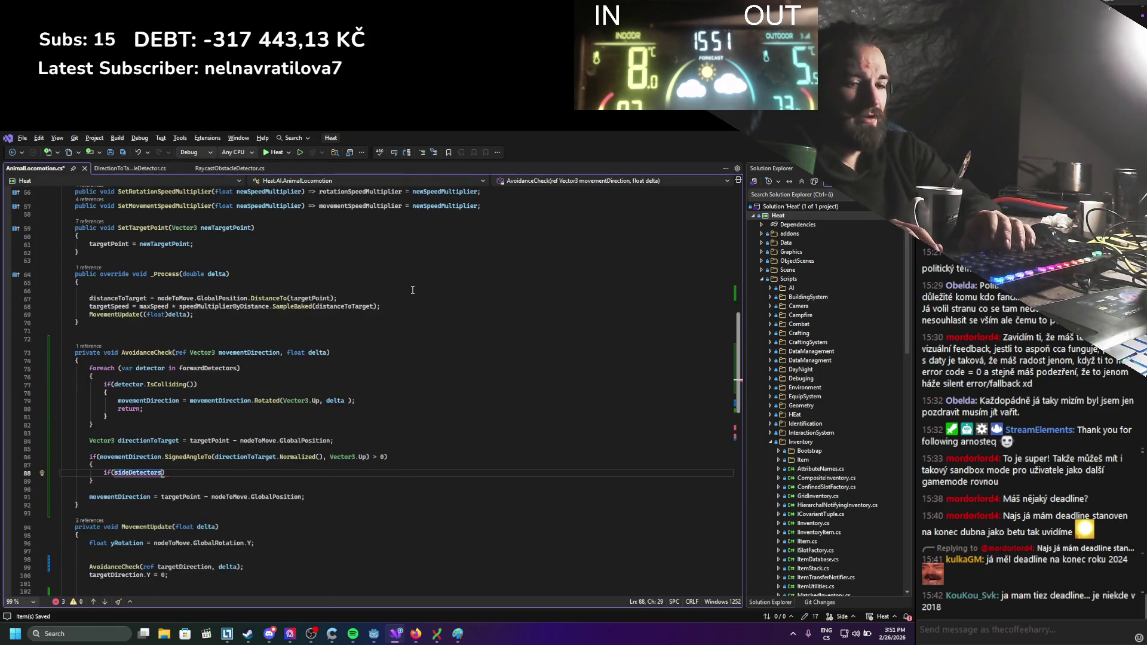
pyautogui.write('0')
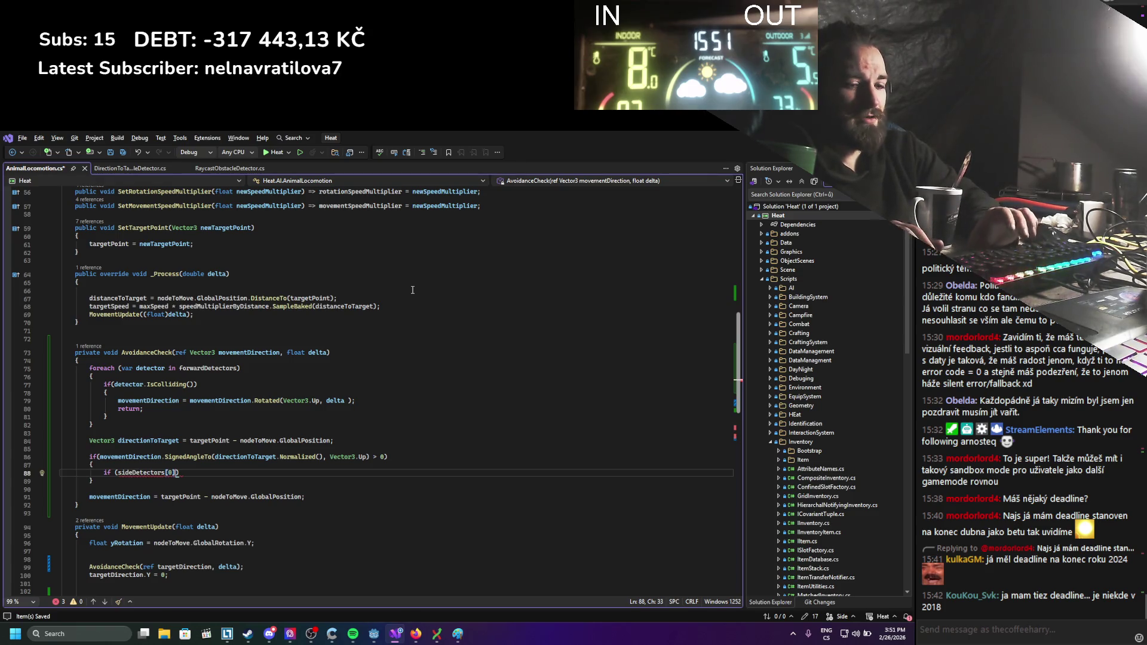
pyautogui.write('.isc')
pyautogui.press('Down')
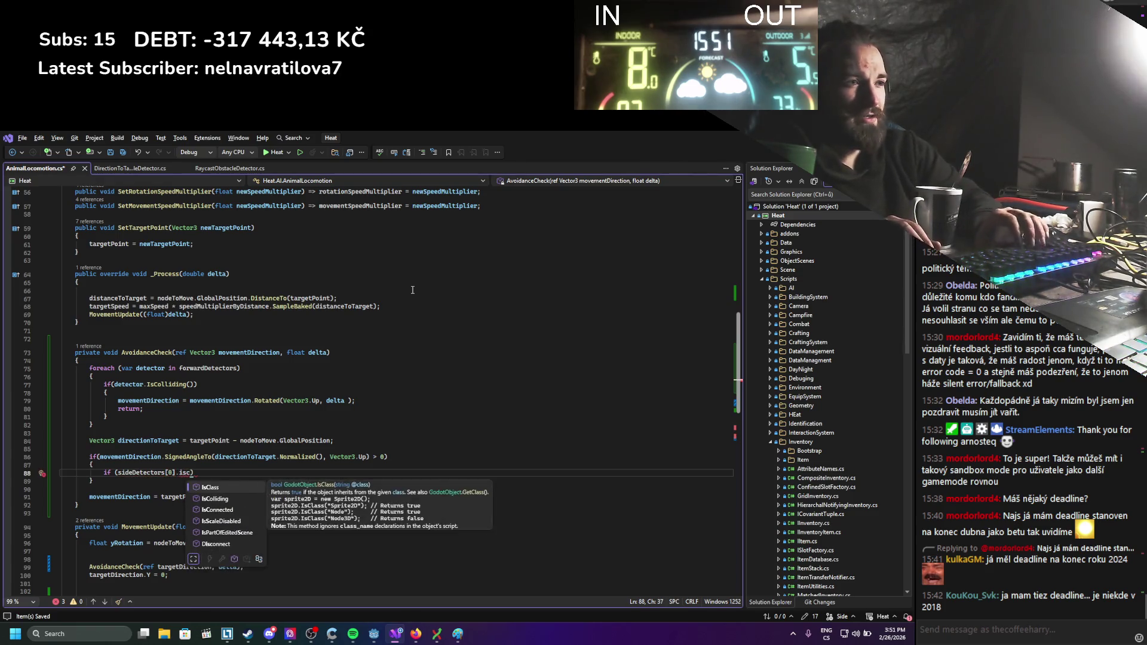
pyautogui.press('Tab')
pyautogui.write('(')
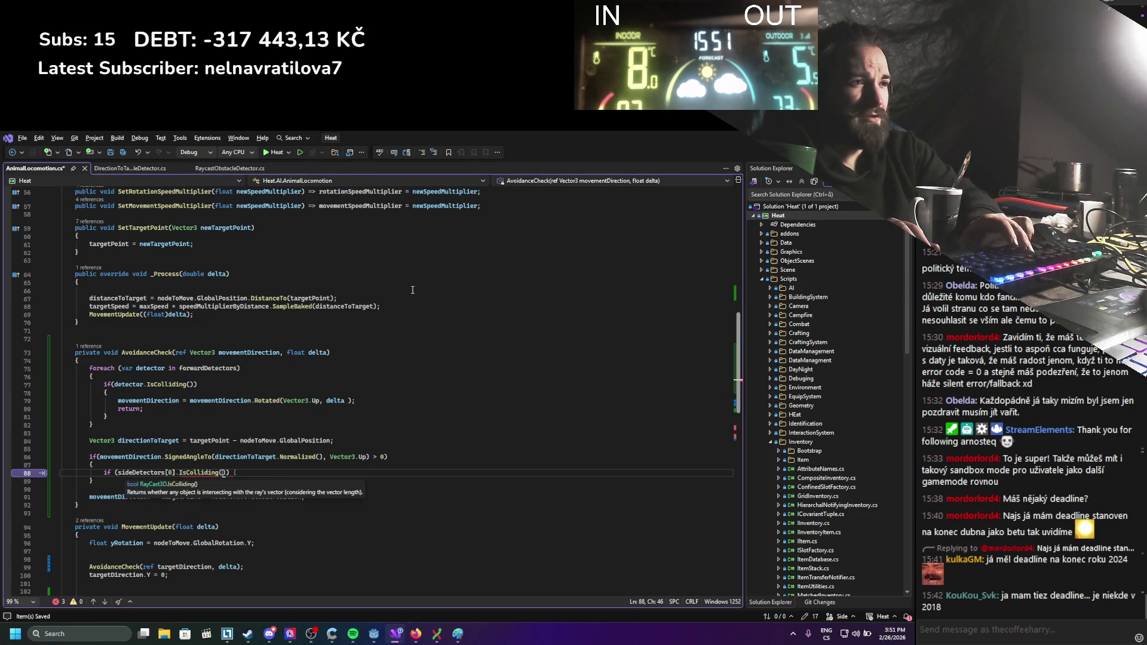
pyautogui.write('))')
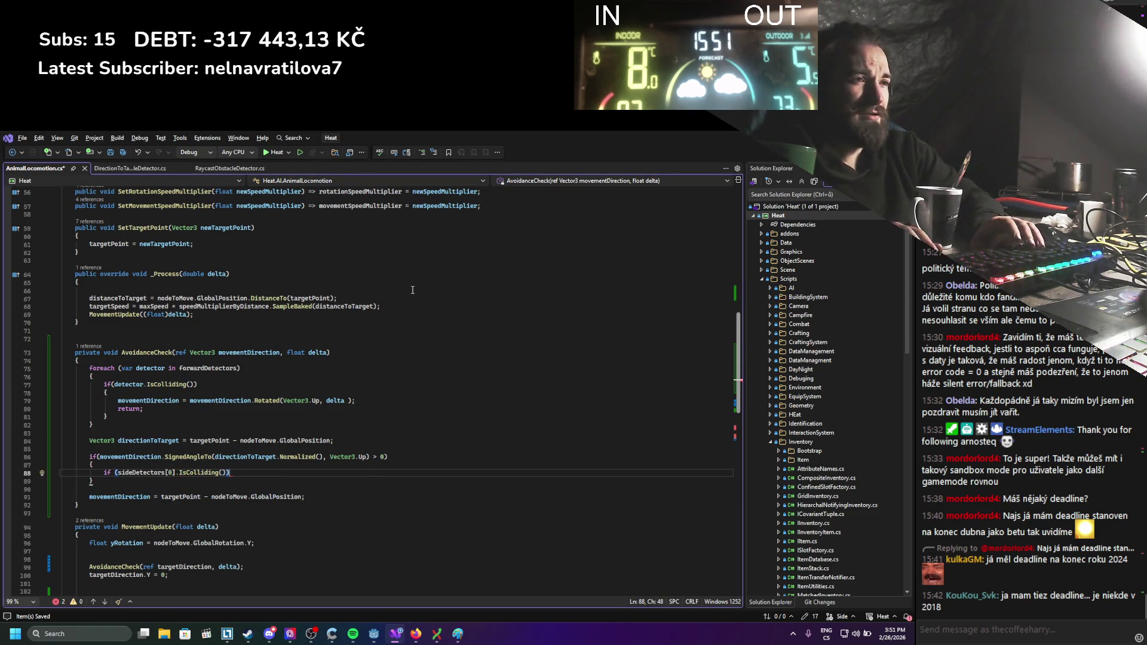
pyautogui.press('Return')
pyautogui.write('return;')
pyautogui.hotkey('ctrl', 's')
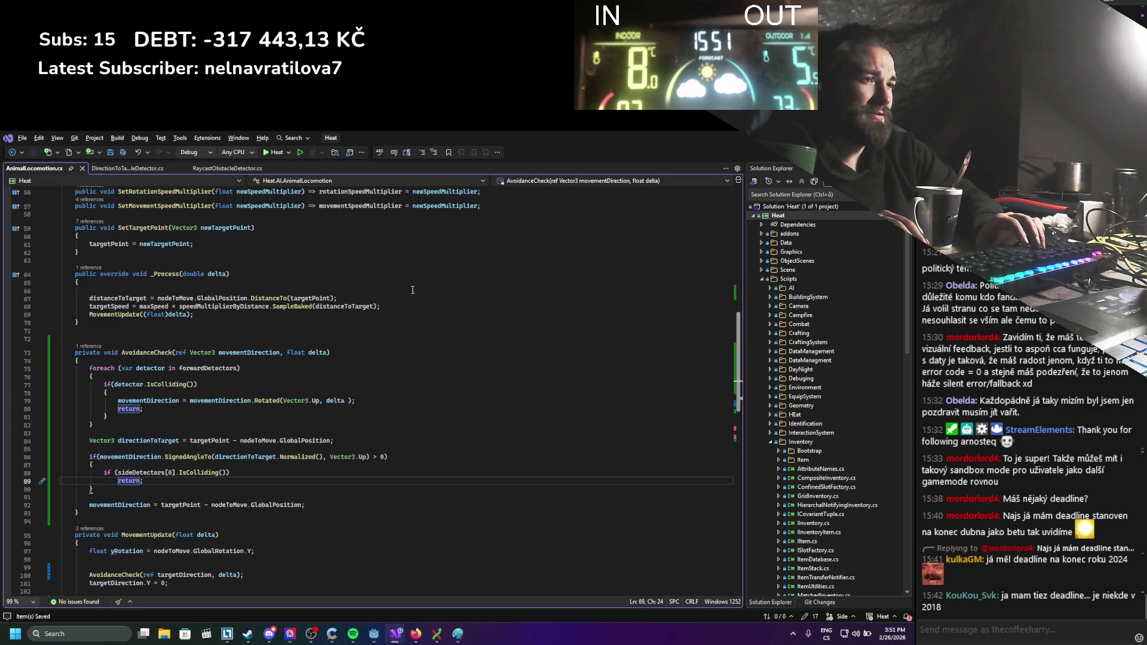
# Start an else branch after the angle check's closing brace.
pyautogui.press('Down')
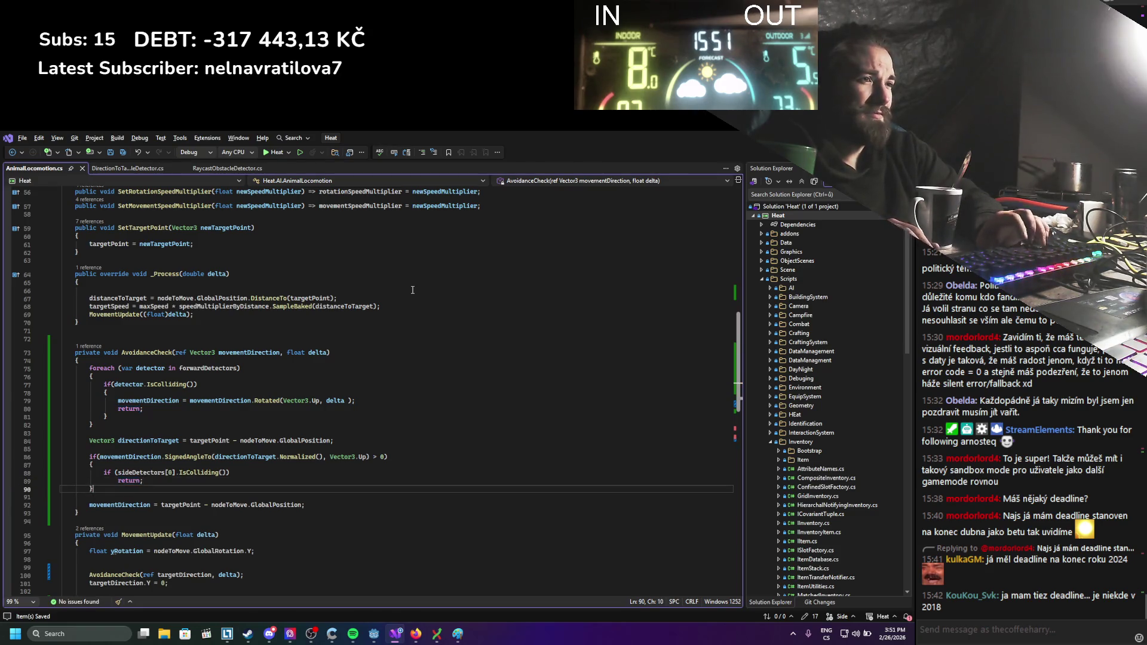
pyautogui.press('Return')
pyautogui.write('else')
pyautogui.press('Return')
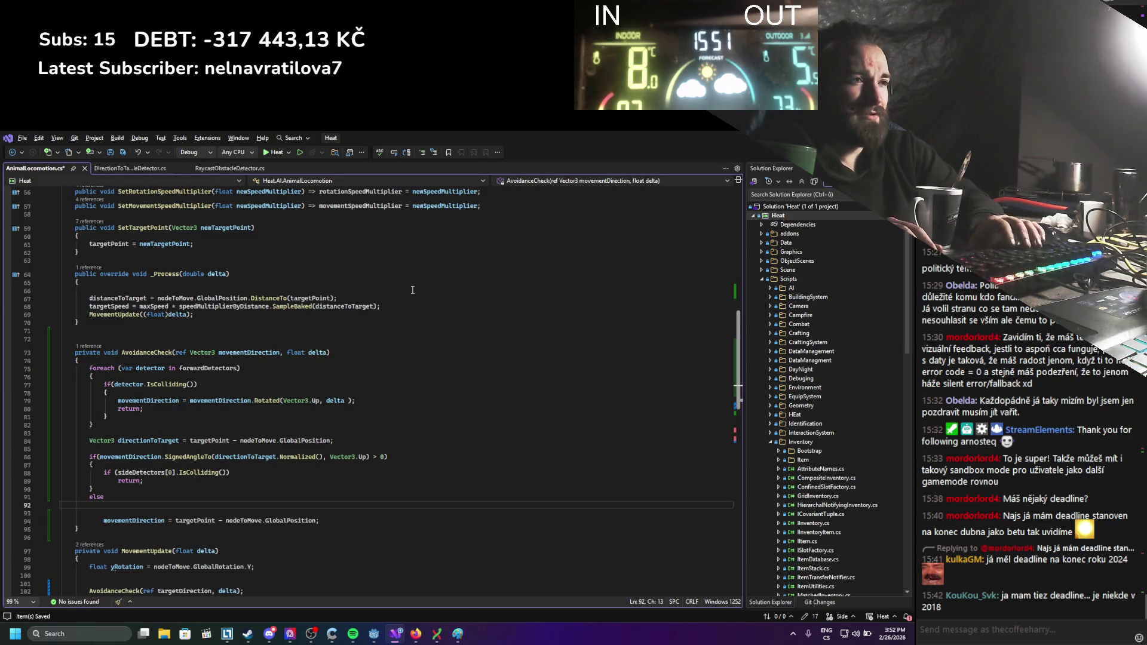
# Fill the else body with a copy of the side check using sideDetectors[1], and save.
pyautogui.write('{')
pyautogui.press('Return')
pyautogui.moveTo(143, 481); pyautogui.dragTo(107, 473)
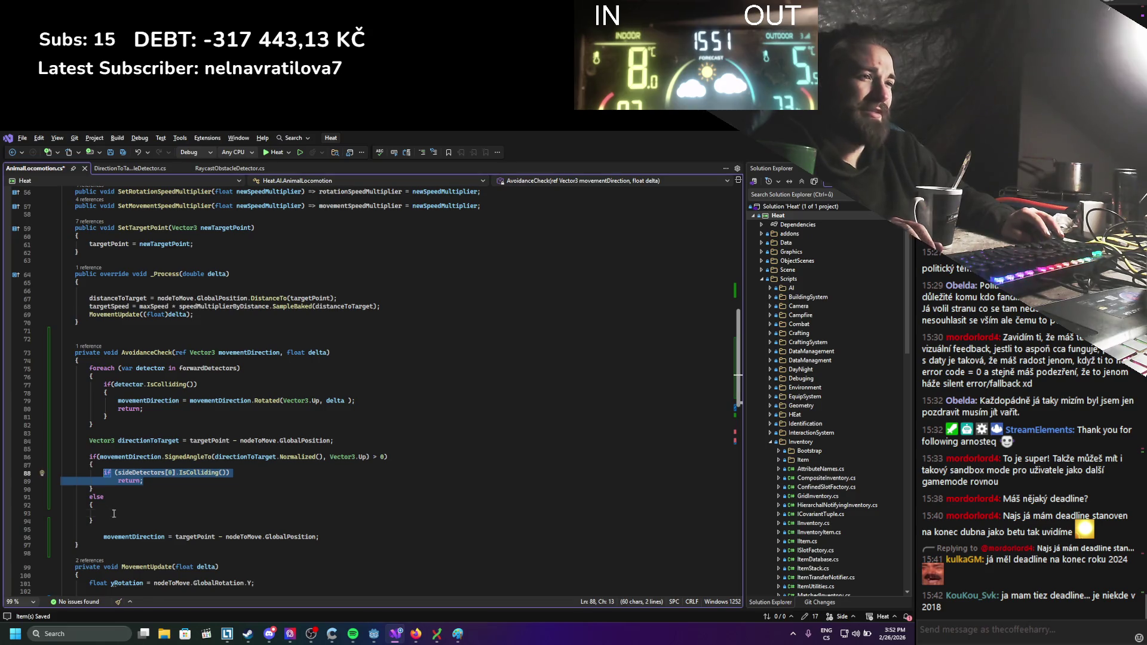
pyautogui.hotkey('ctrl', 'c')
pyautogui.click(113, 514)
pyautogui.hotkey('ctrl', 'v')
pyautogui.doubleClick(172, 513)
pyautogui.write('1')
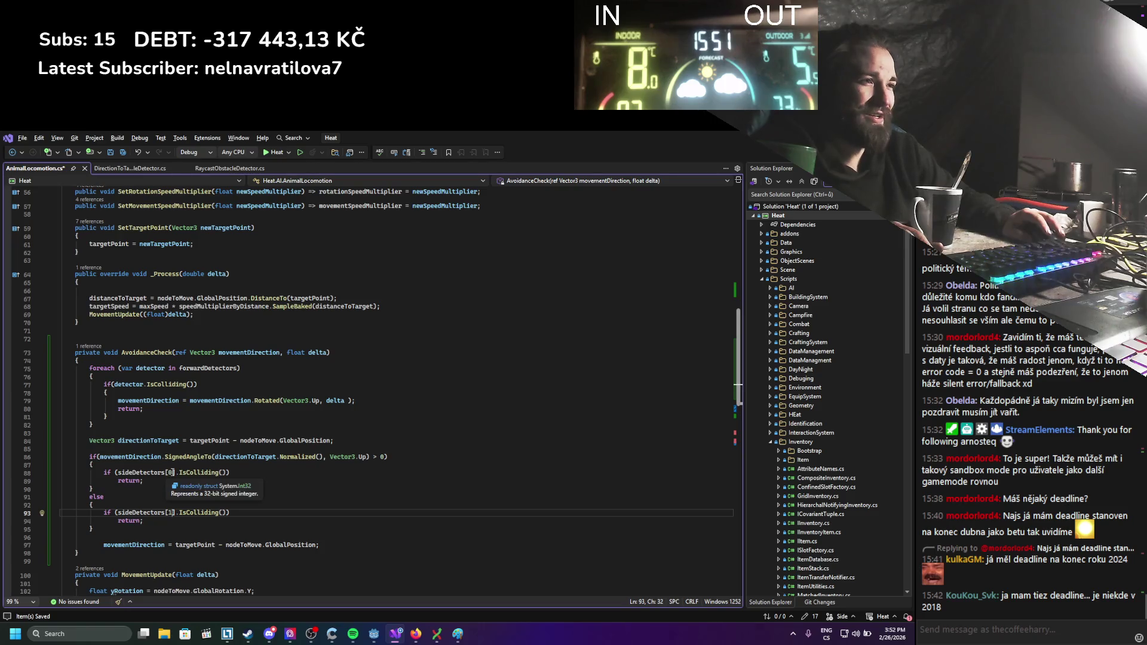
pyautogui.hotkey('ctrl', 's')
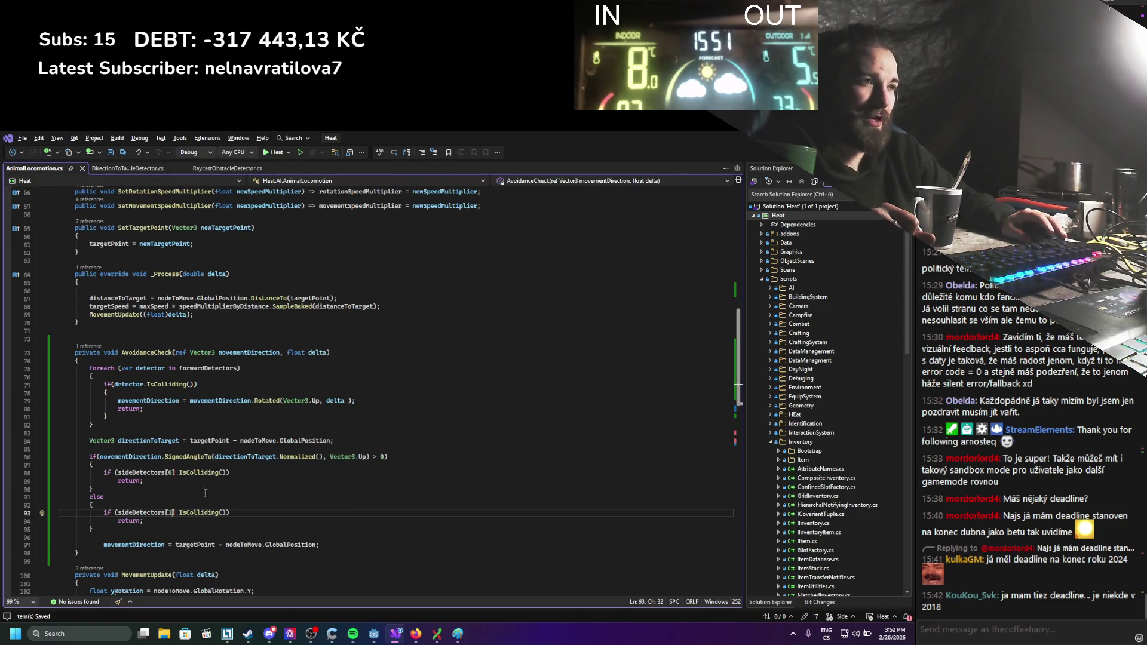
# Swap the detector indices so line 88 uses sideDetectors[1] and line 93 uses sideDetectors[0].
pyautogui.doubleClick(171, 472)
pyautogui.write('1')
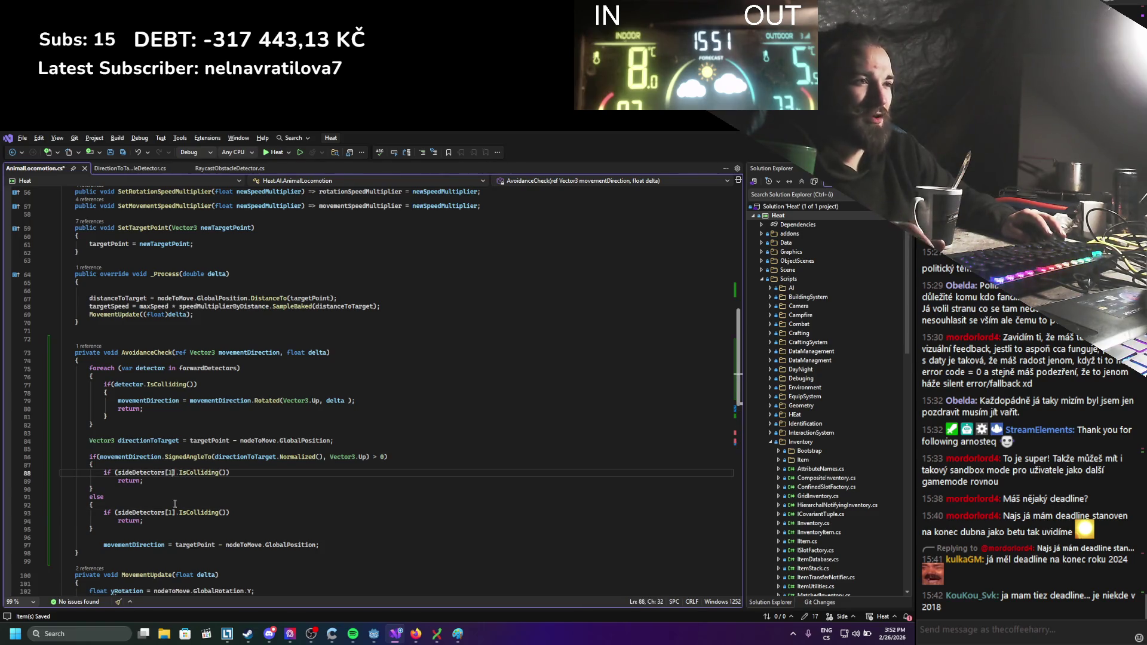
pyautogui.click(171, 512)
pyautogui.press('BackSpace')
pyautogui.write('0')
pyautogui.hotkey('ctrl', 's')
# Outdent the movementDirection assignment on line 97, save, and rebuild the .NET project in Godot.
pyautogui.click(89, 544)
pyautogui.hotkey('shift', 'Tab')
pyautogui.hotkey('ctrl', 's')
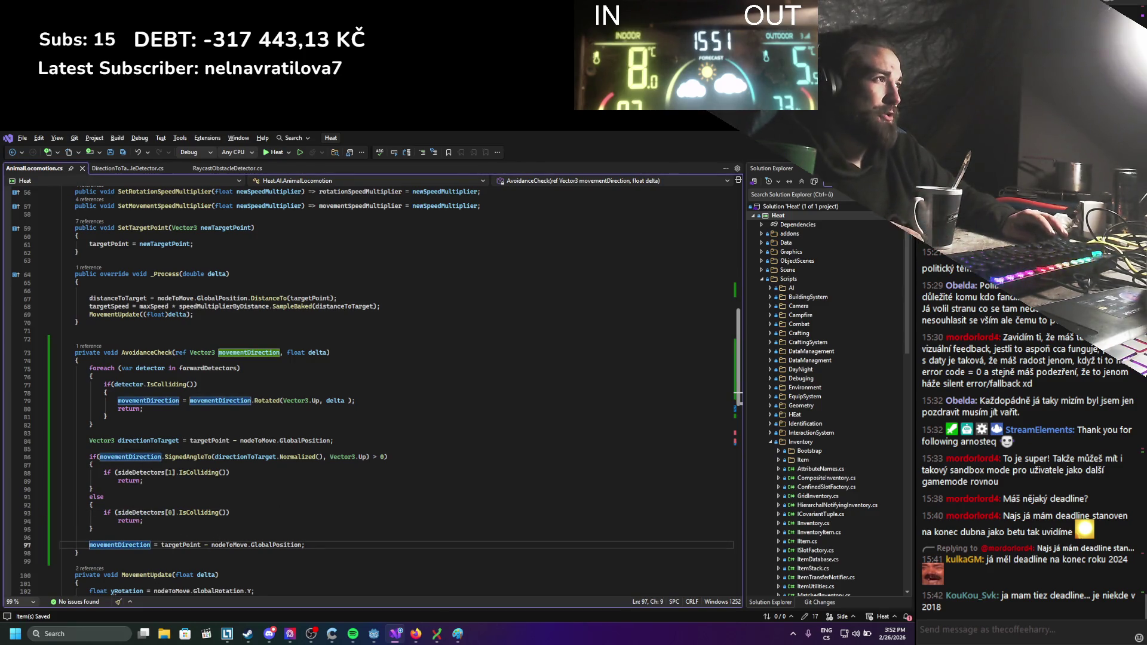
pyautogui.hotkey('alt', 'Tab')
pyautogui.click(747, 154)
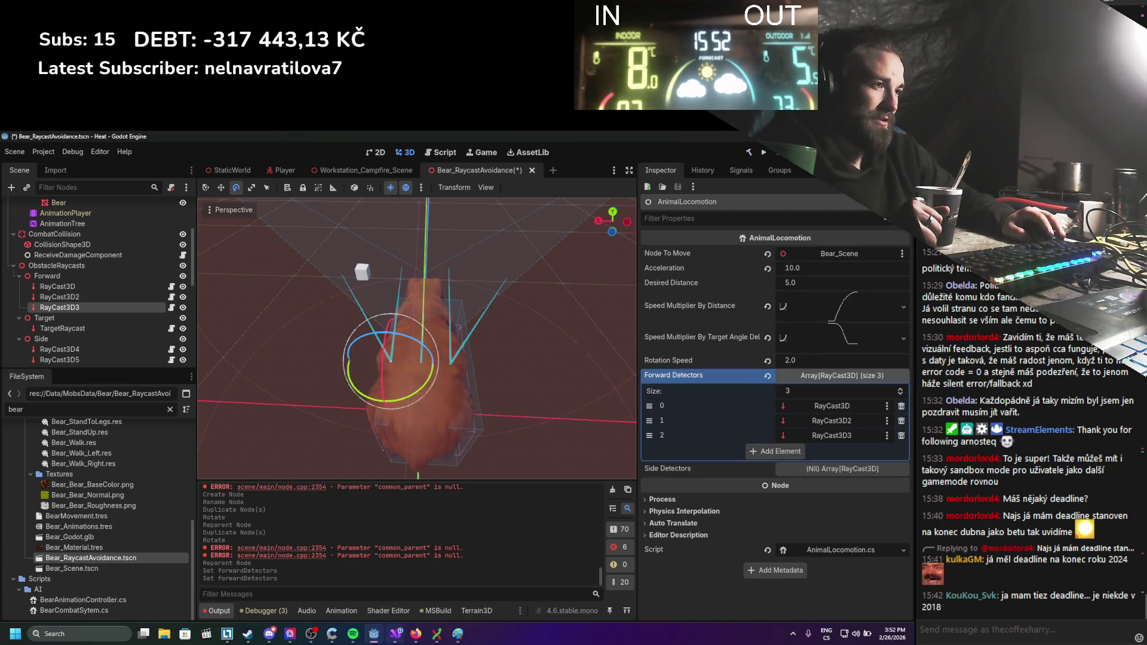
# Restore line 88 to sideDetectors[0] and line 93 to sideDetectors[1], save, and rebuild in Godot.
pyautogui.click(395, 634)
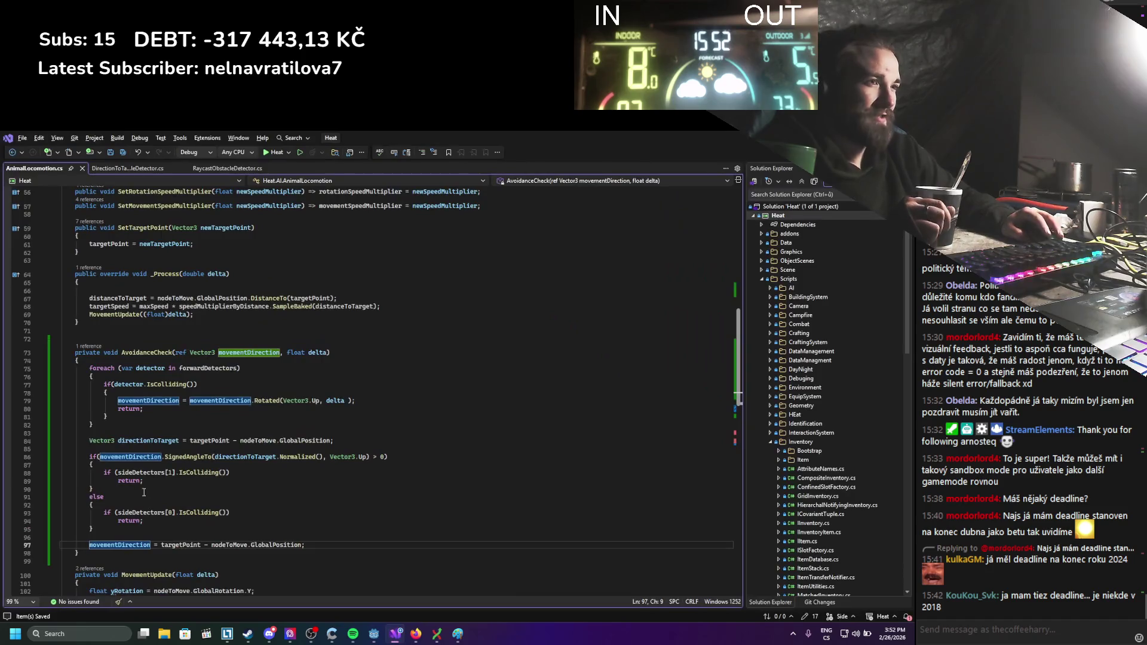
pyautogui.click(171, 473)
pyautogui.press('BackSpace')
pyautogui.write('0')
pyautogui.click(172, 513)
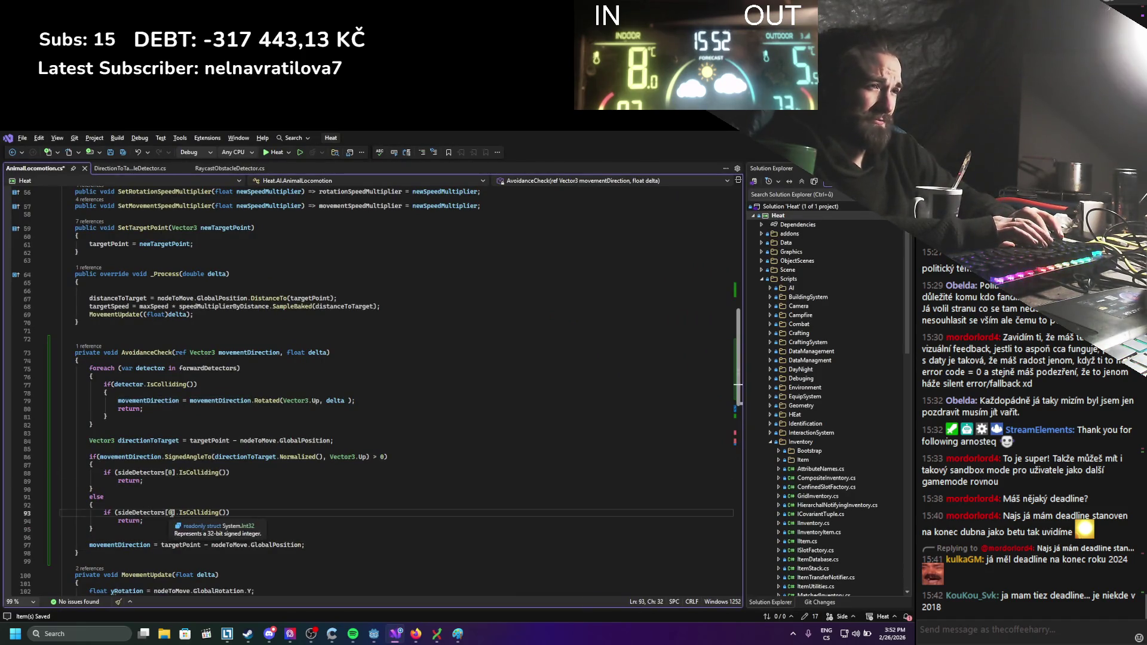
pyautogui.press('BackSpace')
pyautogui.write('1')
pyautogui.hotkey('ctrl', 's')
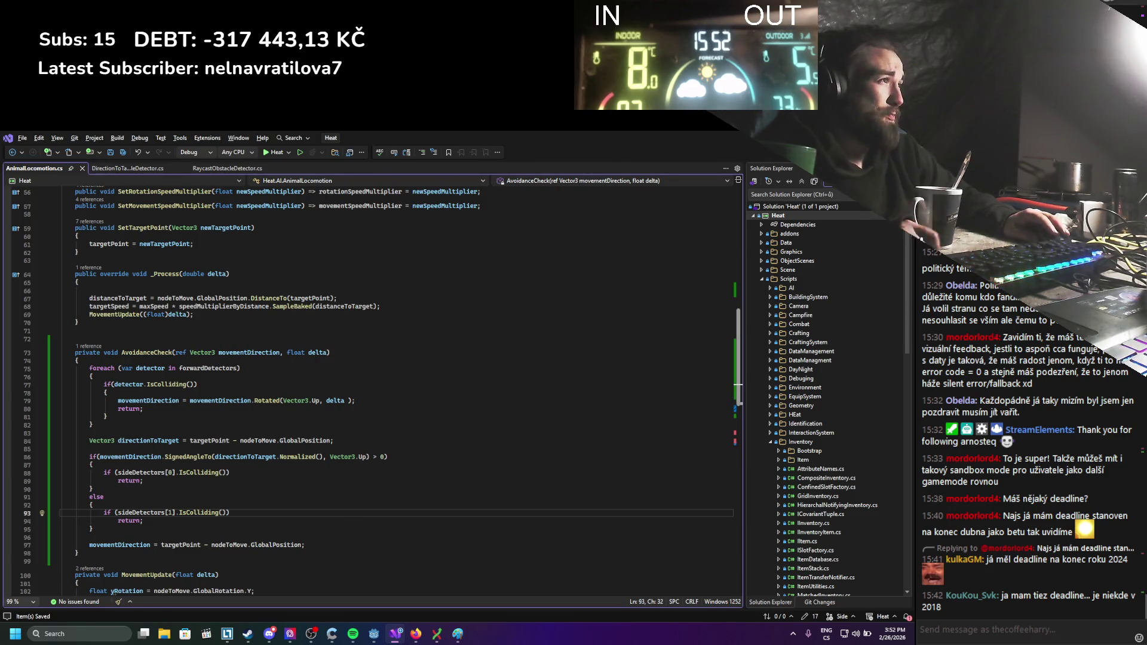
pyautogui.hotkey('alt', 'Tab')
pyautogui.click(748, 153)
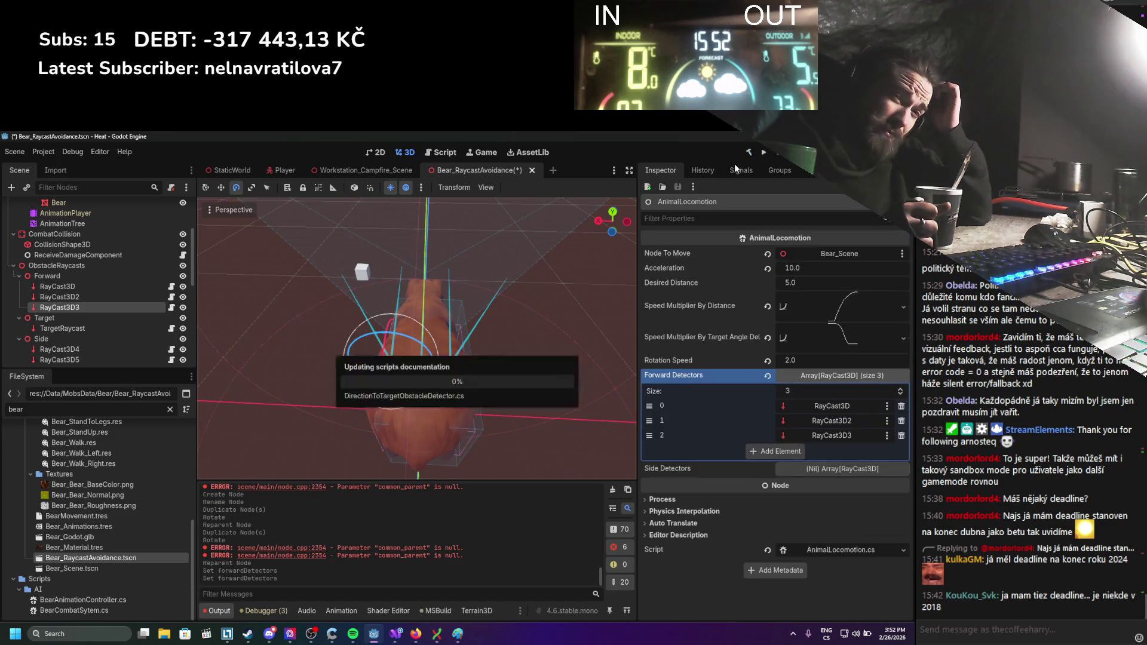
# Wait for the .NET rebuild to finish and scroll the refreshed AnimalLocomotion inspector.
pyautogui.scroll(-10, 90, 283)
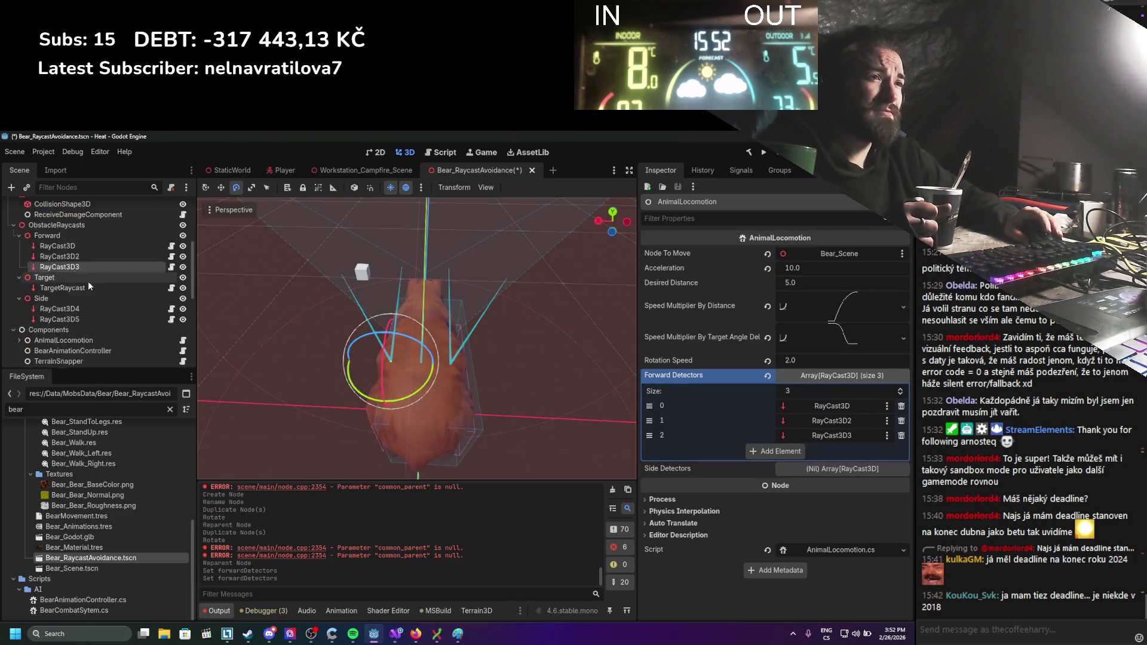
# Rename RayCast3D4 to LeftDetector and RayCast3D5 to RightDetector, then save the scene.
pyautogui.scroll(10, 90, 288)
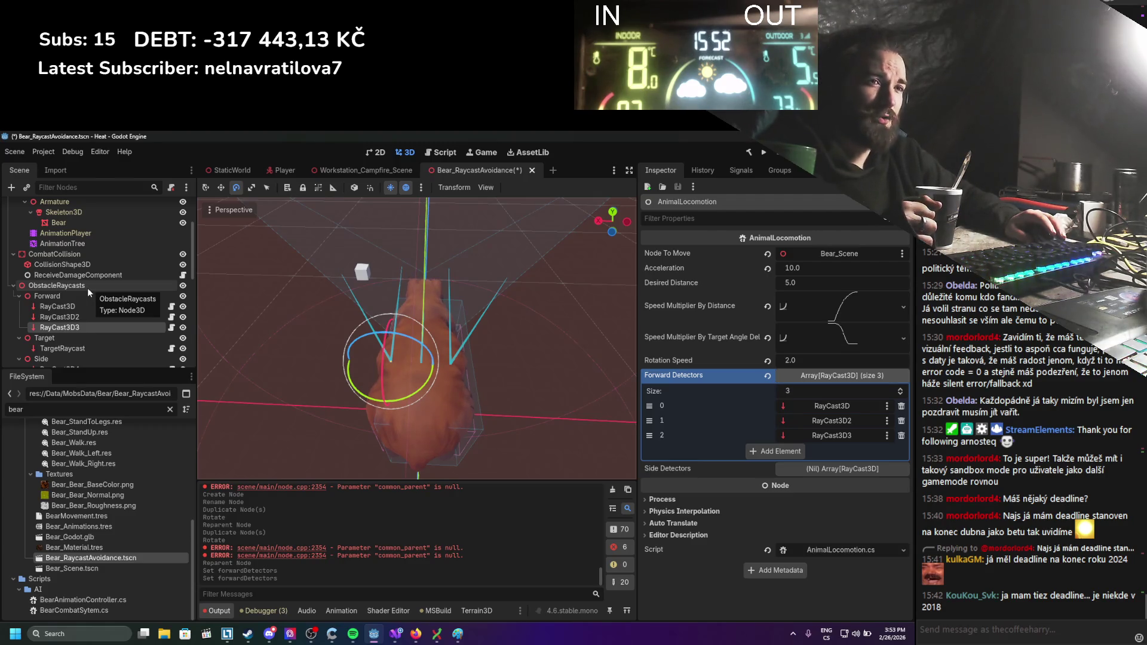
pyautogui.scroll(-2, 87, 288)
pyautogui.click(84, 328)
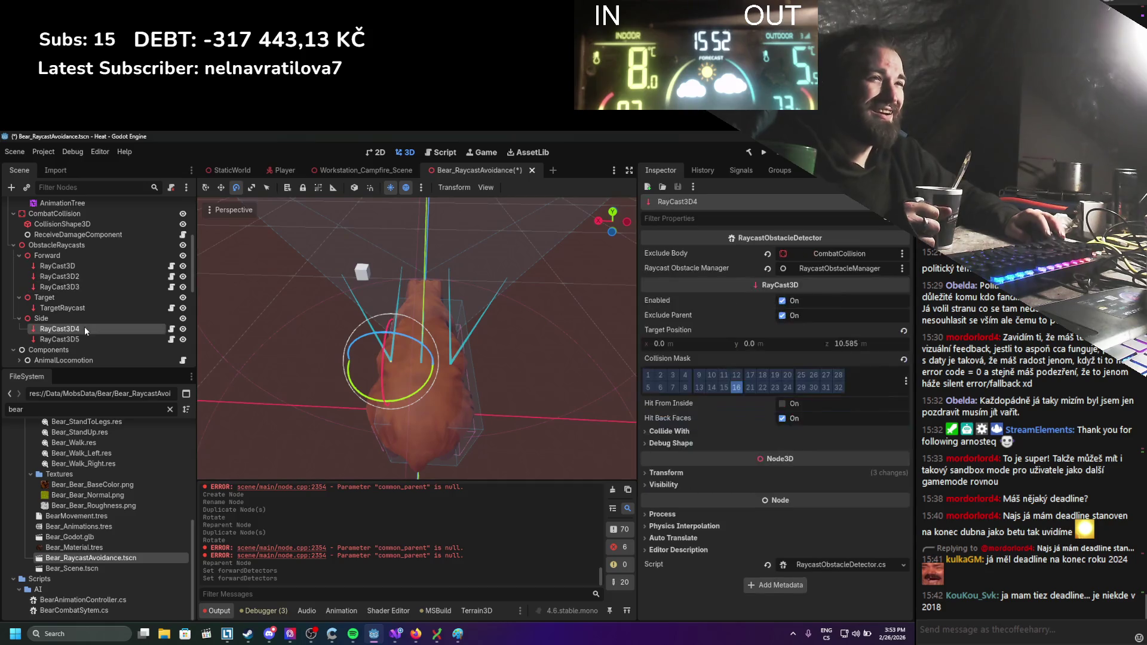
pyautogui.doubleClick(84, 327)
pyautogui.write('LeftDetecto')
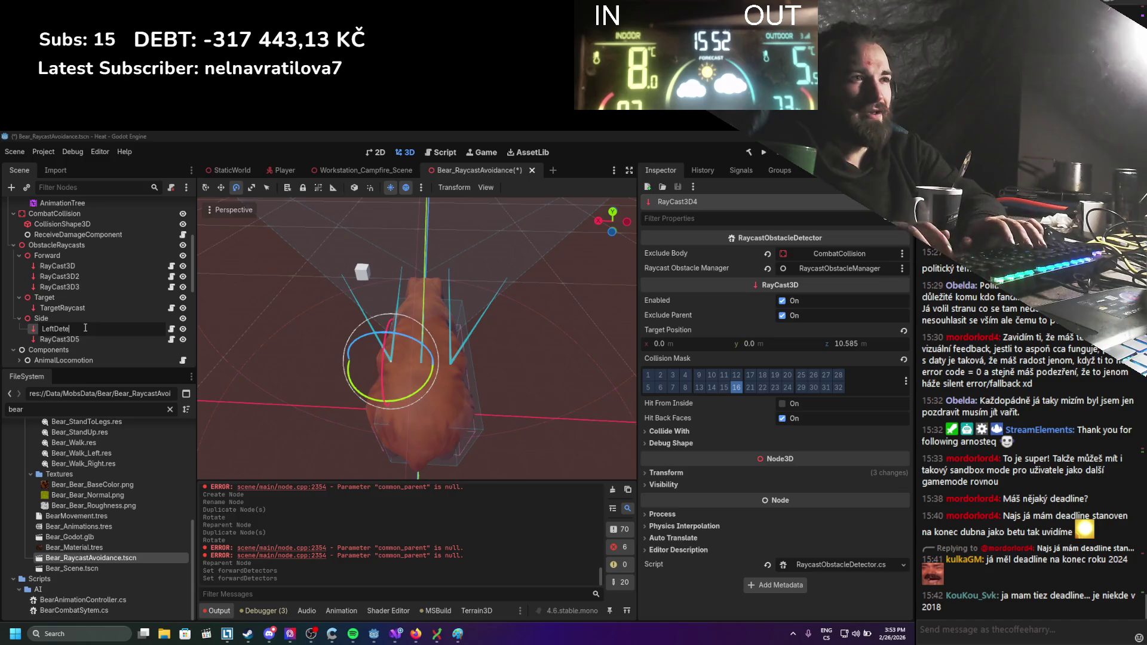
pyautogui.write('r')
pyautogui.press('Return')
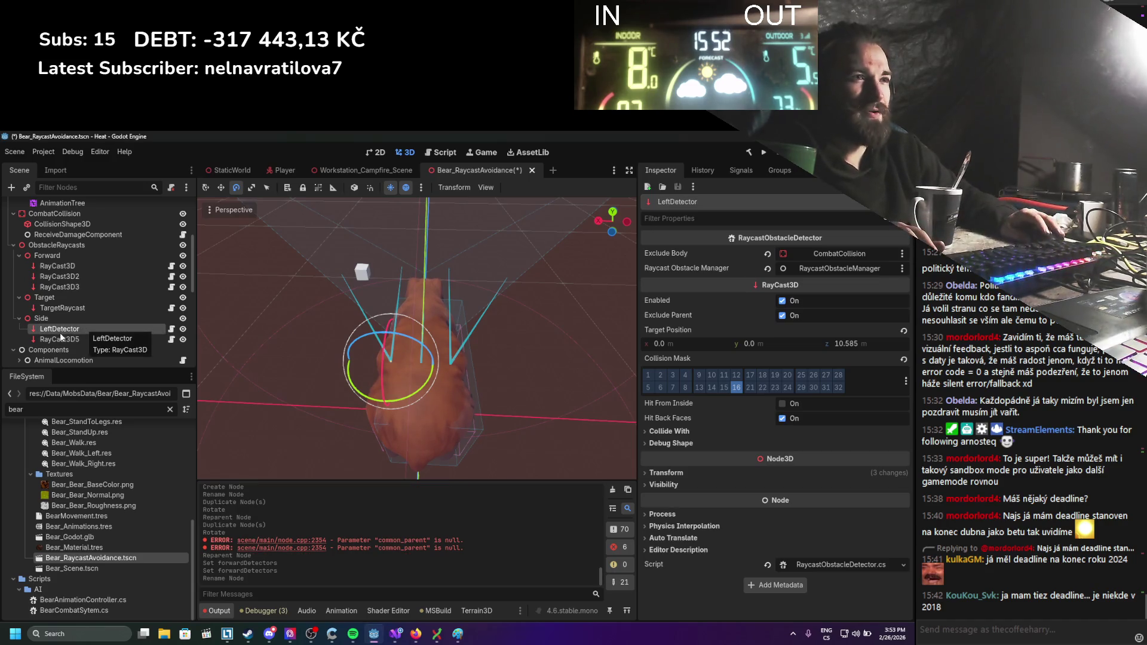
pyautogui.click(66, 341)
pyautogui.doubleClick(66, 340)
pyautogui.write('Right')
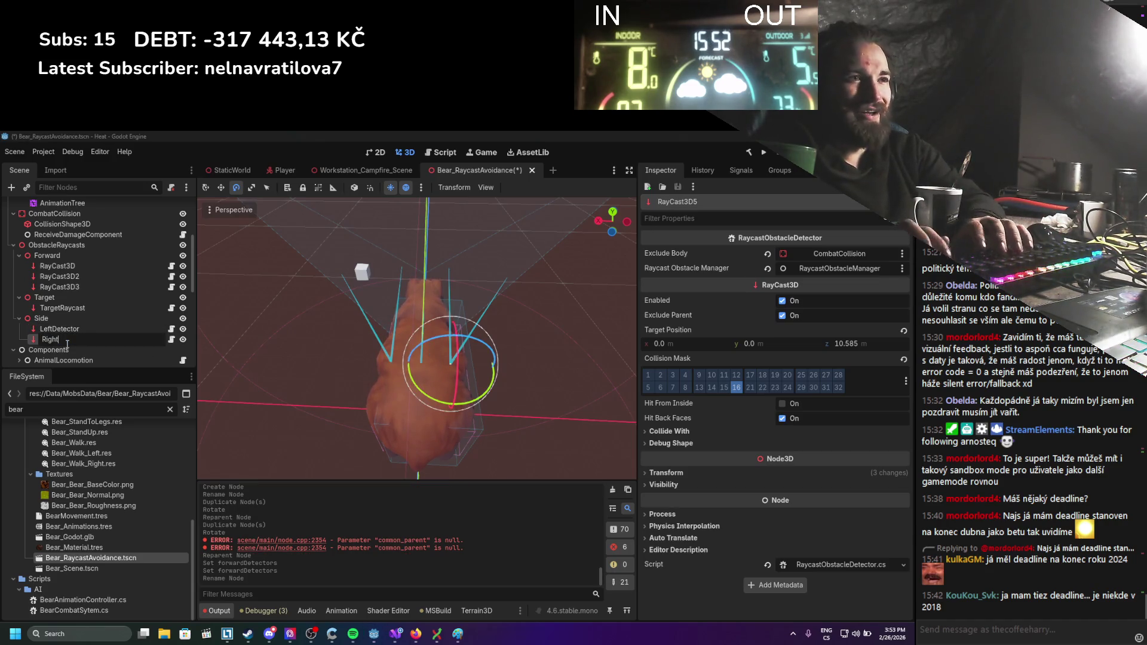
pyautogui.write('Detector')
pyautogui.press('Return')
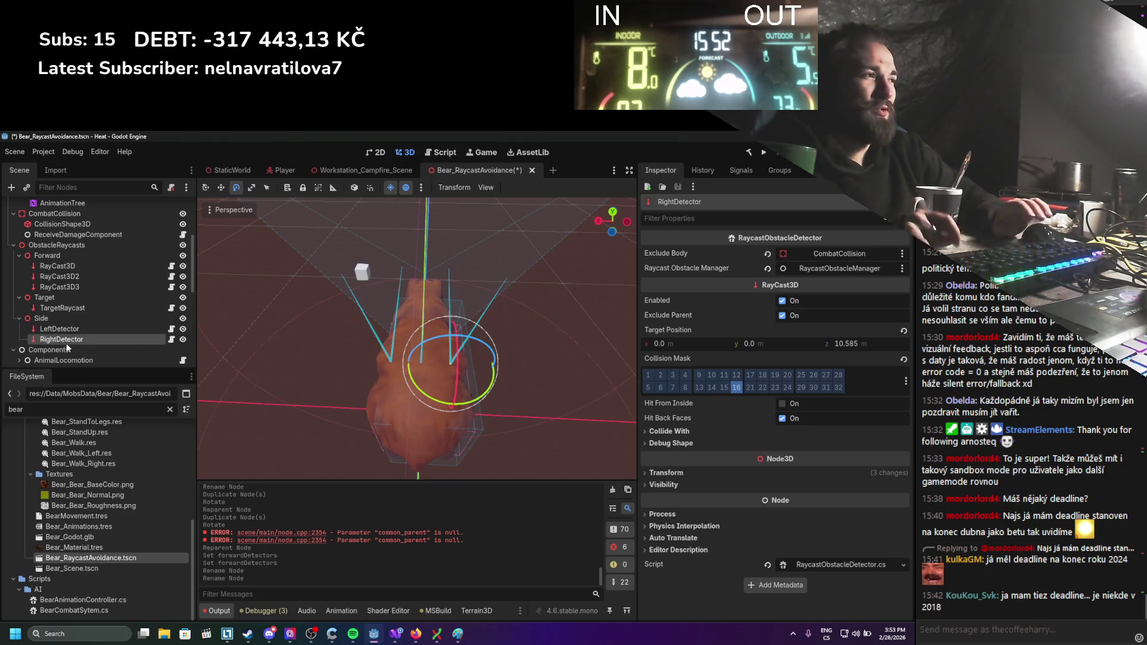
pyautogui.hotkey('ctrl', 's')
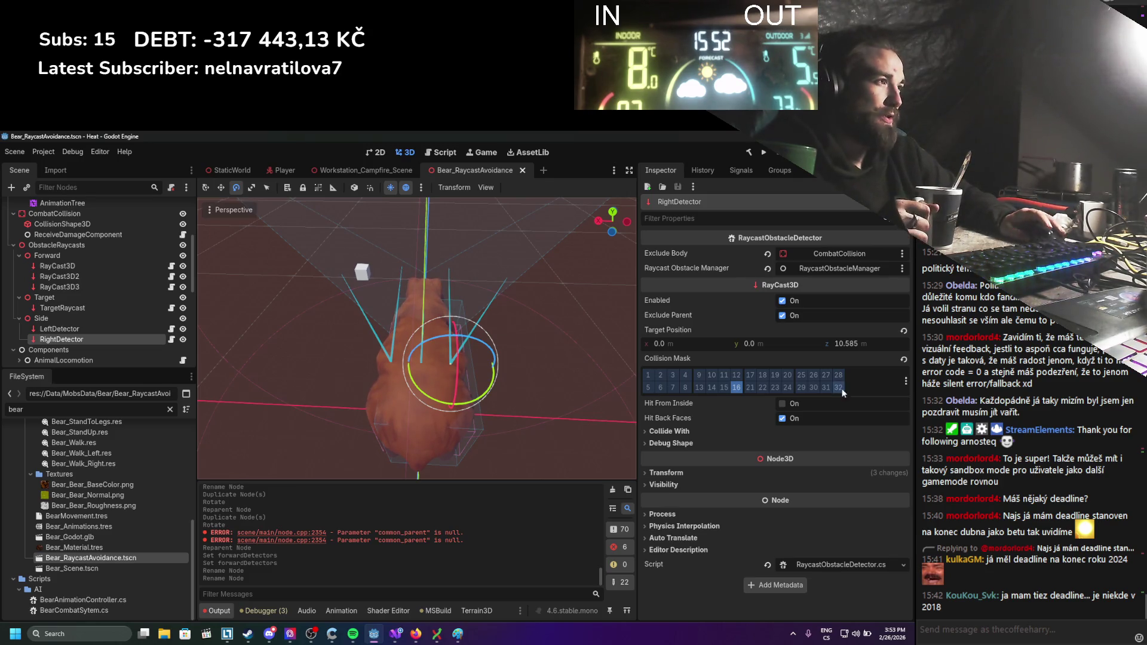
# Disable the RightDetector raycast, select LeftDetector, and save the scene.
pyautogui.click(782, 301)
pyautogui.click(145, 329)
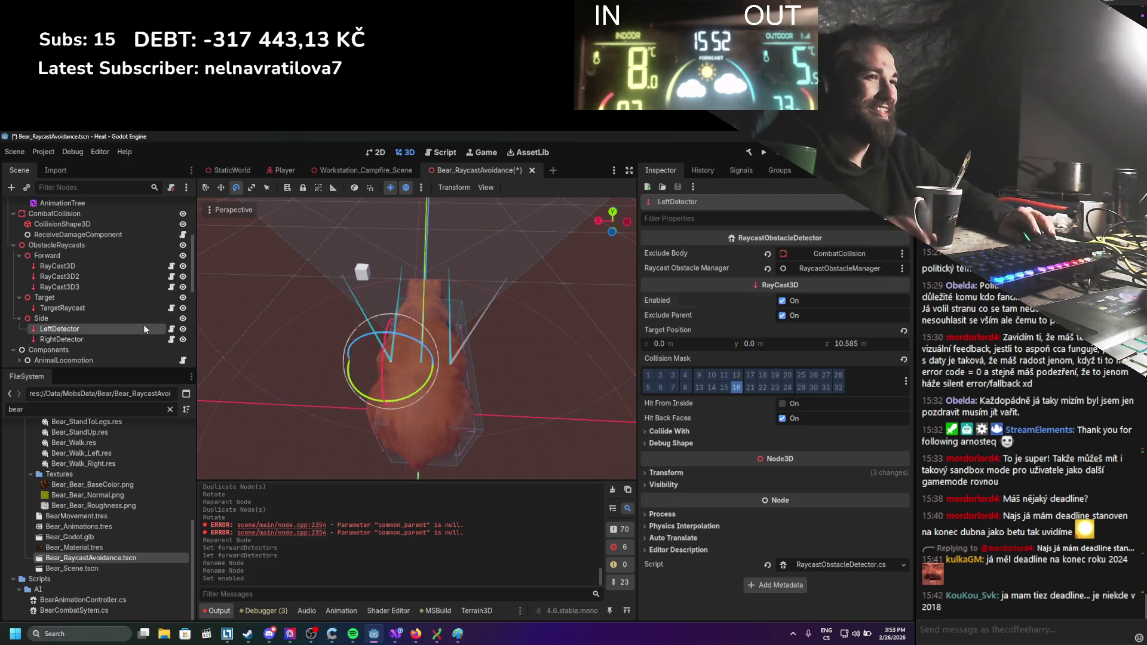
pyautogui.hotkey('ctrl', 's')
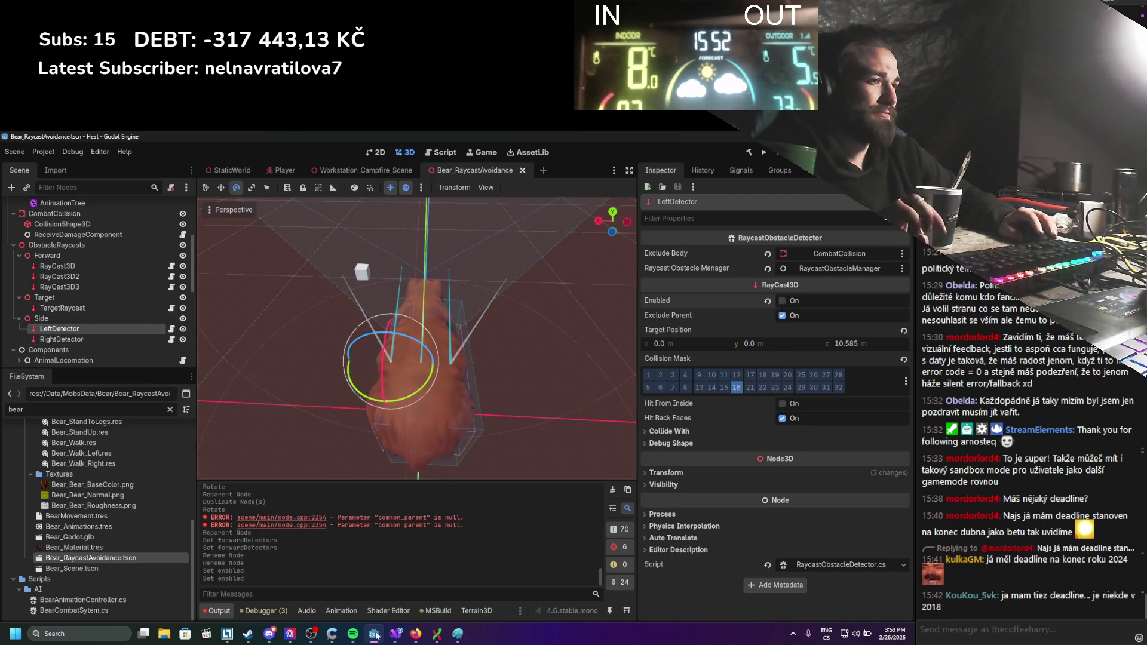
pyautogui.click(395, 633)
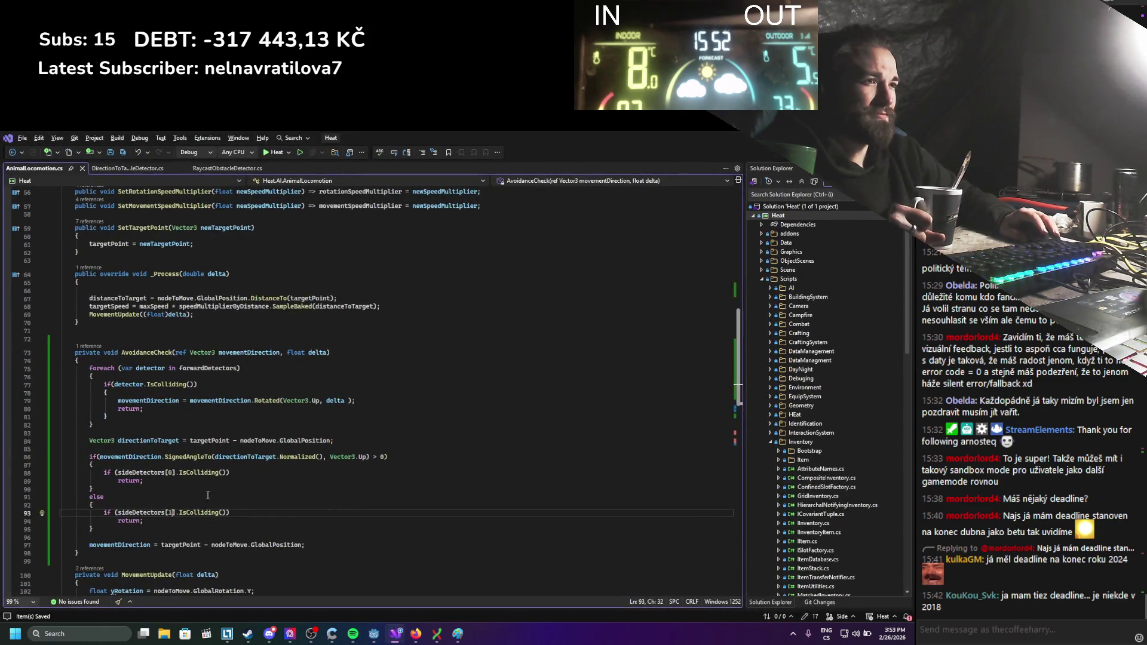
# Insert sideDetectors[0].ForceRaycastUpdate(); before the if branch's IsColliding check.
pyautogui.click(143, 465)
pyautogui.press('Return')
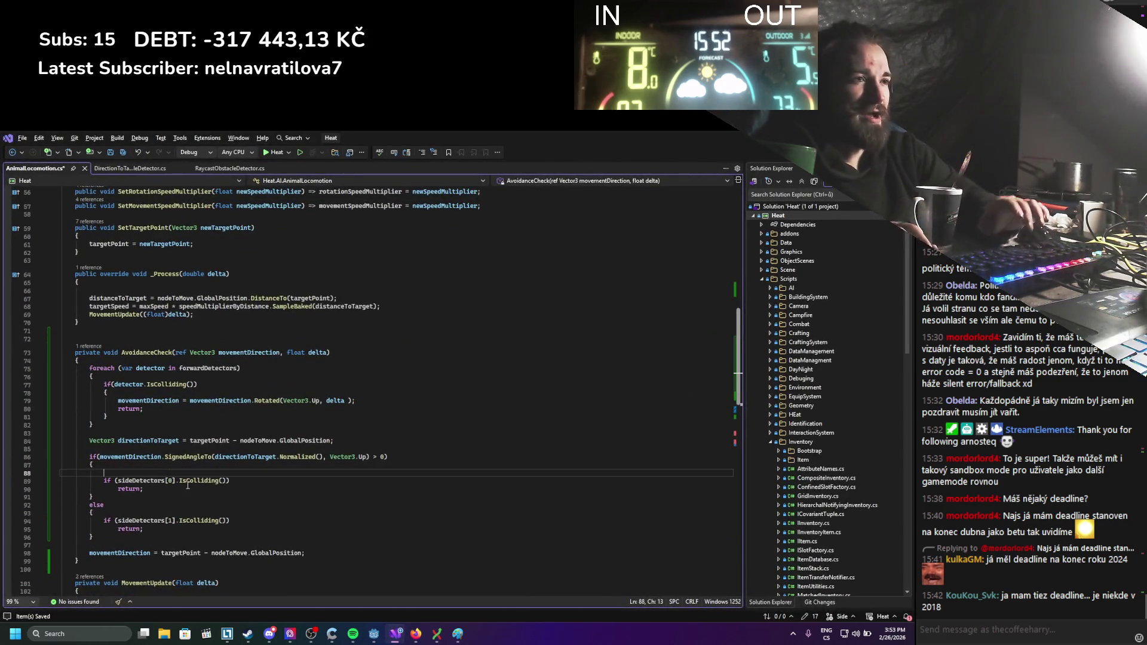
pyautogui.moveTo(176, 480); pyautogui.dragTo(117, 480)
pyautogui.hotkey('ctrl', 'c')
pyautogui.click(152, 472)
pyautogui.hotkey('ctrl', 'v')
pyautogui.write('.')
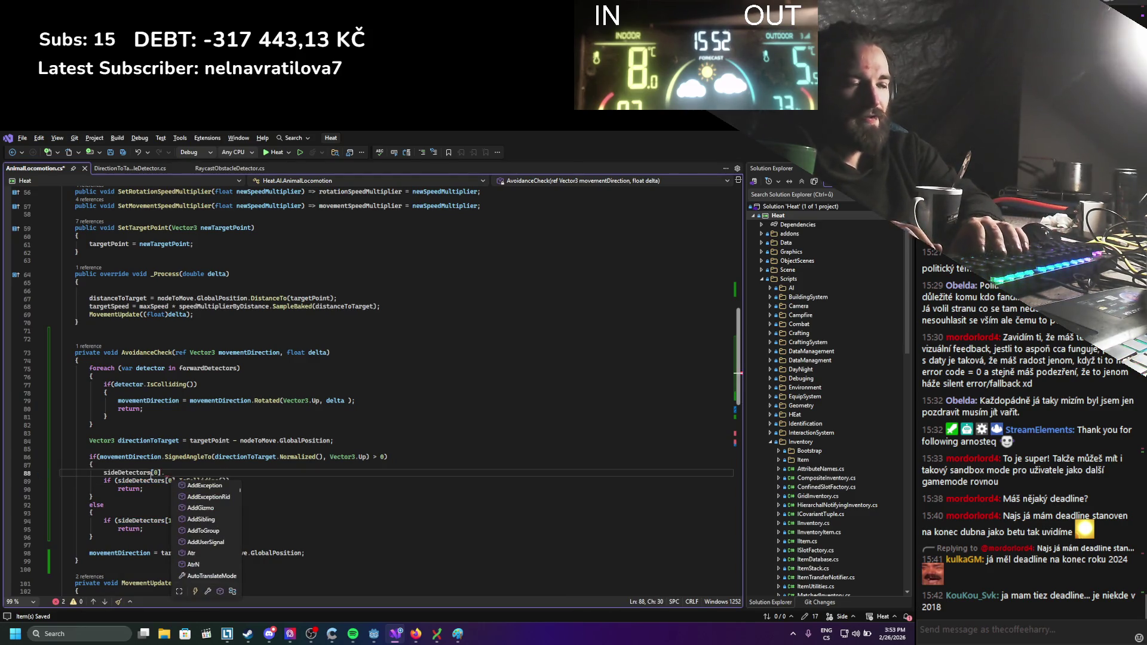
pyautogui.write('ForceRaycastUpdate();')
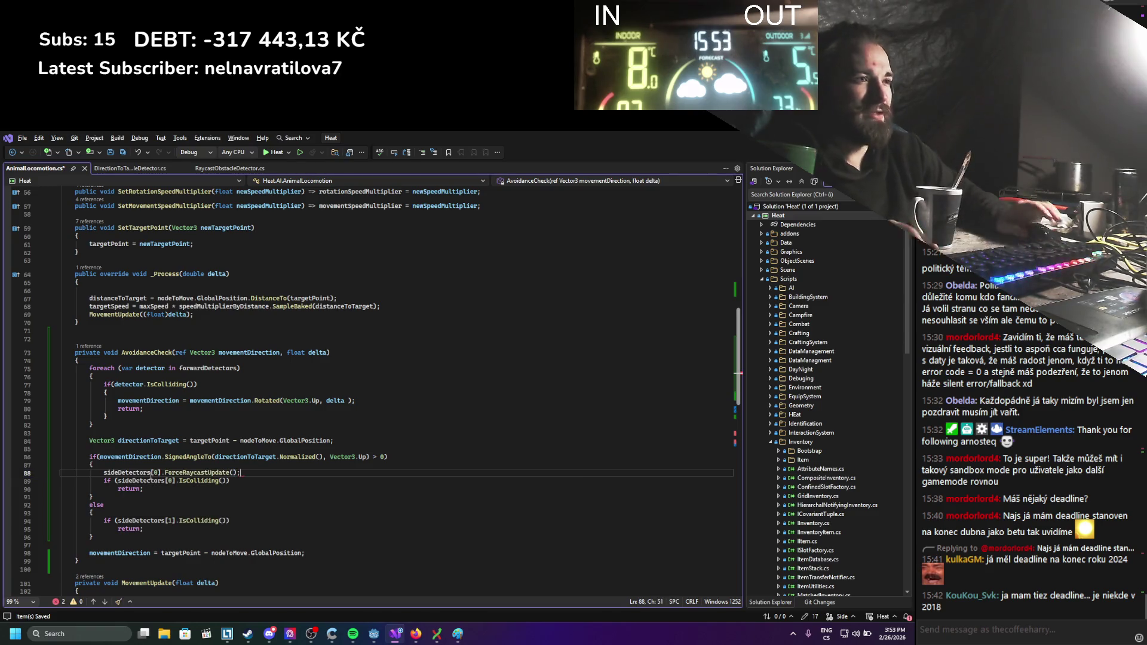
pyautogui.press('super')
pyautogui.press('Escape')
# Add sideDetectors[1].ForceRaycastUpdate(); at the top of the else branch and save.
pyautogui.moveTo(240, 472); pyautogui.dragTo(104, 473)
pyautogui.hotkey('ctrl', 'c')
pyautogui.click(114, 512)
pyautogui.press('Return')
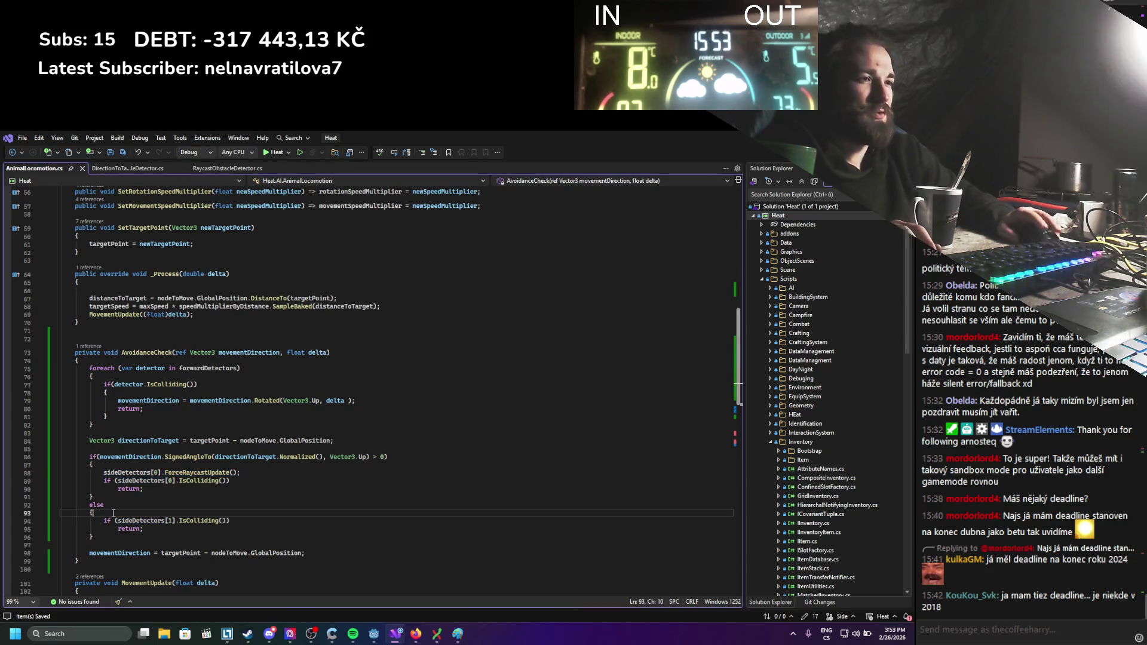
pyautogui.hotkey('ctrl', 'v')
pyautogui.doubleClick(158, 521)
pyautogui.write('1')
pyautogui.press('End')
pyautogui.hotkey('ctrl', 's')
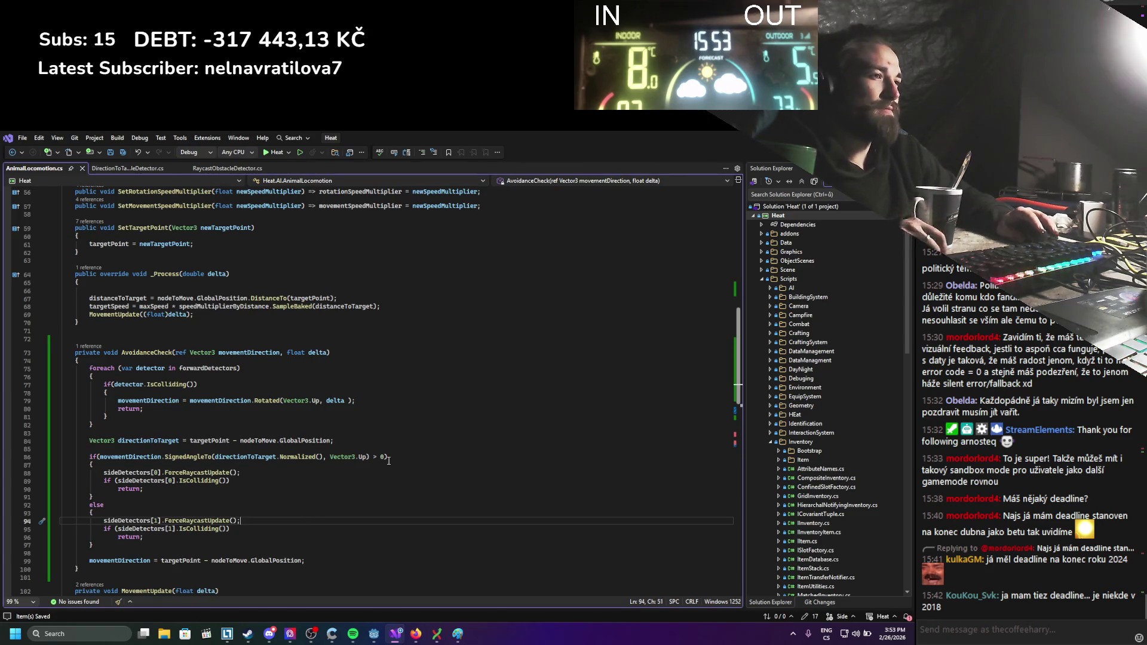
pyautogui.hotkey('alt', 'Tab')
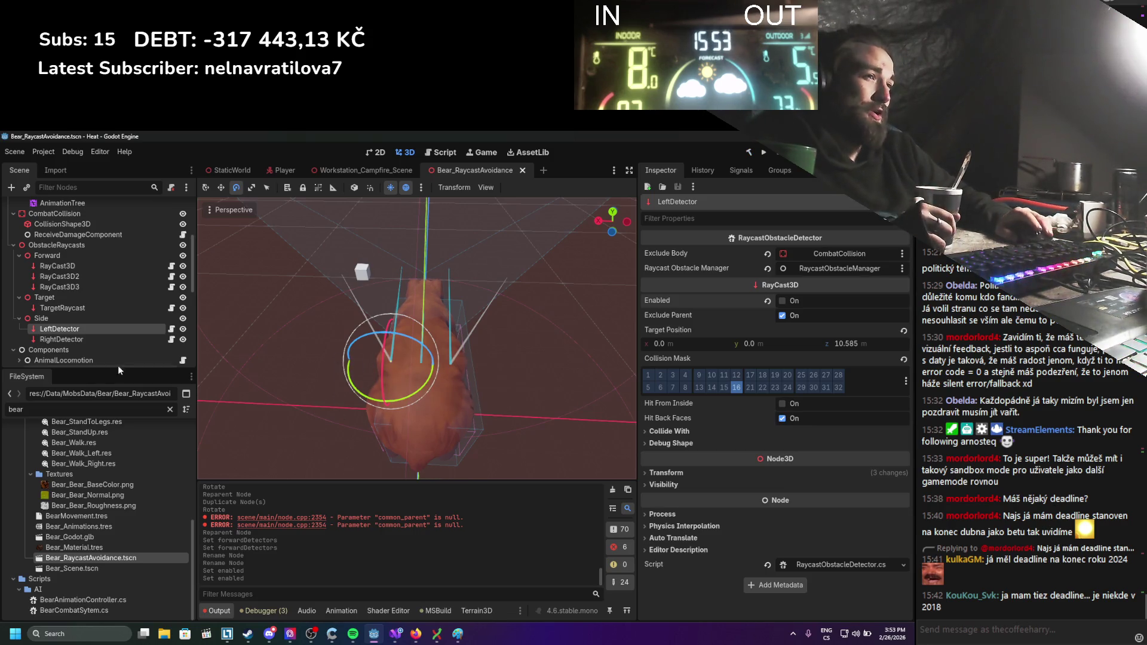
# Add RightDetector and LeftDetector to AnimalLocomotion's new Side Detectors array, then run the game.
pyautogui.scroll(-1, 114, 352)
pyautogui.click(106, 343)
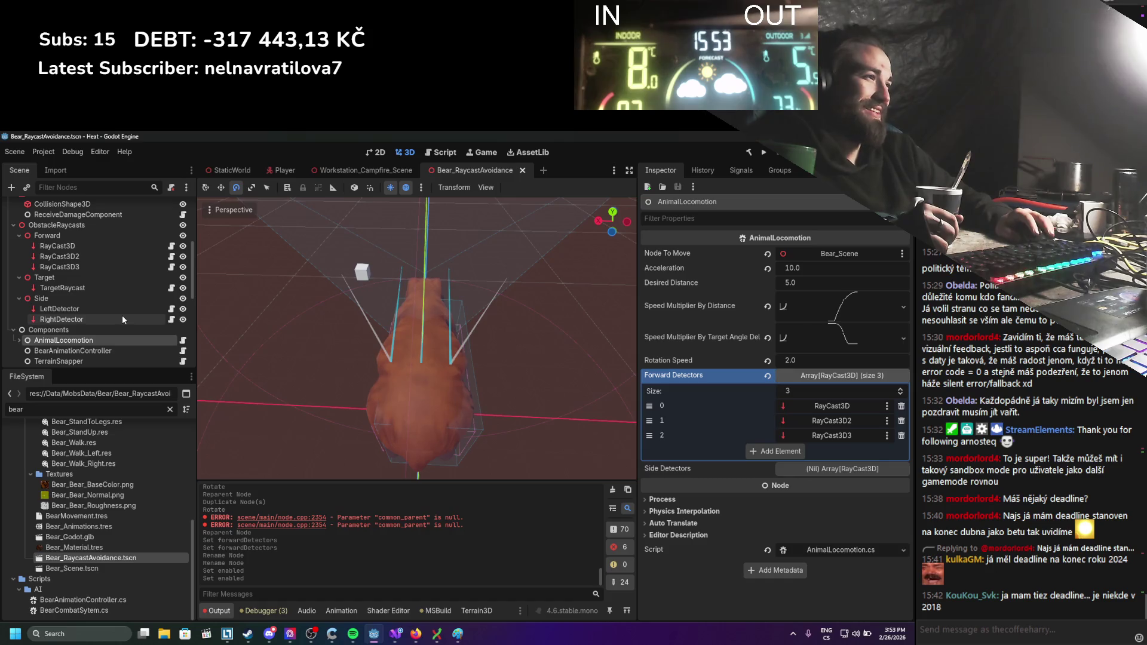
pyautogui.click(866, 469)
pyautogui.moveTo(54, 323); pyautogui.dragTo(909, 544)
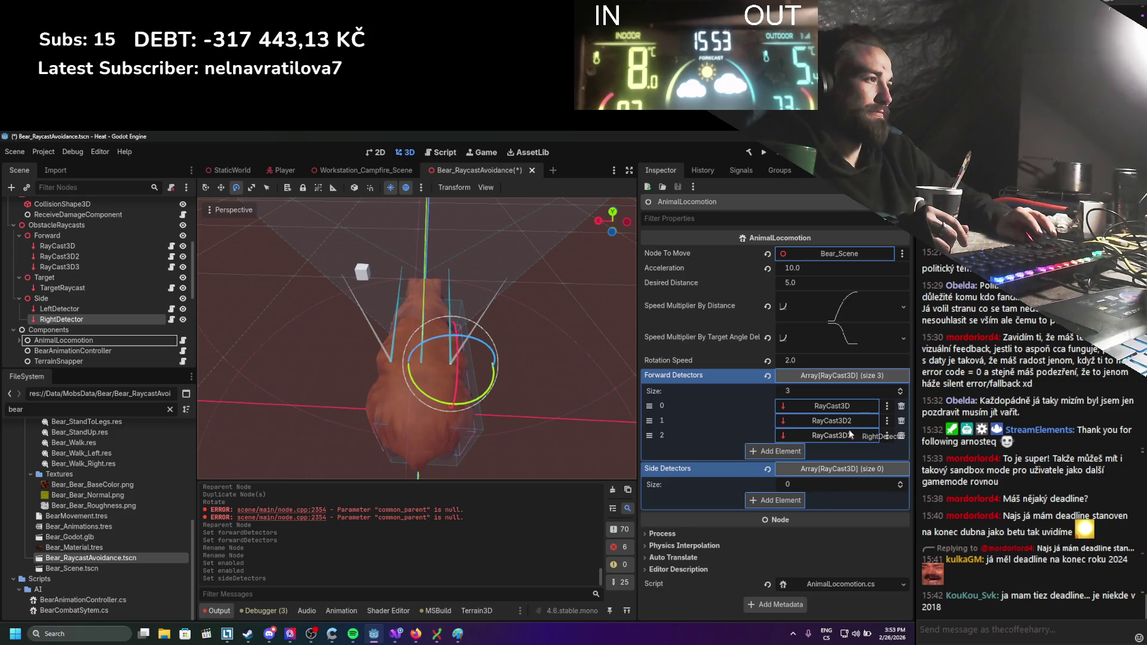
pyautogui.moveTo(806, 476); pyautogui.dragTo(808, 473)
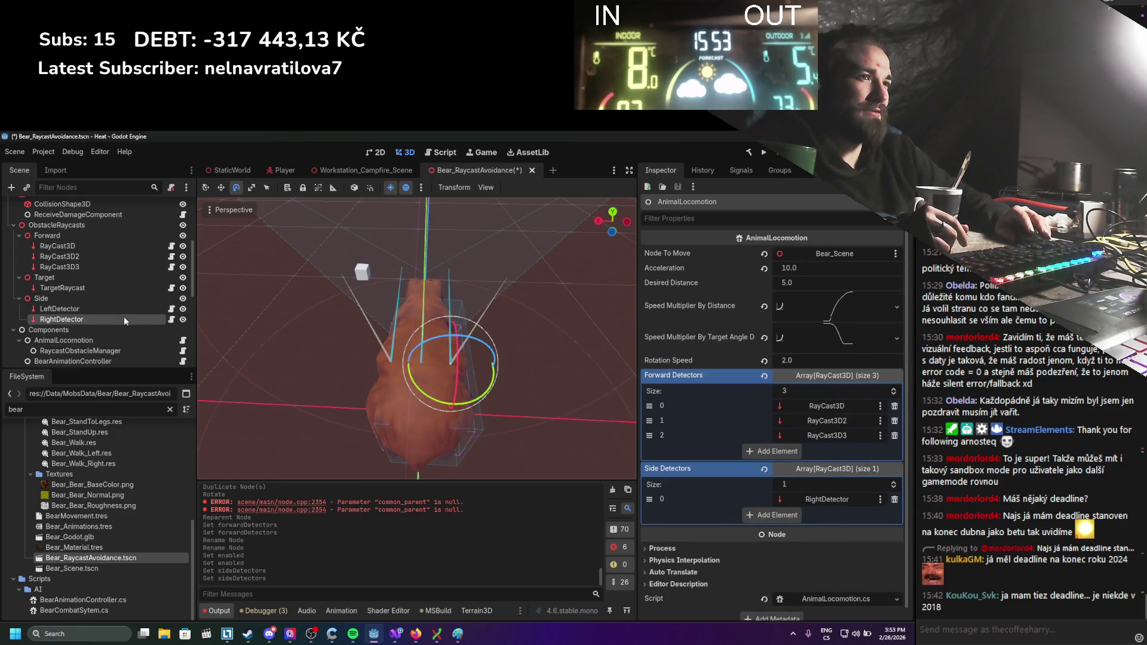
pyautogui.moveTo(119, 308); pyautogui.dragTo(135, 320)
pyautogui.moveTo(816, 474); pyautogui.dragTo(824, 475)
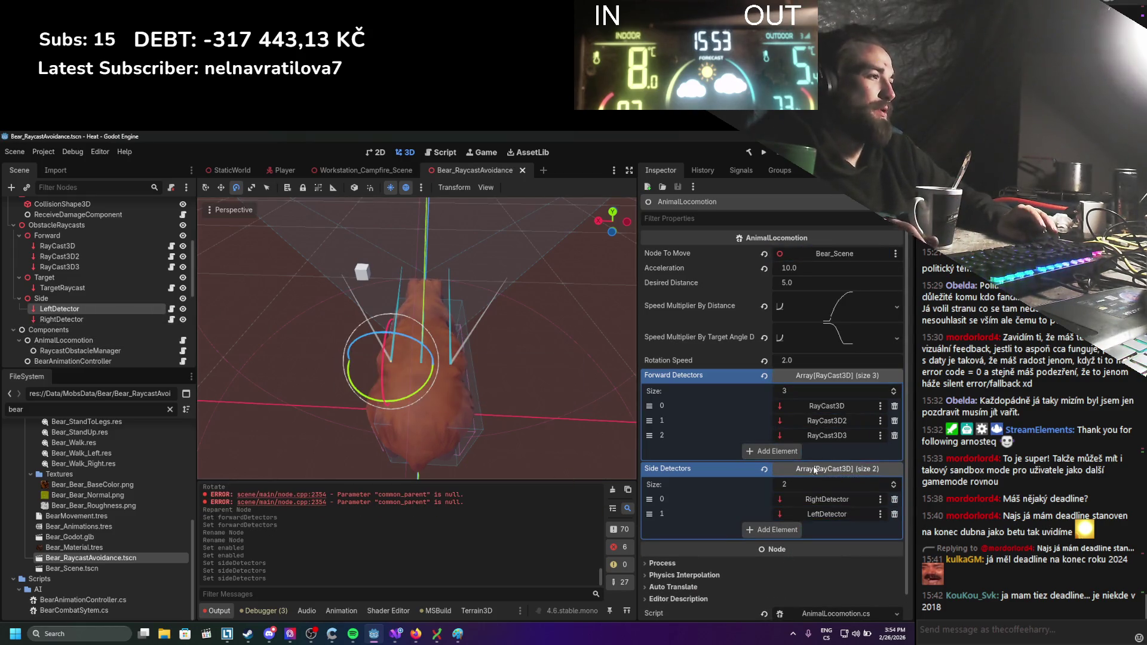
pyautogui.click(763, 154)
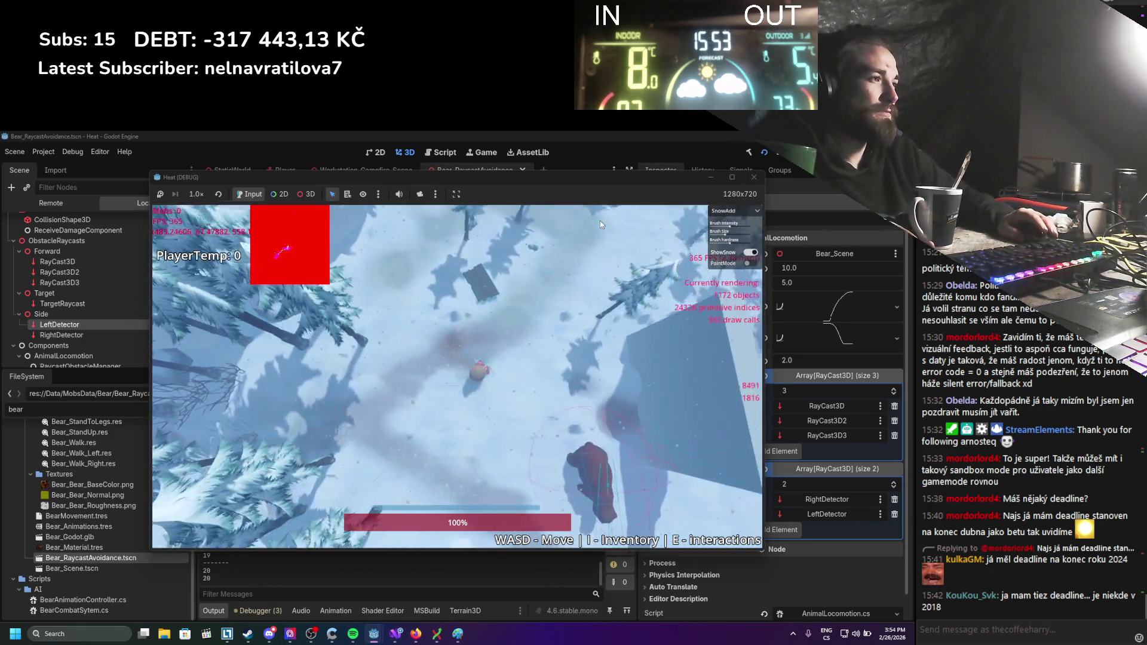
# Walk the player around the wall with WASD while the bear follows, then stop with F8.
pyautogui.press('w')
pyautogui.press('a')
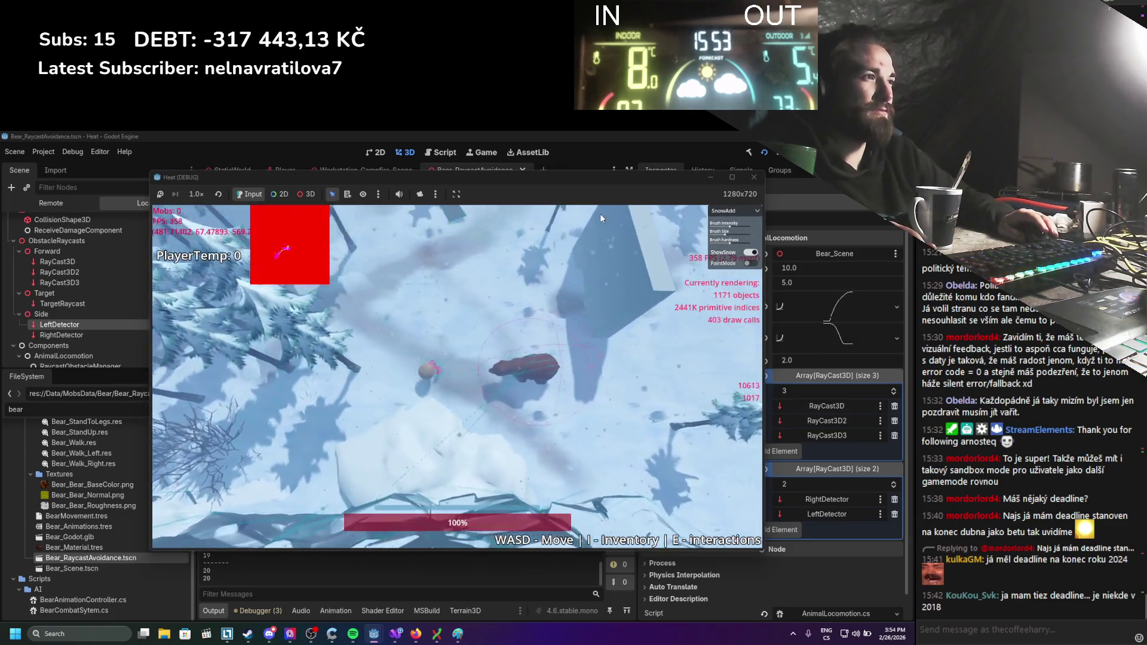
pyautogui.press('d')
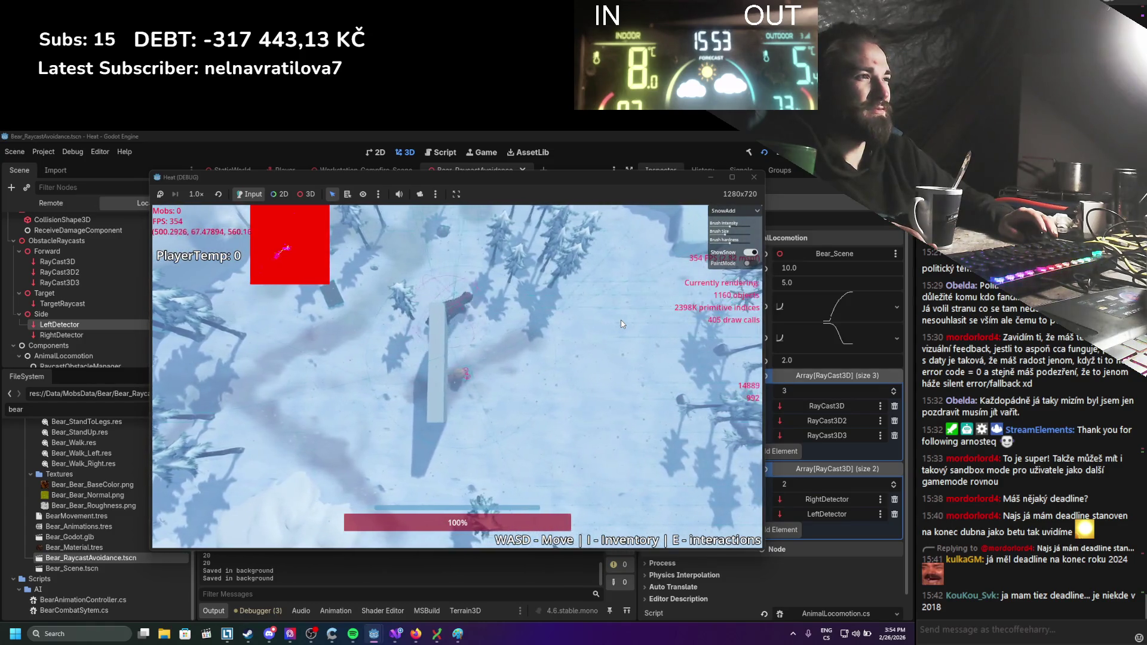
pyautogui.press('a')
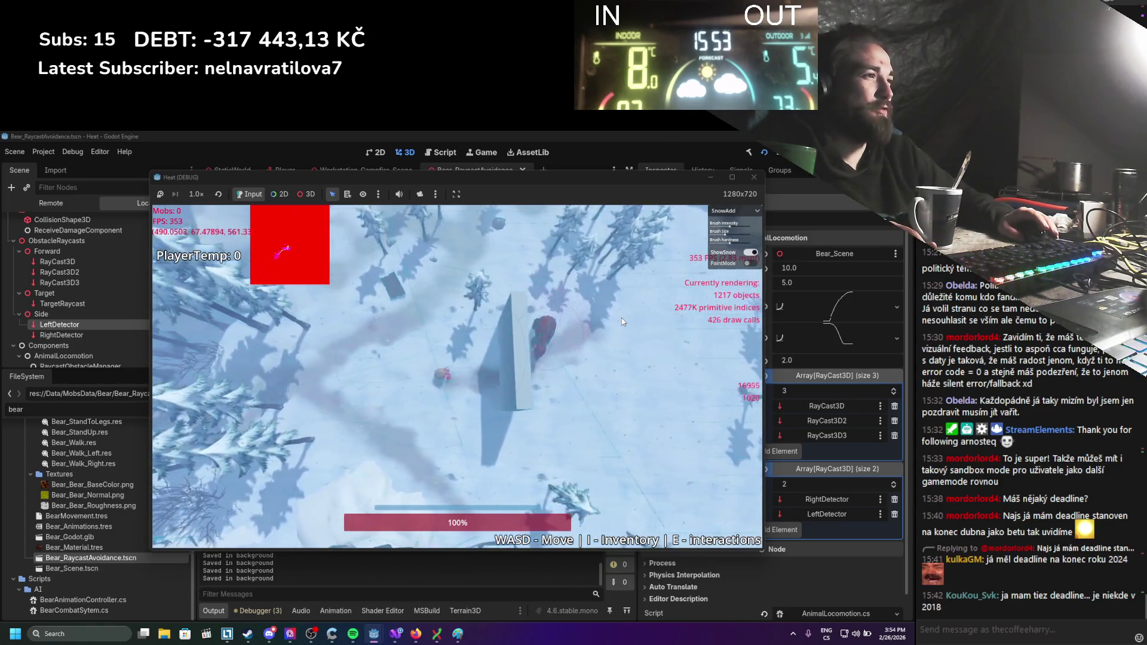
pyautogui.press('d')
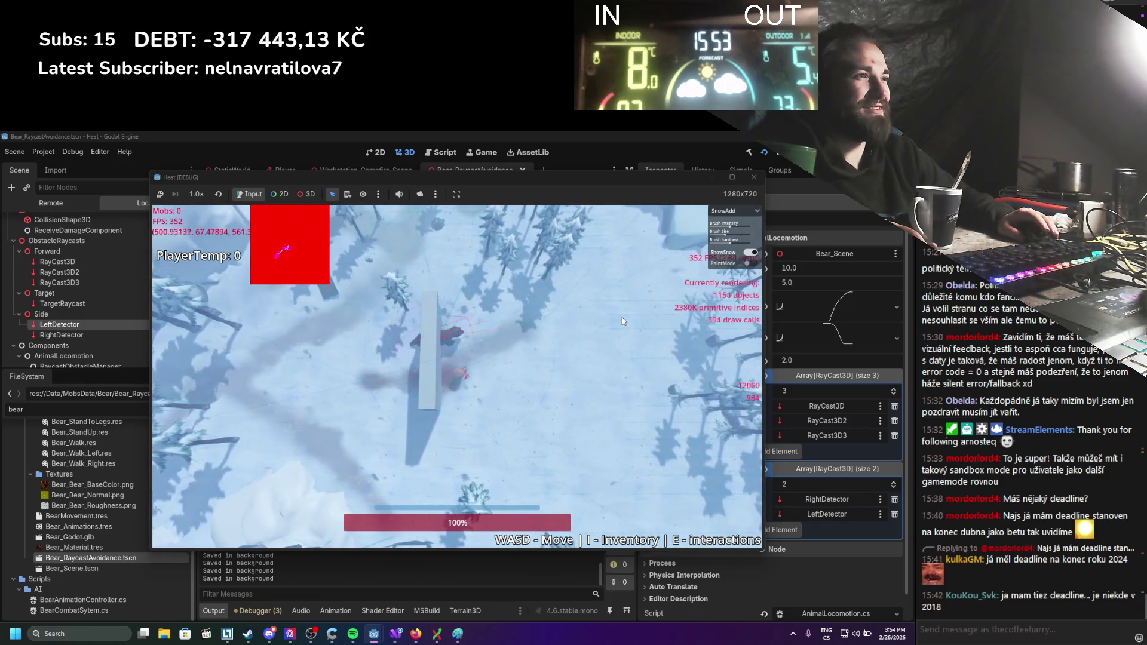
pyautogui.press('a')
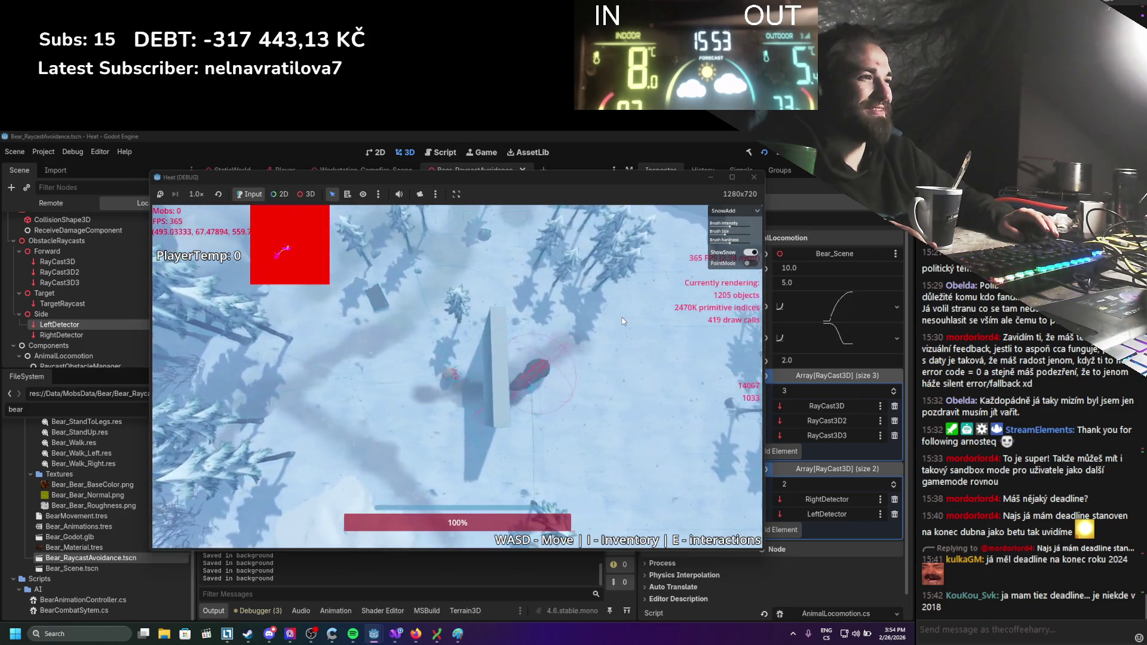
pyautogui.press('d')
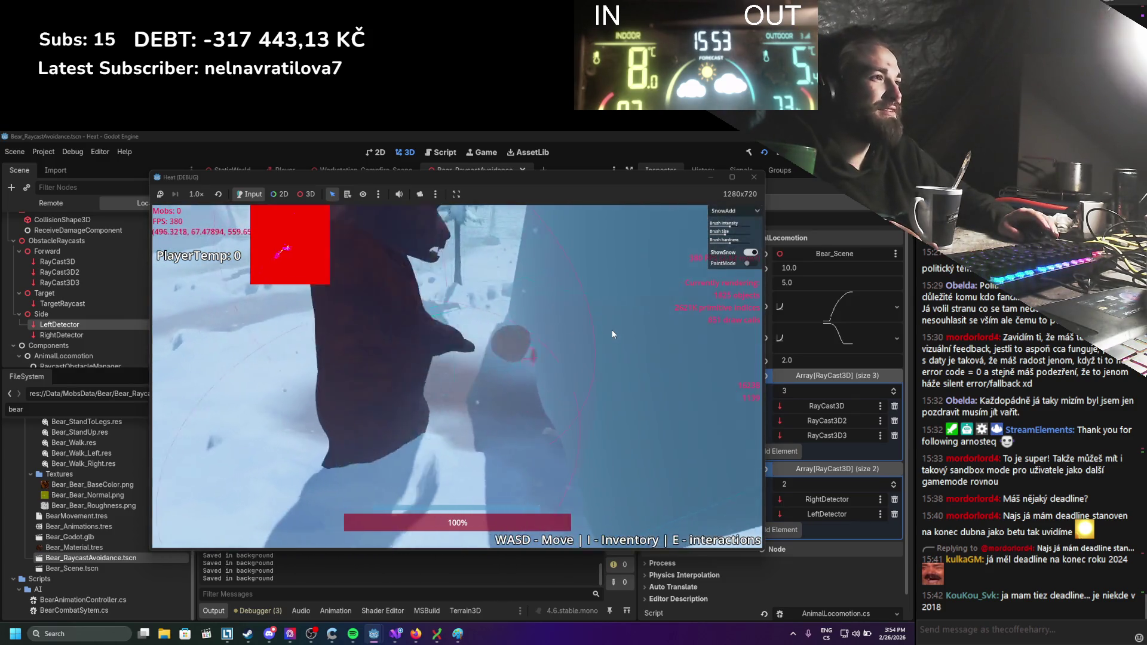
pyautogui.press('a')
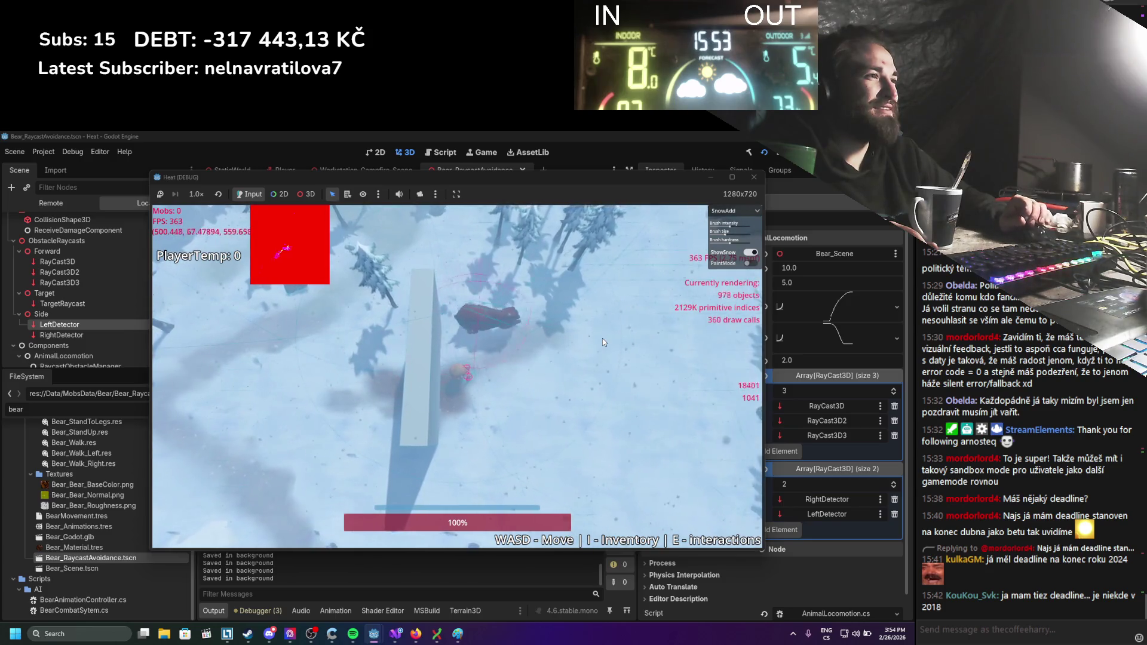
pyautogui.press('a')
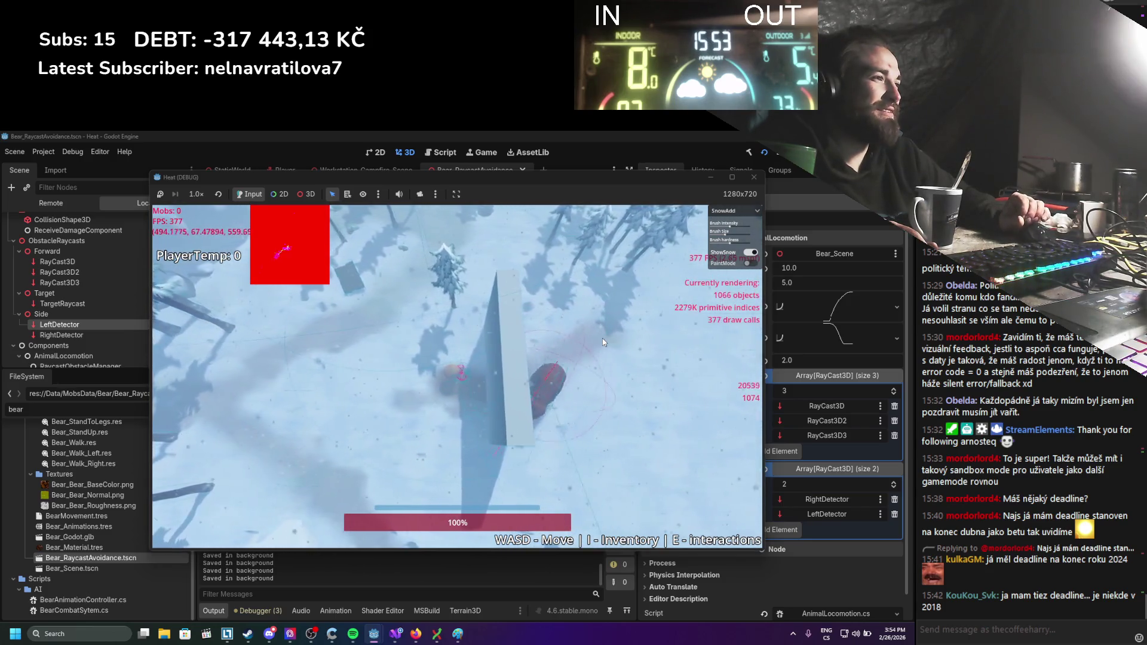
pyautogui.press('F8')
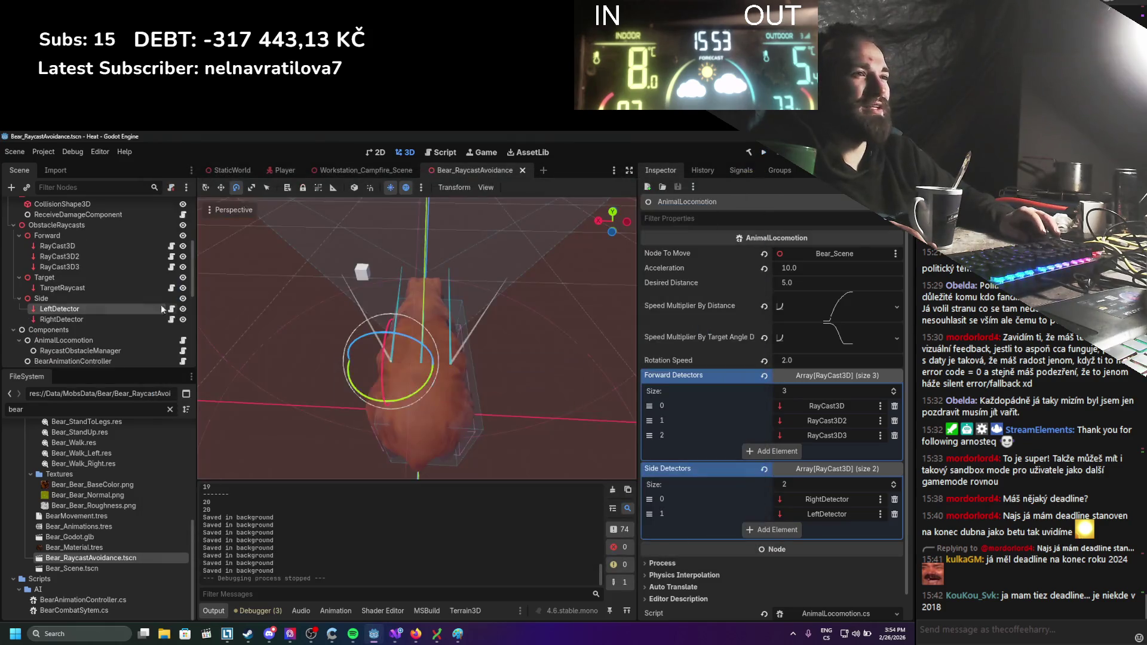
# Check Enabled on both LeftDetector and RightDetector, orbit to view the bear, and run.
pyautogui.click(58, 310)
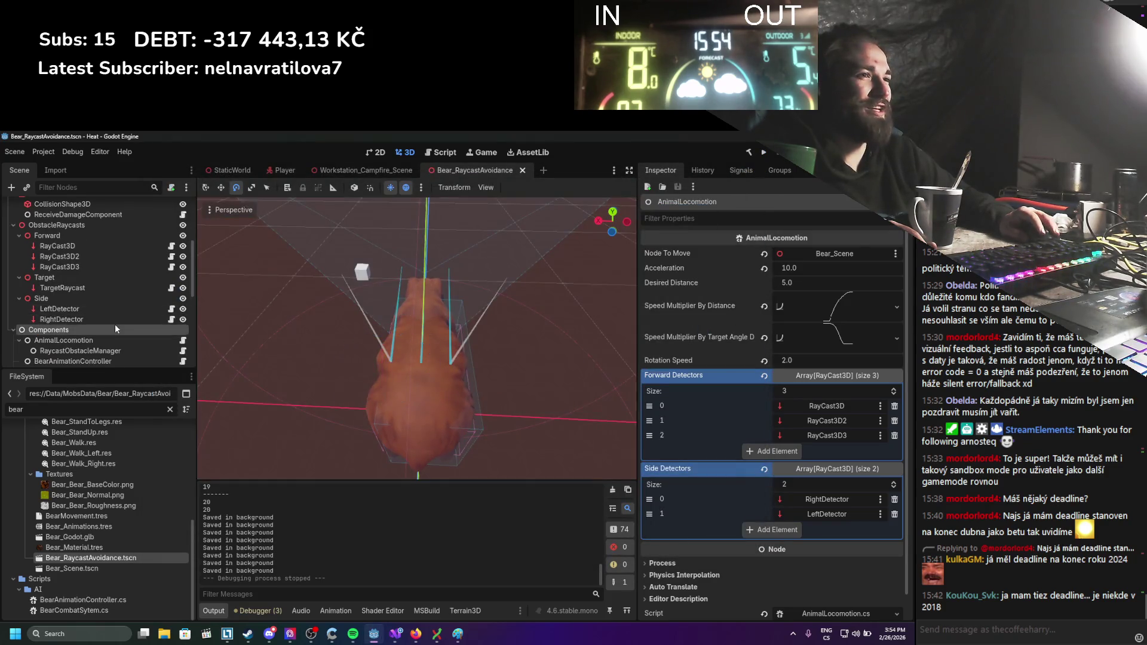
pyautogui.click(791, 302)
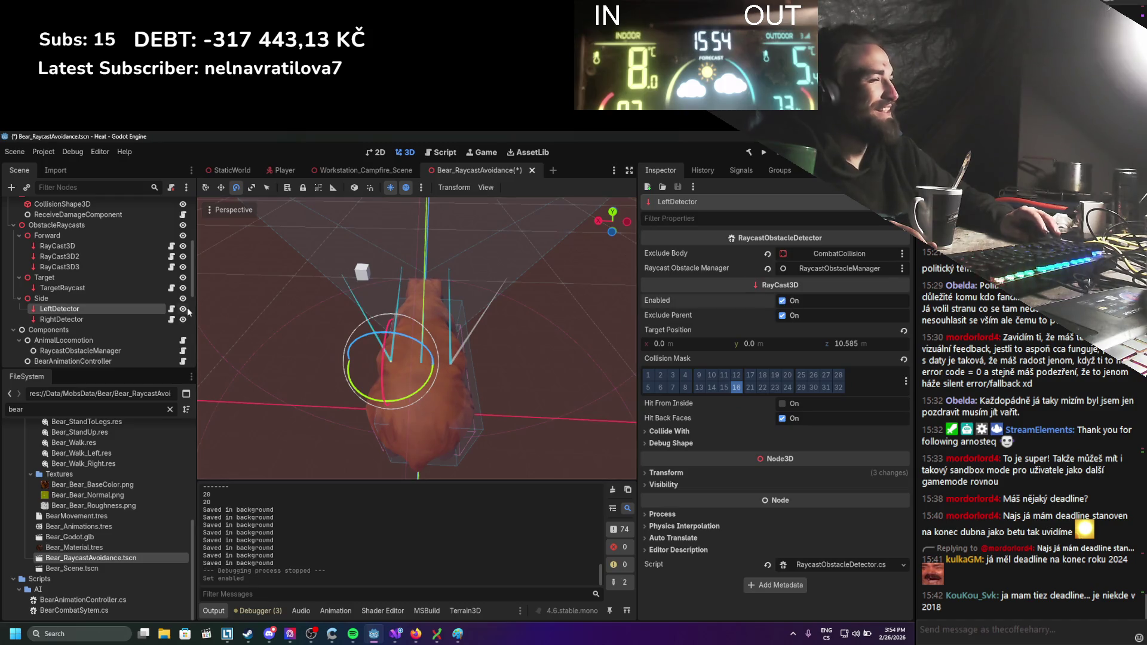
pyautogui.click(143, 320)
pyautogui.click(783, 301)
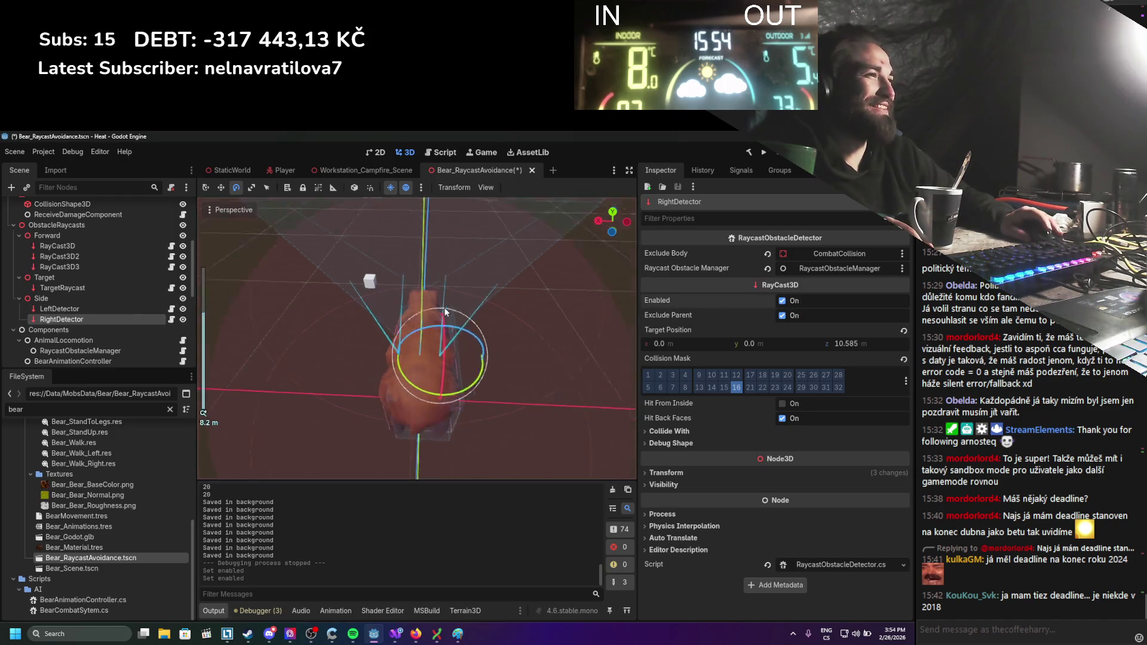
pyautogui.scroll(-3, 411, 386)
pyautogui.moveTo(411, 378)
pyautogui.mouseDown()
pyautogui.moveTo(275, 242)
pyautogui.moveTo(288, 266)
pyautogui.mouseUp()
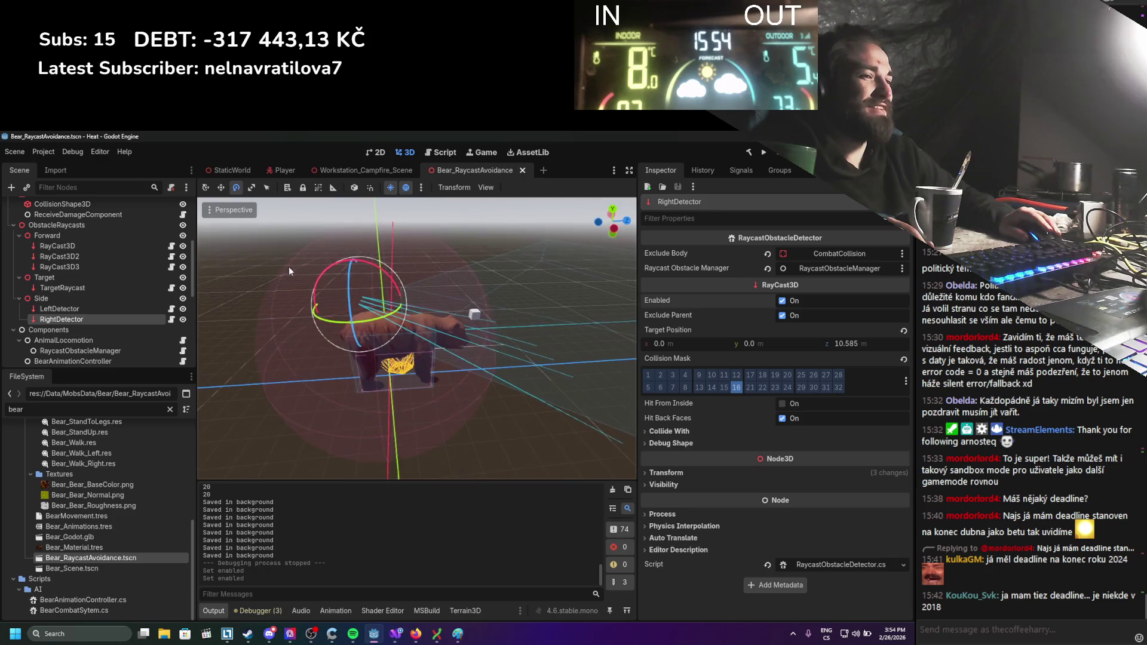
pyautogui.click(764, 154)
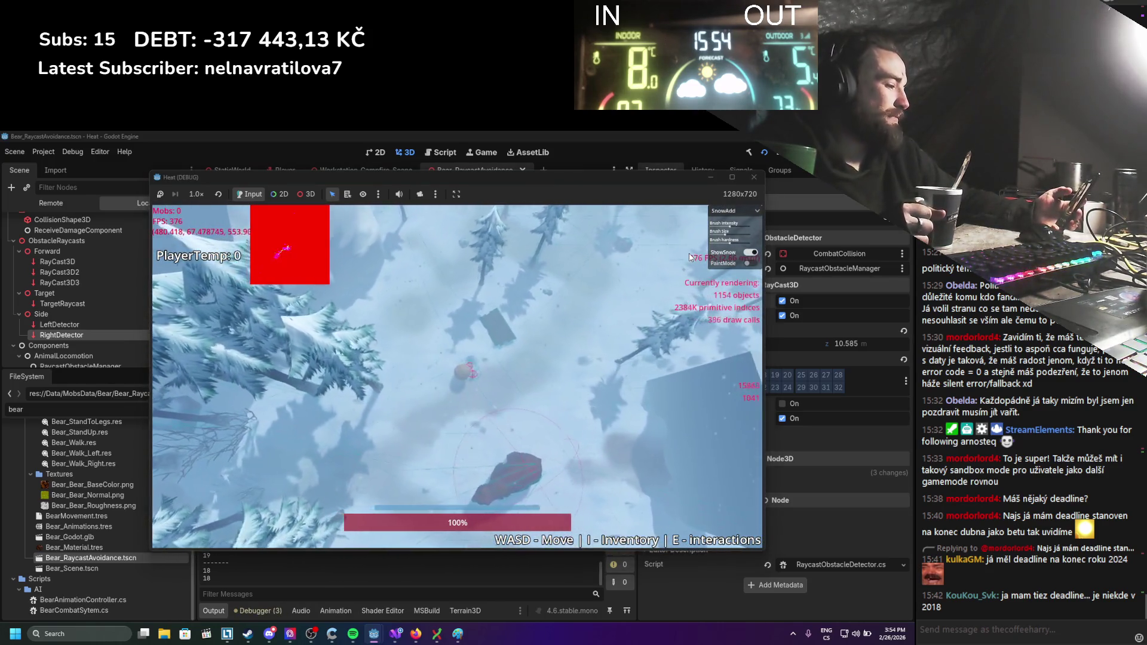
# Move the player with WASD to watch the bear pass the pillar, then close the game.
pyautogui.press('s')
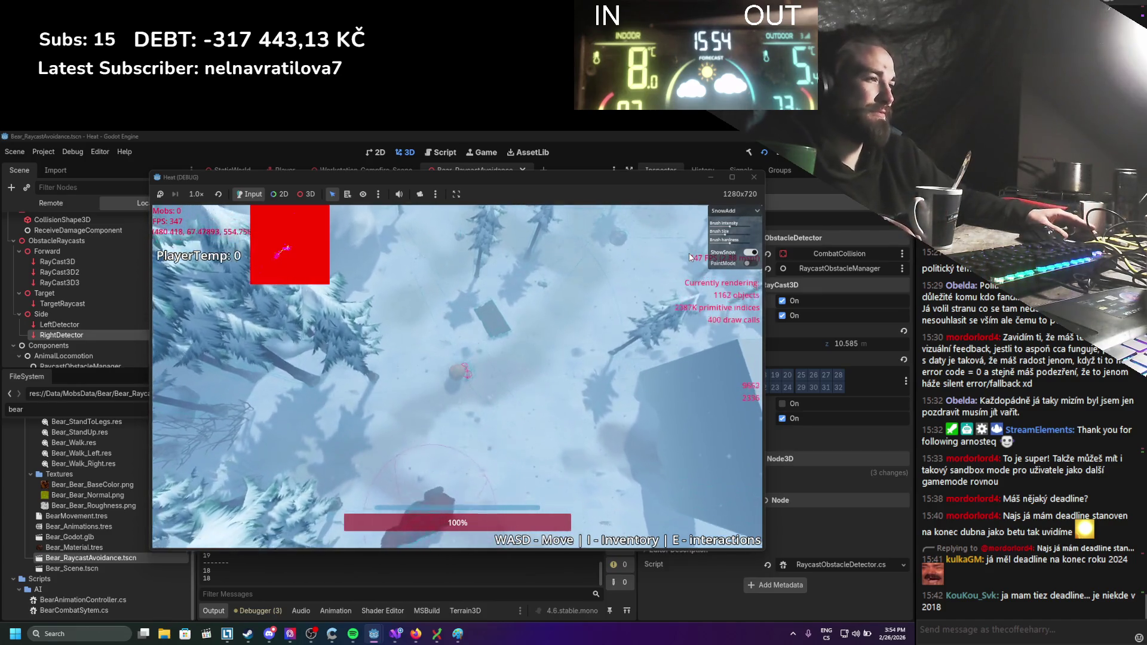
pyautogui.press('d')
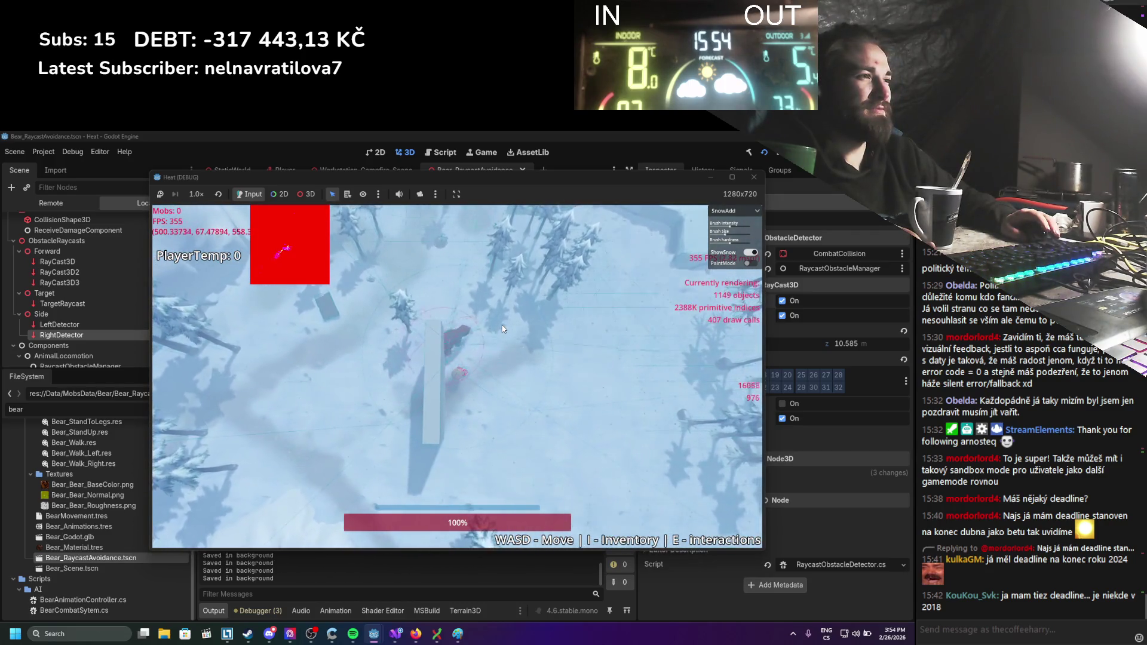
pyautogui.press('a')
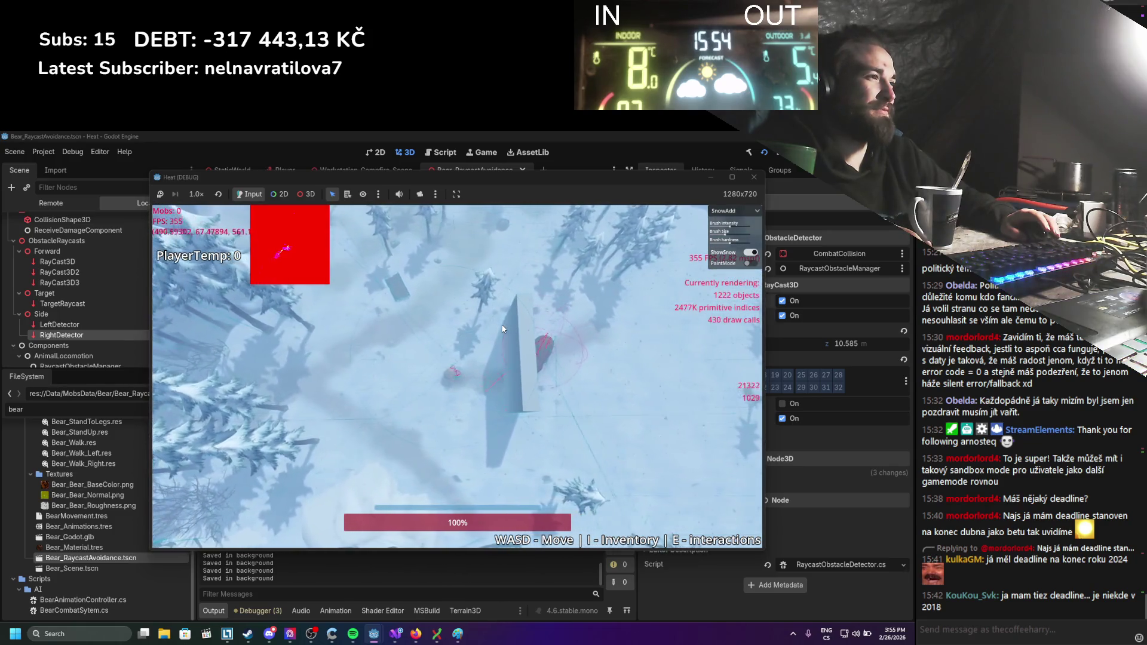
pyautogui.press('d')
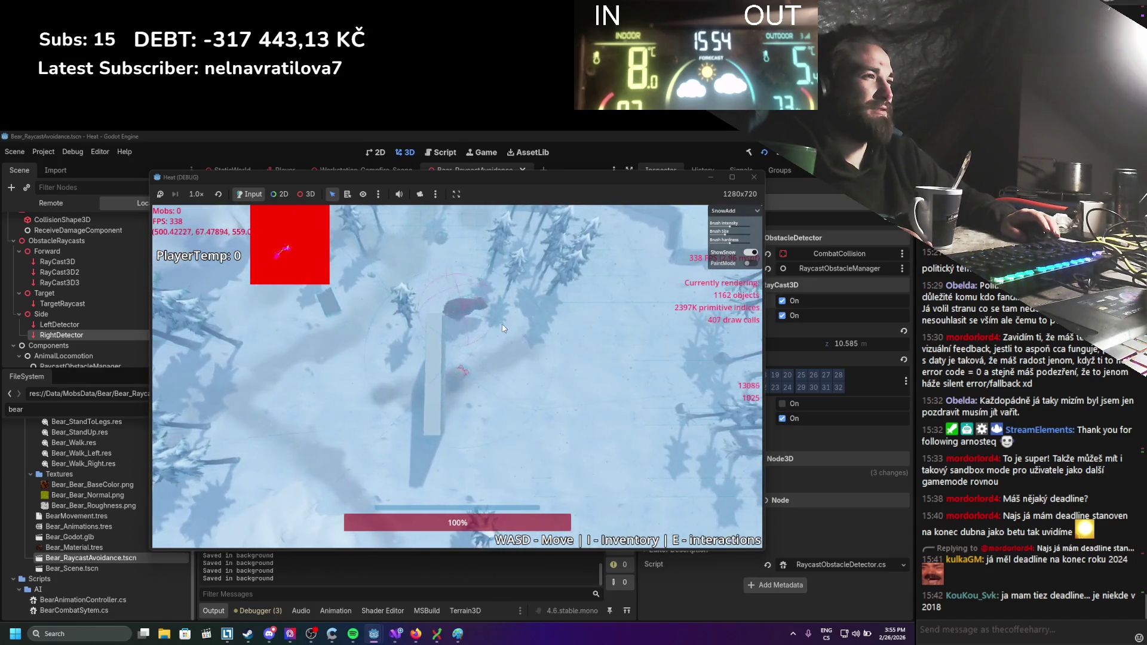
pyautogui.press('a')
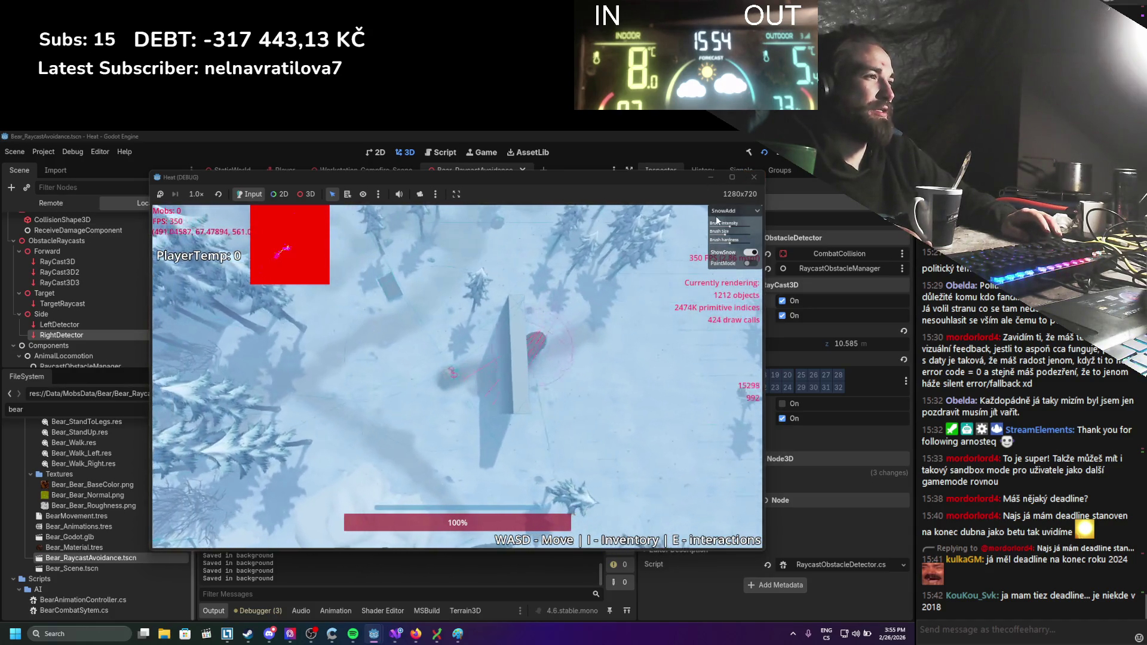
pyautogui.click(753, 178)
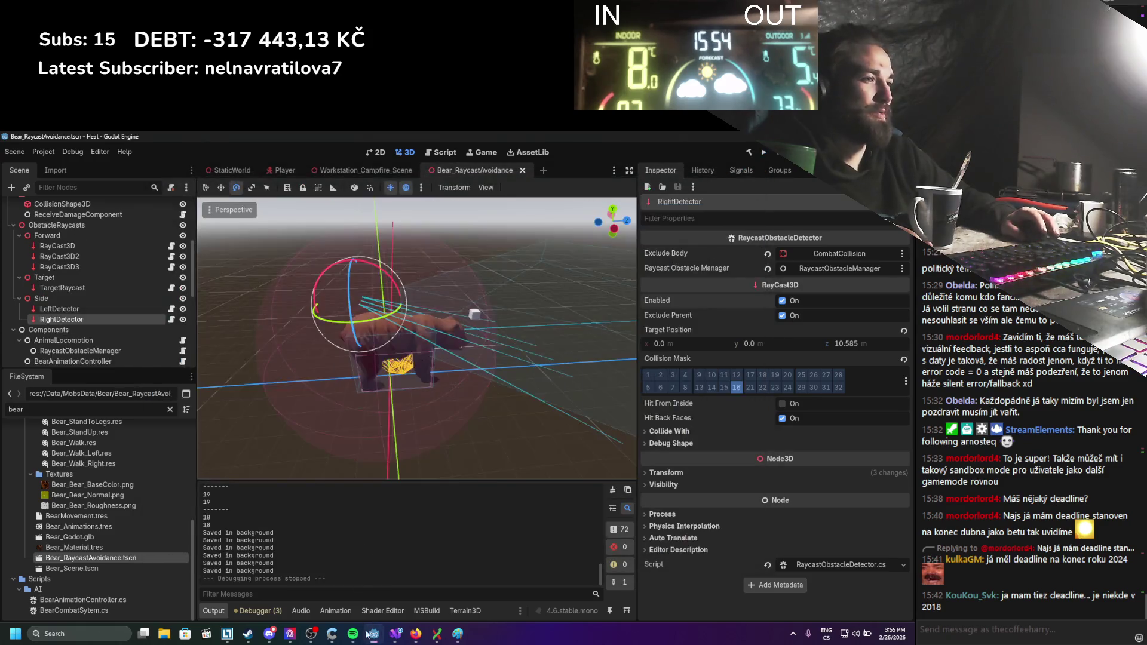
# In AnimalLocomotion.cs, comment out the ForceRaycastUpdate lines and swap sideDetectors[0] and sideDetectors[1].
pyautogui.click(402, 634)
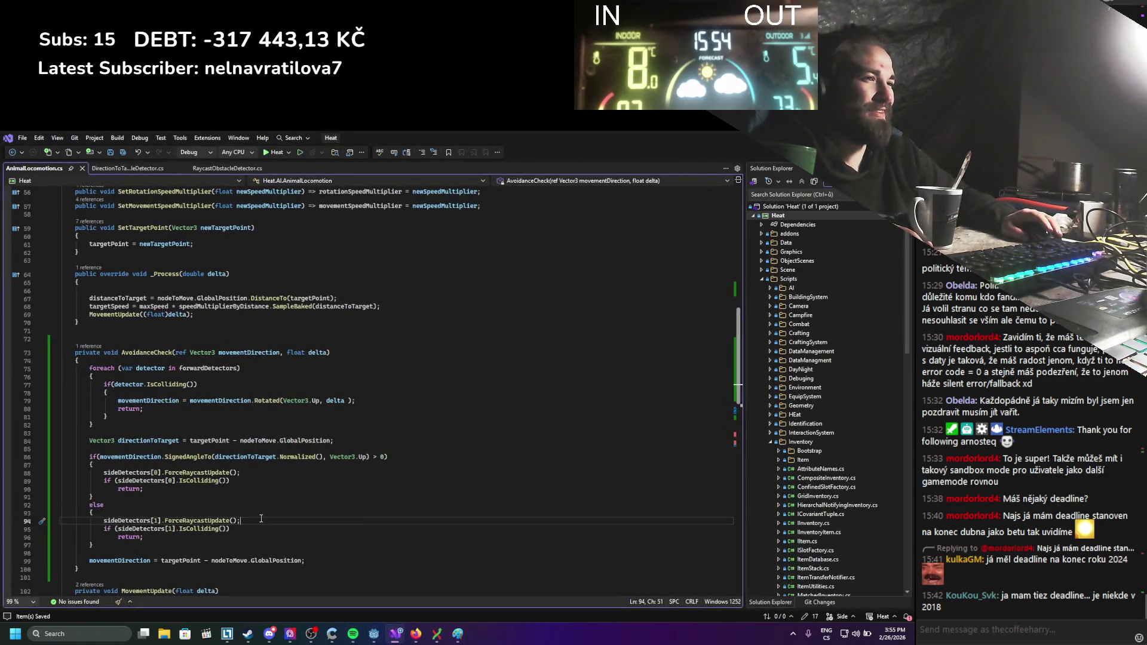
pyautogui.click(104, 473)
pyautogui.write('//')
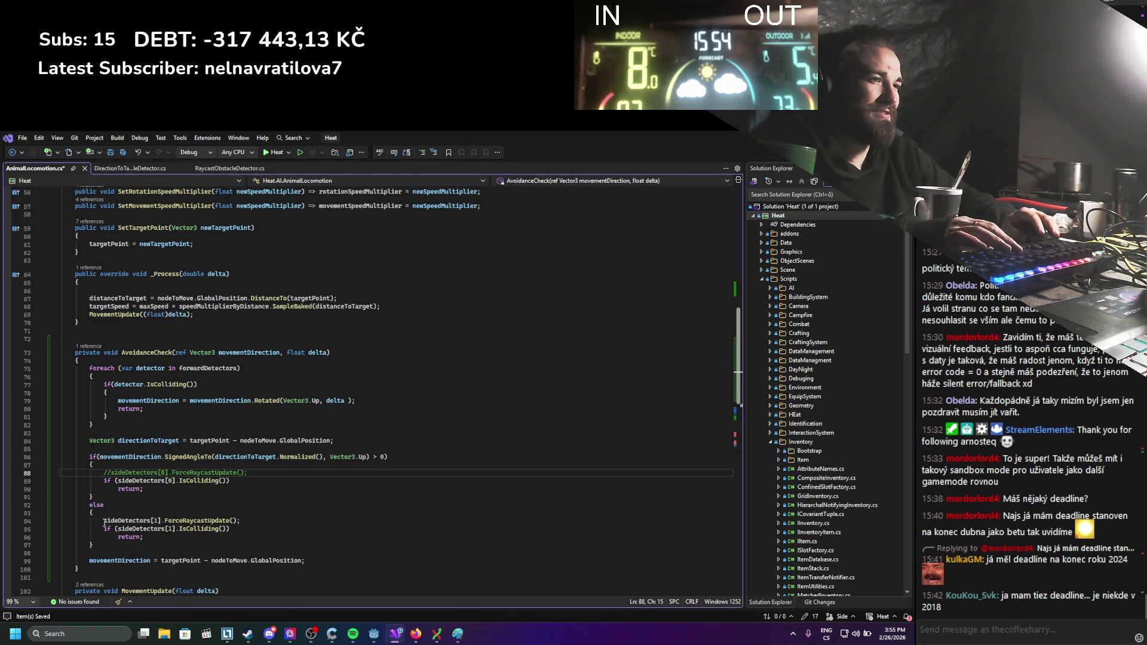
pyautogui.click(104, 521)
pyautogui.write('//')
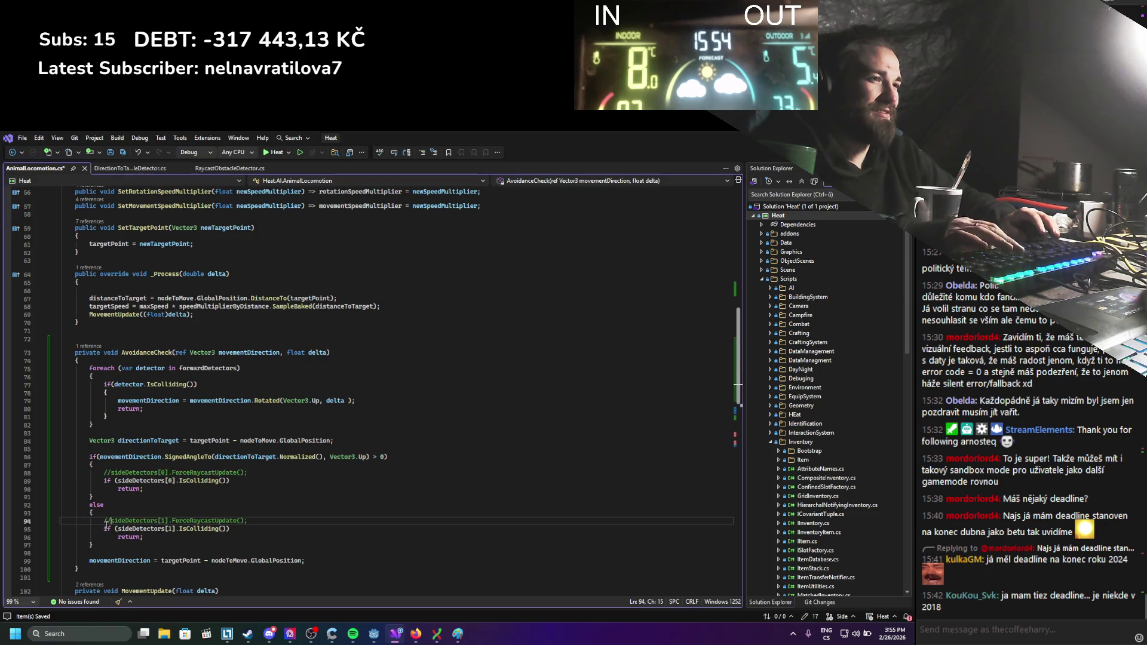
pyautogui.doubleClick(171, 481)
pyautogui.write('1')
pyautogui.doubleClick(172, 530)
pyautogui.write('0')
pyautogui.click(236, 514)
# Add a GD.Print of the SignedAngleTo expression above the angle check and rerun the game.
pyautogui.click(192, 449)
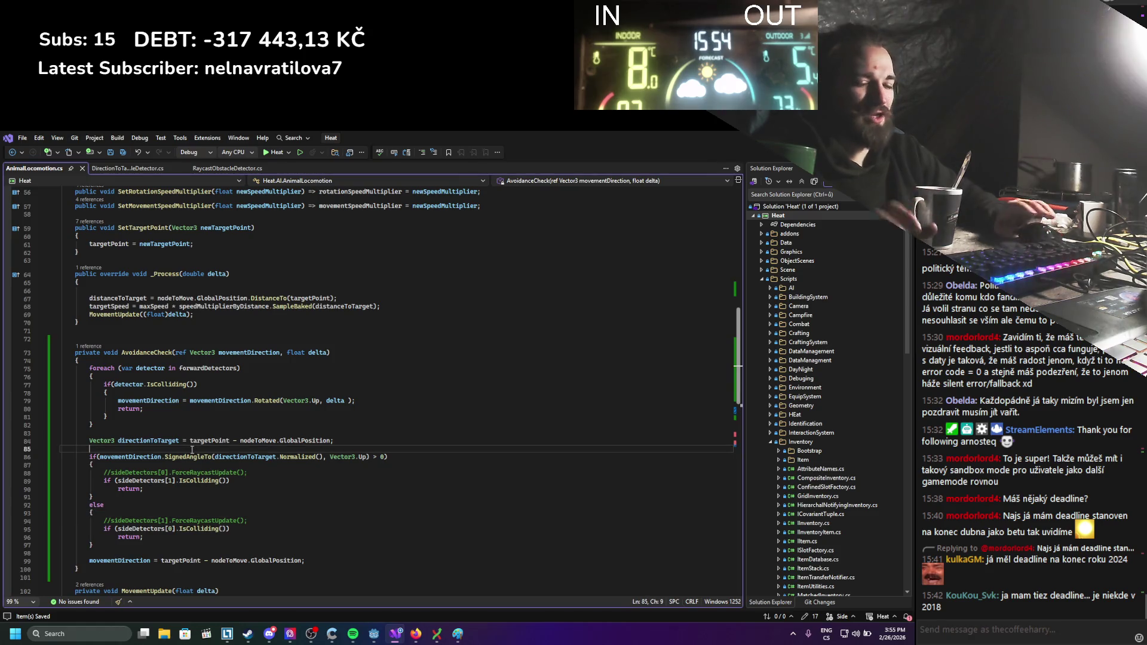
pyautogui.press('Return')
pyautogui.write('GD.Print(')
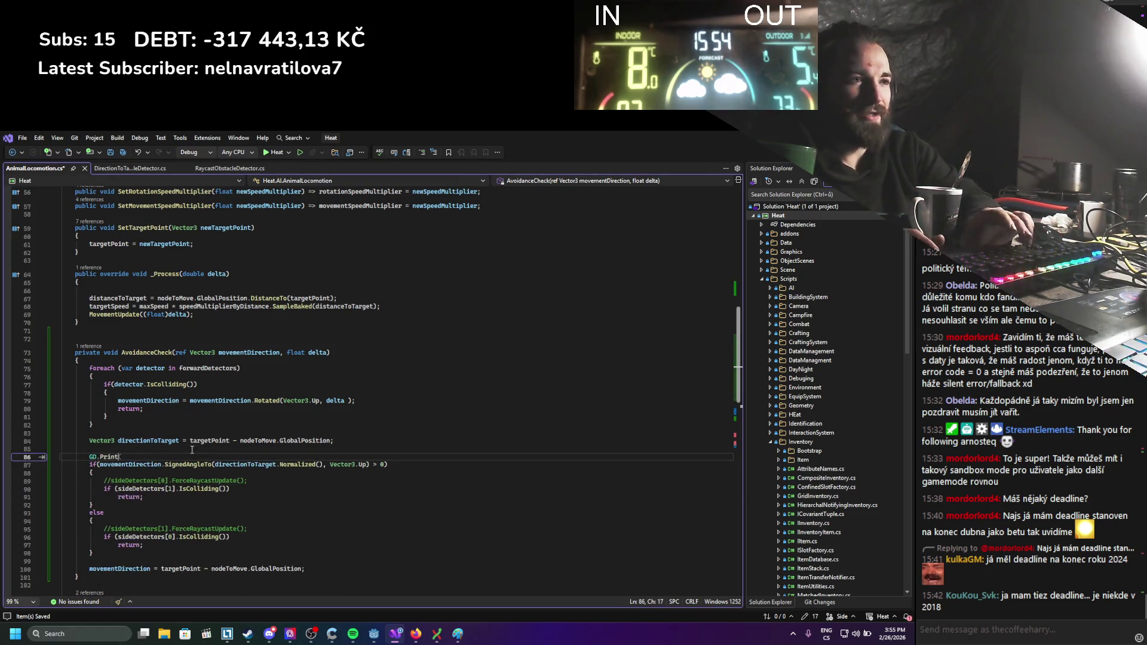
pyautogui.write(');')
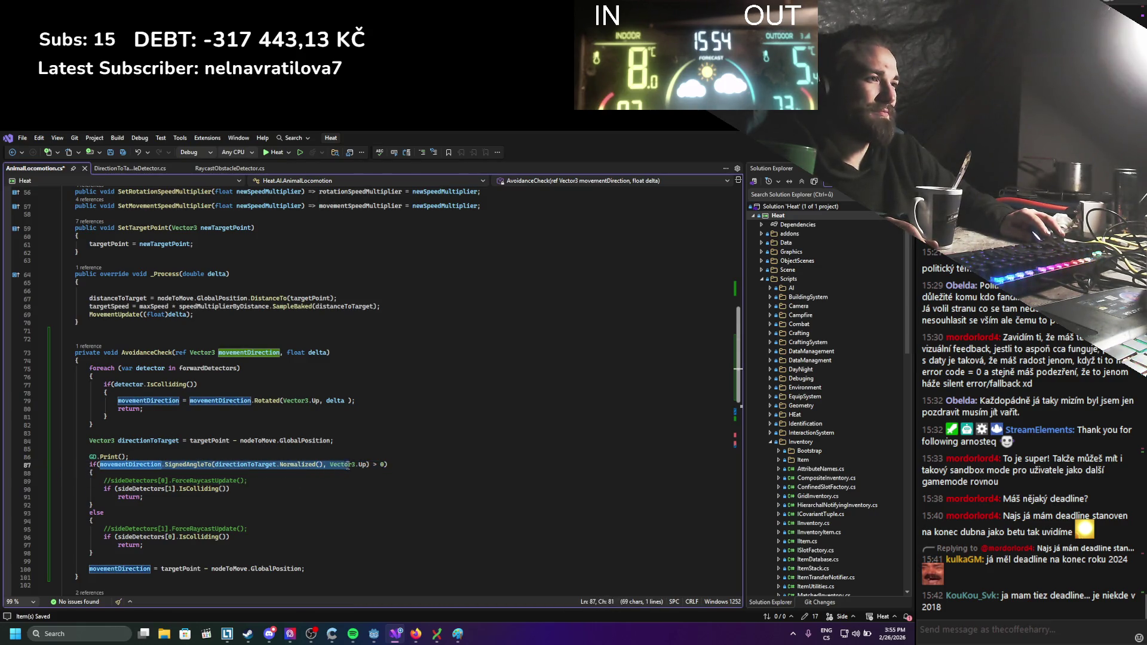
pyautogui.click(122, 457)
pyautogui.write('movementDirection.SignedAngleTo(directionToTarget.Normalized(), Vector3.Up)')
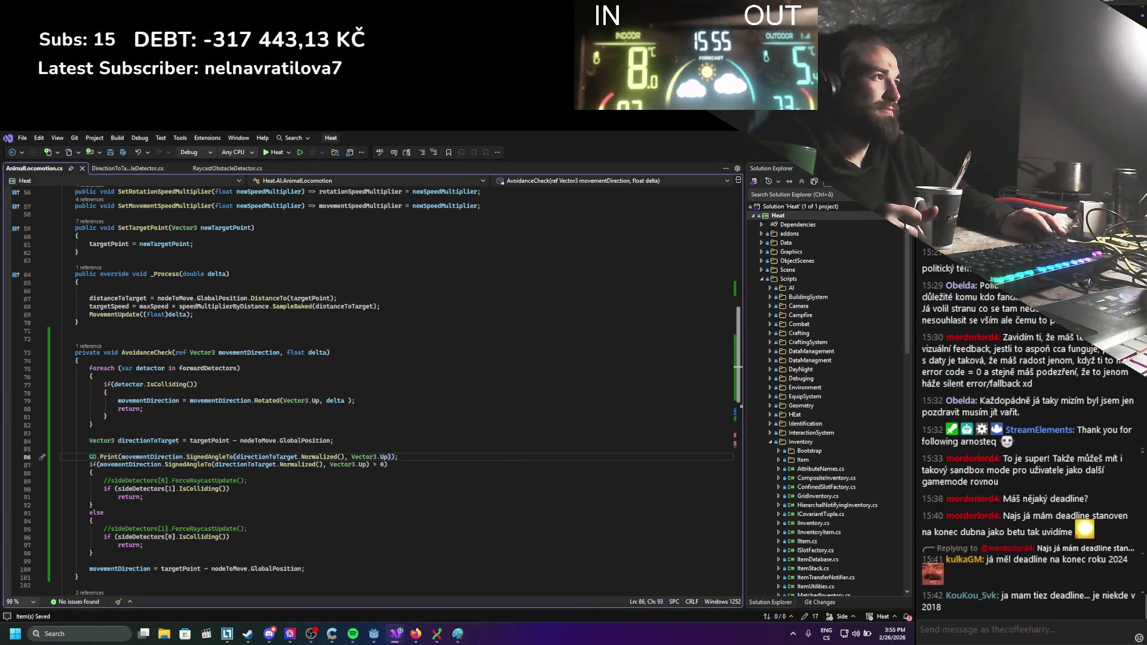
pyautogui.hotkey('alt', 'Tab')
pyautogui.click(764, 154)
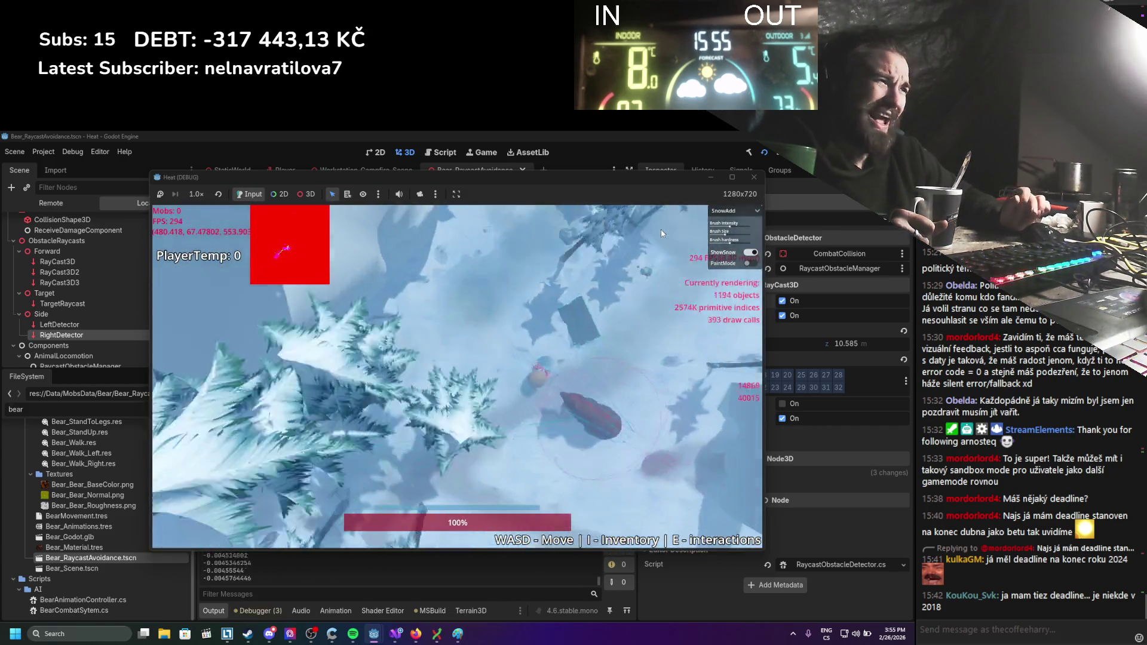
# Walk the player back and forth past the wall with WASD so the bear follows.
pyautogui.press('d')
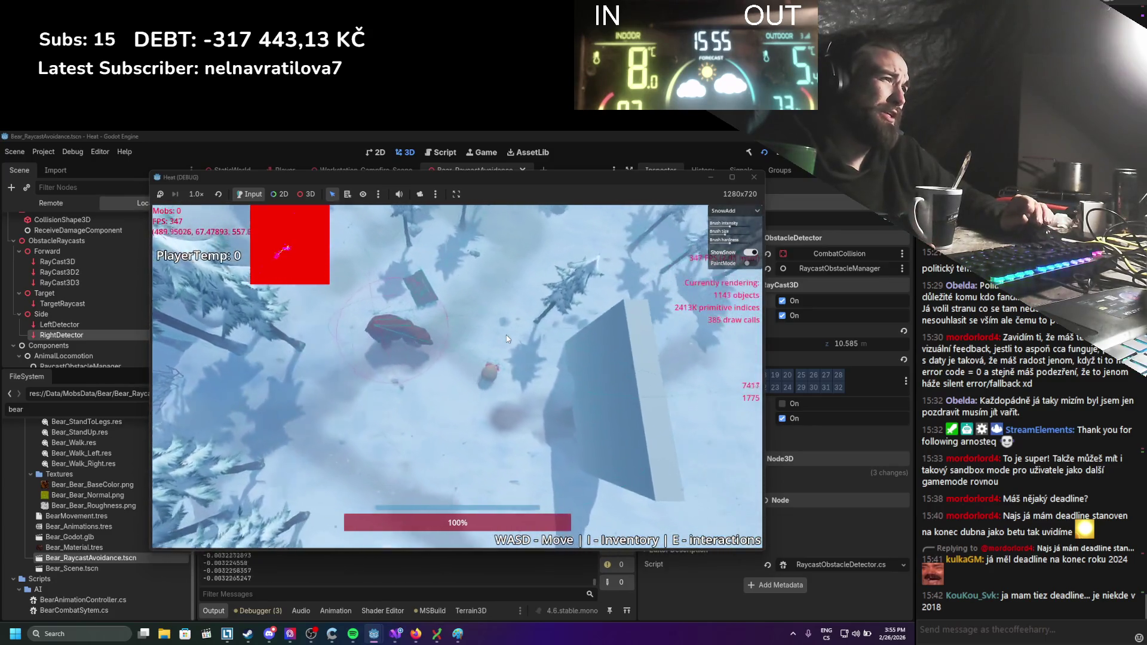
pyautogui.press('d')
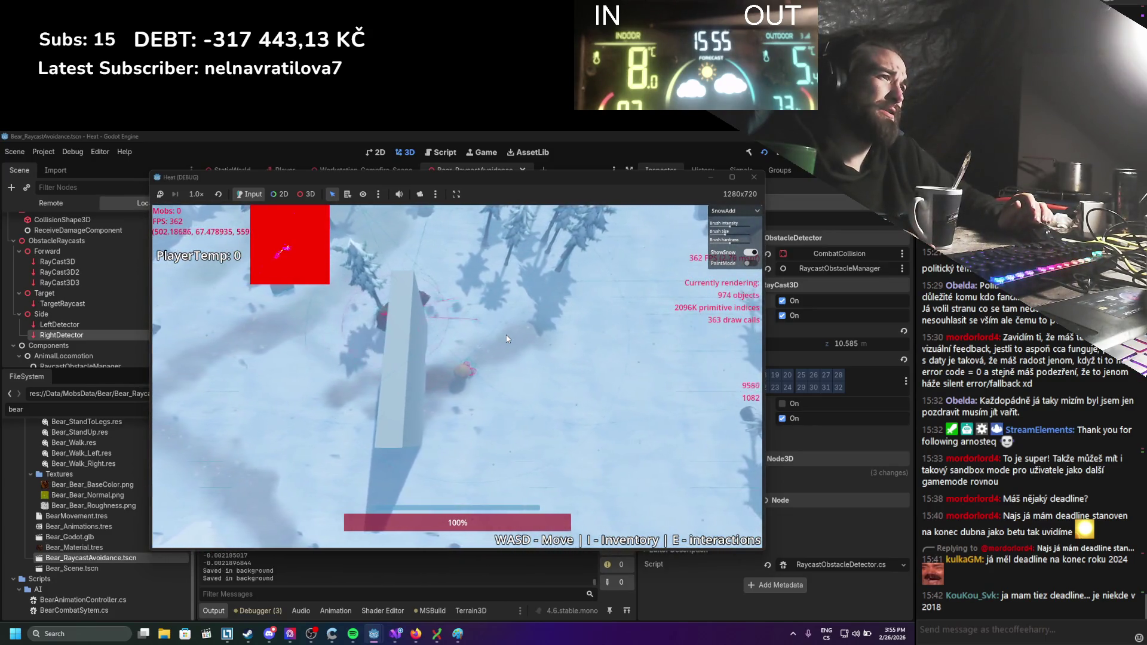
pyautogui.press('a')
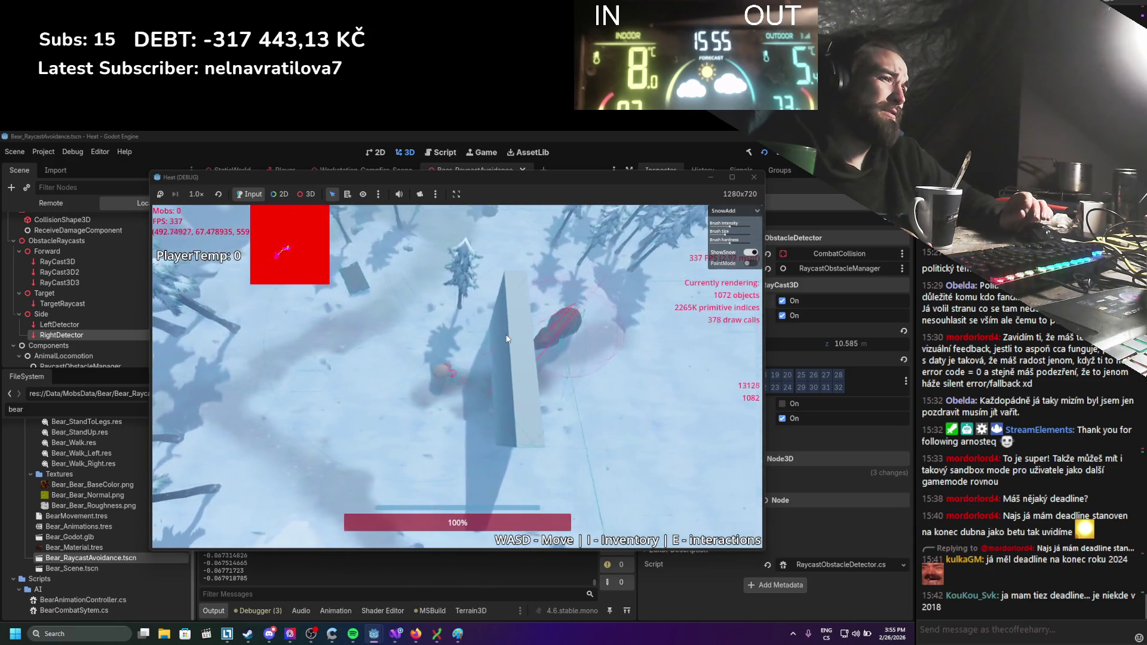
pyautogui.press('d')
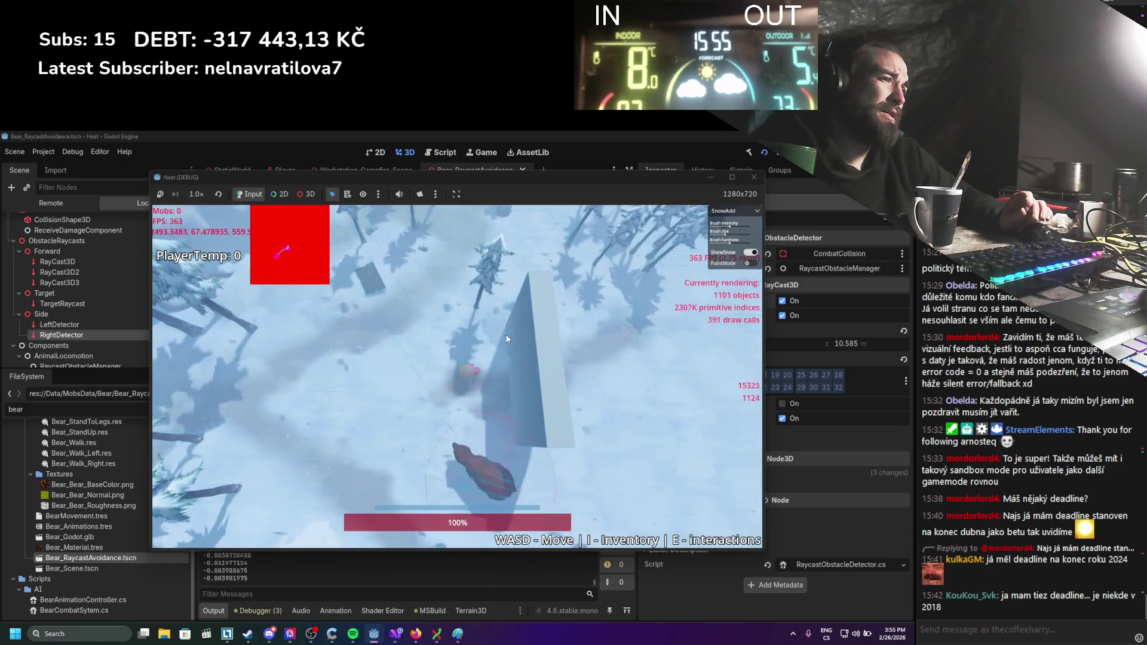
pyautogui.press('d')
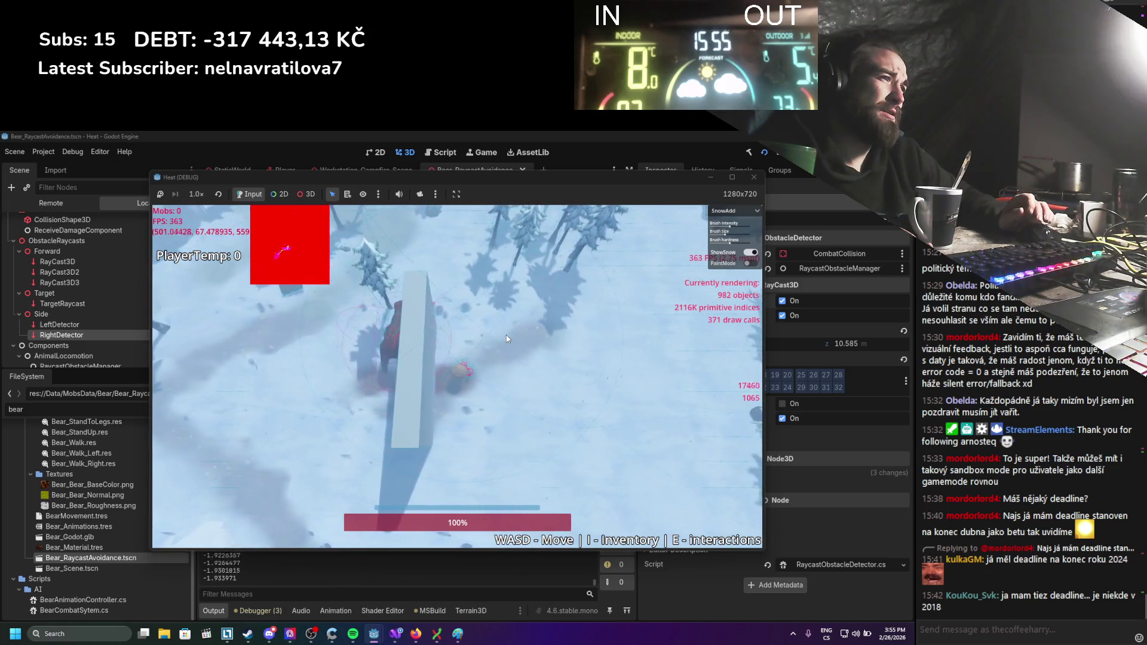
pyautogui.press('a')
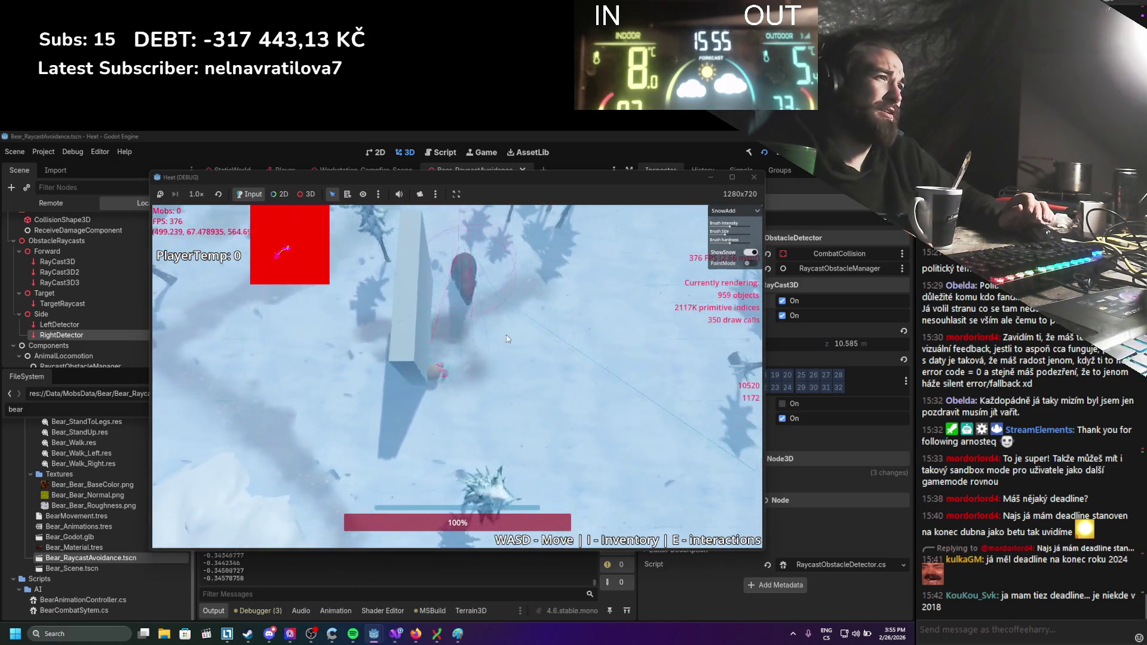
pyautogui.press('w')
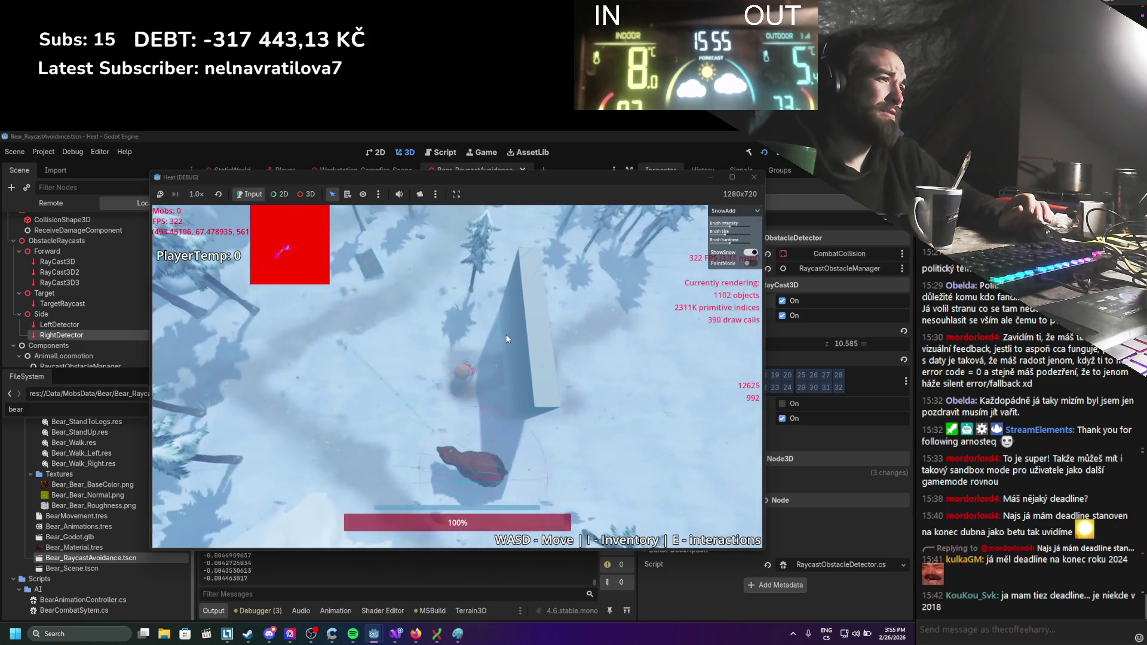
pyautogui.press('d')
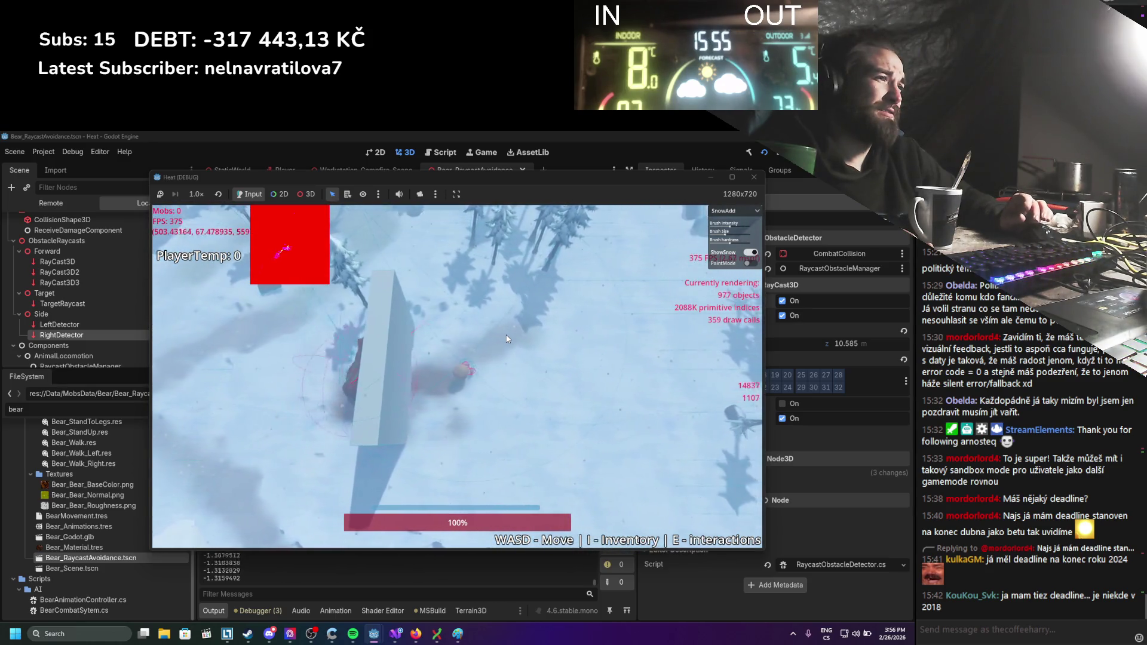
pyautogui.press('a')
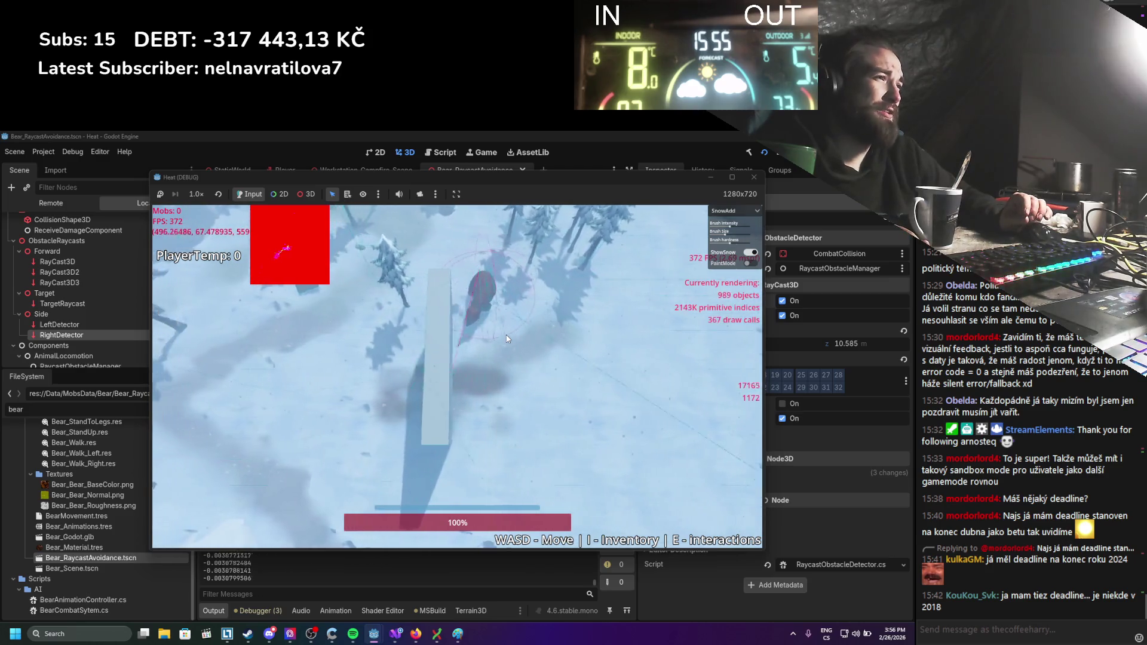
pyautogui.scroll(-5, 489, 350)
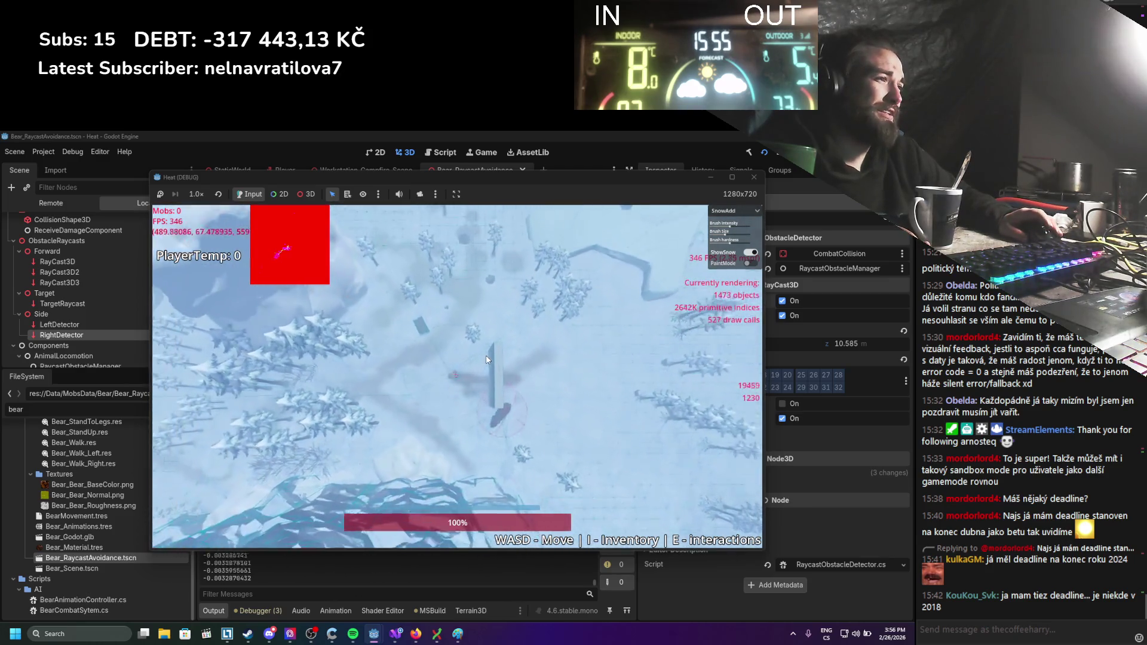
pyautogui.press('d')
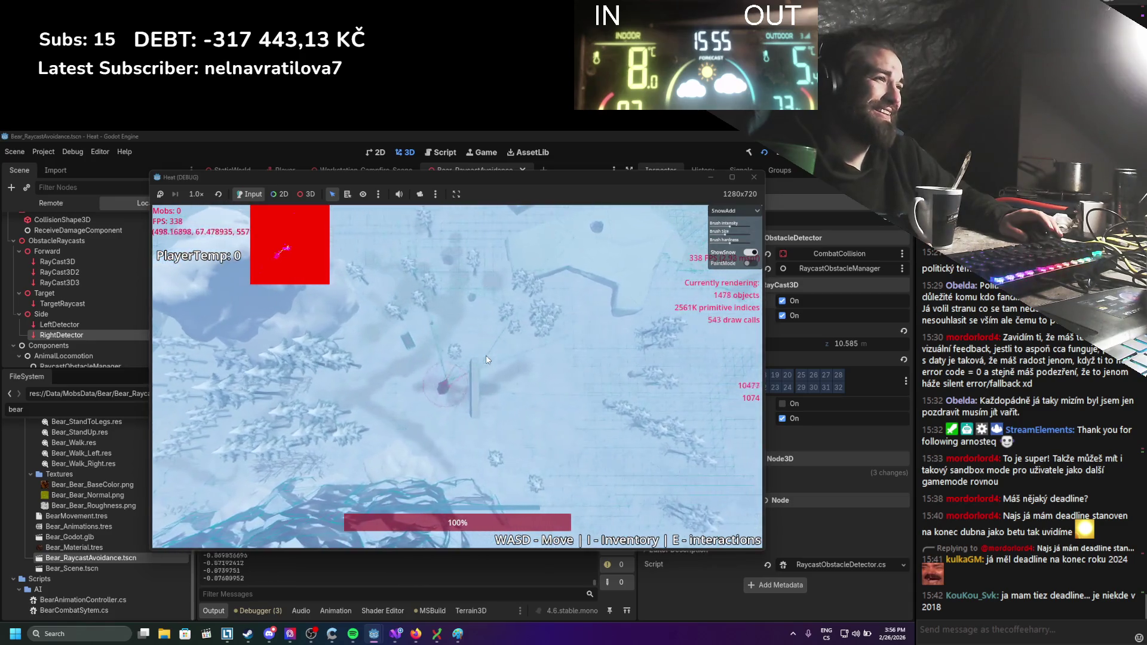
pyautogui.press('a')
pyautogui.press('s')
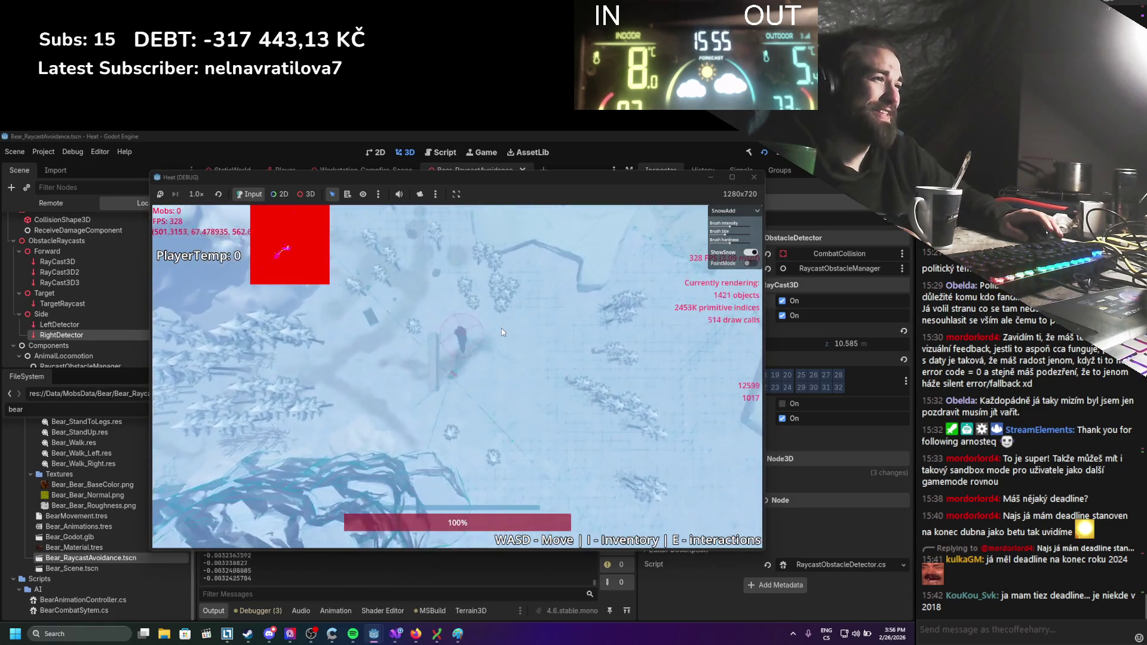
# Keep leading the bear around the wall while signed angles log, then stop the game with F8.
pyautogui.press('a')
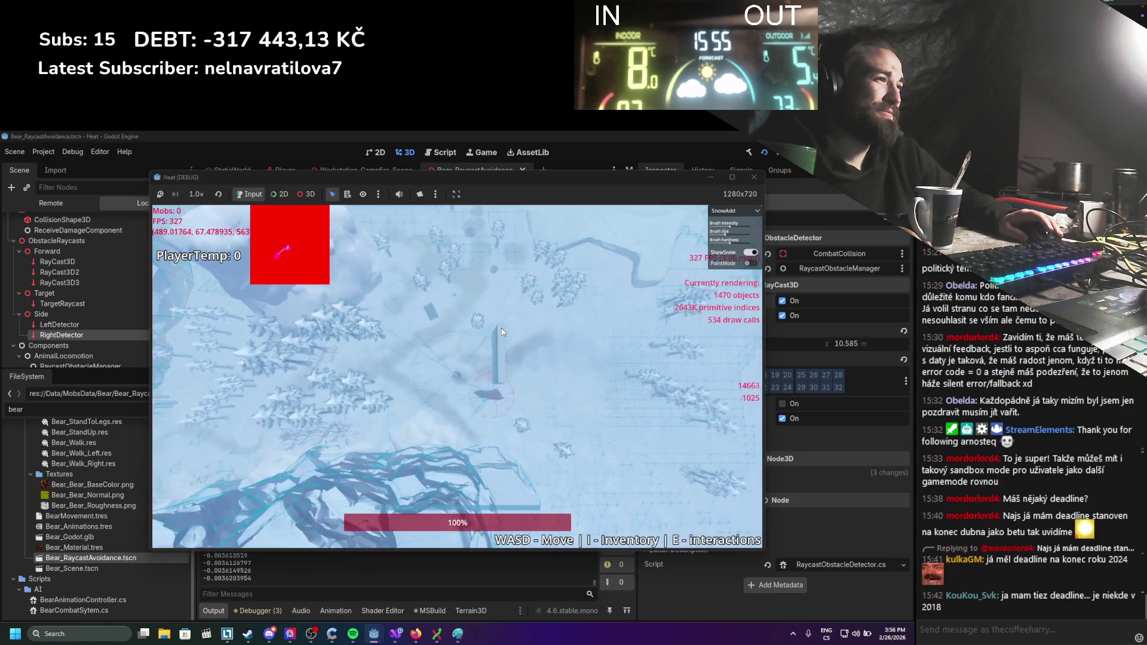
pyautogui.press('d')
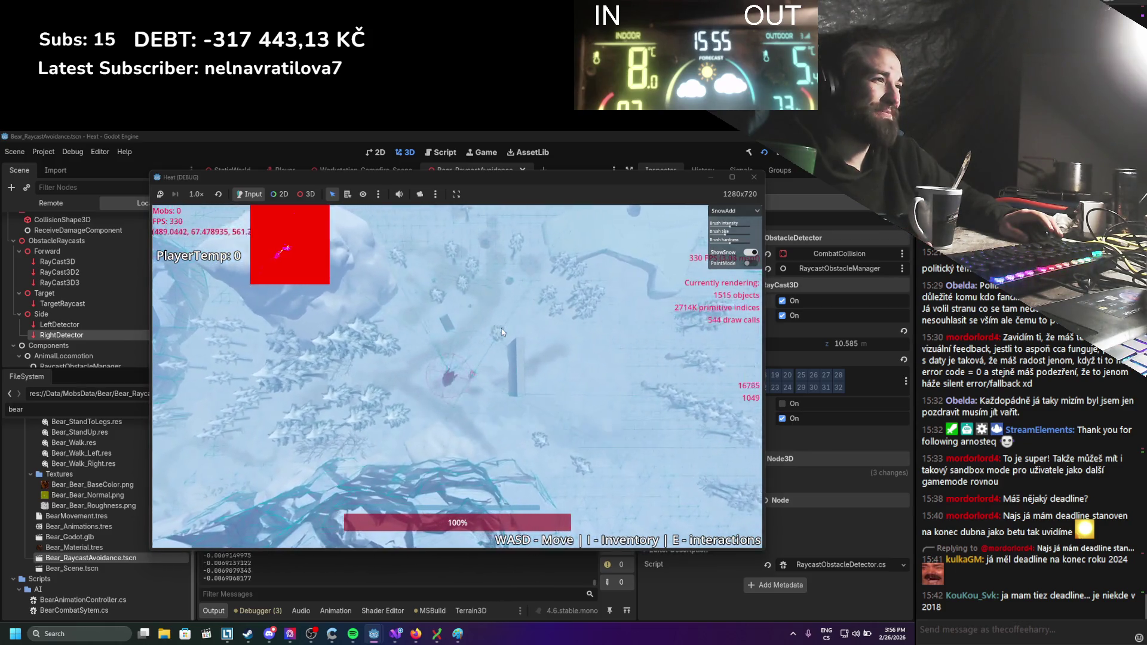
pyautogui.press('d')
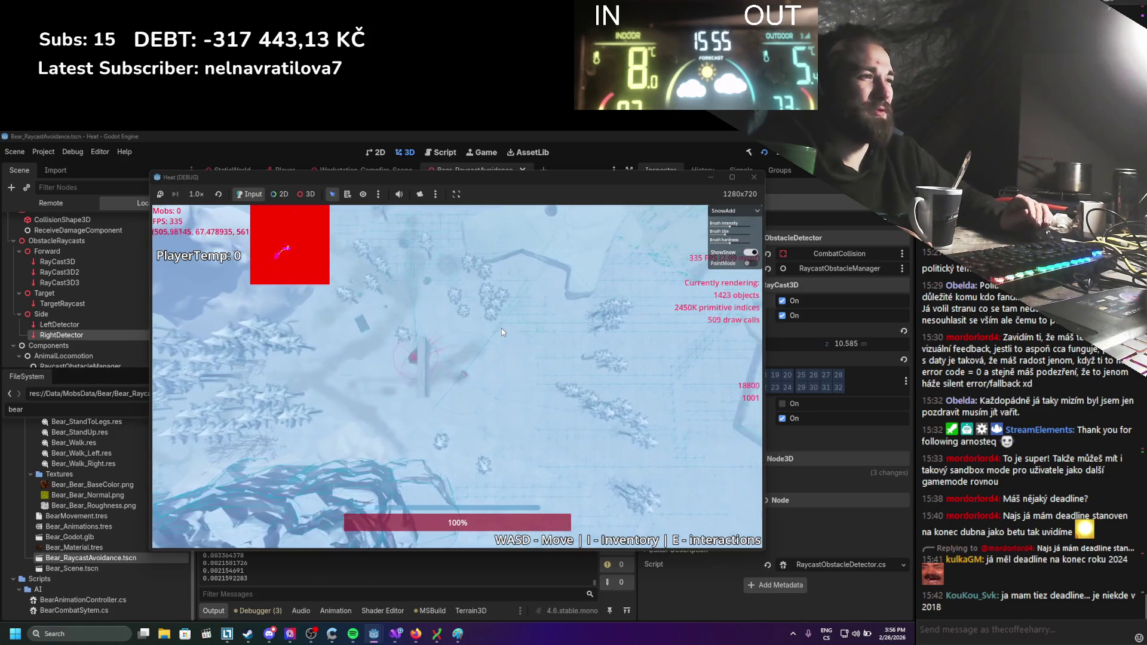
pyautogui.press('a')
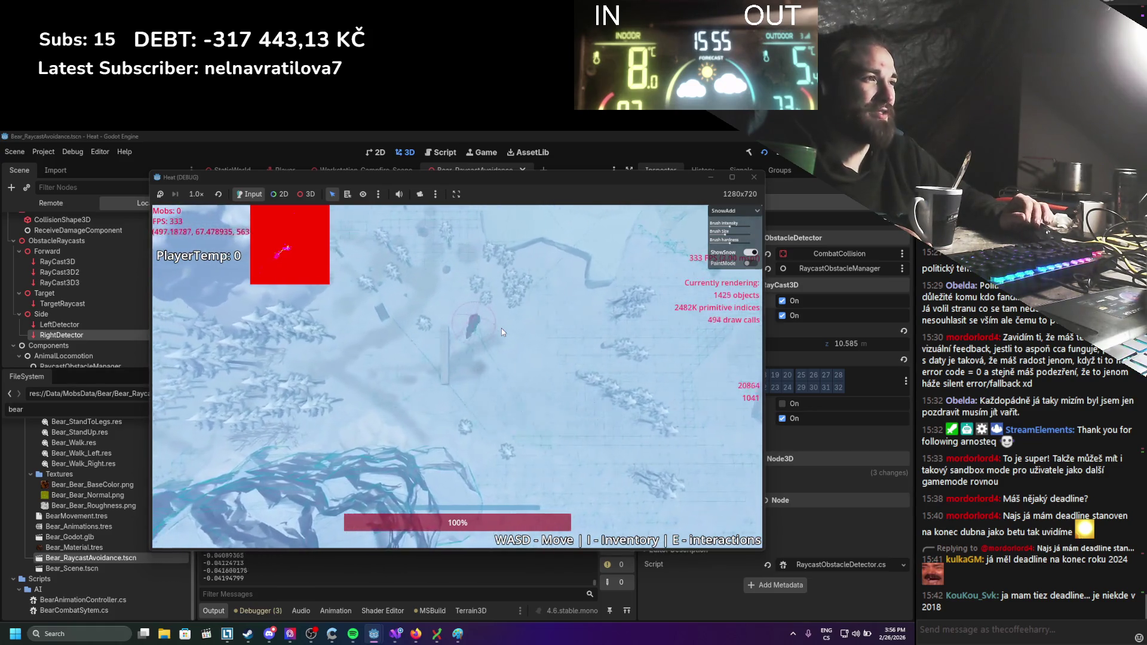
pyautogui.press('d')
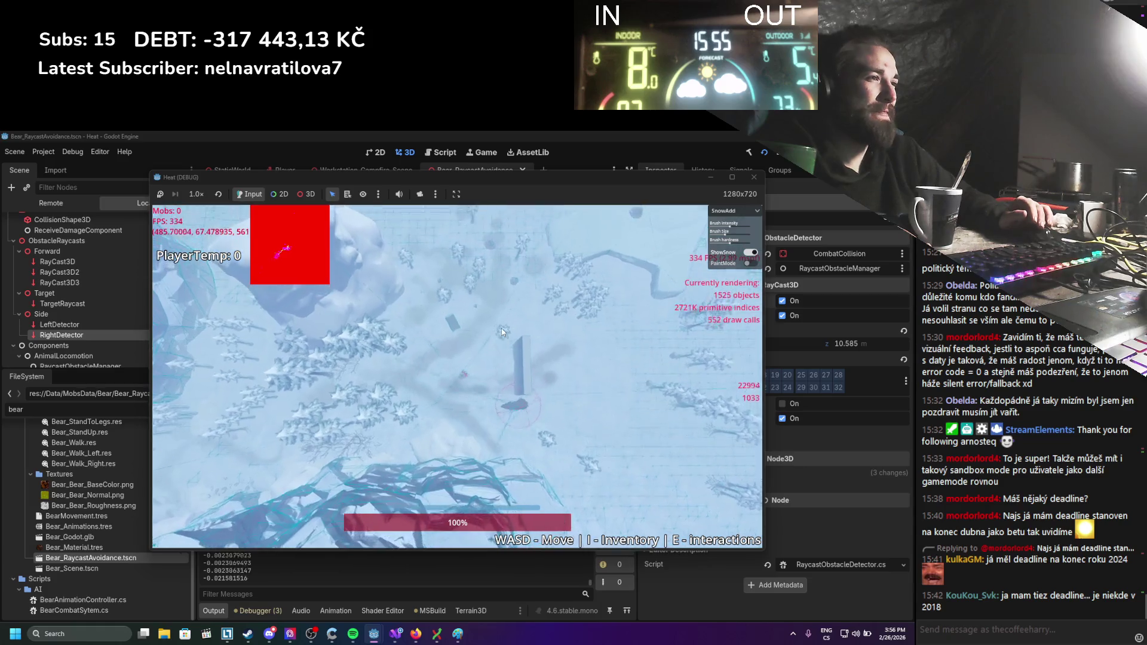
pyautogui.press('d')
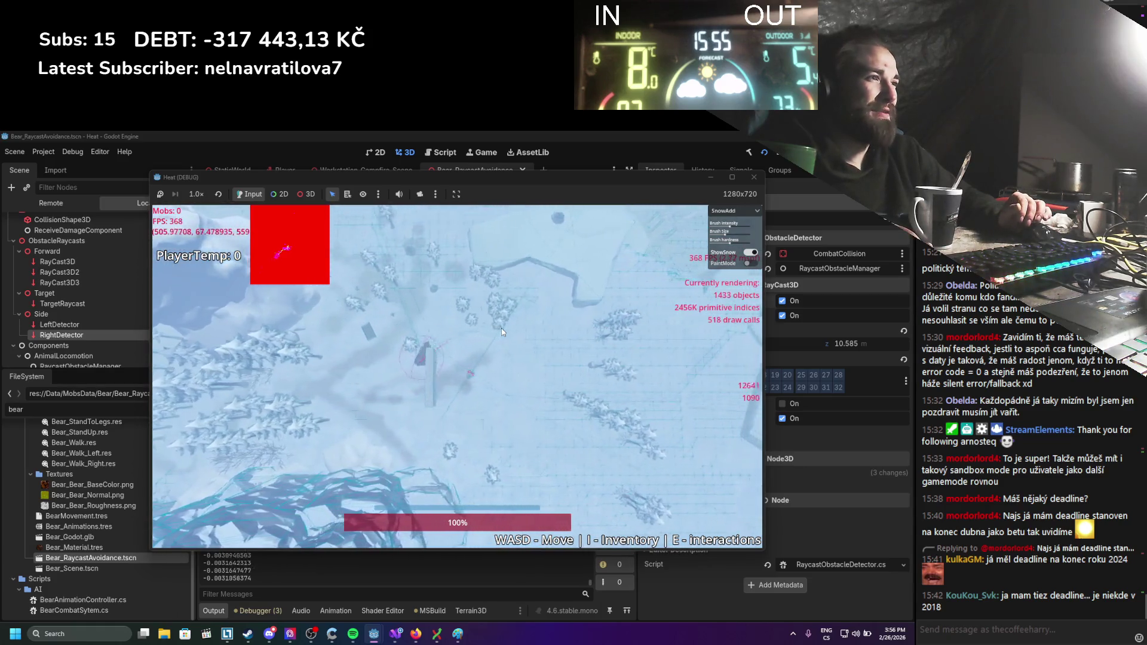
pyautogui.press('a')
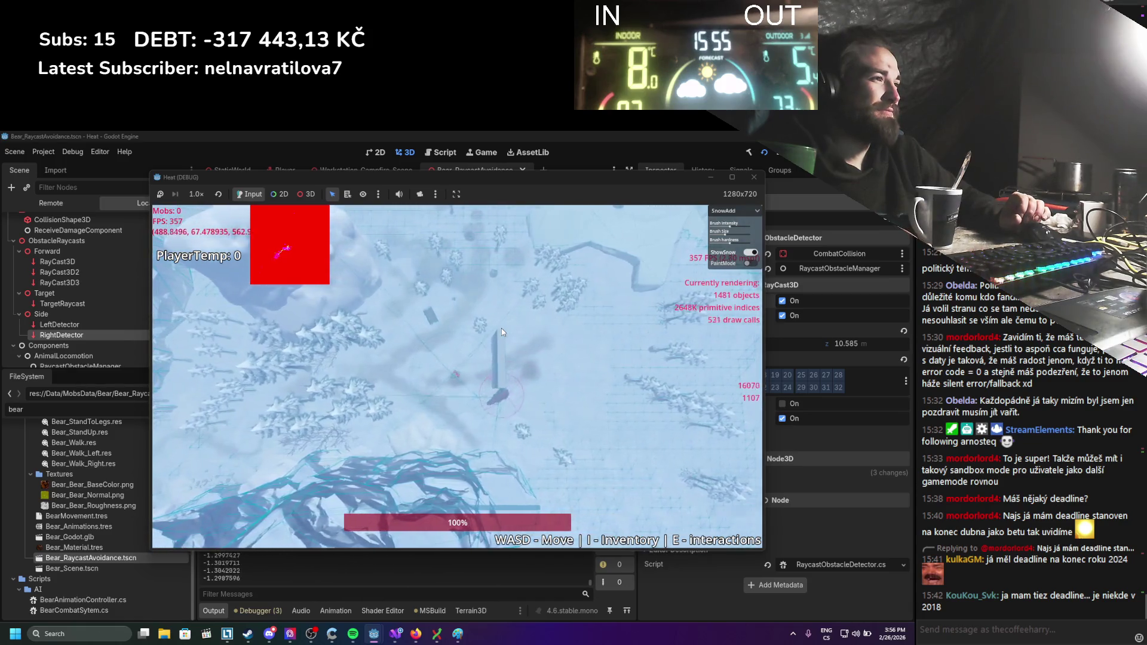
pyautogui.press('d')
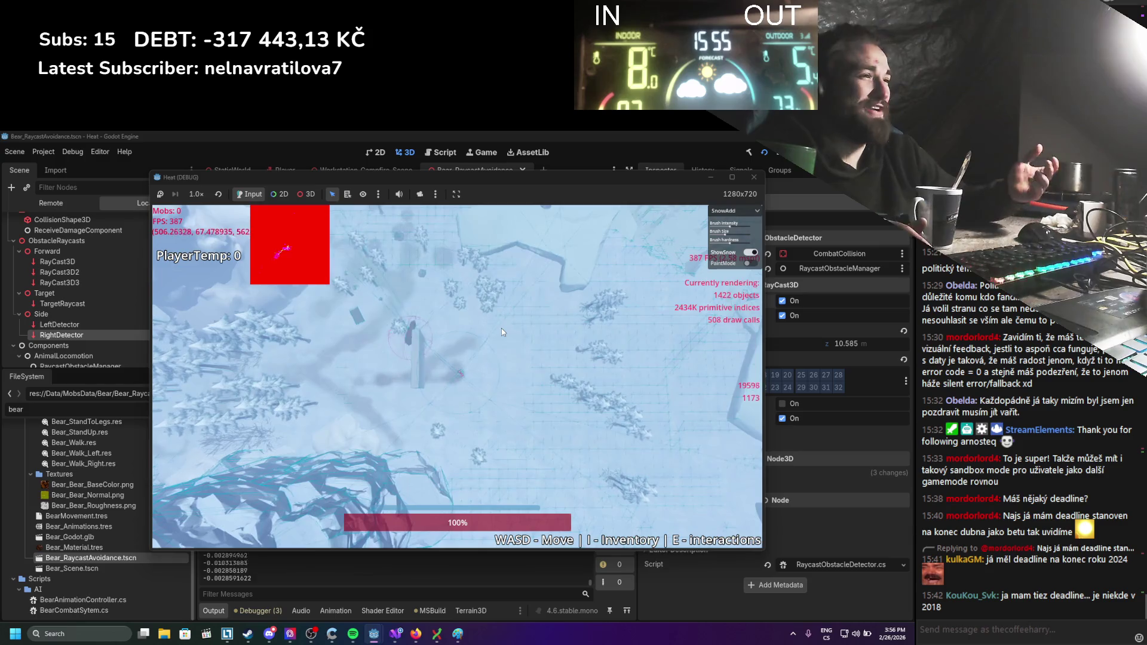
pyautogui.press('w')
pyautogui.press('a')
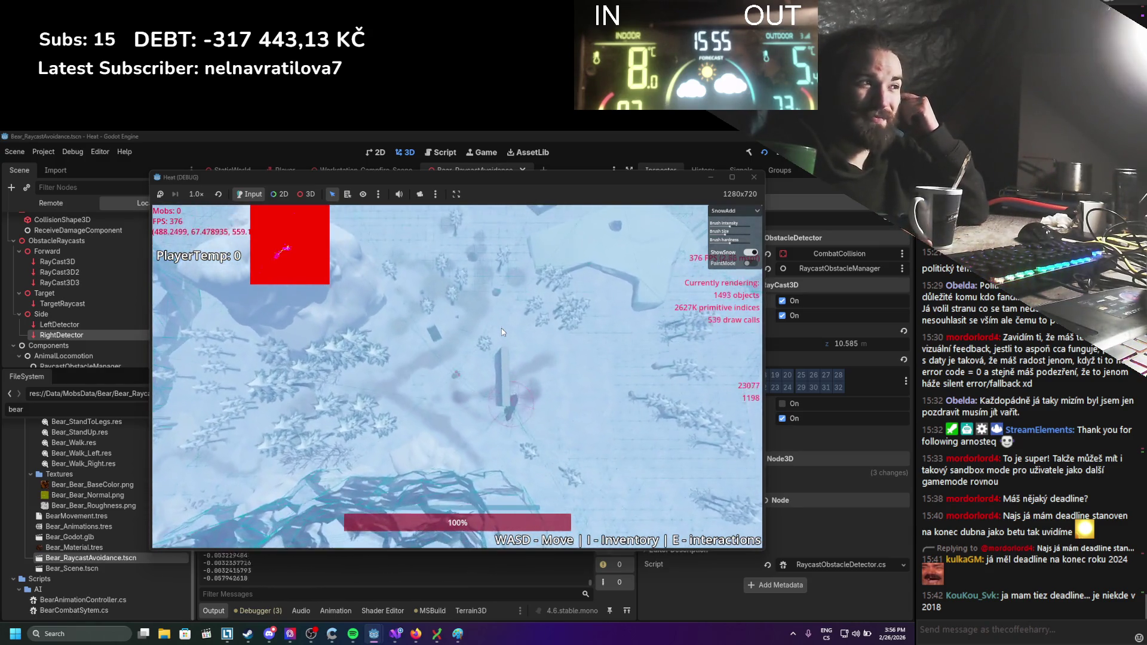
pyautogui.press('d')
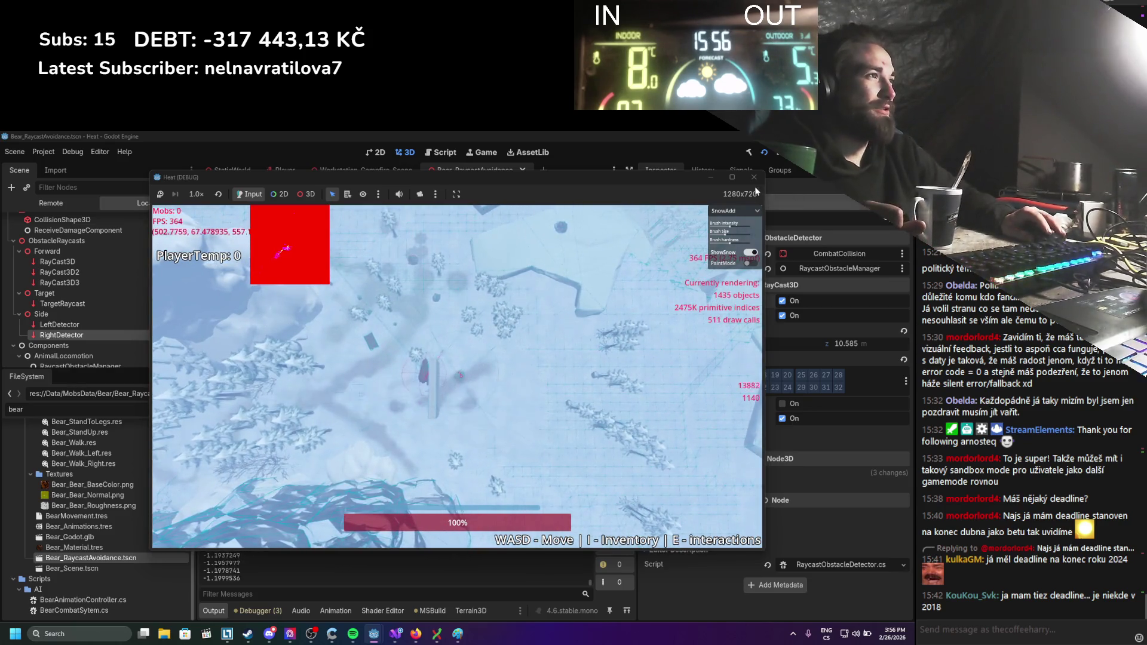
pyautogui.press('F8')
pyautogui.click(395, 633)
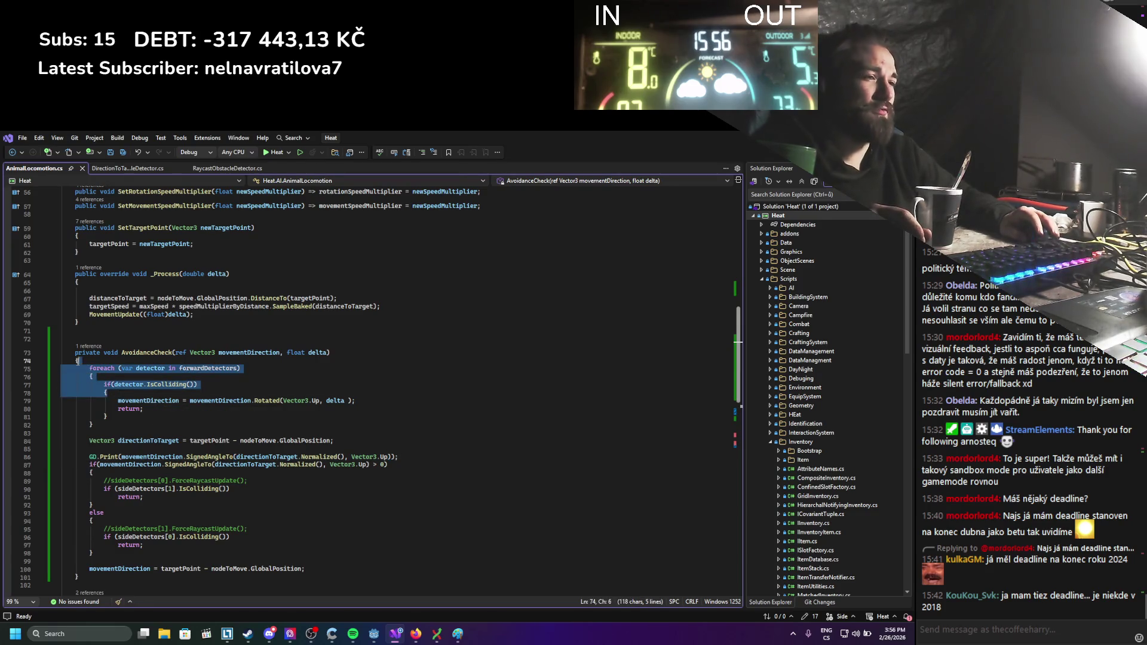
# Delete the GD.Print debug line from AvoidanceCheck.
pyautogui.click(162, 387)
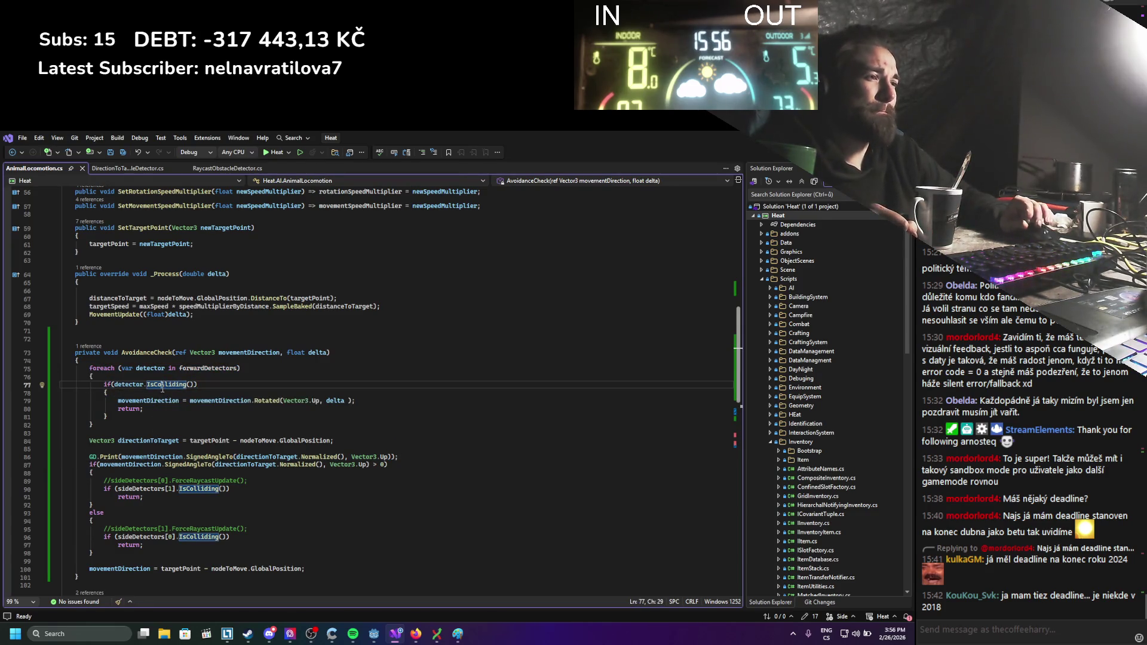
pyautogui.moveTo(399, 457); pyautogui.dragTo(60, 449)
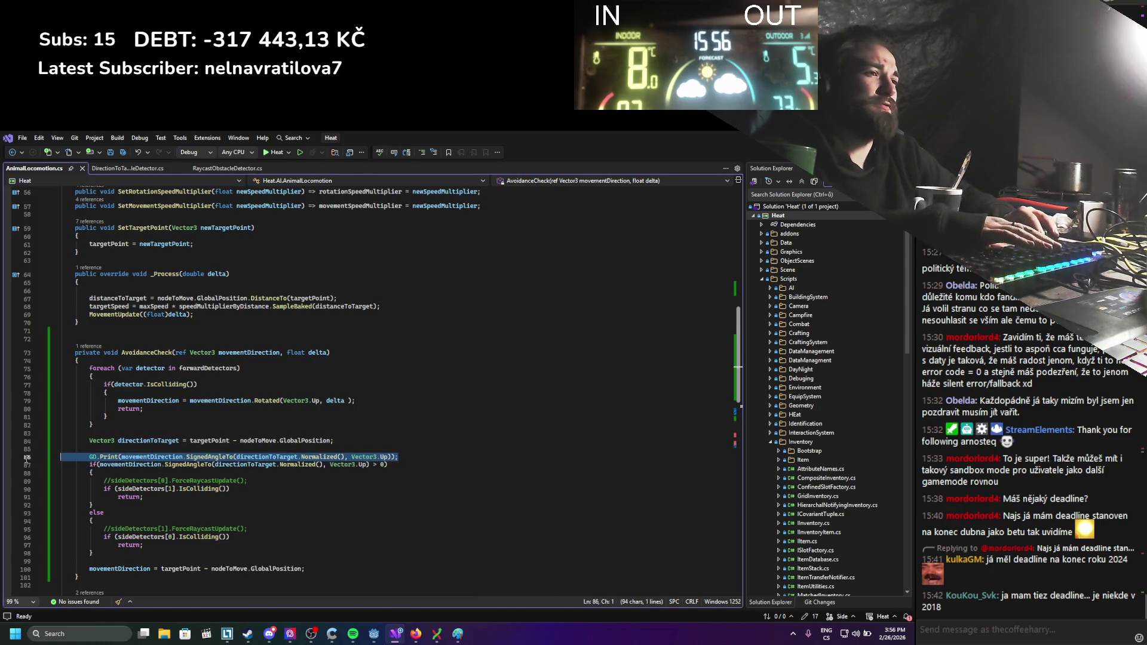
pyautogui.press('BackSpace')
# Make the final movementDirection assignment reuse directionToTarget instead of recomputing it.
pyautogui.moveTo(135, 555); pyautogui.dragTo(18, 459)
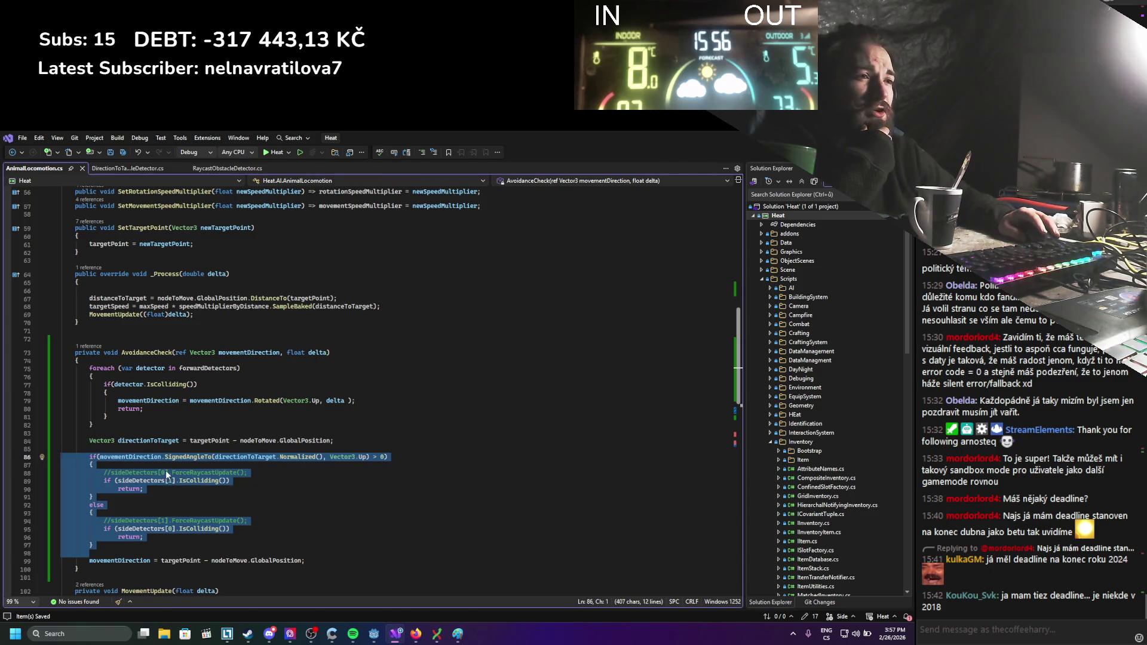
pyautogui.click(258, 492)
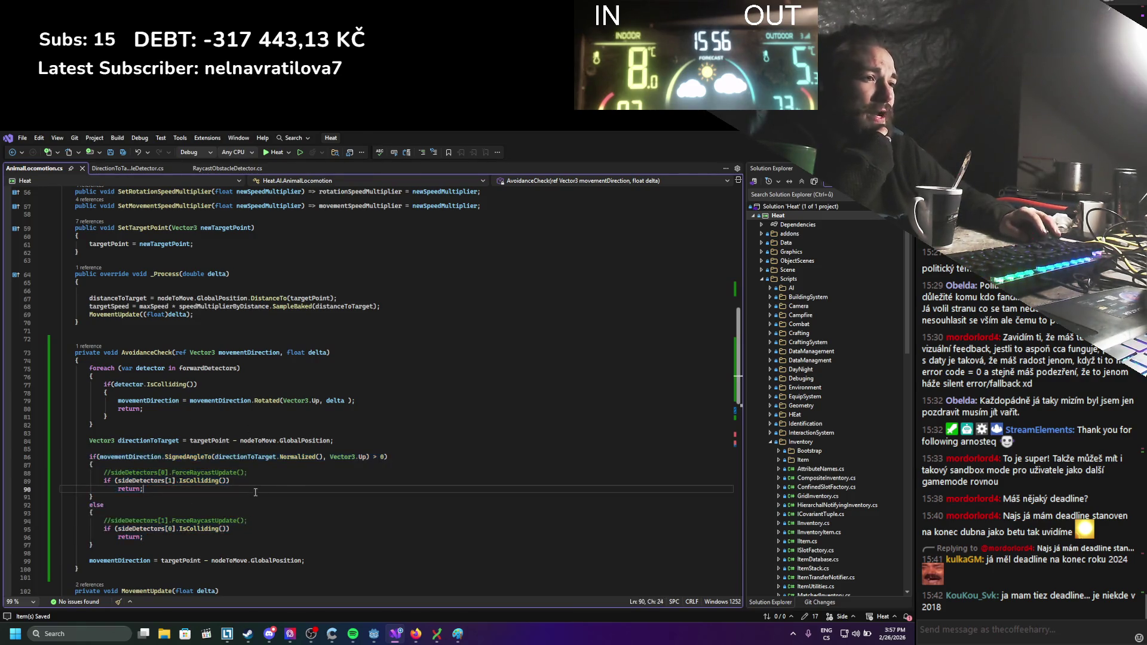
pyautogui.doubleClick(139, 439)
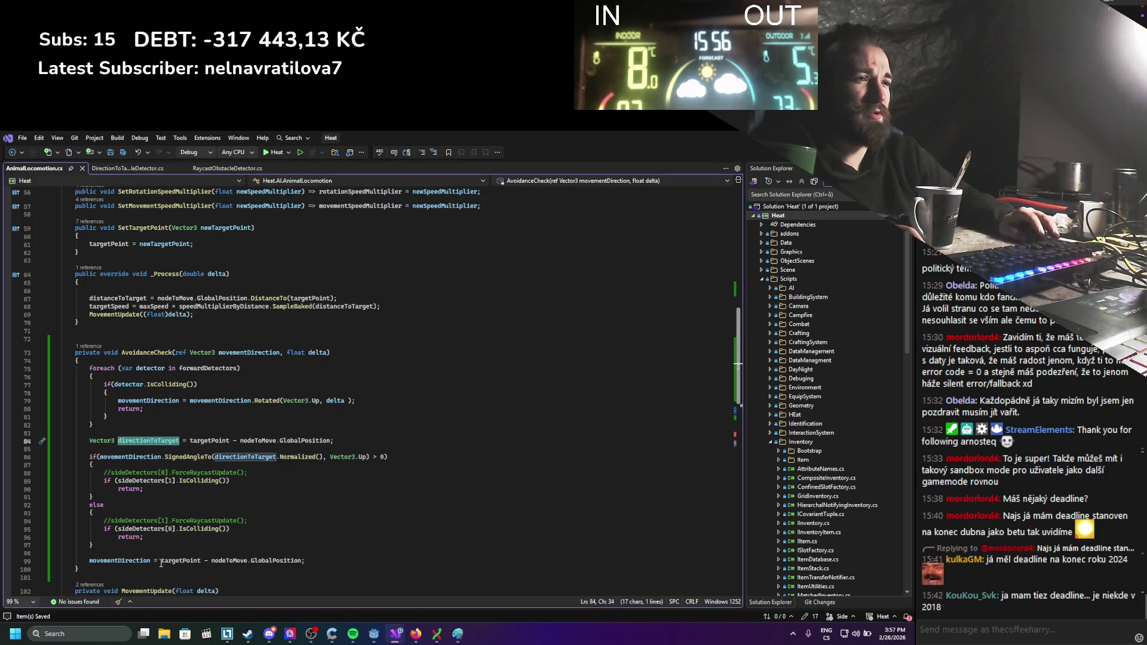
pyautogui.write('directionToTarget')
pyautogui.click(284, 537)
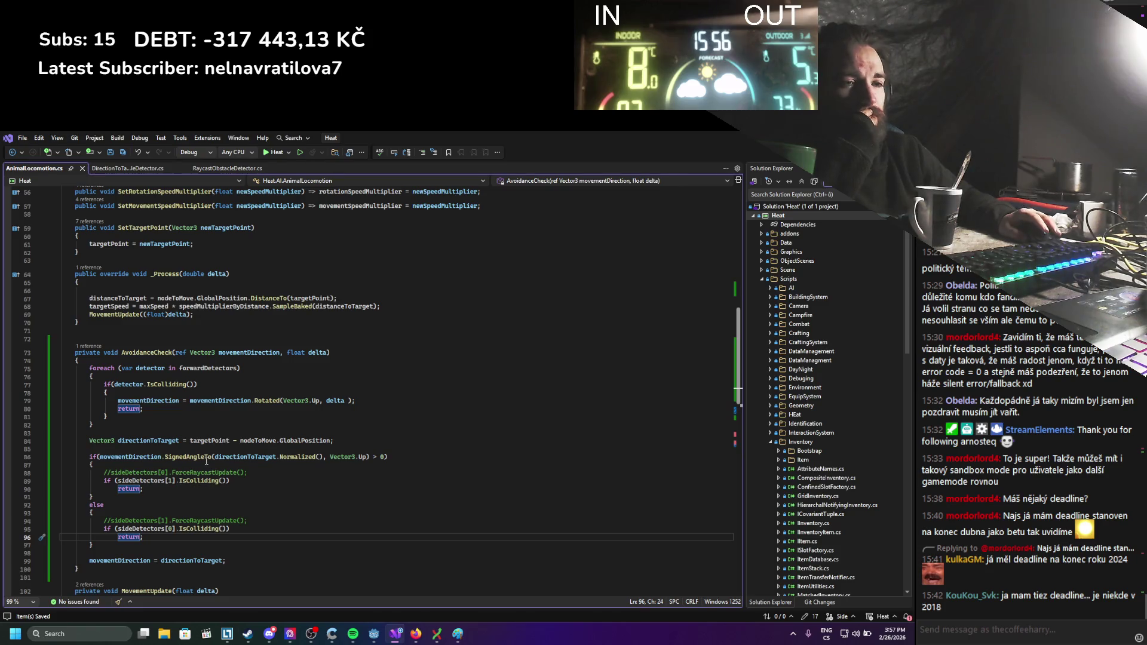
pyautogui.moveTo(203, 458)
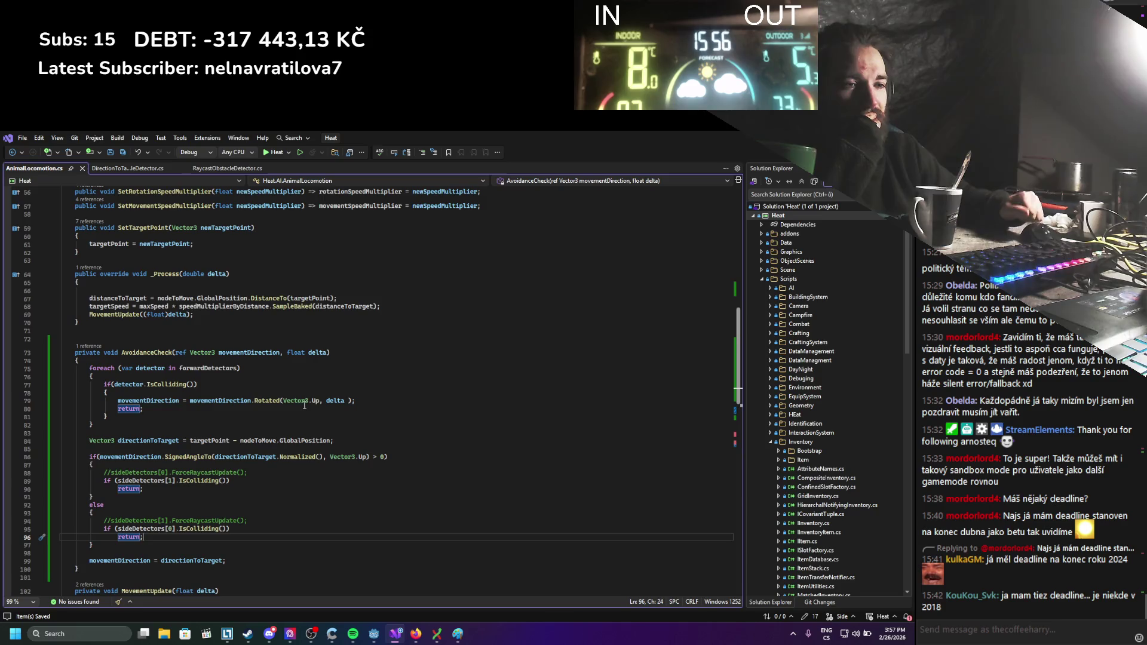
pyautogui.hotkey('alt', 'Tab')
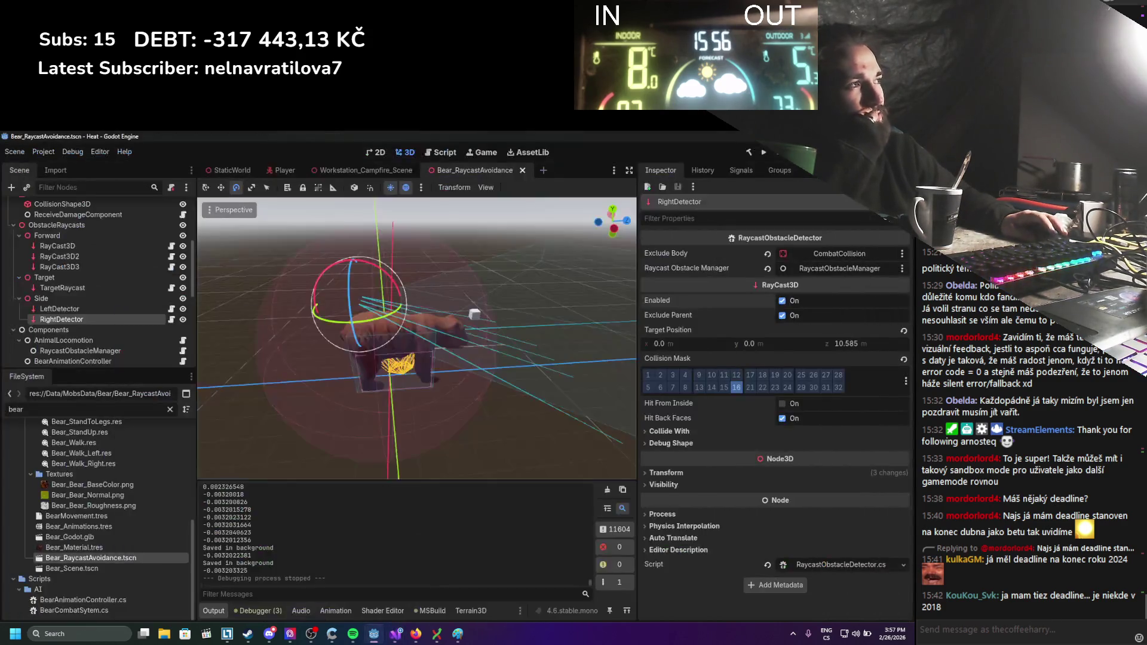
# Launch the game and walk the player left and right so the bear approaches the wall.
pyautogui.click(765, 153)
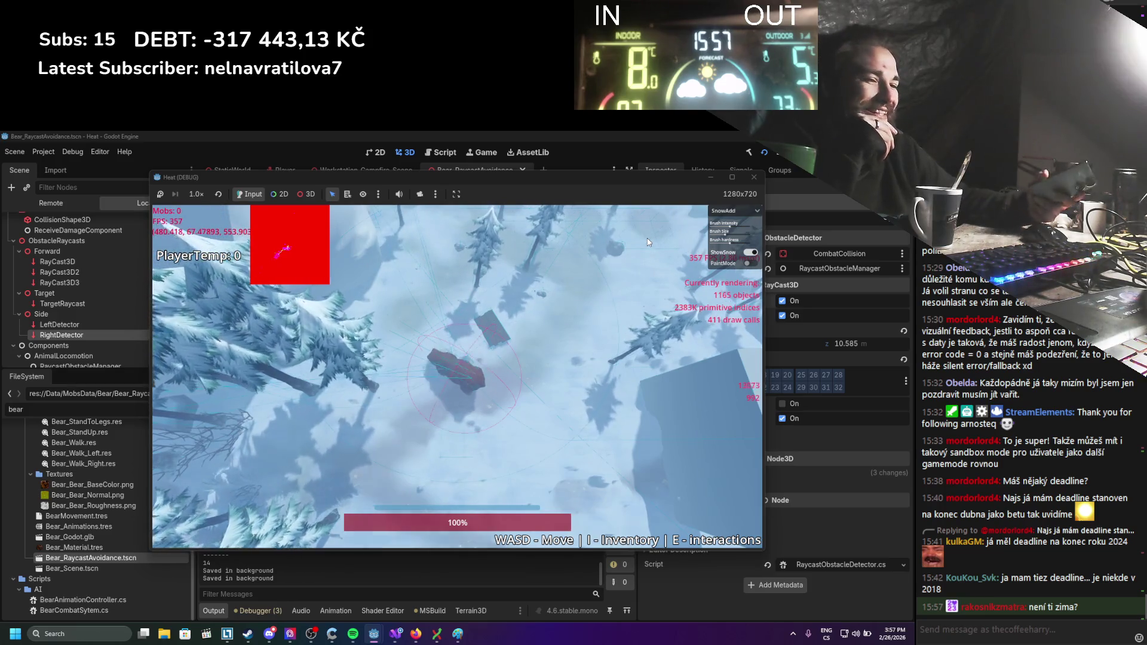
pyautogui.press('d')
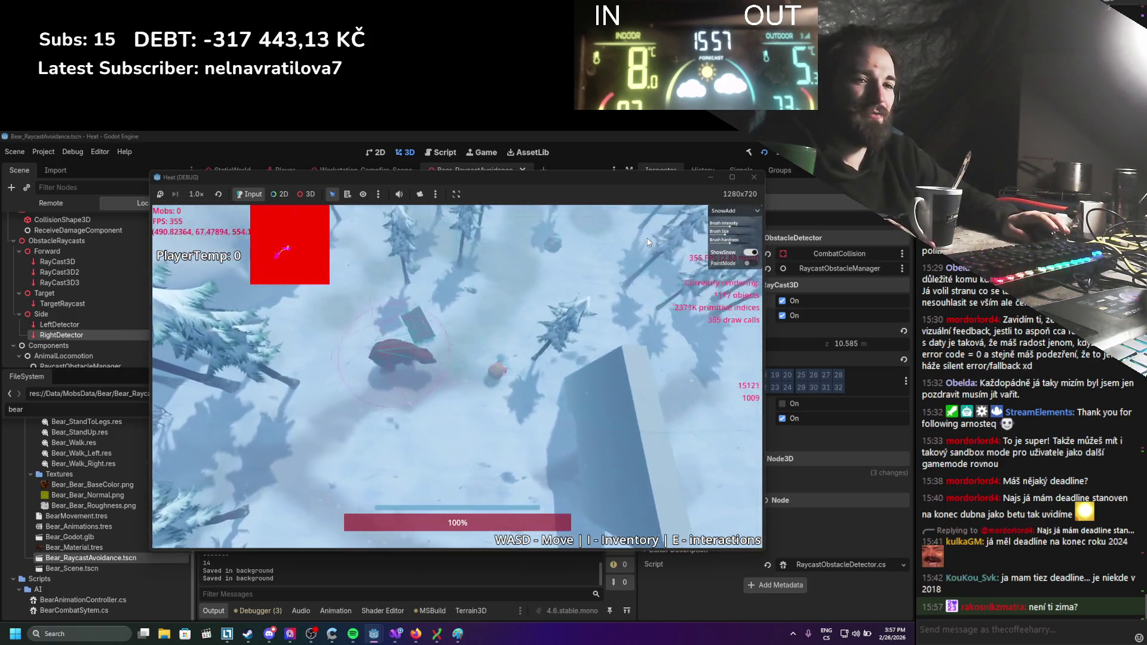
pyautogui.press('d')
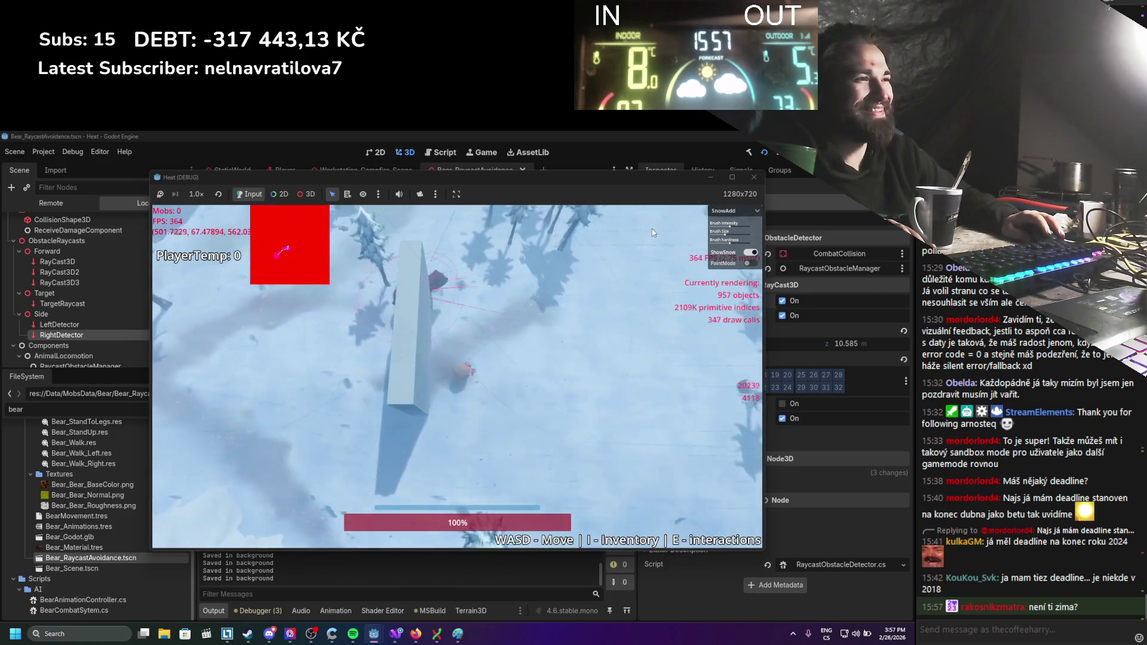
pyautogui.press('a')
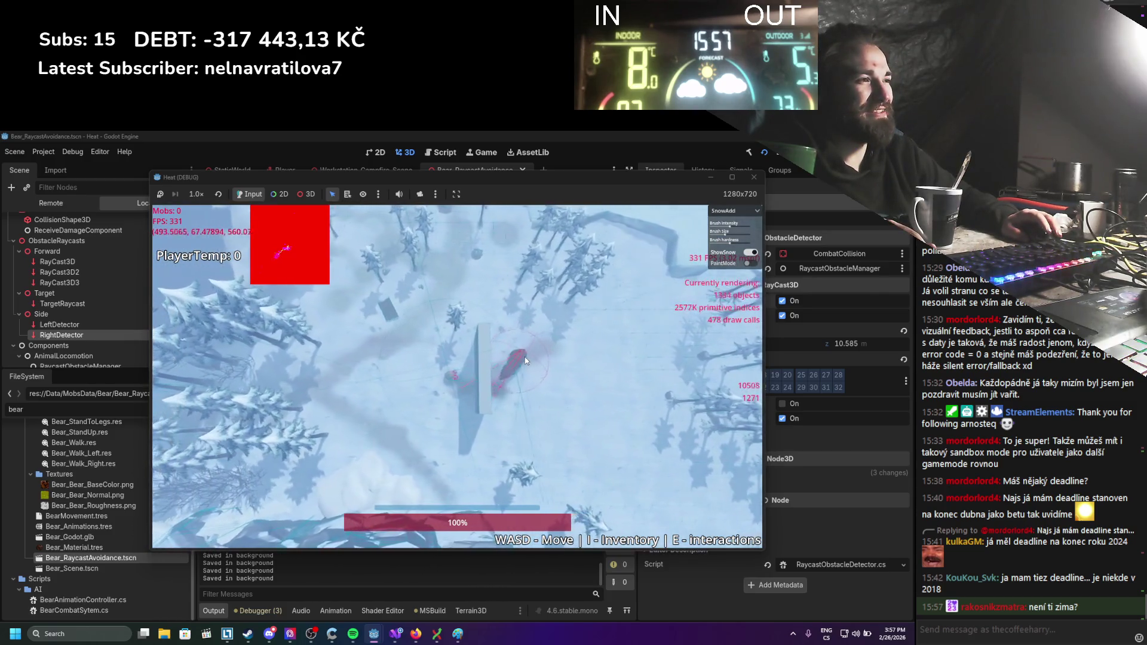
pyautogui.press('d')
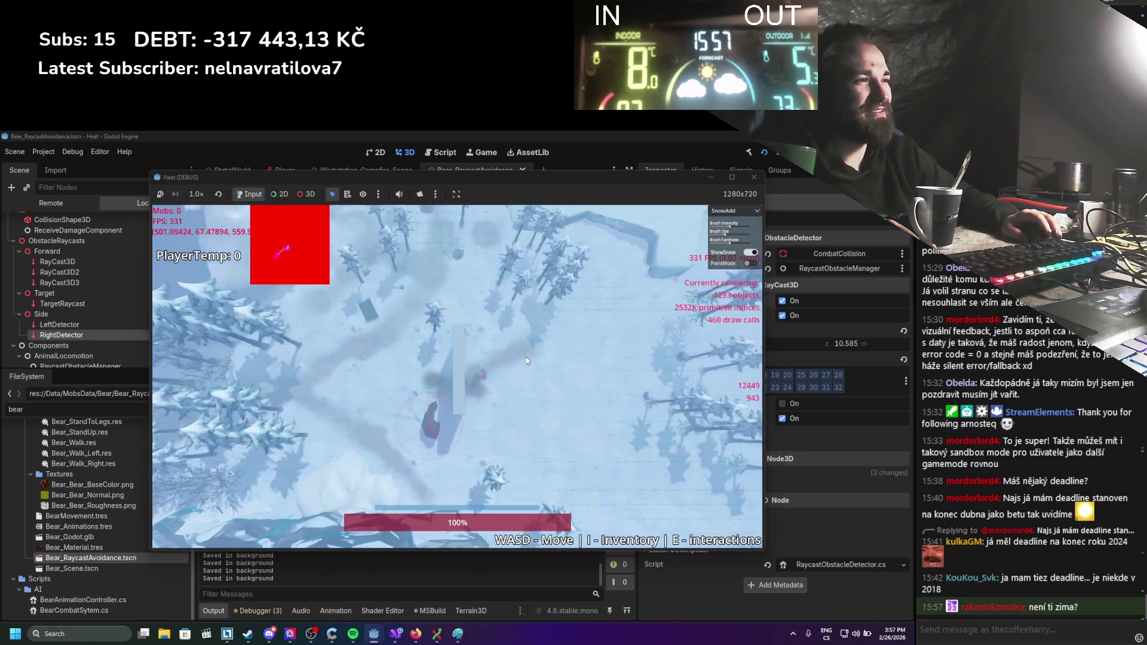
pyautogui.press('d')
pyautogui.press('a')
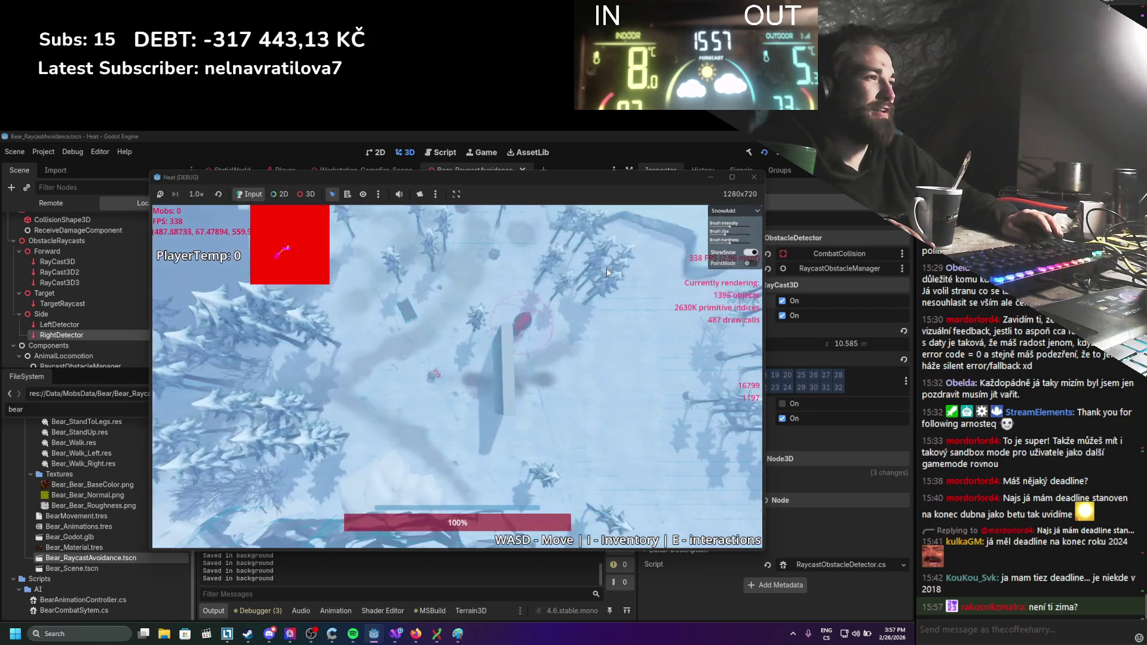
pyautogui.press('w')
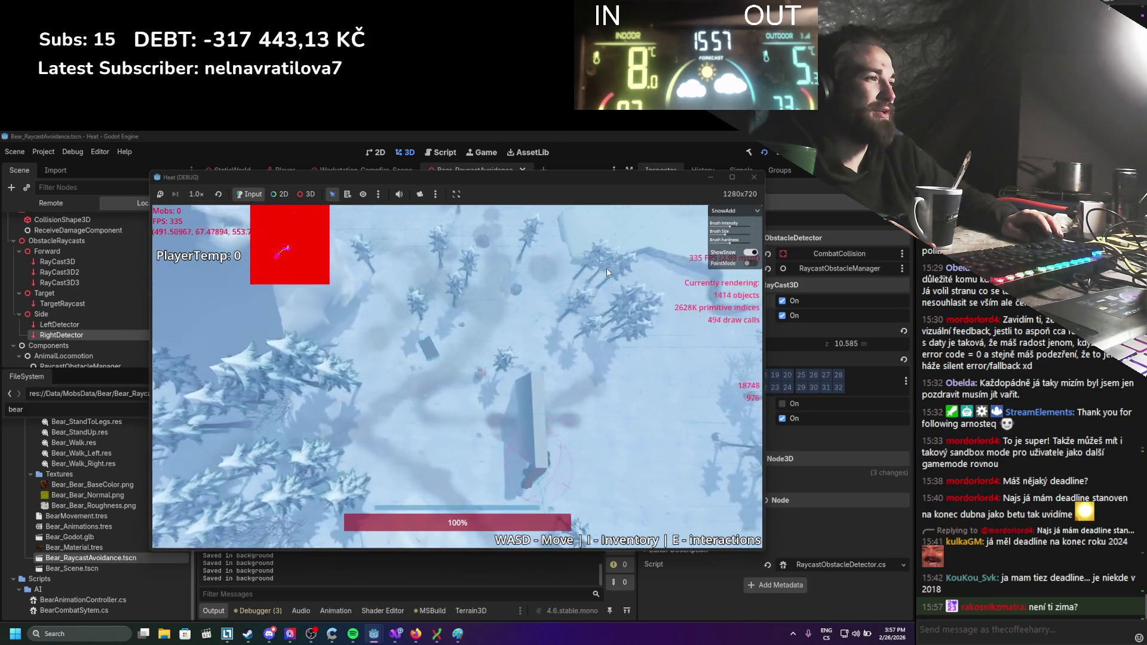
pyautogui.press('s')
pyautogui.press('d')
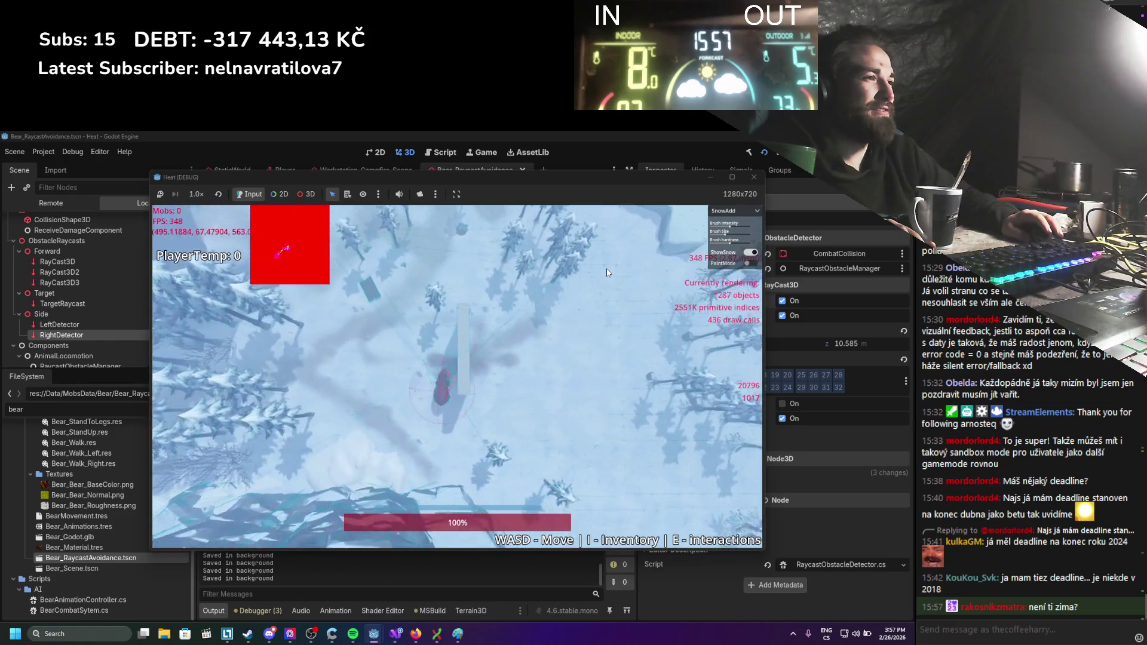
pyautogui.press('d')
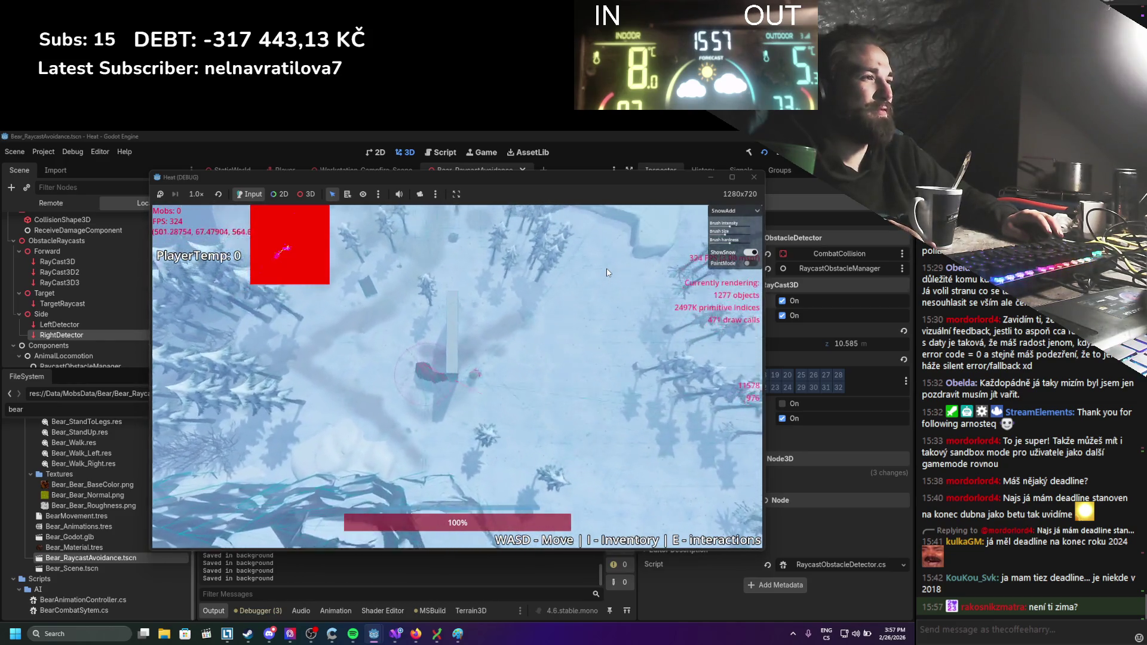
pyautogui.press('w')
pyautogui.press('a')
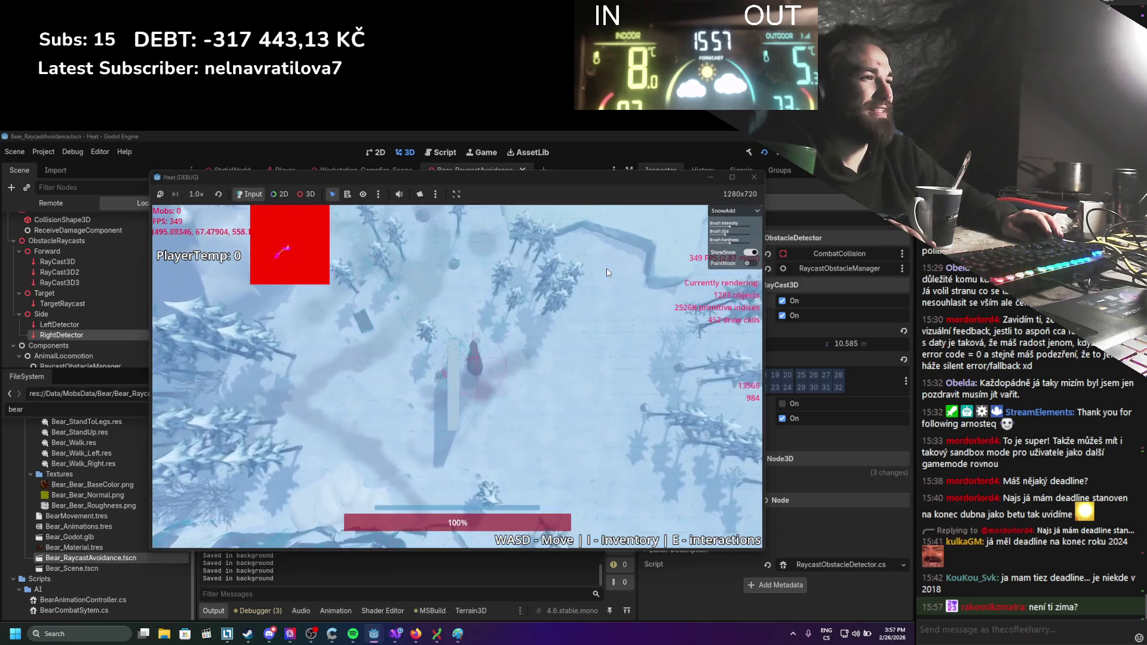
# Follow the bear around the obstacle with WASD to watch how it steers.
pyautogui.press('d')
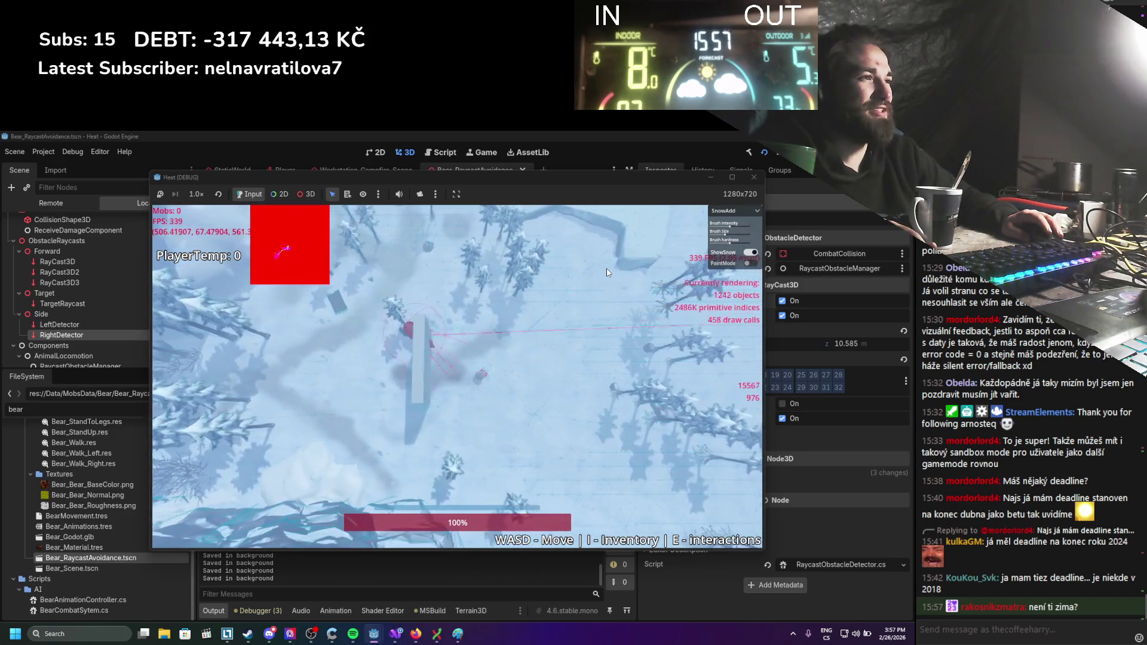
pyautogui.press('d')
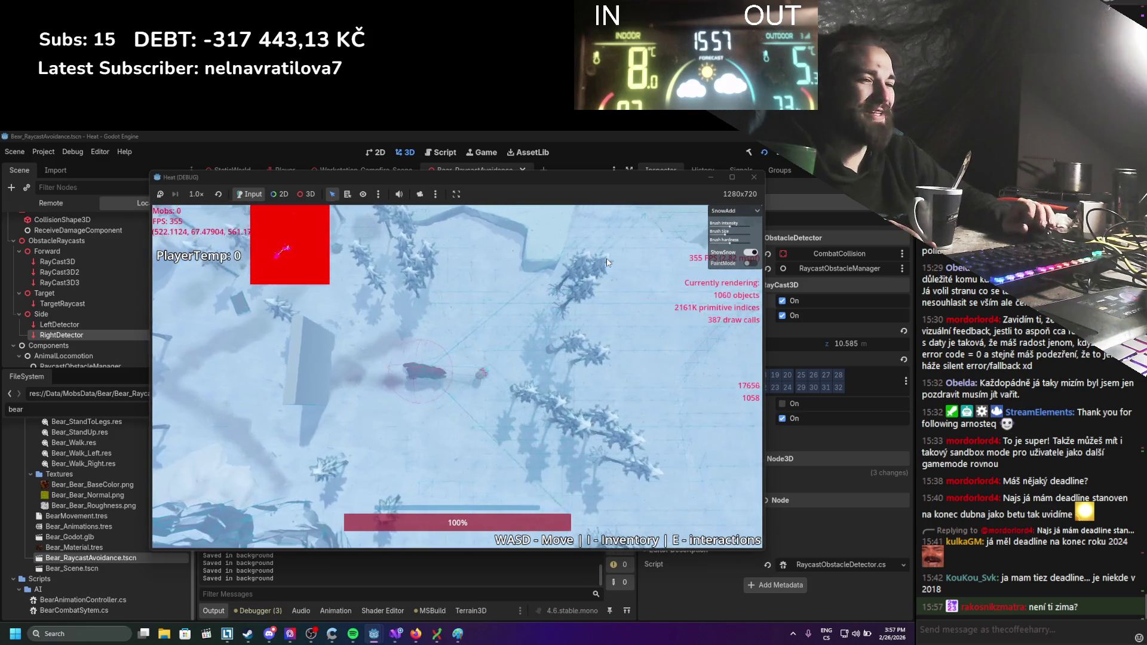
pyautogui.press('a')
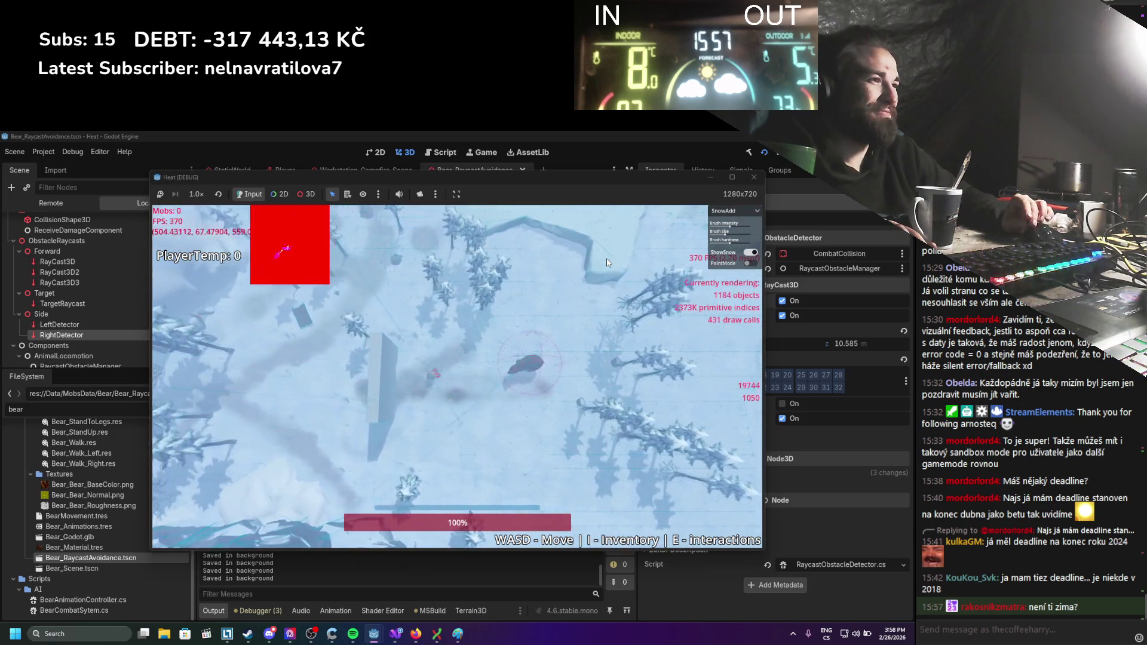
pyautogui.press('a')
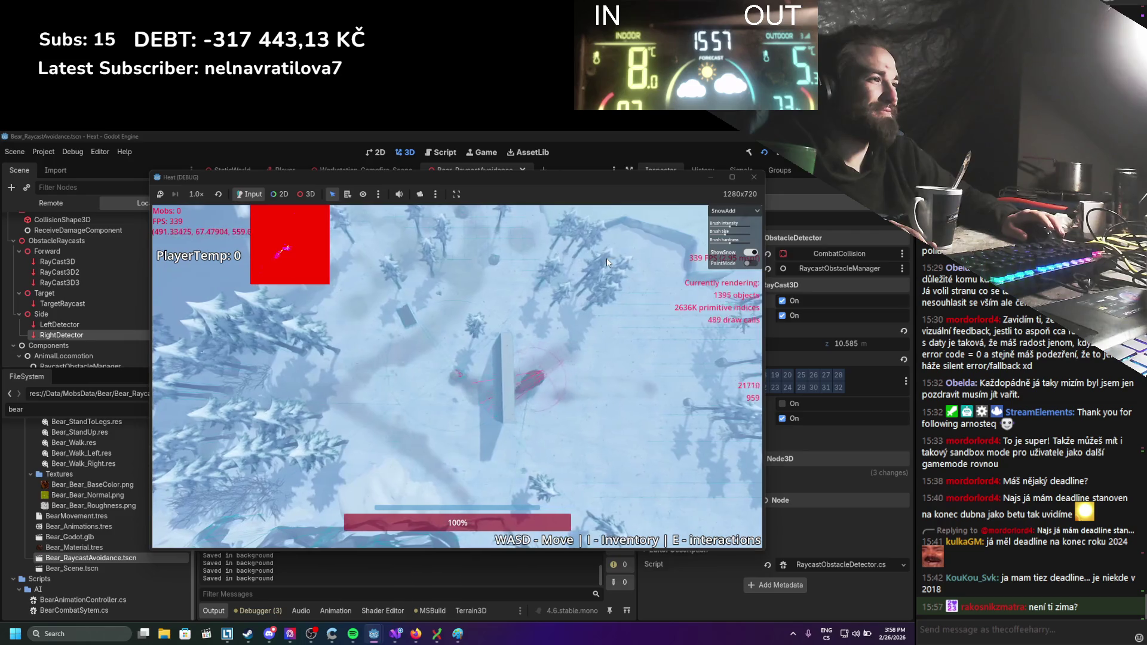
pyautogui.press('d')
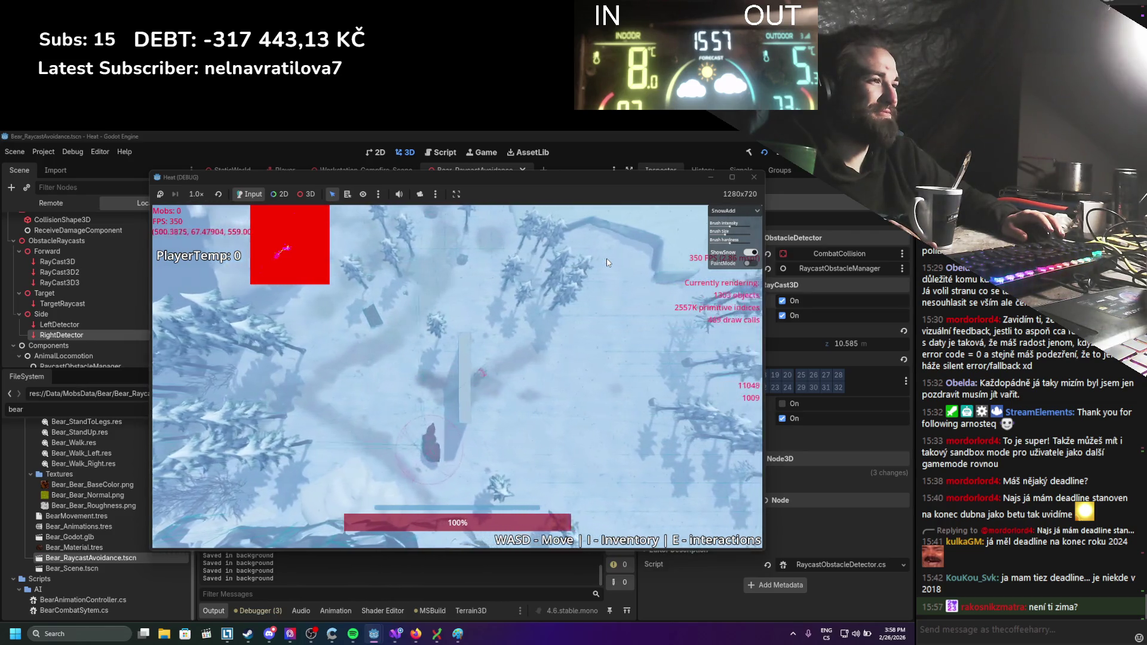
pyautogui.press('a')
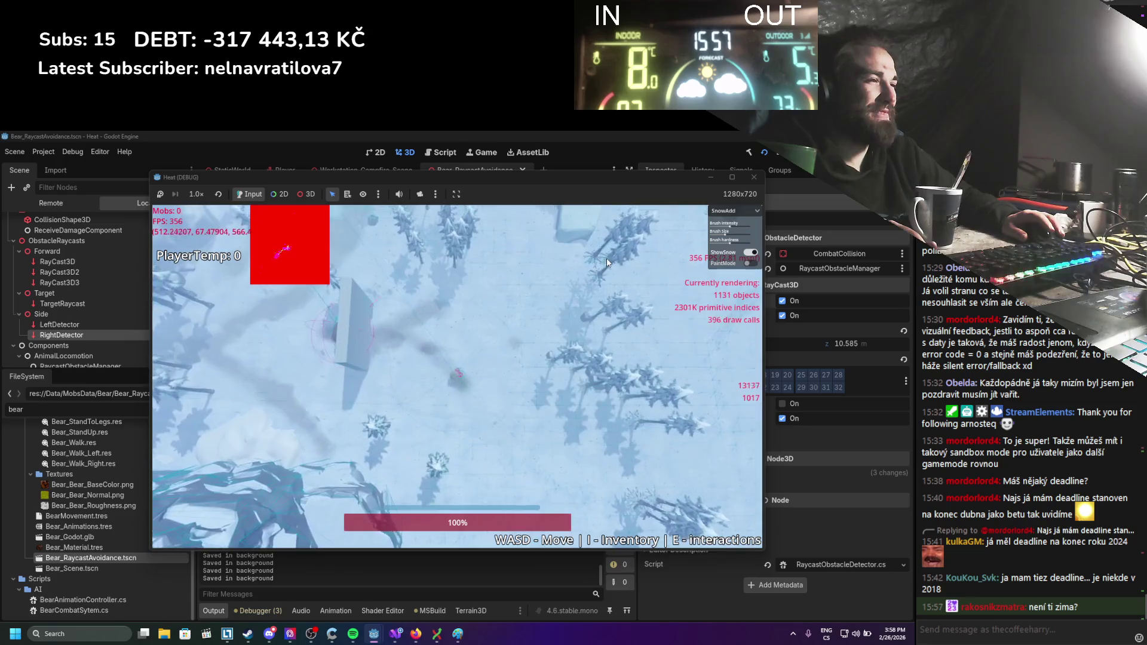
pyautogui.press('a')
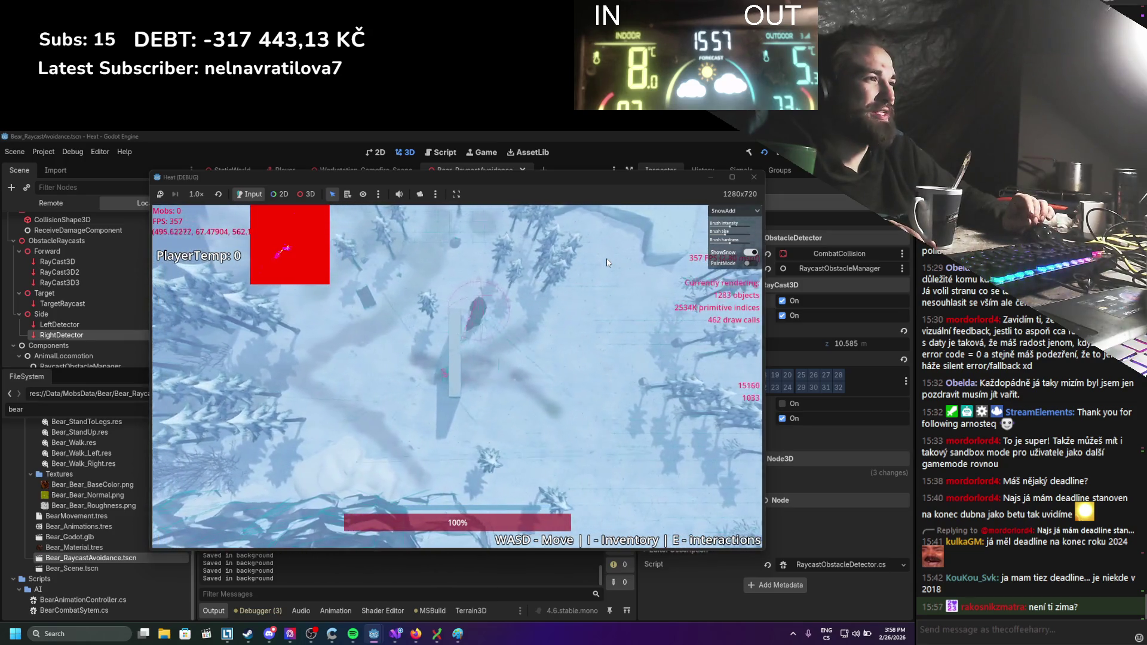
pyautogui.press('d')
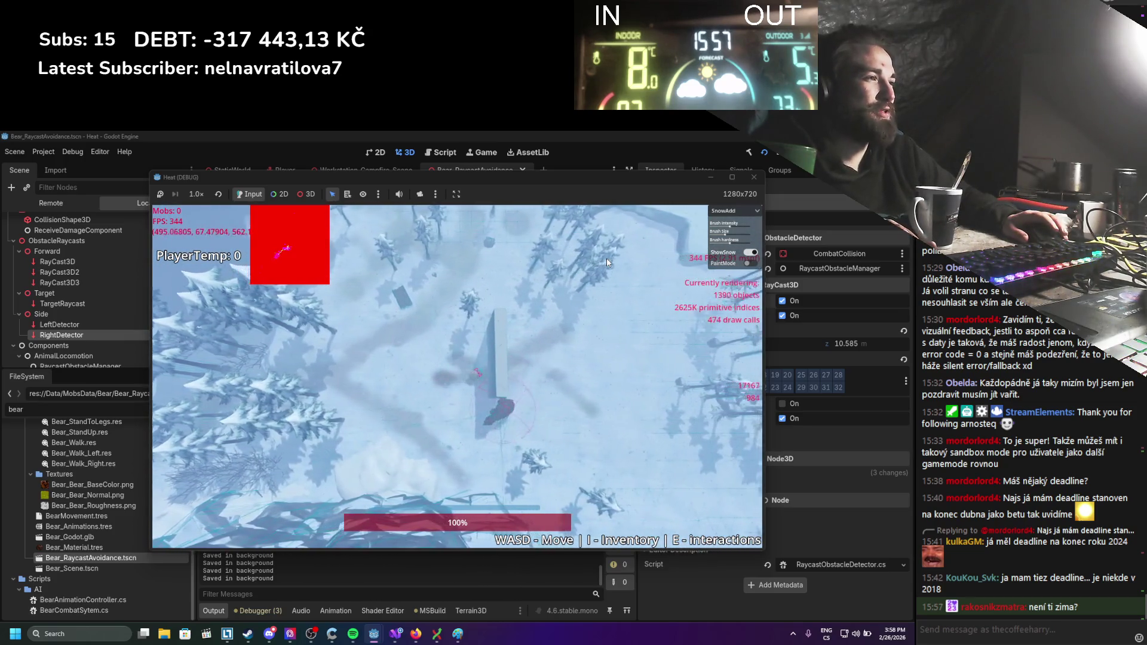
pyautogui.press('d')
pyautogui.press('s')
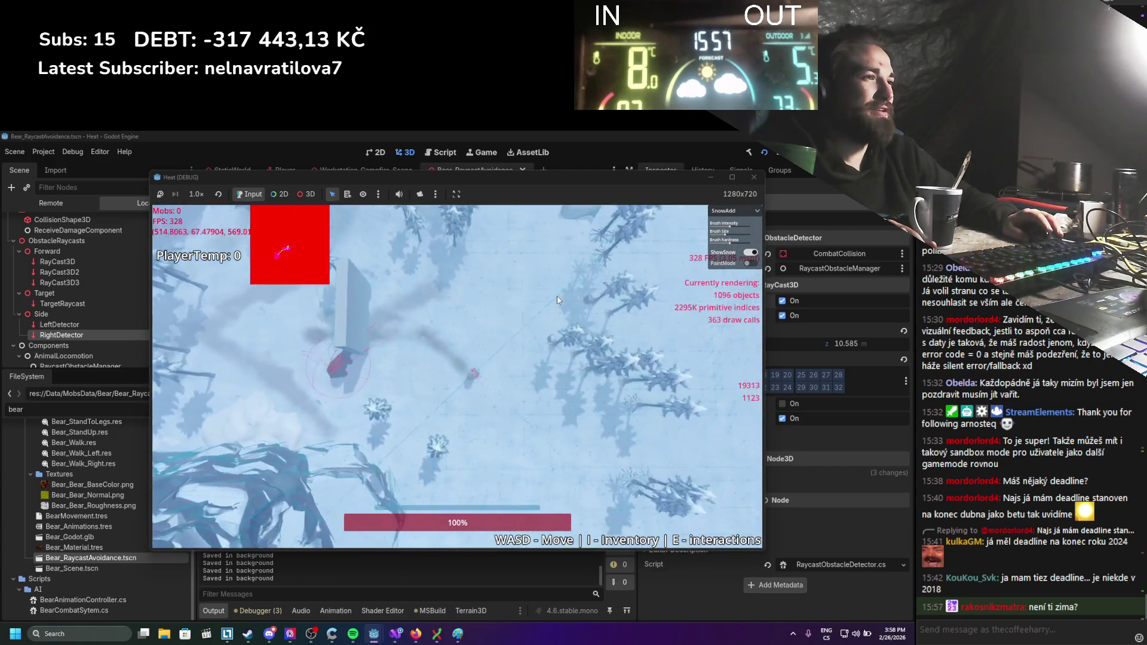
pyautogui.press('a')
pyautogui.press('w')
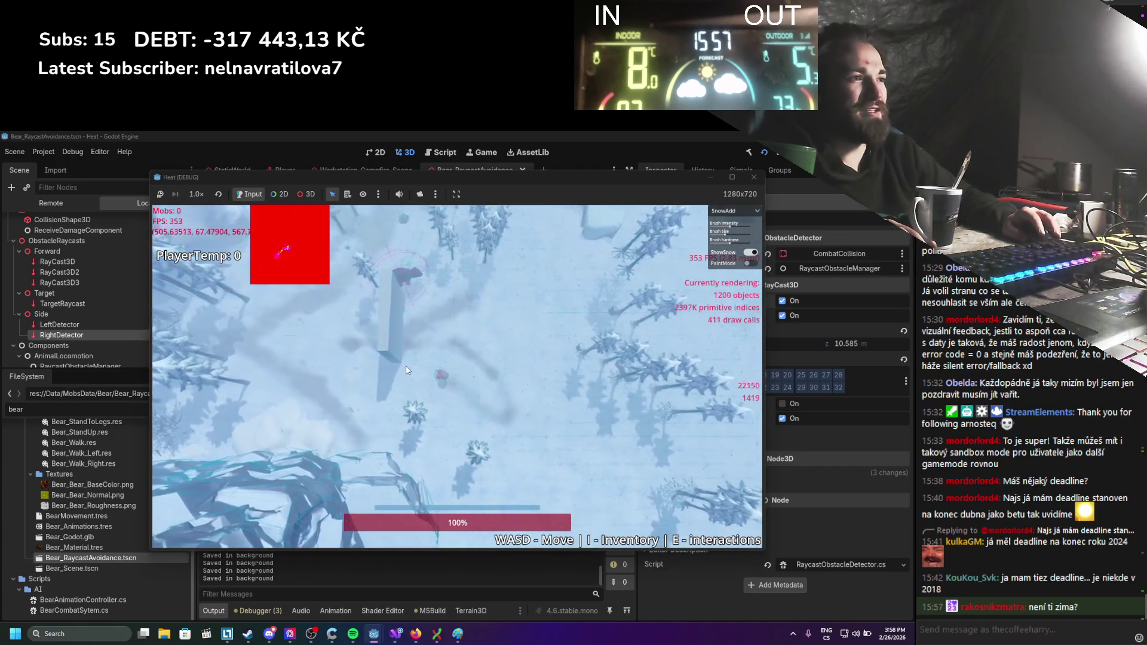
pyautogui.press('s')
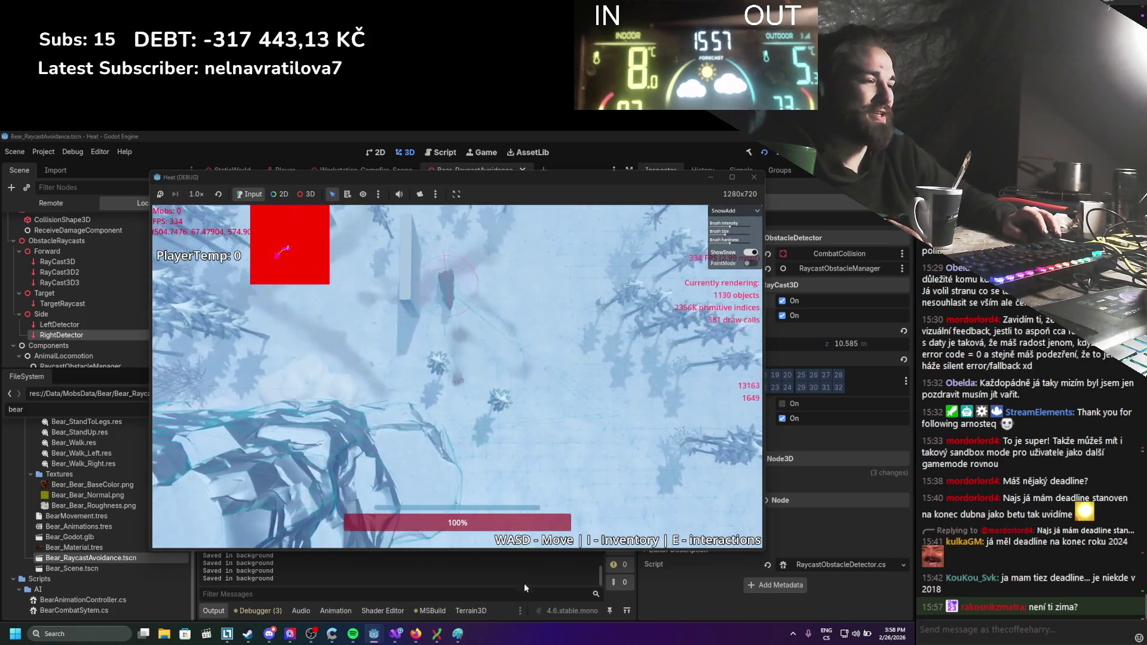
pyautogui.click(393, 639)
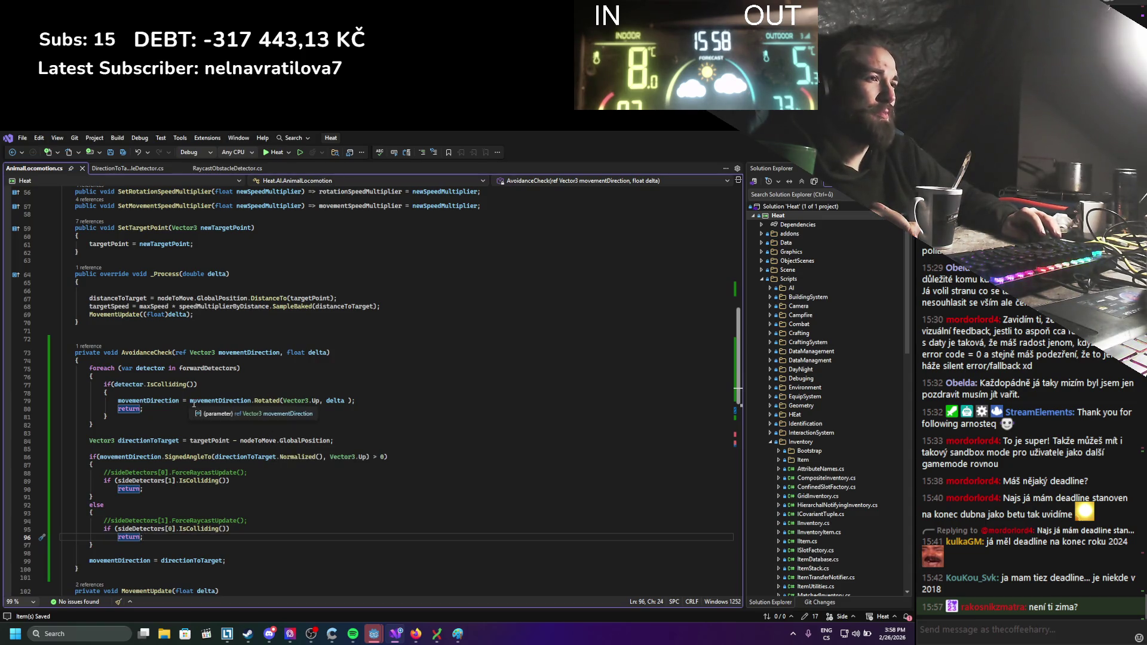
# Move the directionToTarget line to the top of AvoidanceCheck and save.
pyautogui.click(335, 442)
pyautogui.hotkey('alt', 'Up')
pyautogui.hotkey('alt', 'Up')
pyautogui.hotkey('alt', 'Up')
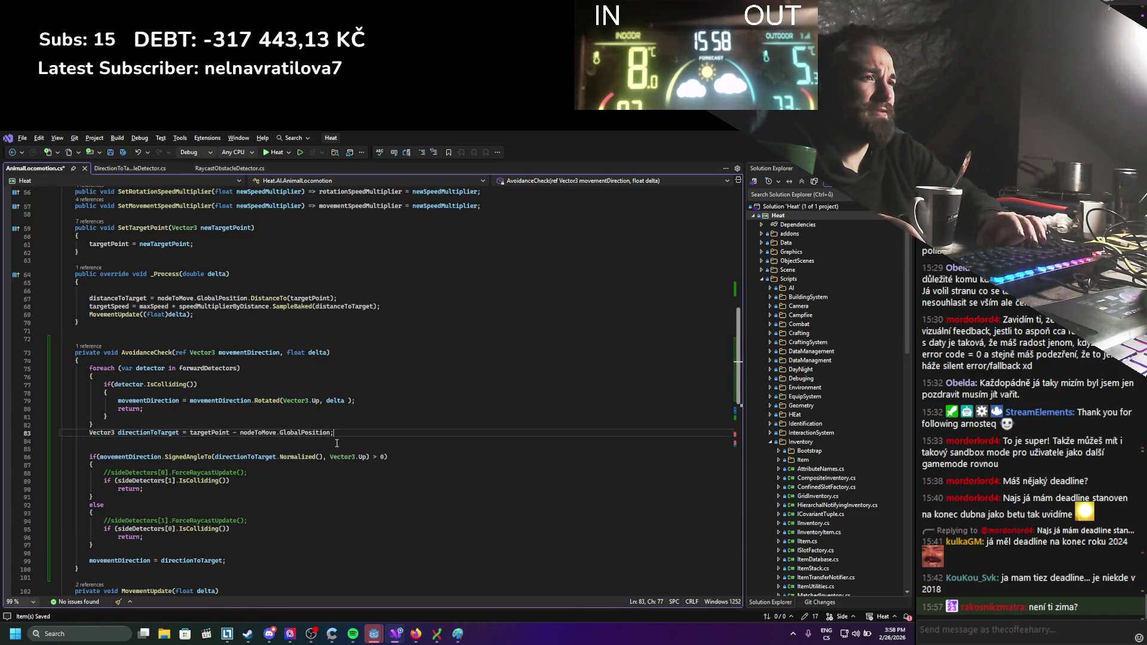
pyautogui.hotkey('ctrl', 's')
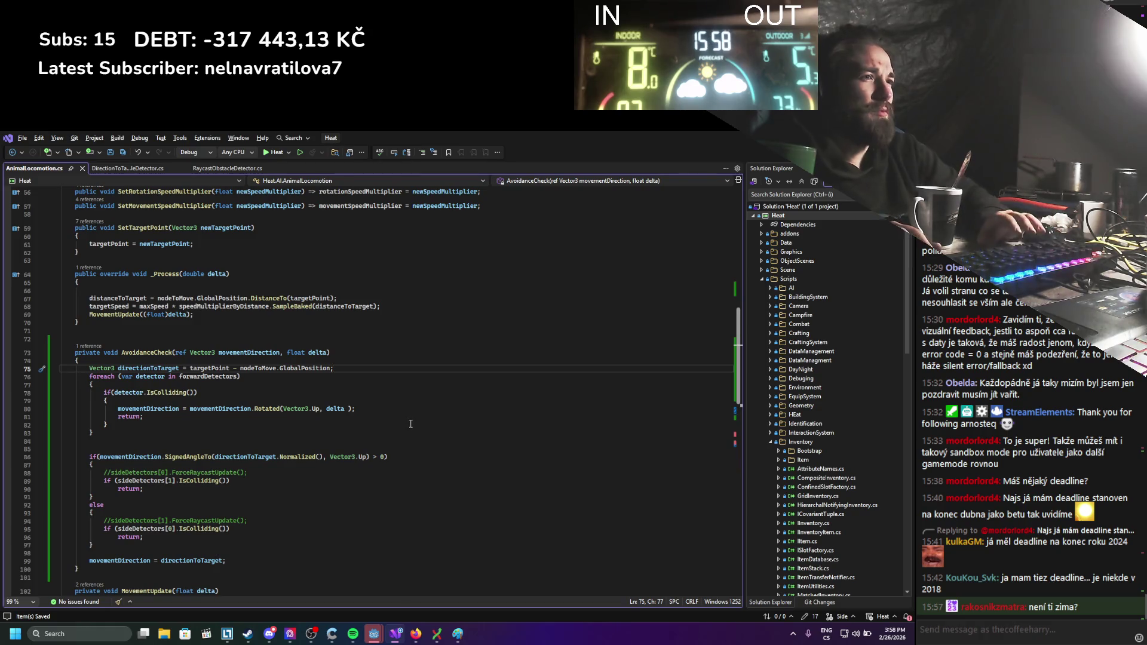
# Add float angleToTarget assigned the SignedAngleTo expression copied from the if condition, and save.
pyautogui.press('Return')
pyautogui.press('Return')
pyautogui.press('Up')
pyautogui.write('oat')
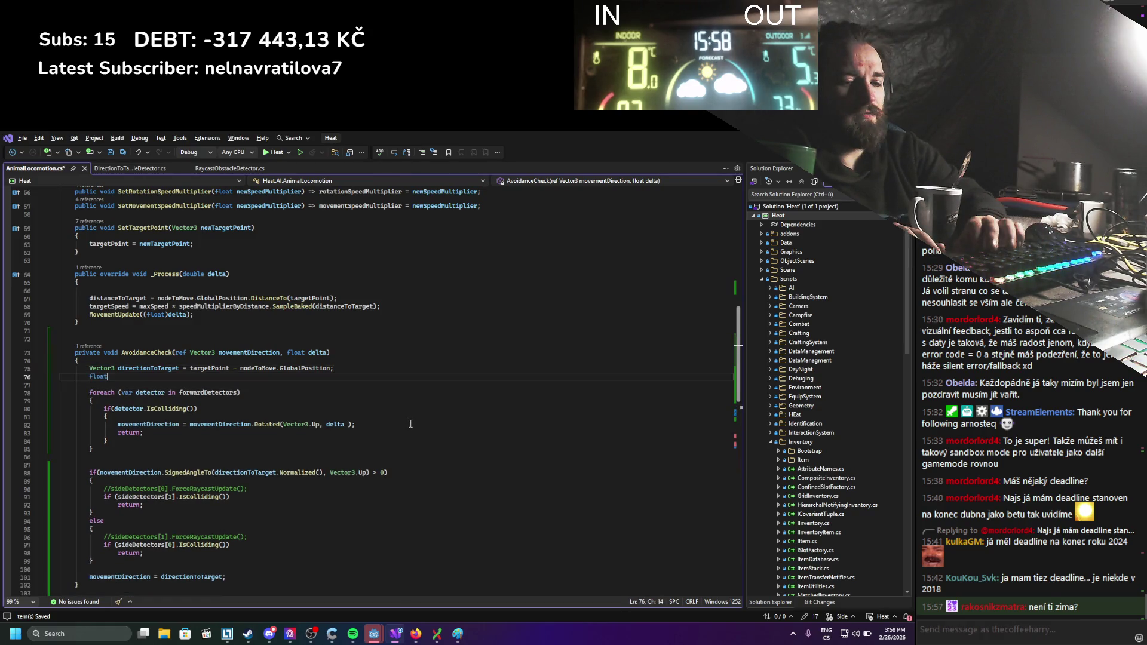
pyautogui.write(' a')
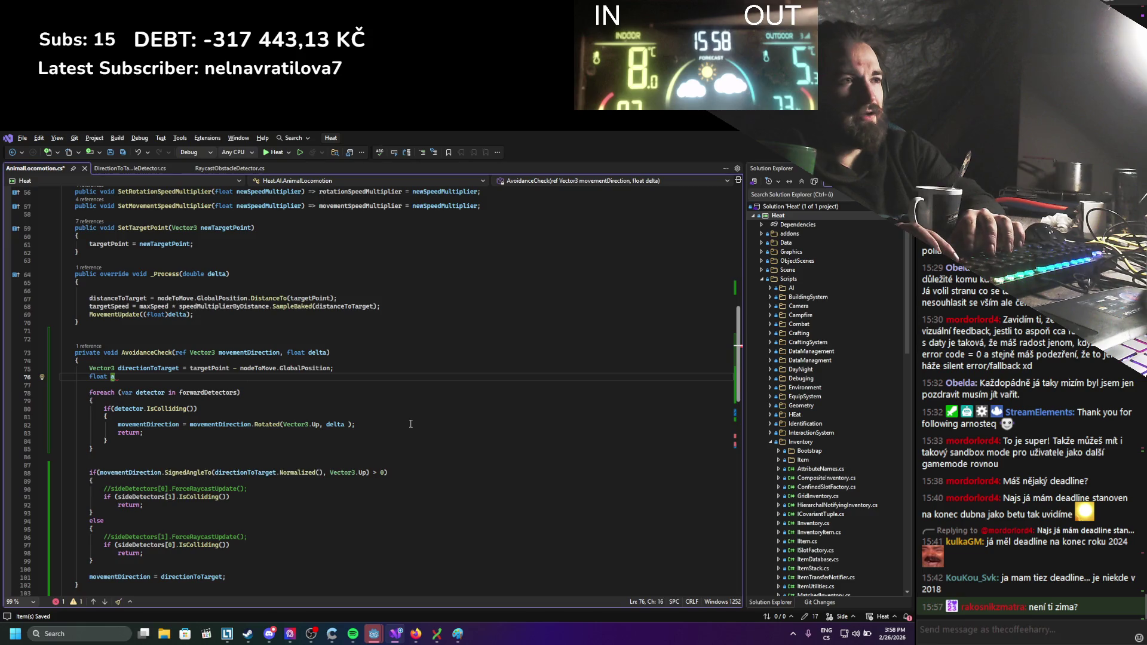
pyautogui.write('ngle')
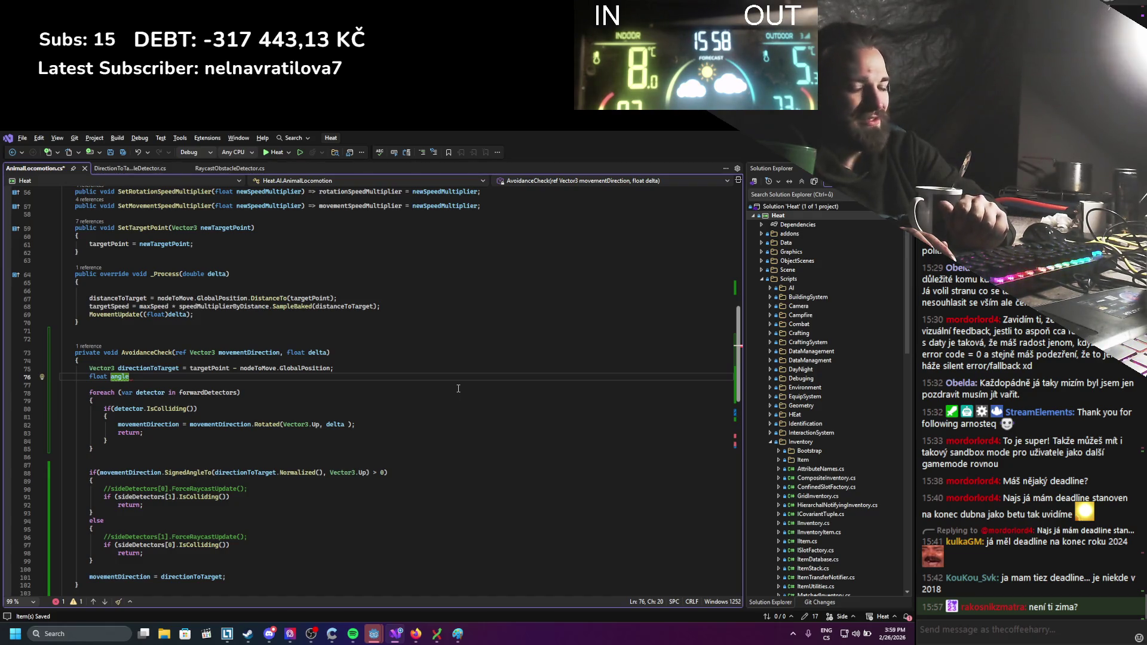
pyautogui.write('ToTarget =')
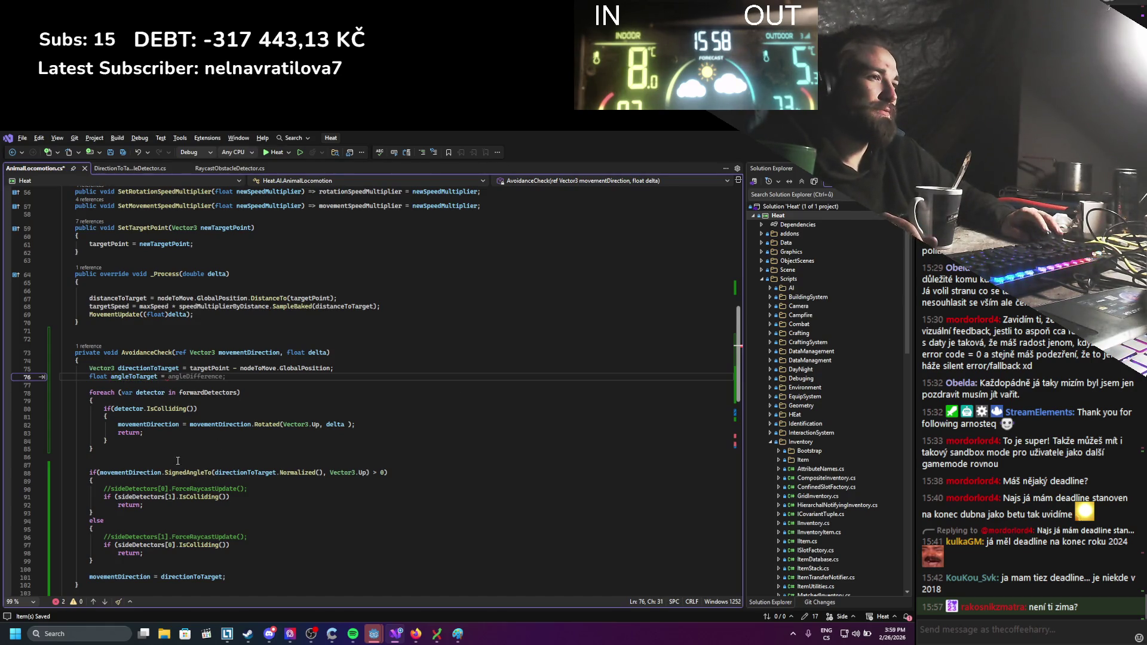
pyautogui.moveTo(100, 473); pyautogui.dragTo(372, 474)
pyautogui.hotkey('ctrl', 'c')
pyautogui.click(204, 377)
pyautogui.hotkey('ctrl', 'v')
pyautogui.hotkey('ctrl', 's')
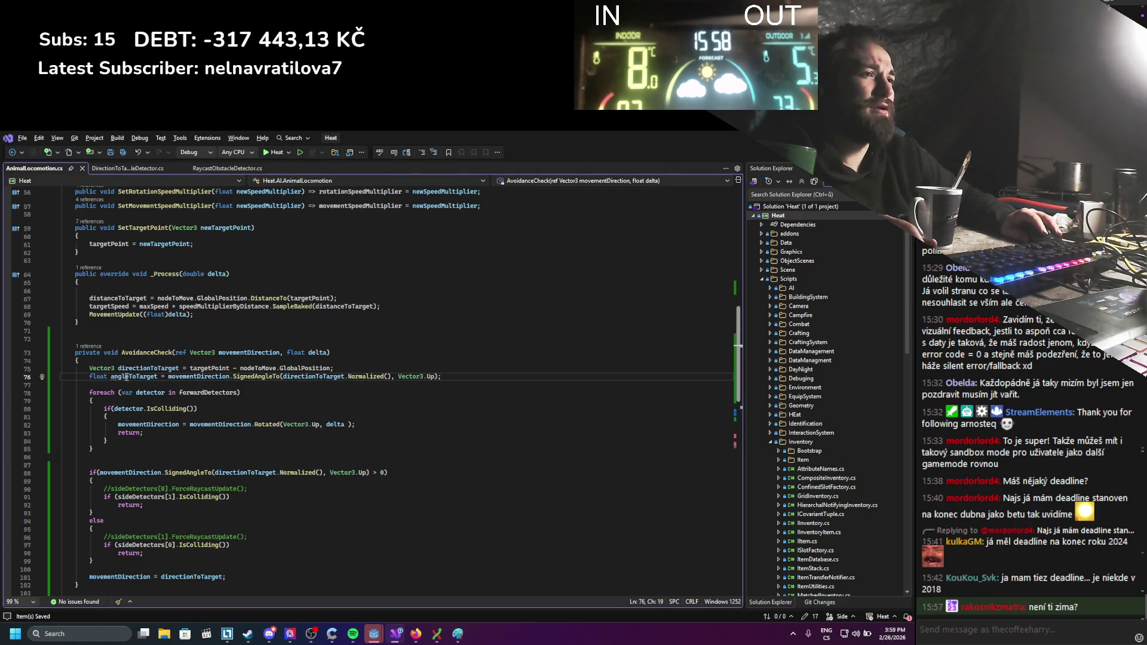
# Replace the if condition's SignedAngleTo expression with angleToTarget.
pyautogui.click(100, 473)
pyautogui.keyDown('shift'); pyautogui.click(371, 473); pyautogui.keyUp('shift')
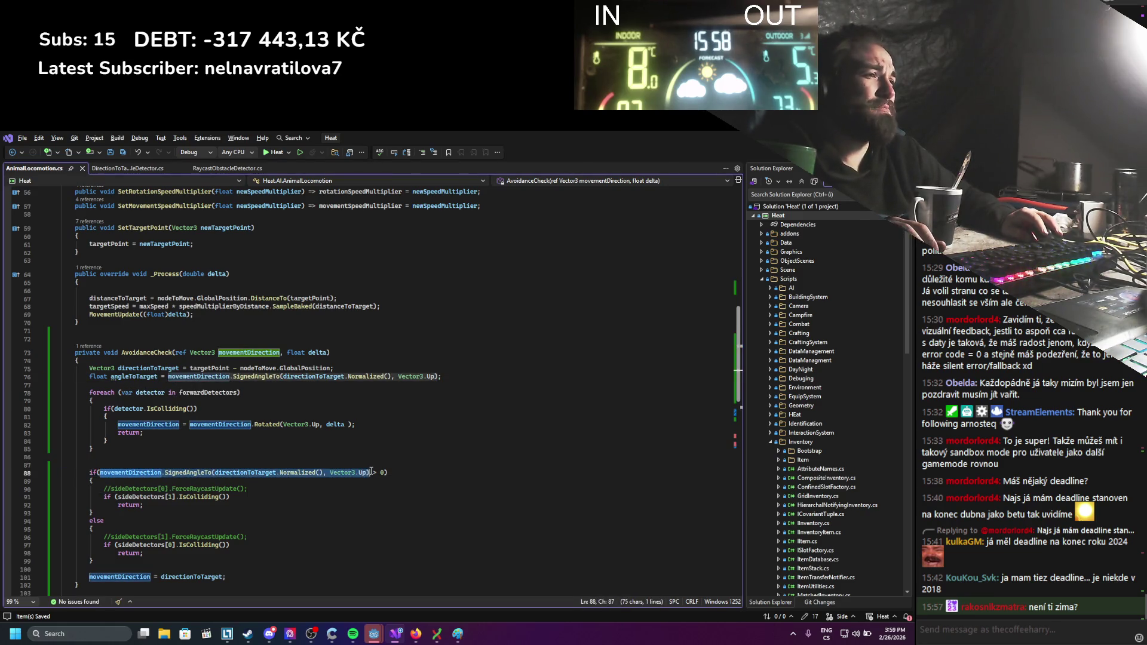
pyautogui.write('angleToTarget')
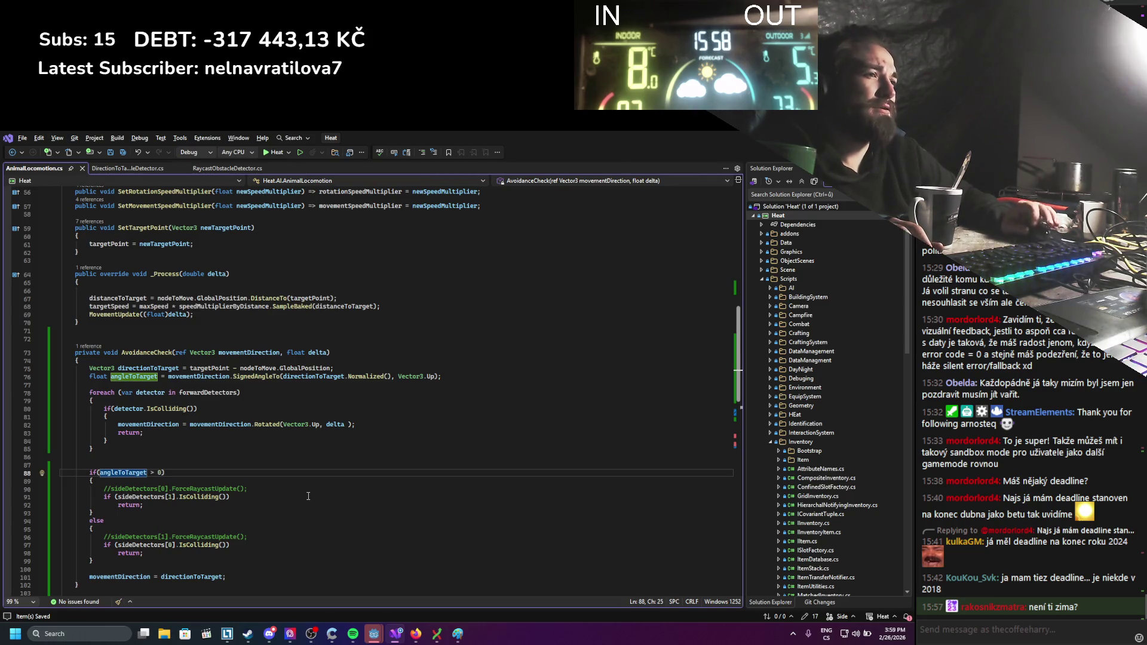
pyautogui.click(190, 418)
# Wrap the forward detector's rotation in an if (angleToTarget > 0) check and save.
pyautogui.press('Return')
pyautogui.write('if')
pyautogui.press('Escape')
pyautogui.write('> ')
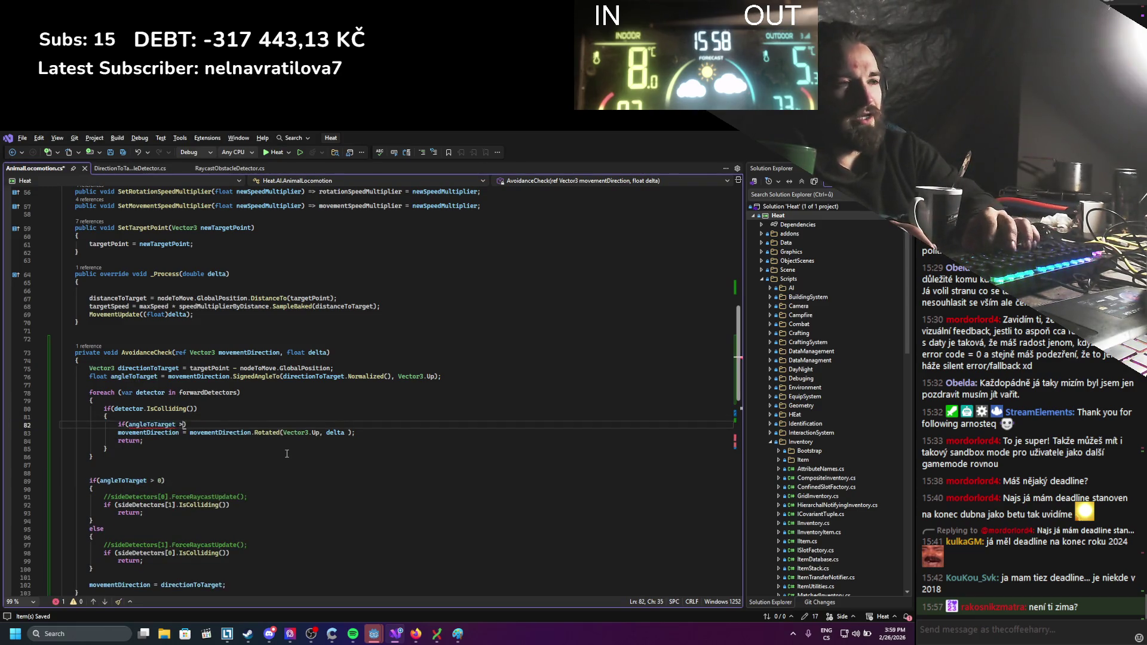
pyautogui.write('0')
pyautogui.hotkey('ctrl', 's')
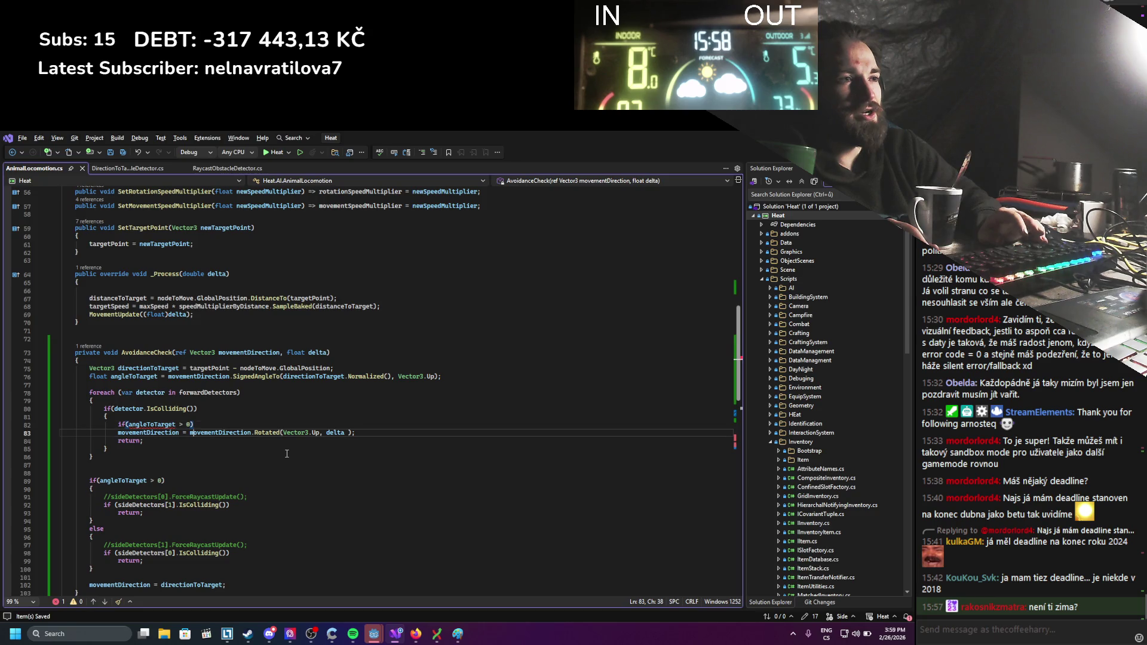
pyautogui.press('Down')
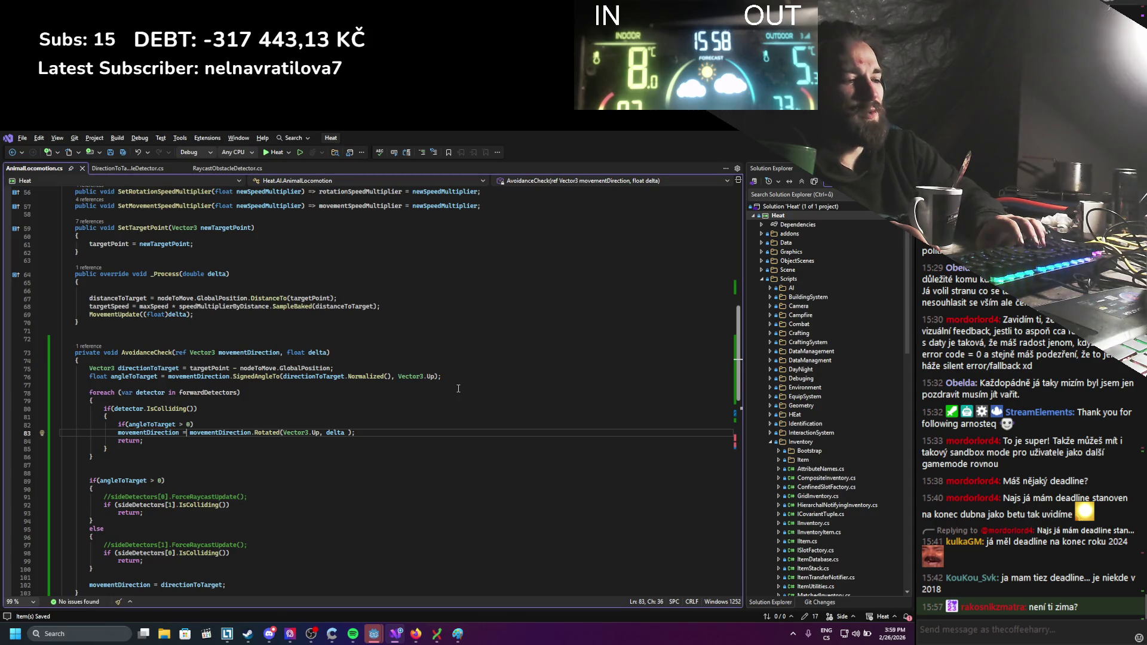
pyautogui.press('Left')
pyautogui.press('Left')
pyautogui.press('Left')
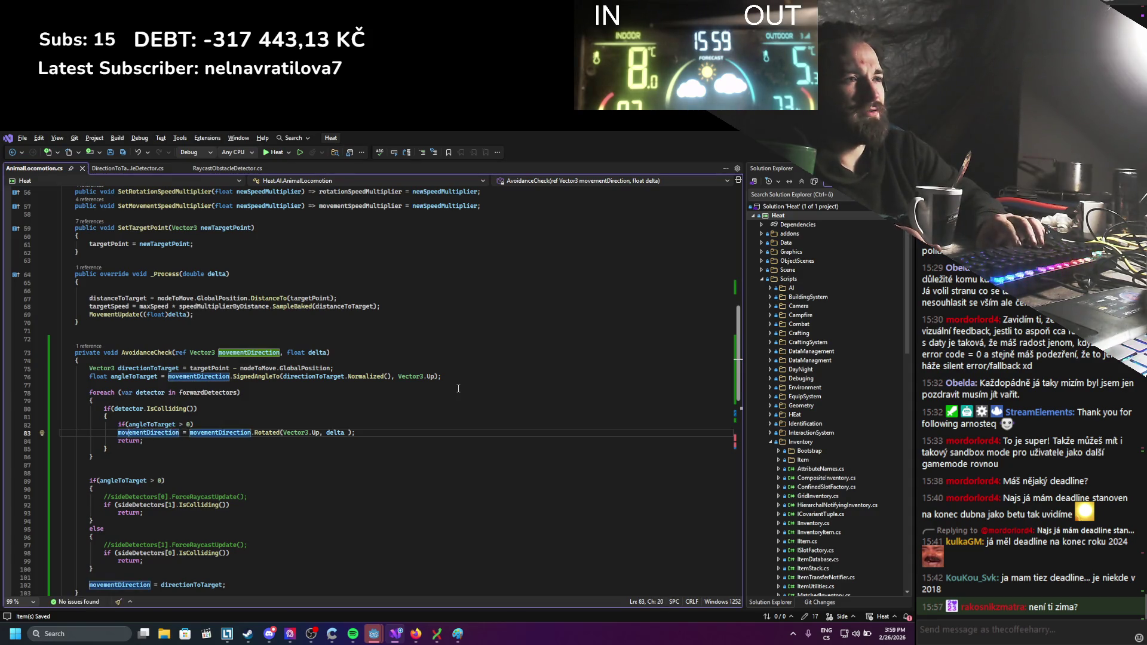
pyautogui.press('Home')
pyautogui.press('Tab')
pyautogui.press('Down')
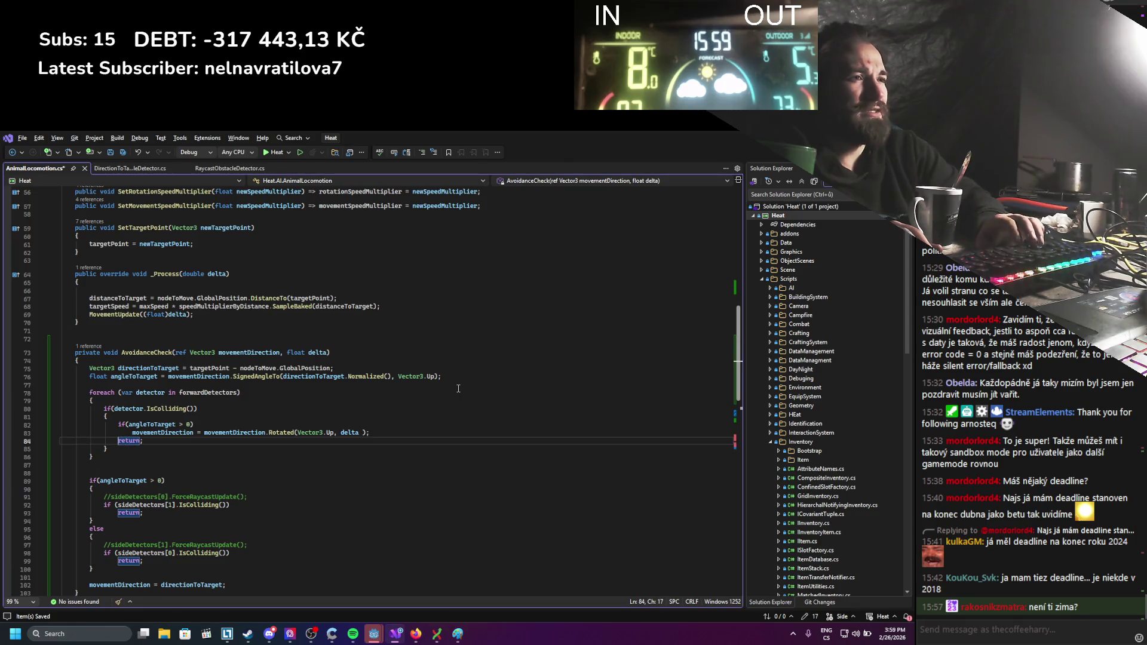
# Add an else branch that rotates by -delta, then rerun the game in Godot.
pyautogui.press('Return')
pyautogui.press('Up')
pyautogui.write('else')
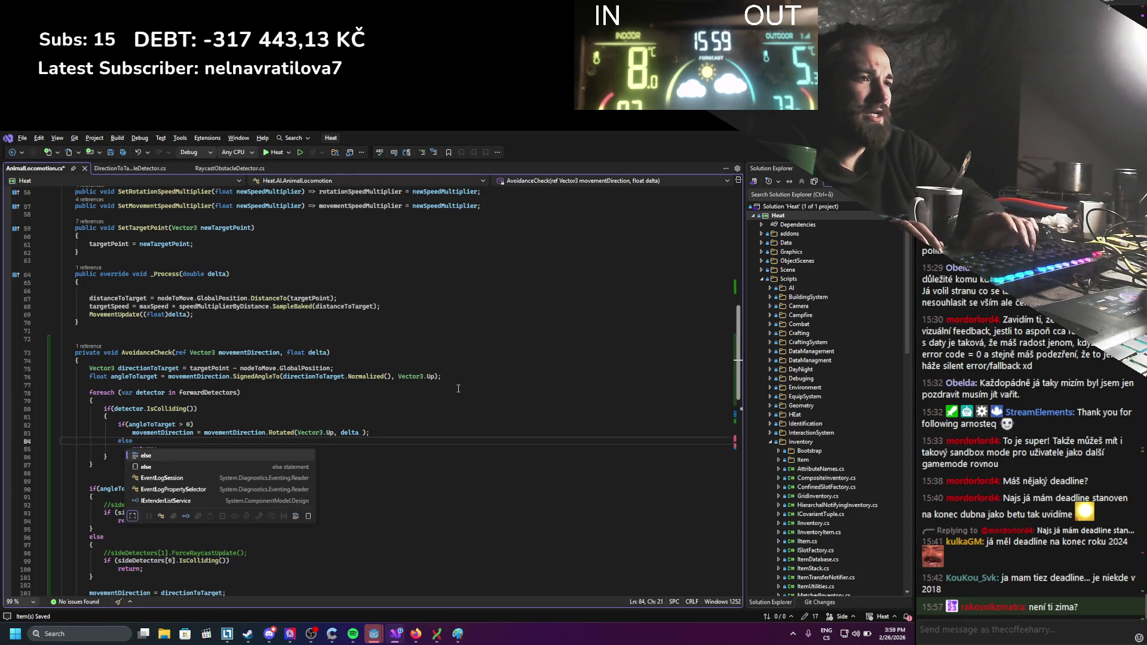
pyautogui.press('Return')
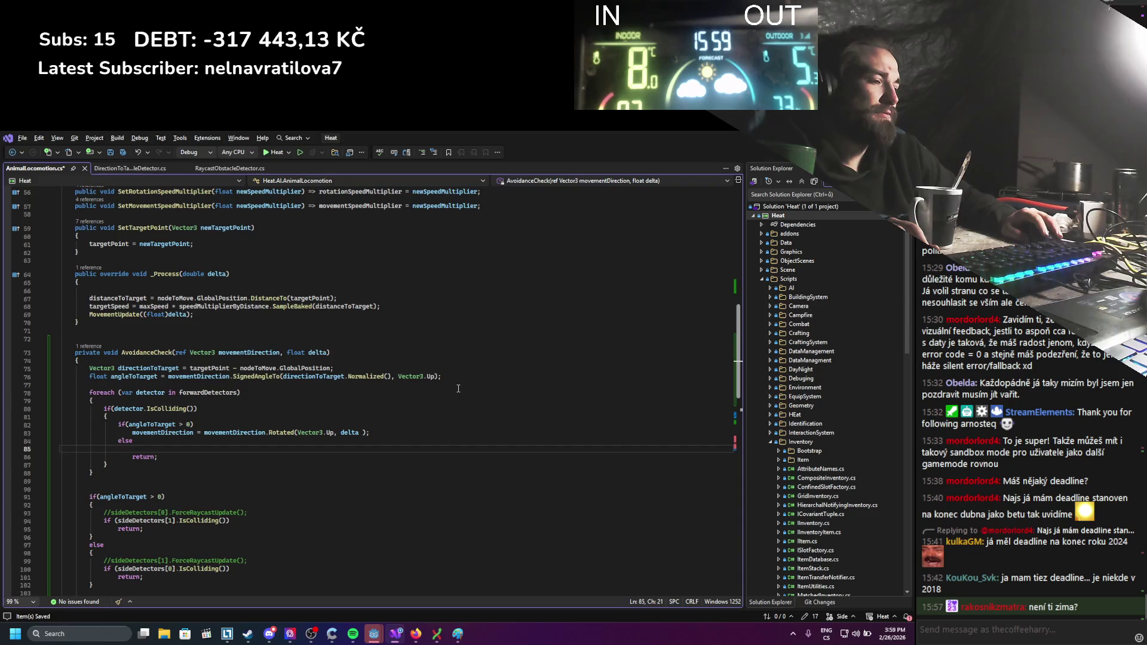
pyautogui.moveTo(376, 432); pyautogui.dragTo(132, 431)
pyautogui.hotkey('ctrl', 'c')
pyautogui.click(163, 448)
pyautogui.hotkey('ctrl', 'v')
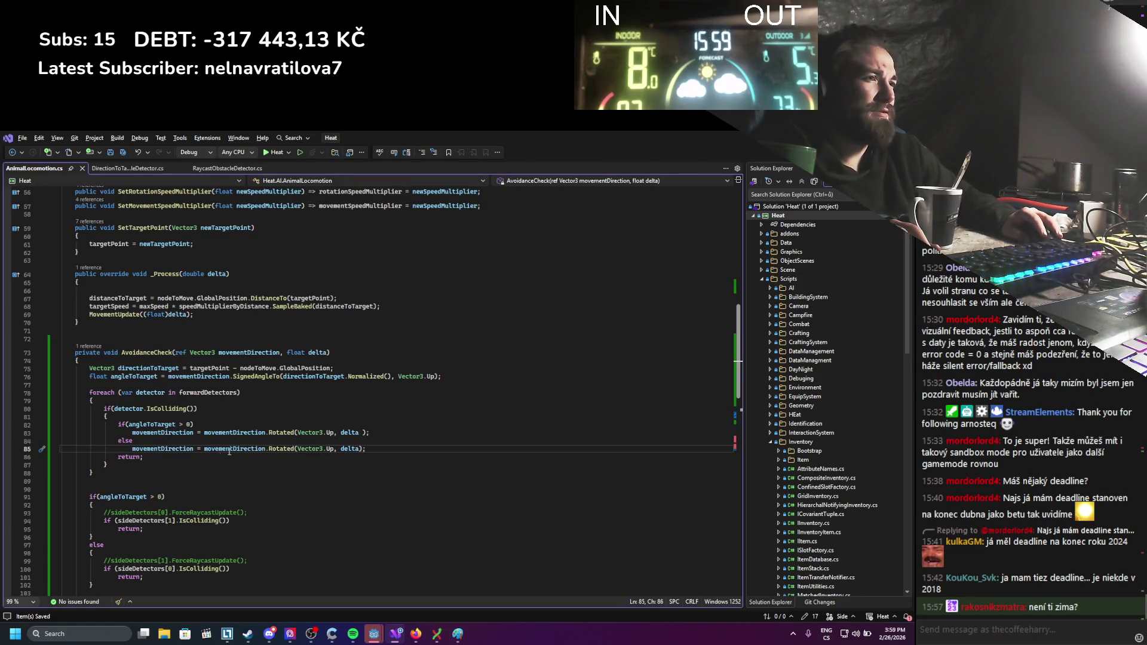
pyautogui.write('-')
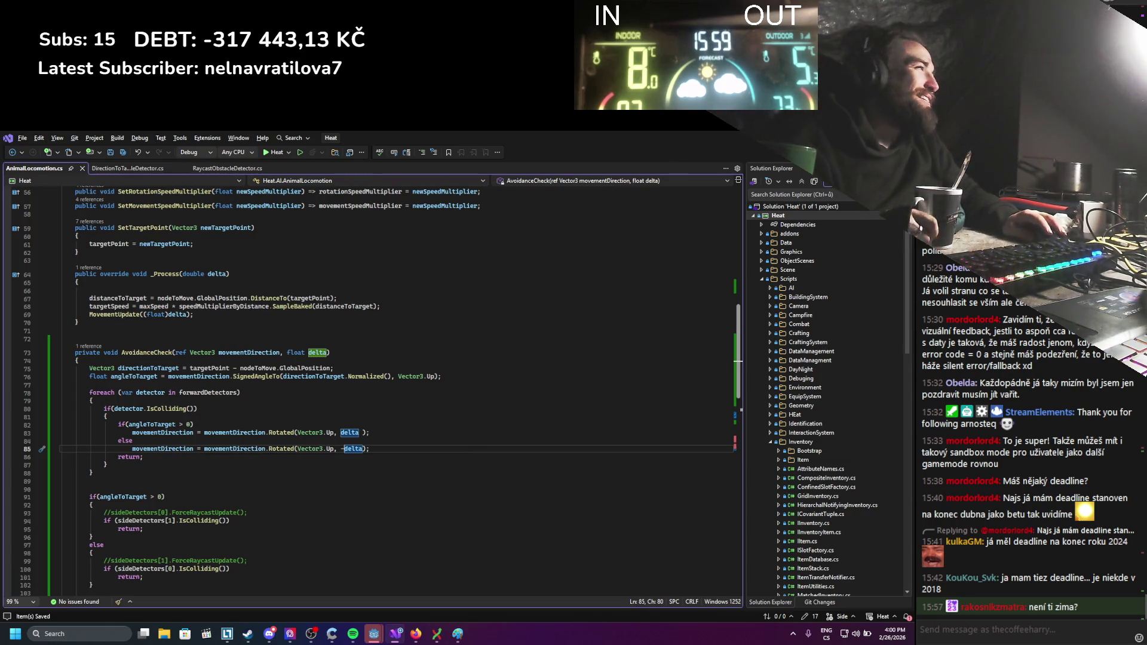
pyautogui.hotkey('alt', 'Tab')
pyautogui.click(764, 154)
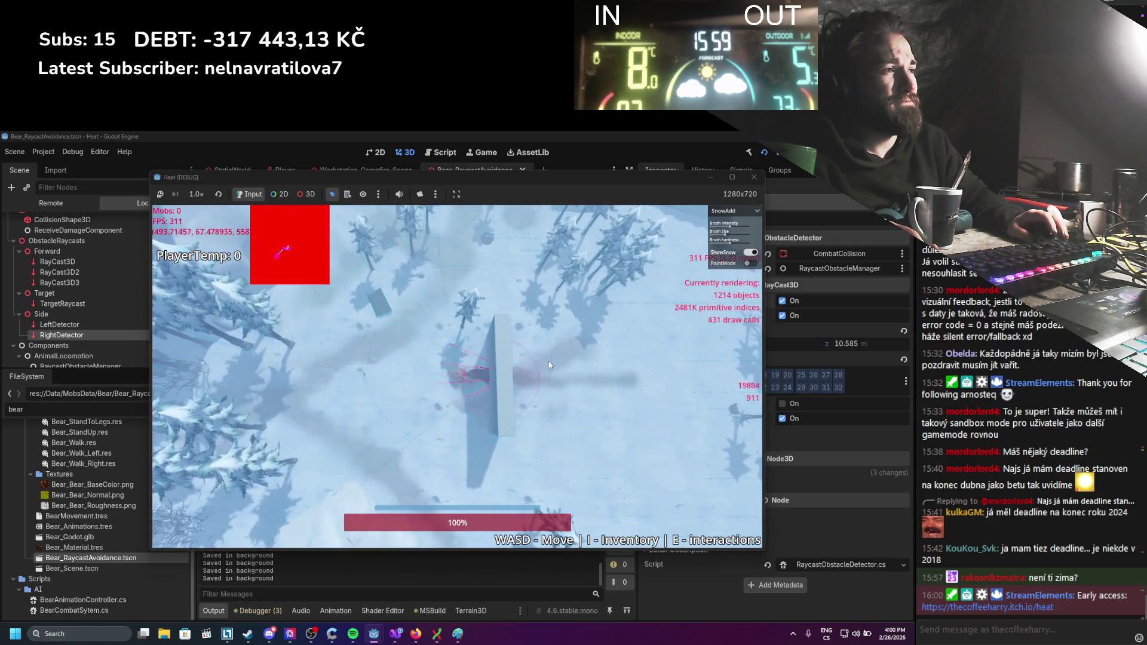
# Stop the angleToTarget test run and switch back to the AnimalLocomotion code.
pyautogui.click(754, 177)
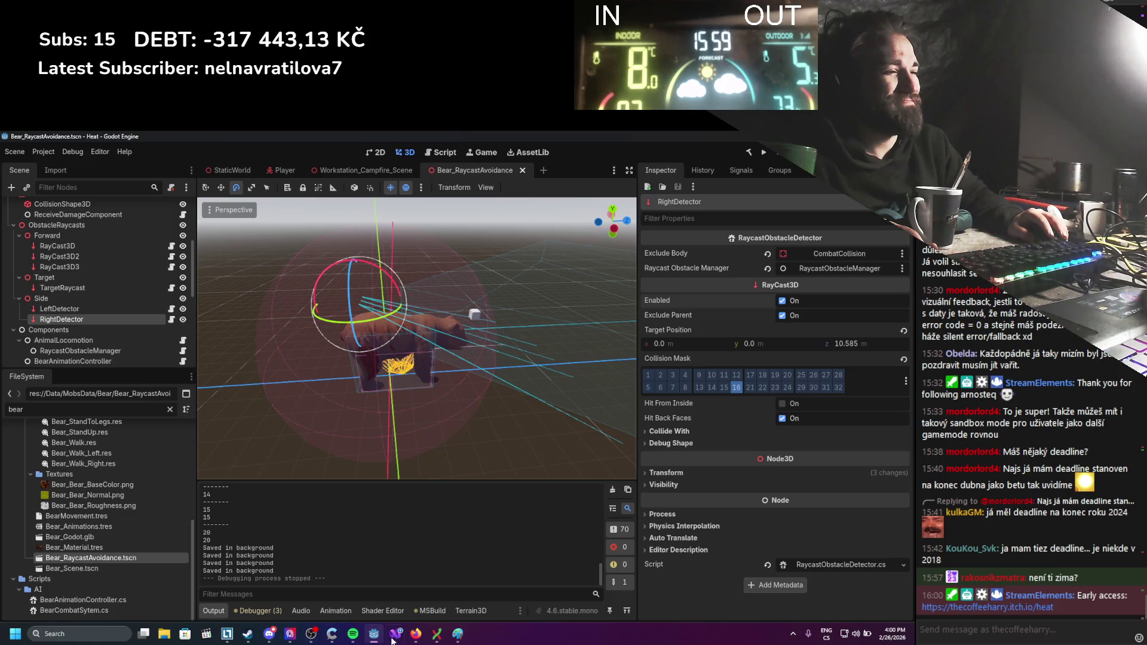
pyautogui.click(394, 635)
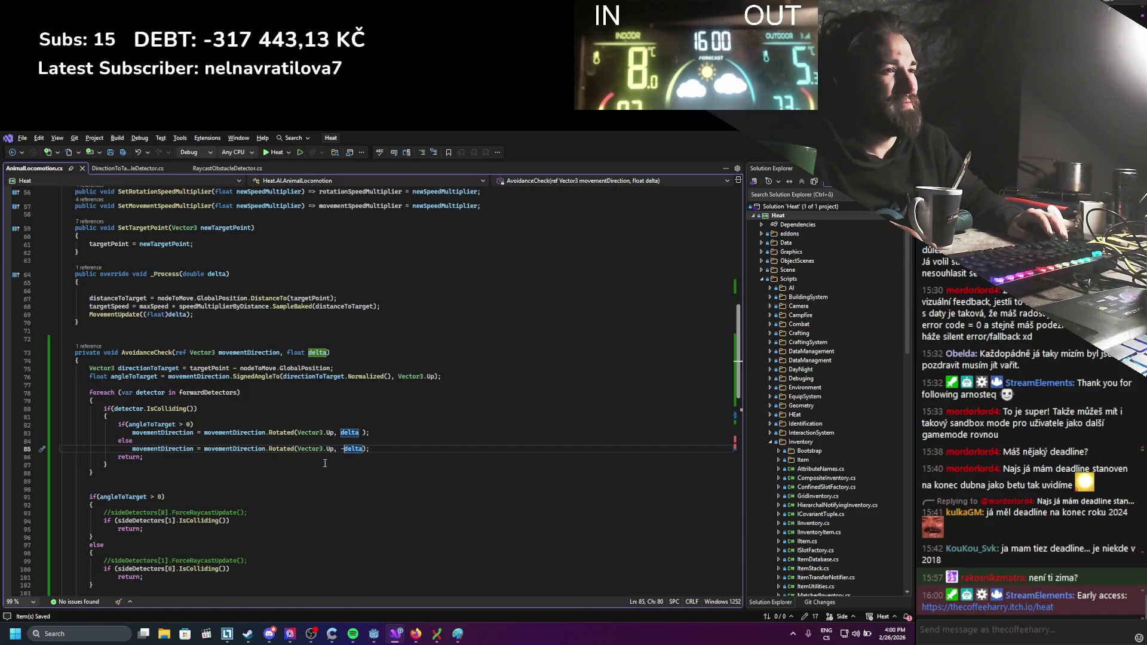
# Change the check to 'angleToTarget > 10', save AnimalLocomotion.cs, and switch to Godot.
pyautogui.press('Return')
pyautogui.press('Return')
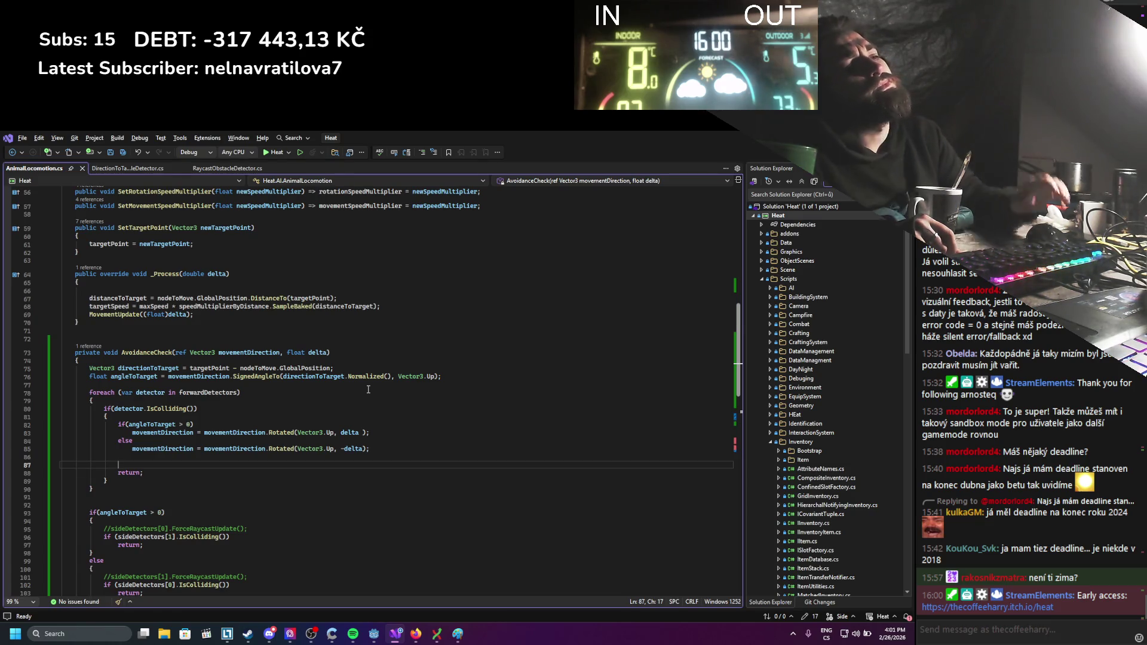
pyautogui.doubleClick(189, 424)
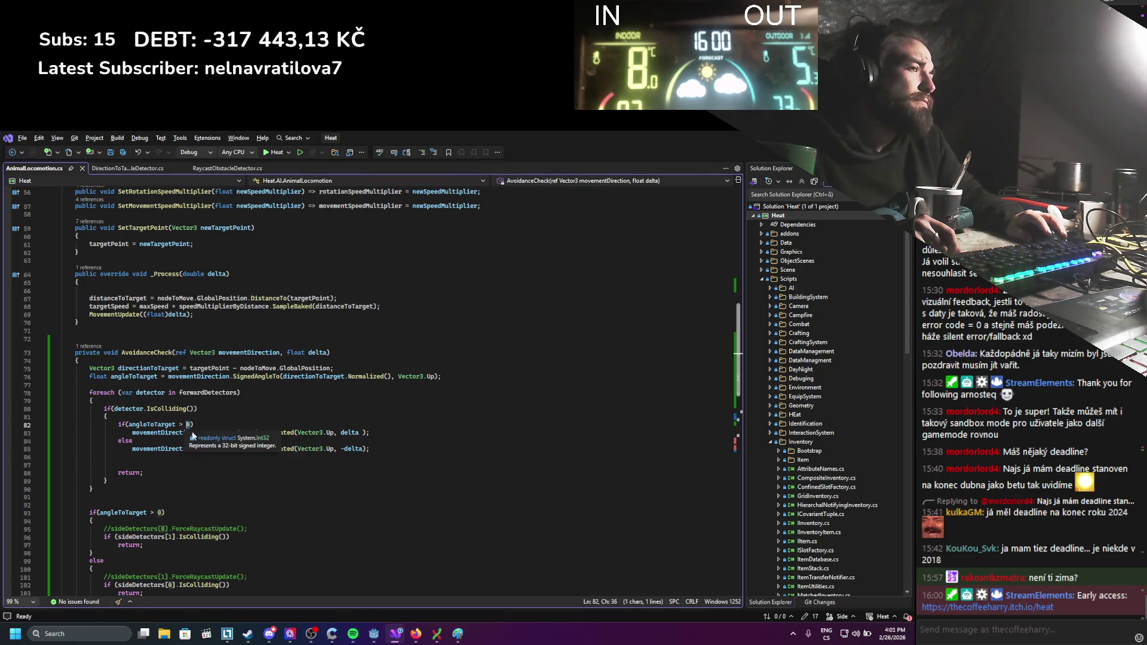
pyautogui.write('10')
pyautogui.hotkey('ctrl', 's')
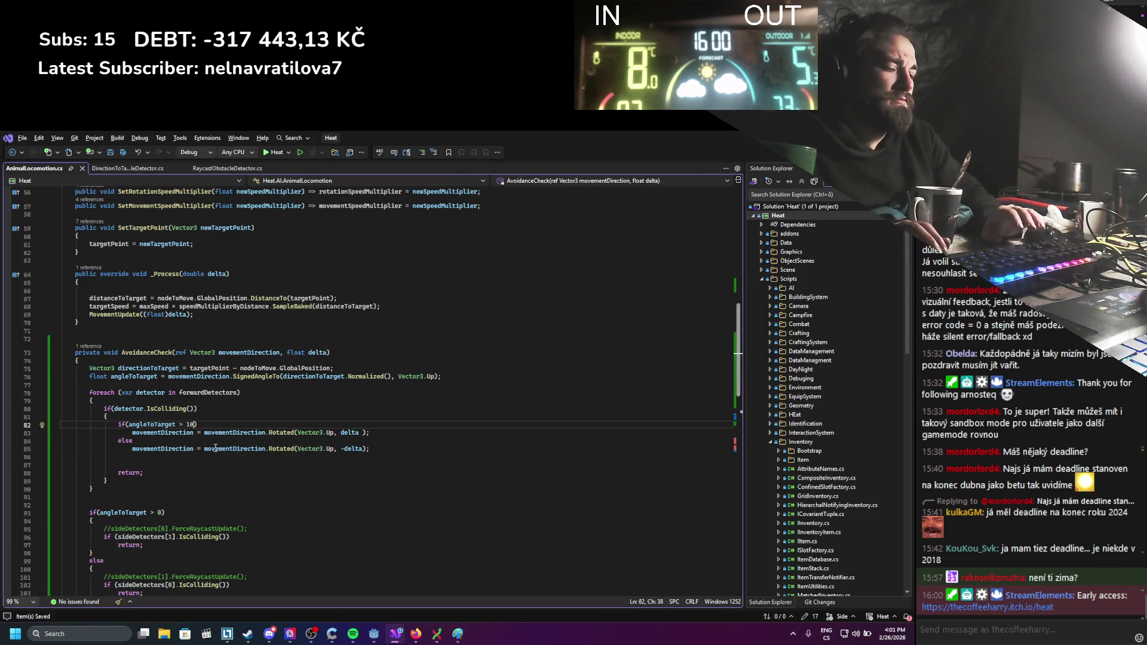
pyautogui.hotkey('ctrl', 's')
pyautogui.hotkey('alt', 'Tab')
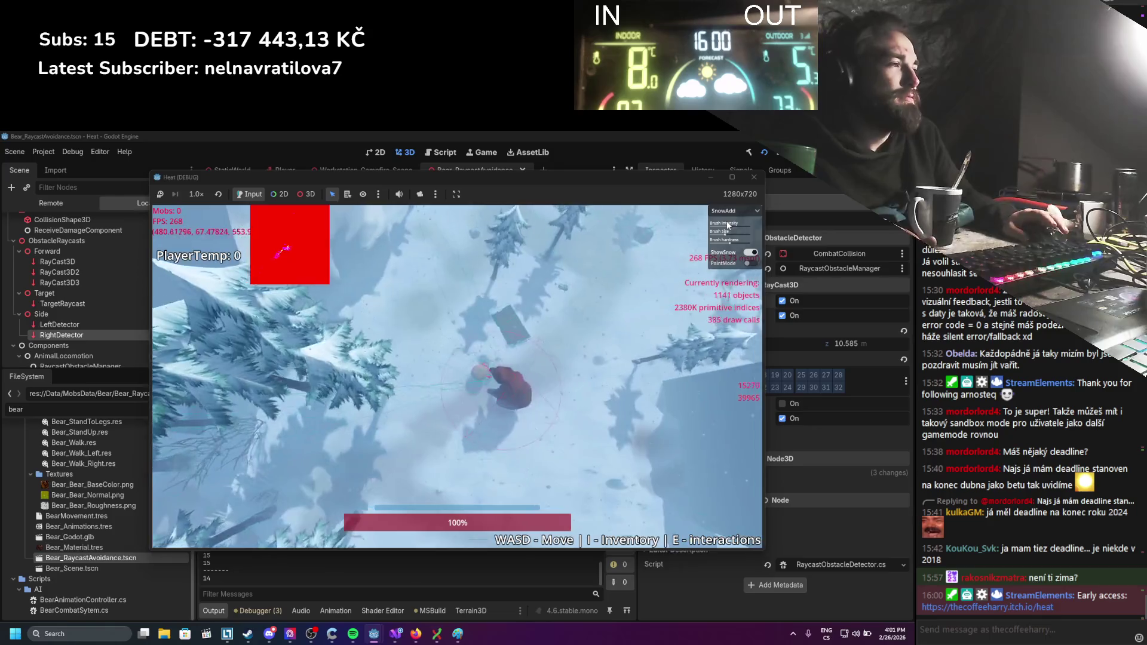
# Walk the player back and forth around the pillar with WASD, watching the bear steer around it.
pyautogui.press('d')
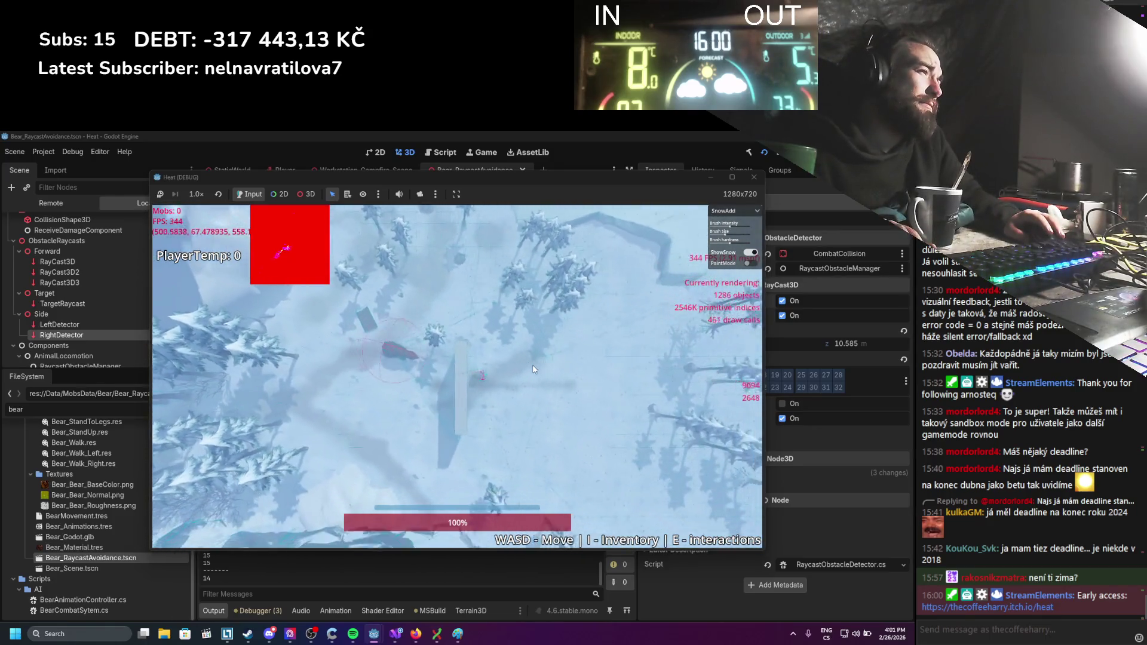
pyautogui.press('w')
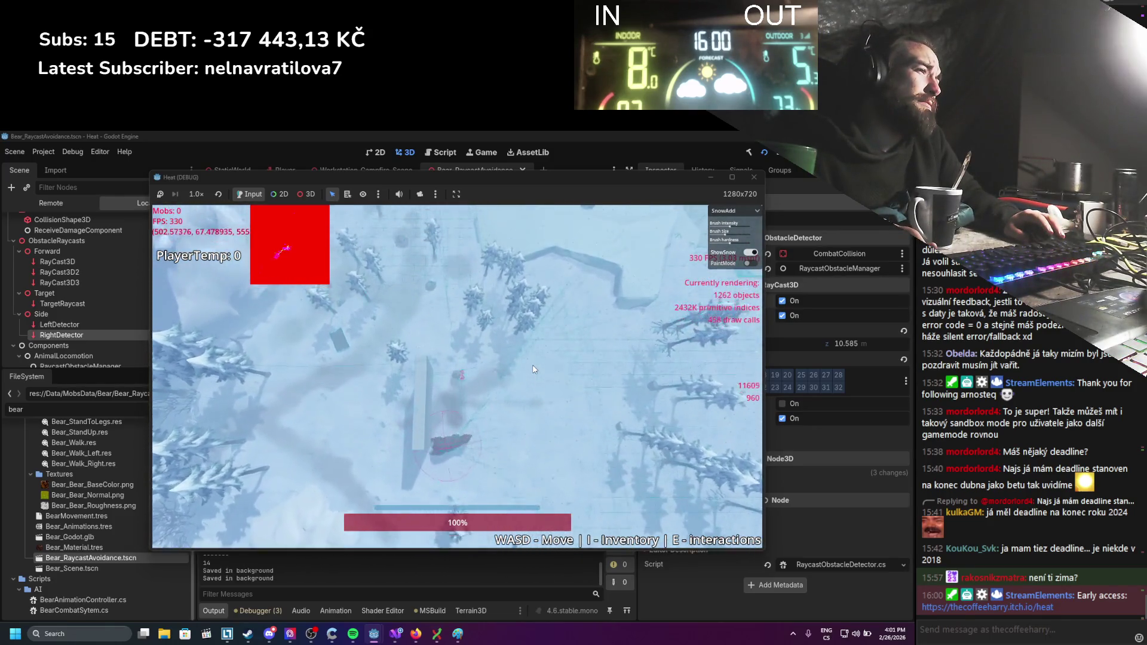
pyautogui.press('a')
pyautogui.press('s')
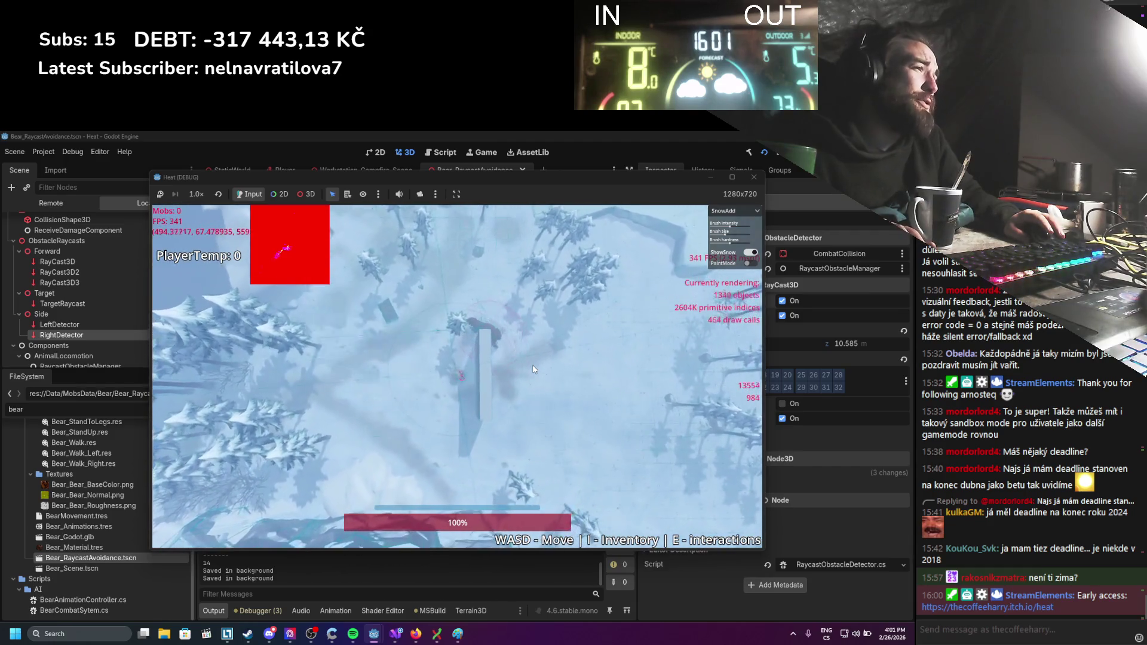
pyautogui.press('d')
pyautogui.press('s')
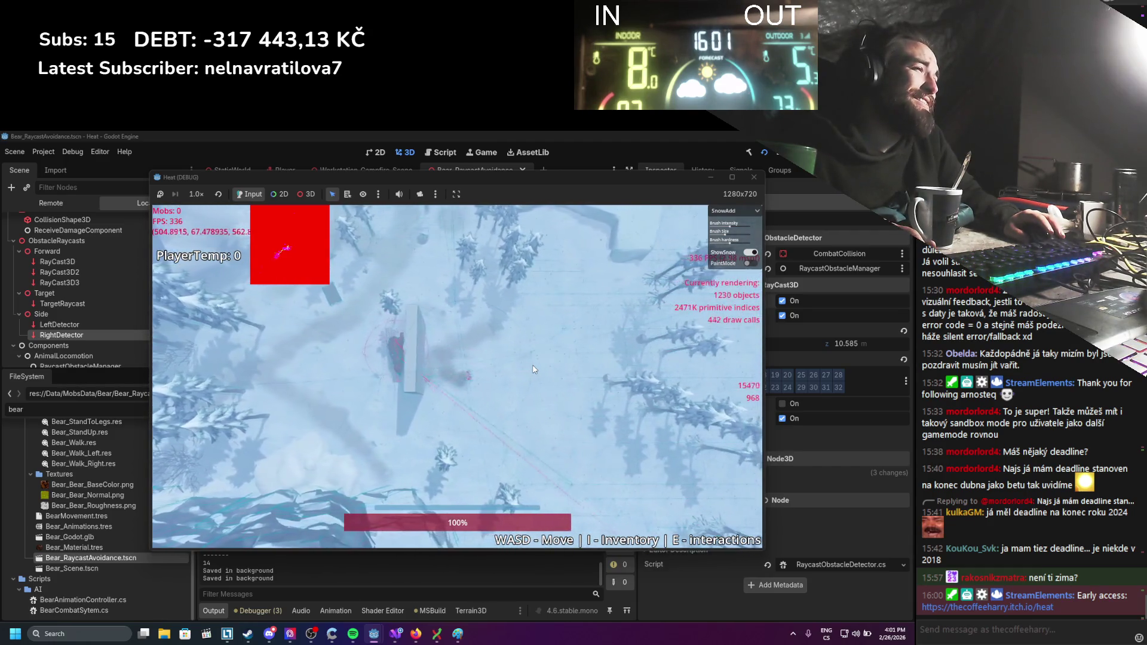
pyautogui.press('a')
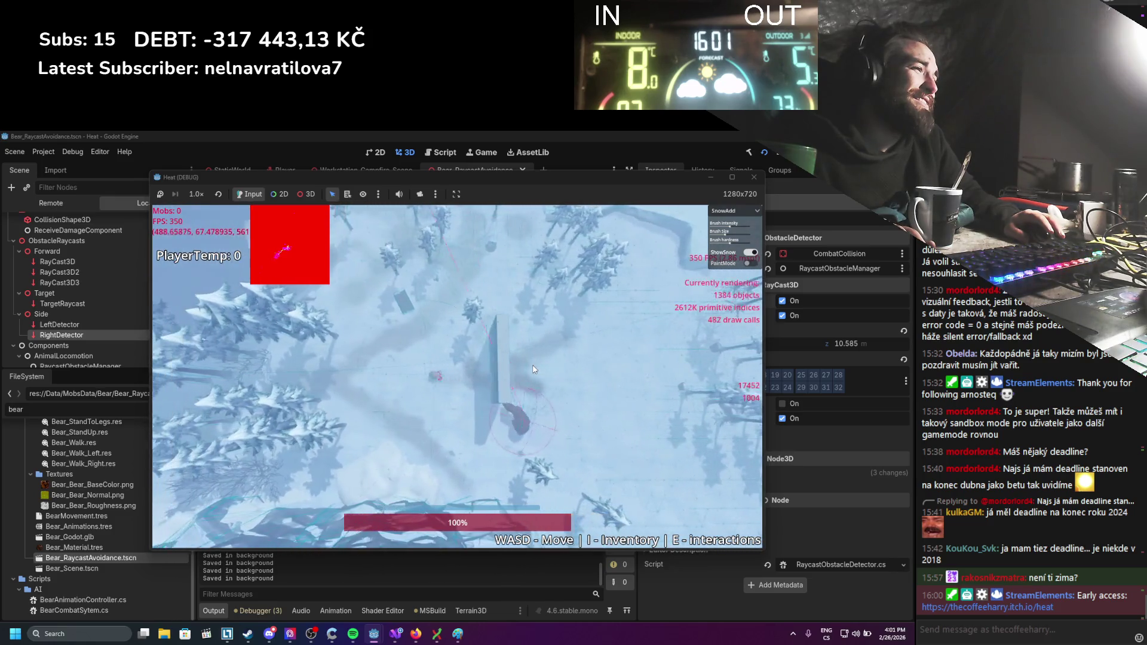
pyautogui.press('d')
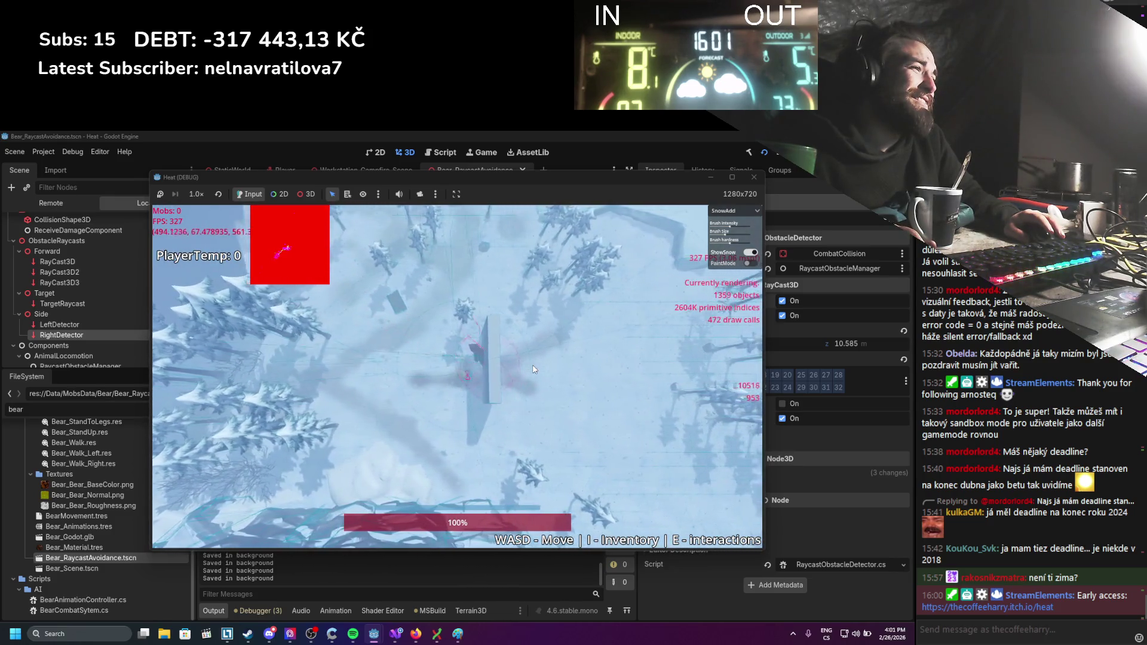
pyautogui.press('d')
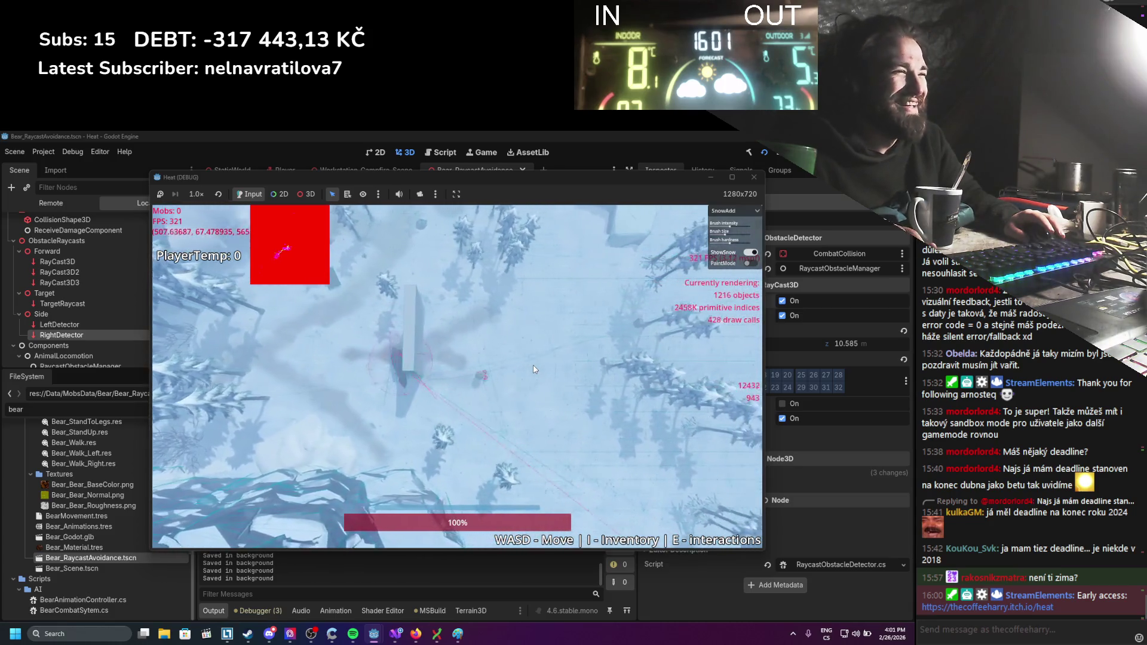
pyautogui.press('a')
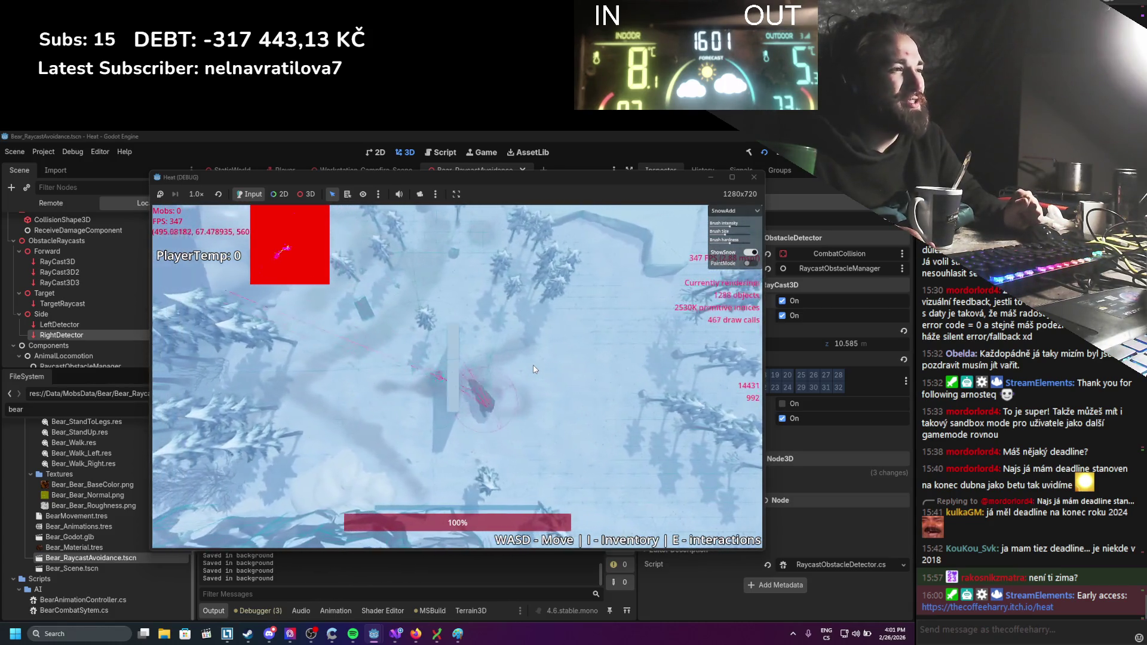
pyautogui.press('a')
pyautogui.press('s')
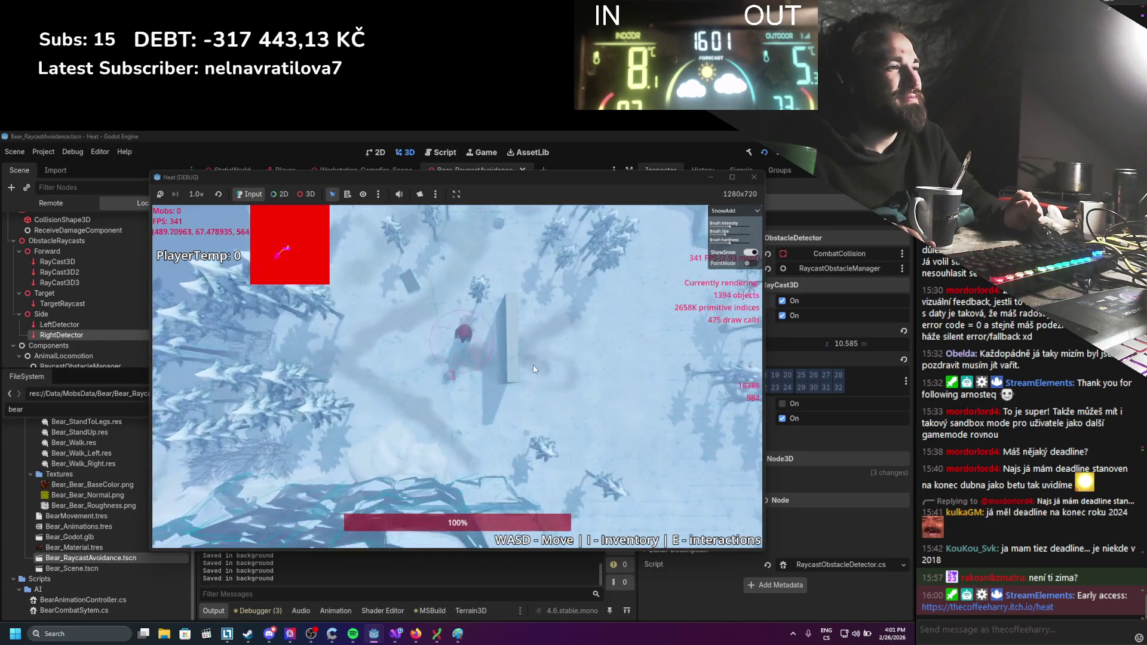
pyautogui.press('w')
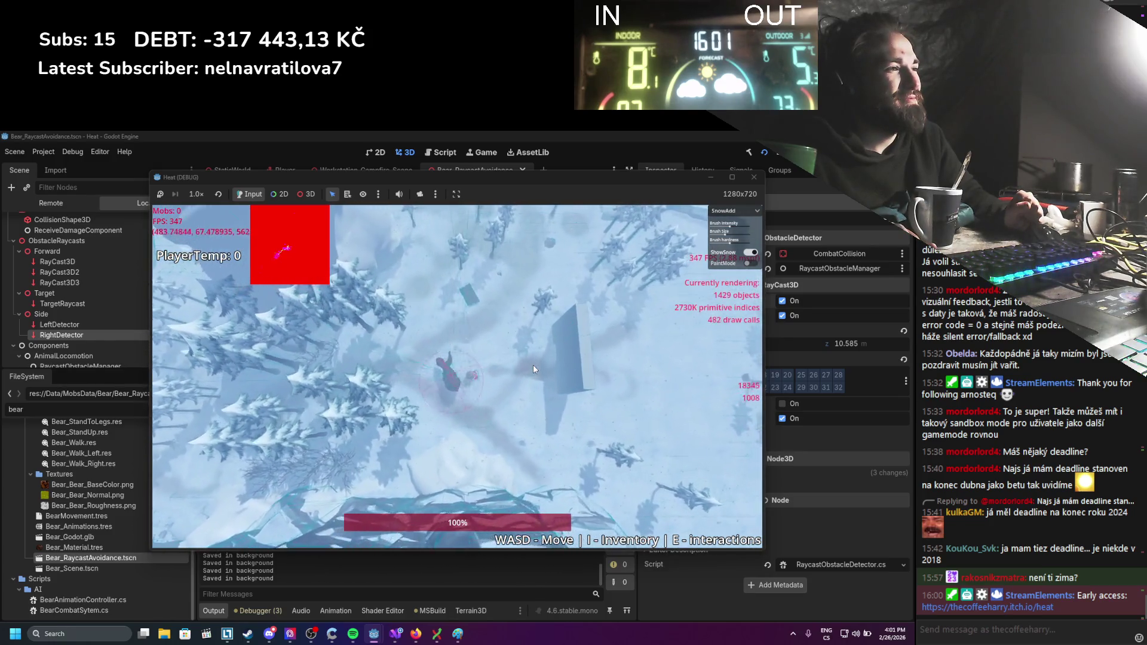
pyautogui.press('d')
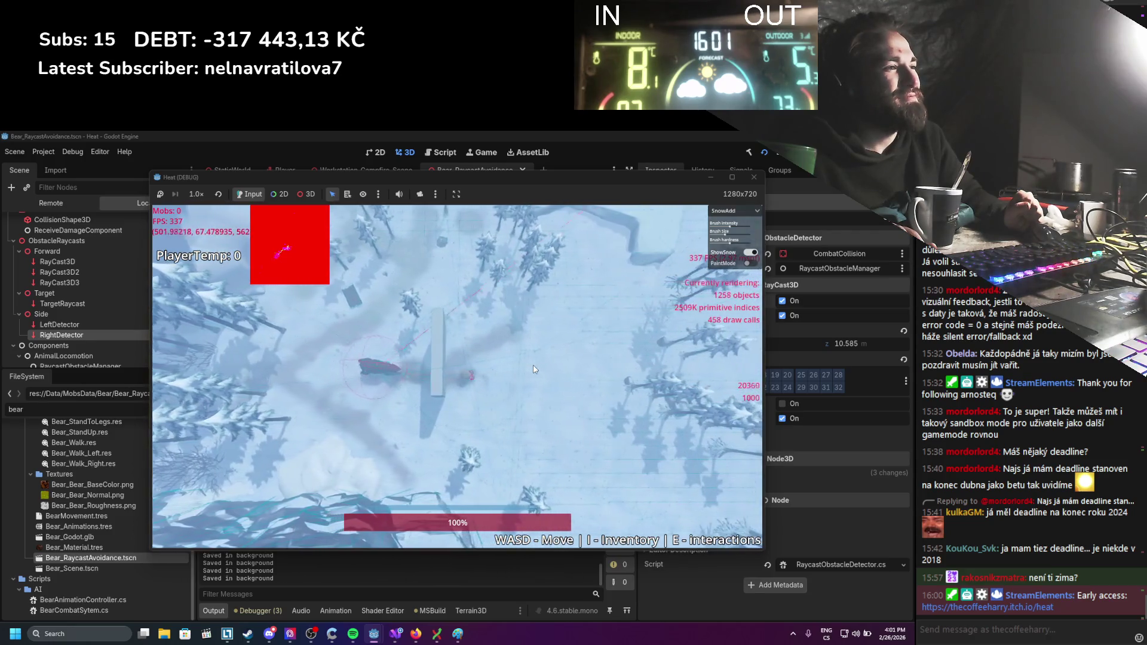
pyautogui.press('a')
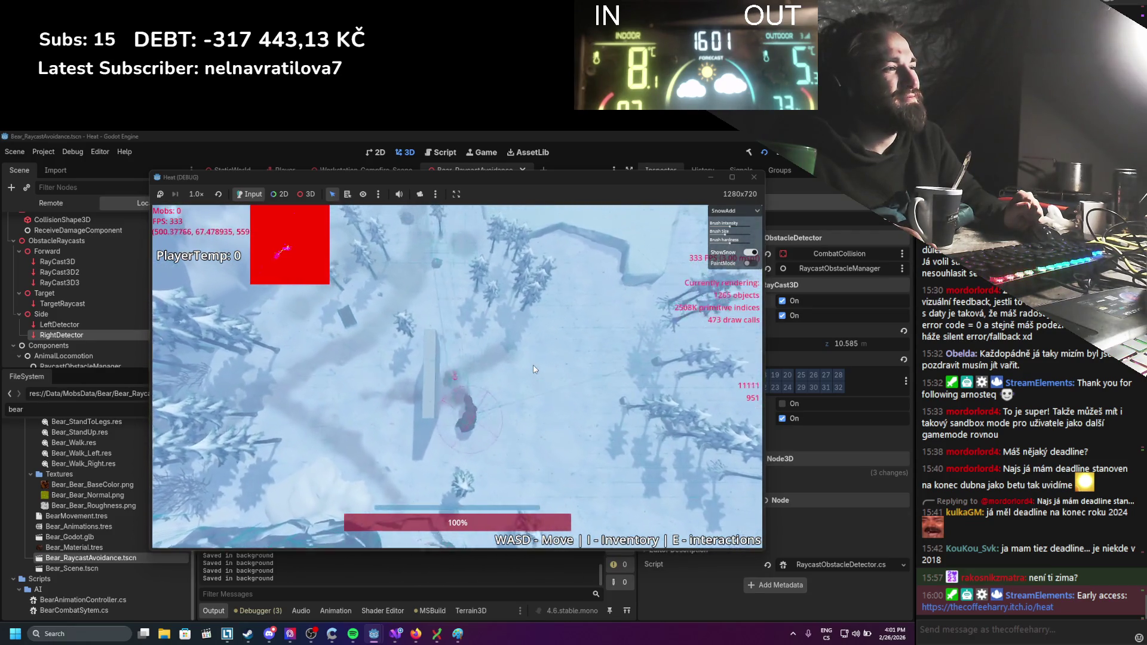
pyautogui.press('w')
pyautogui.press('s')
pyautogui.press('d')
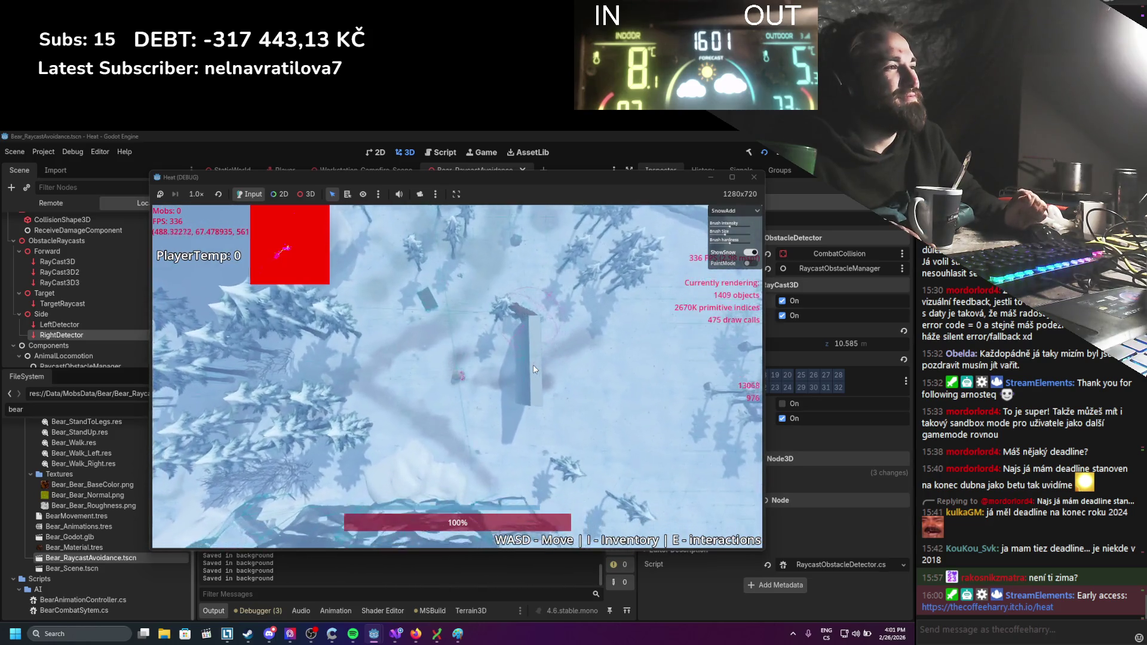
pyautogui.press('w')
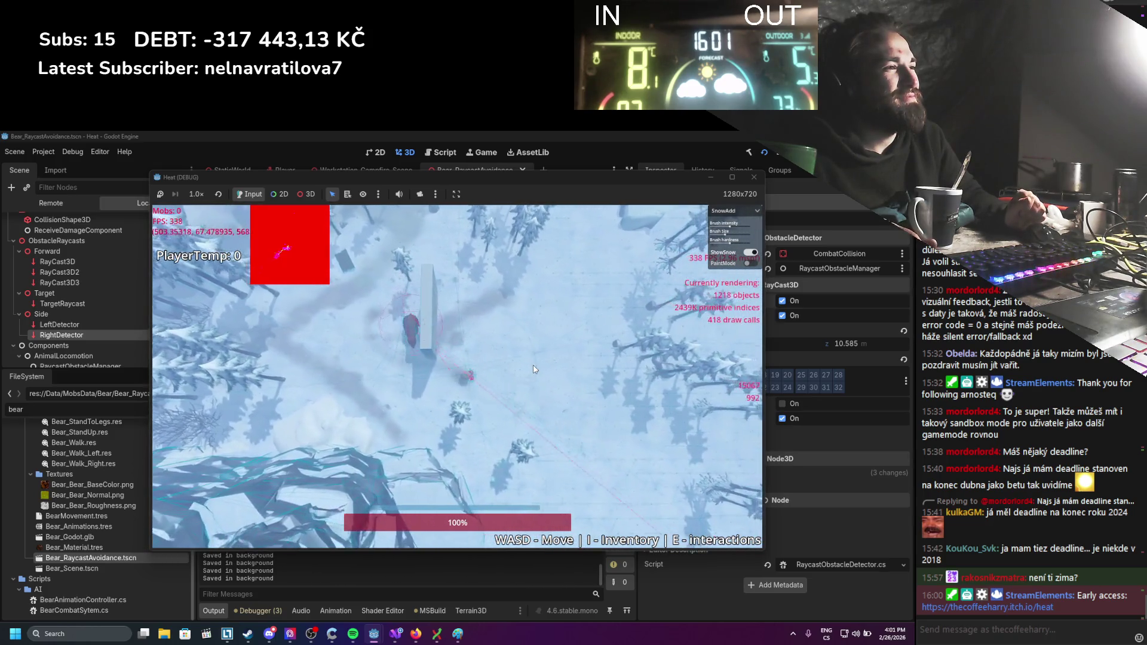
pyautogui.press('a')
pyautogui.press('s')
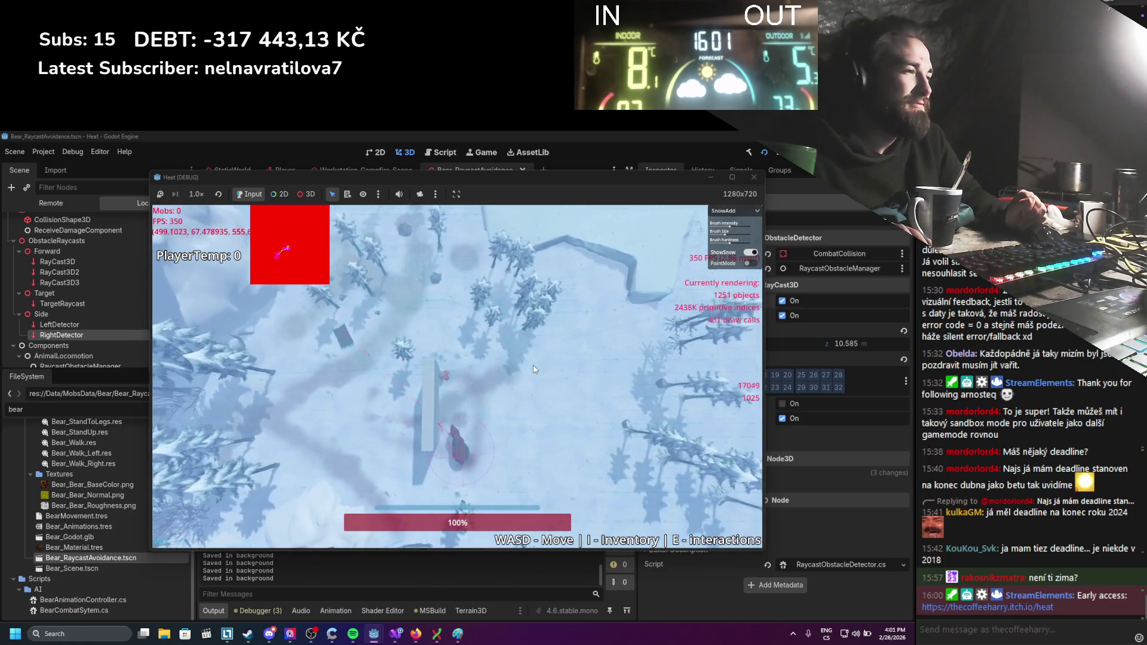
pyautogui.press('d')
pyautogui.press('s')
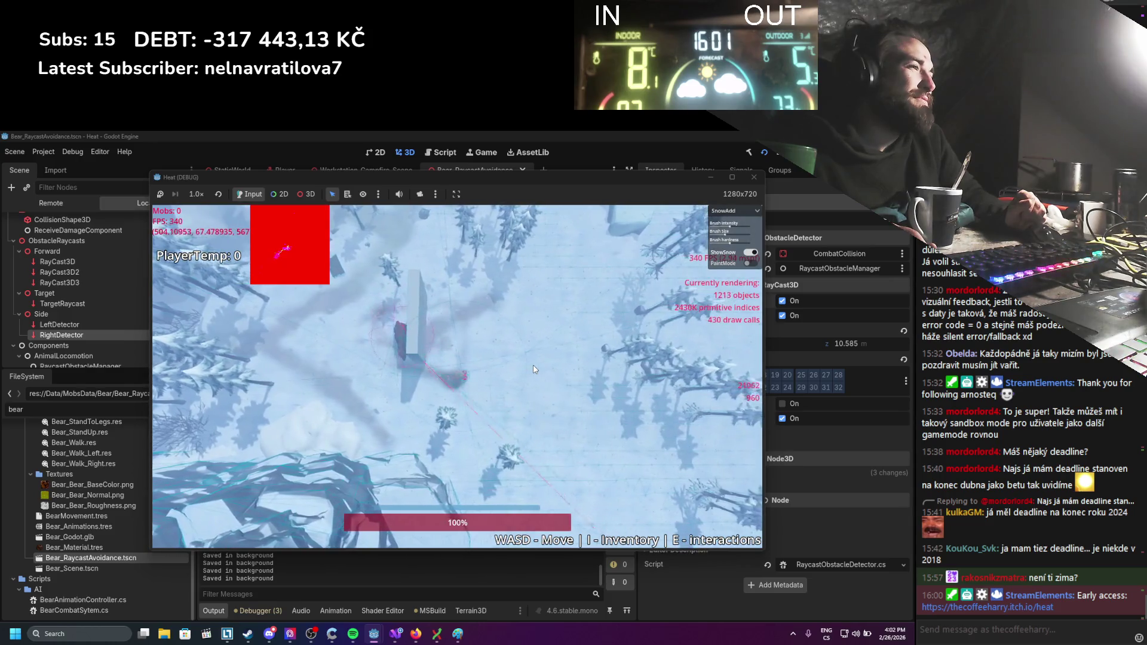
pyautogui.press('w')
pyautogui.press('a')
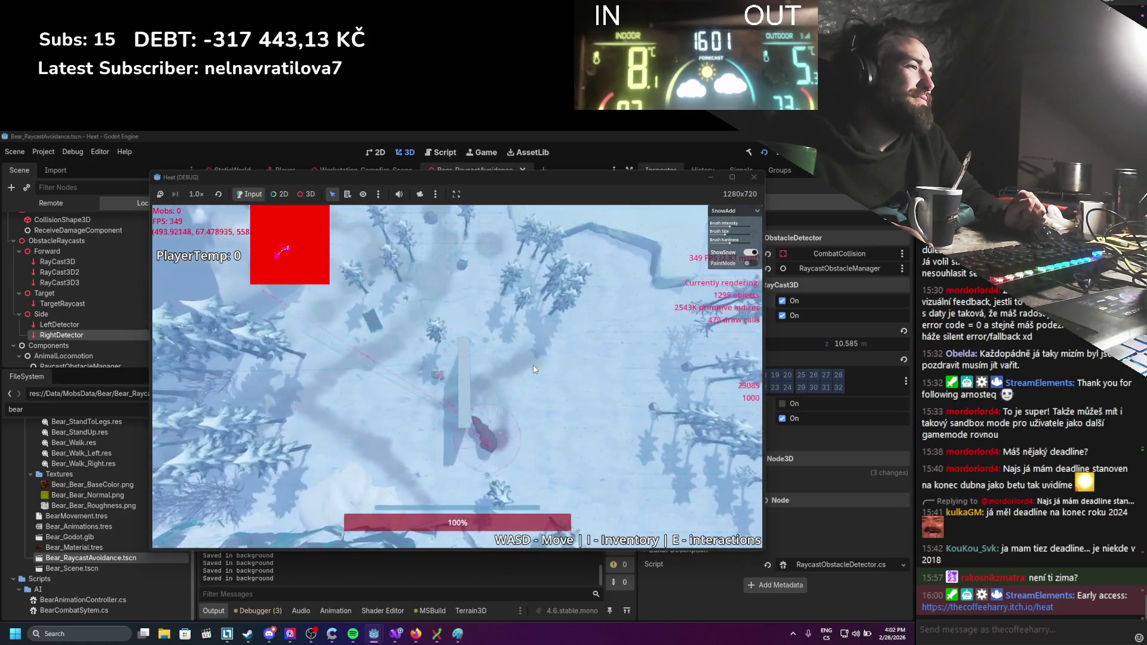
pyautogui.press('a')
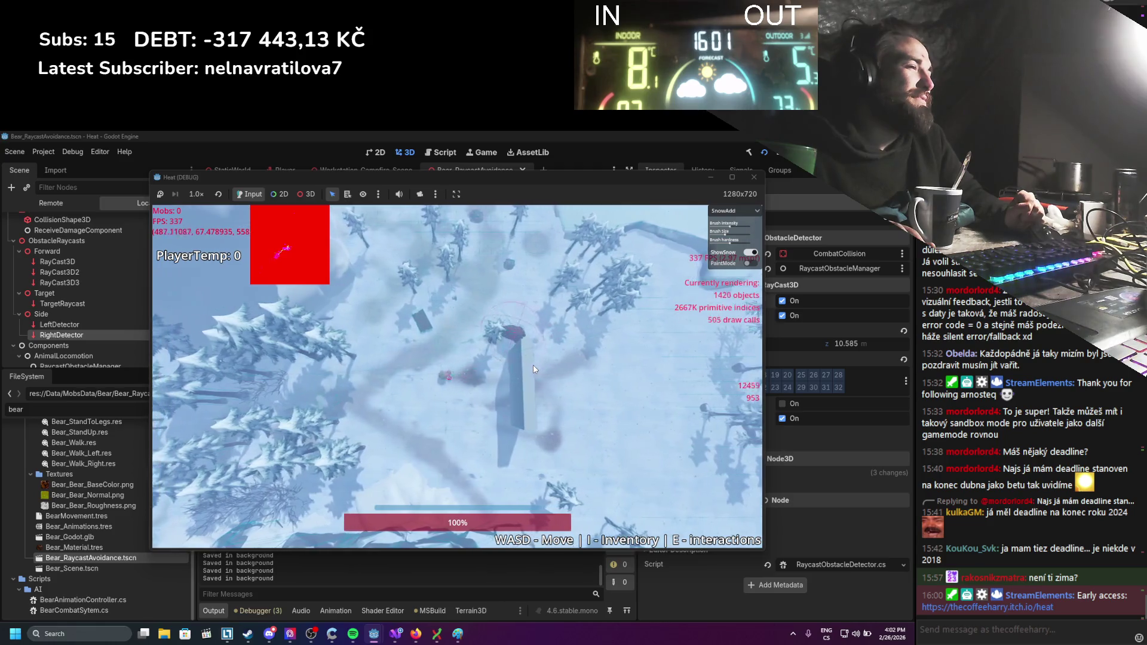
pyautogui.press('d')
pyautogui.press('s')
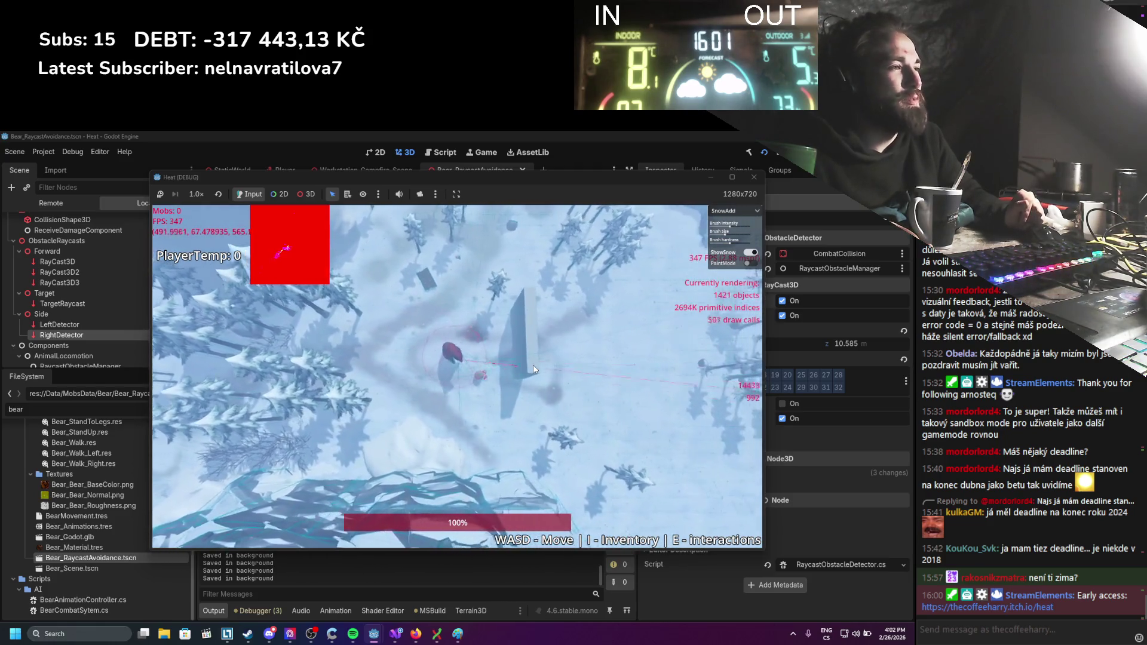
pyautogui.press('d')
pyautogui.press('w')
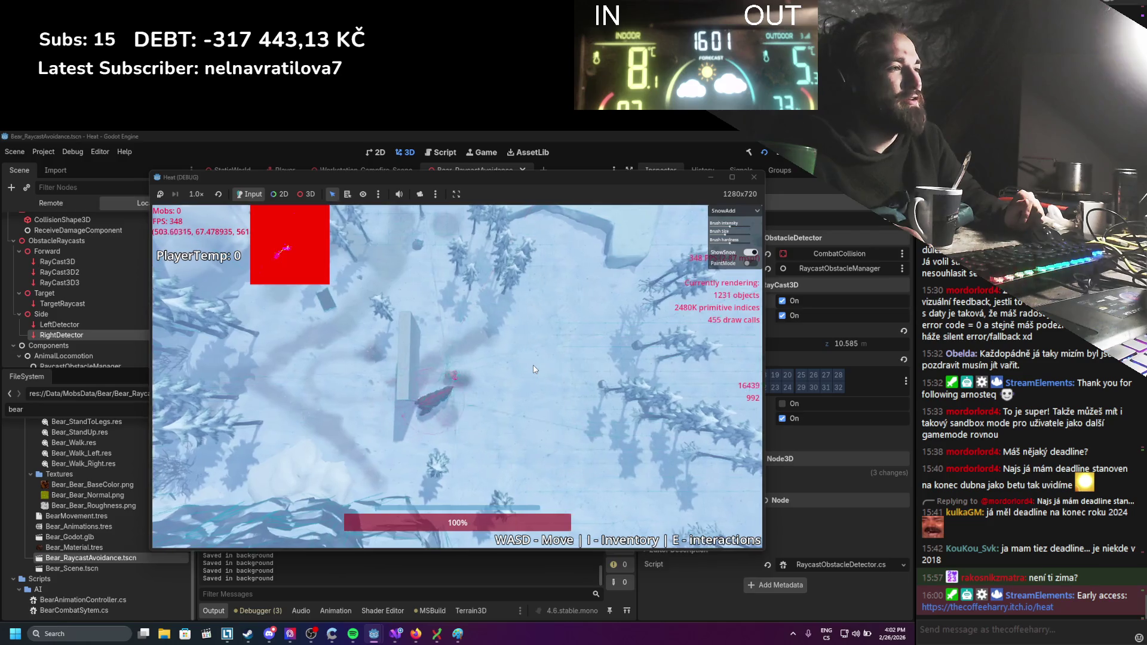
pyautogui.press('a')
pyautogui.press('d')
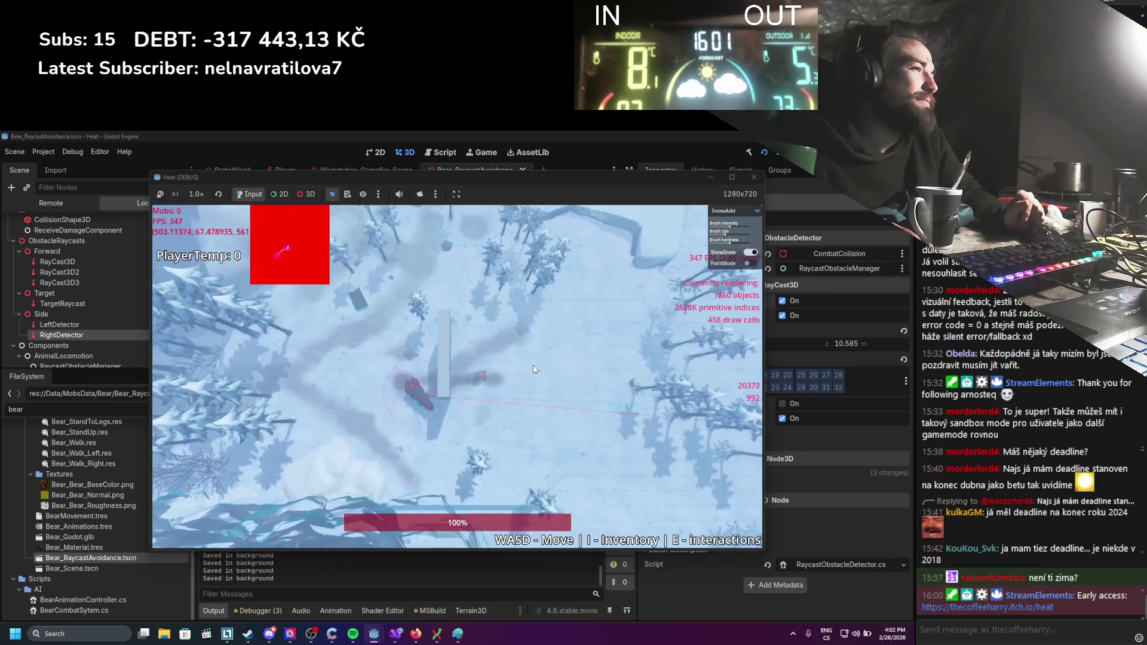
pyautogui.press('w')
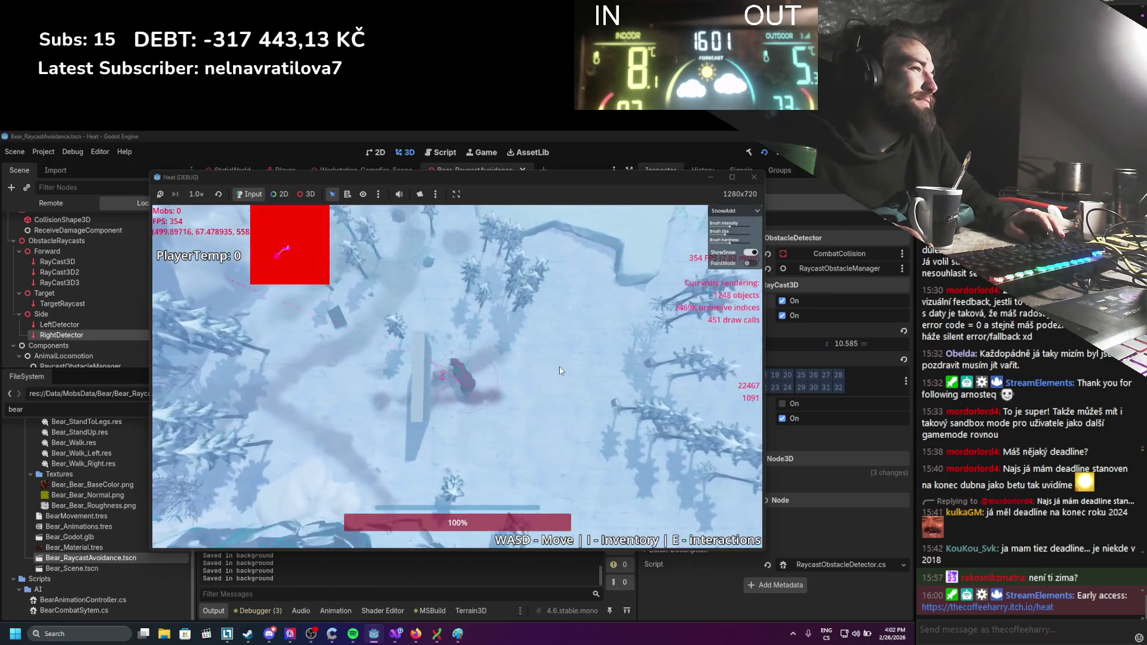
pyautogui.press('a')
pyautogui.press('s')
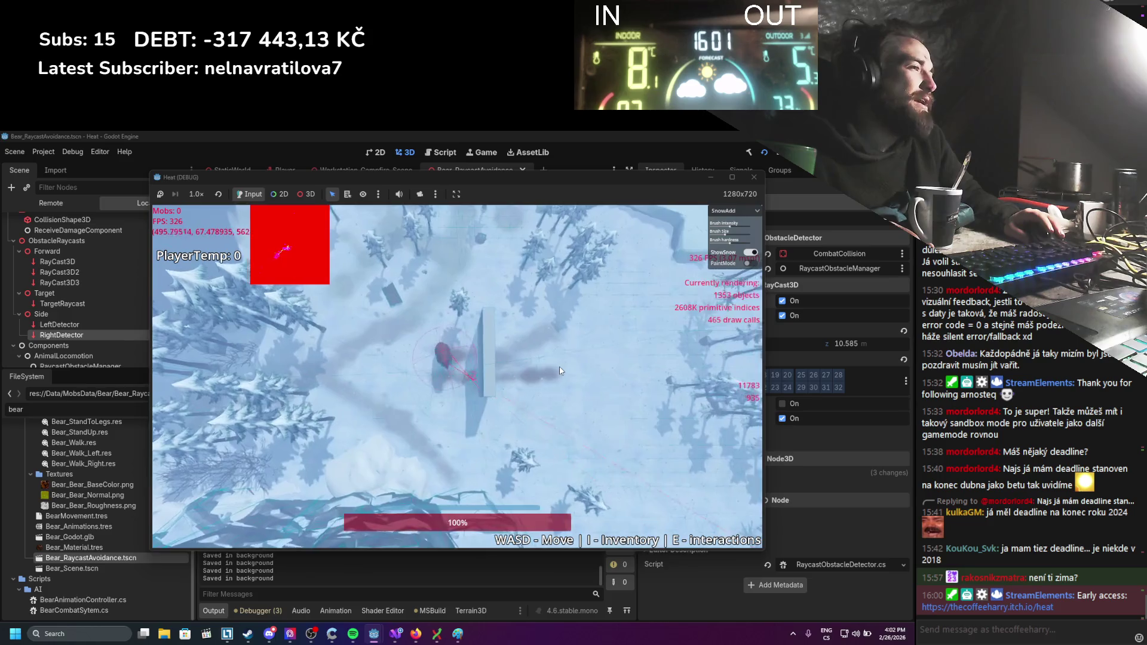
pyautogui.press('d')
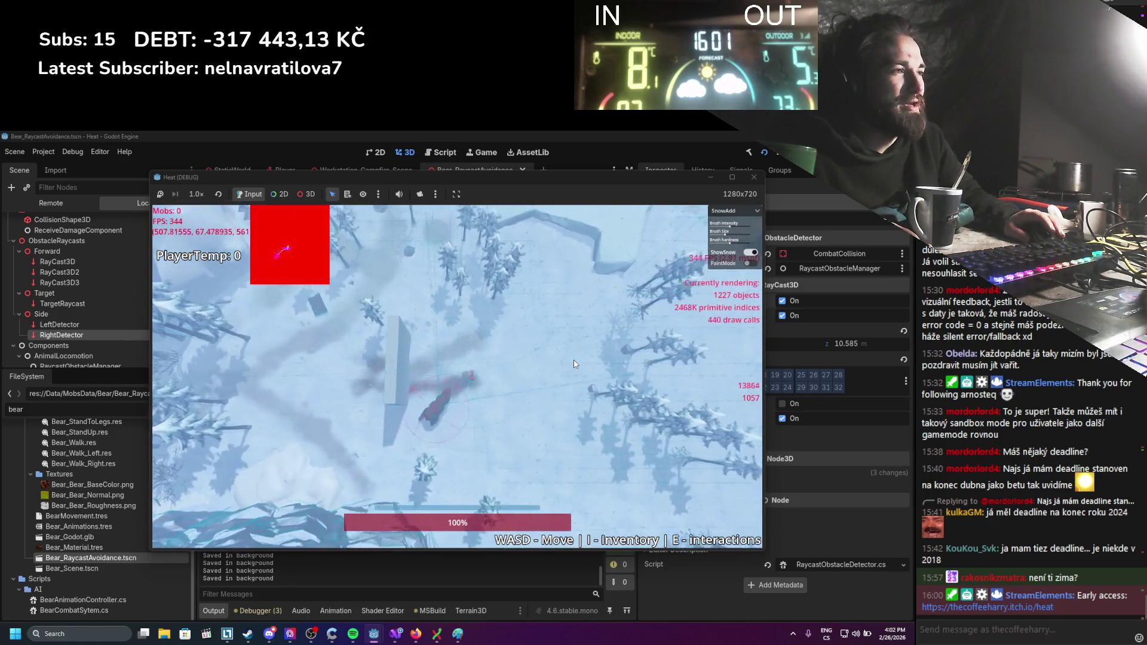
# Lead the player far right into the trees, then stop the game with F8.
pyautogui.press('d')
pyautogui.press('s')
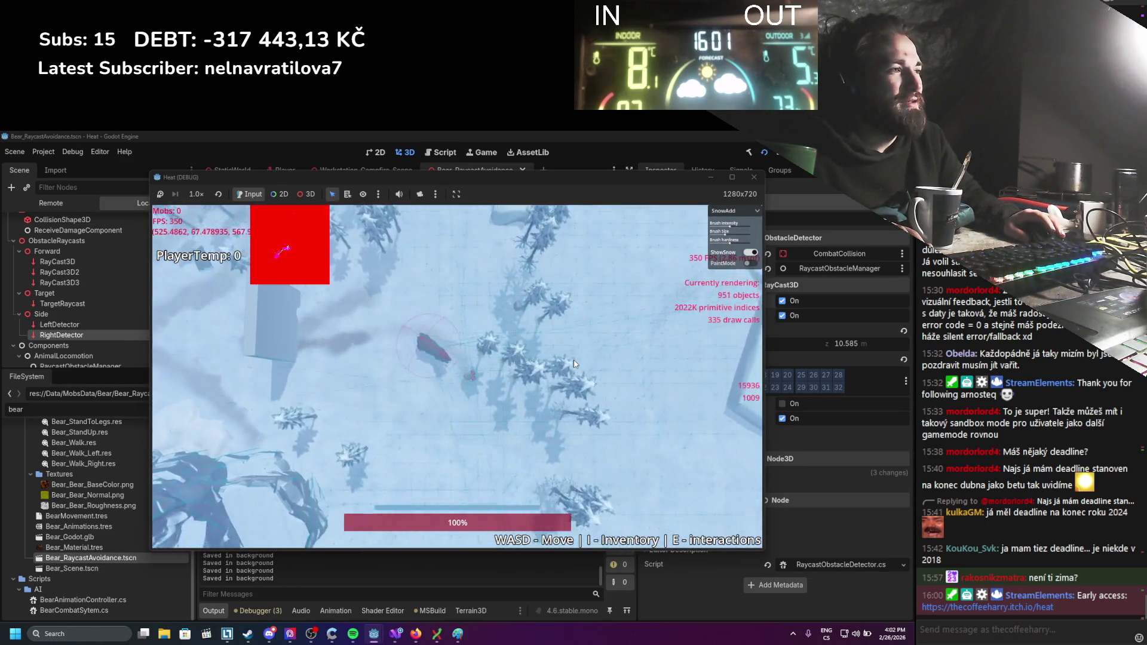
pyautogui.press('s')
pyautogui.press('F8')
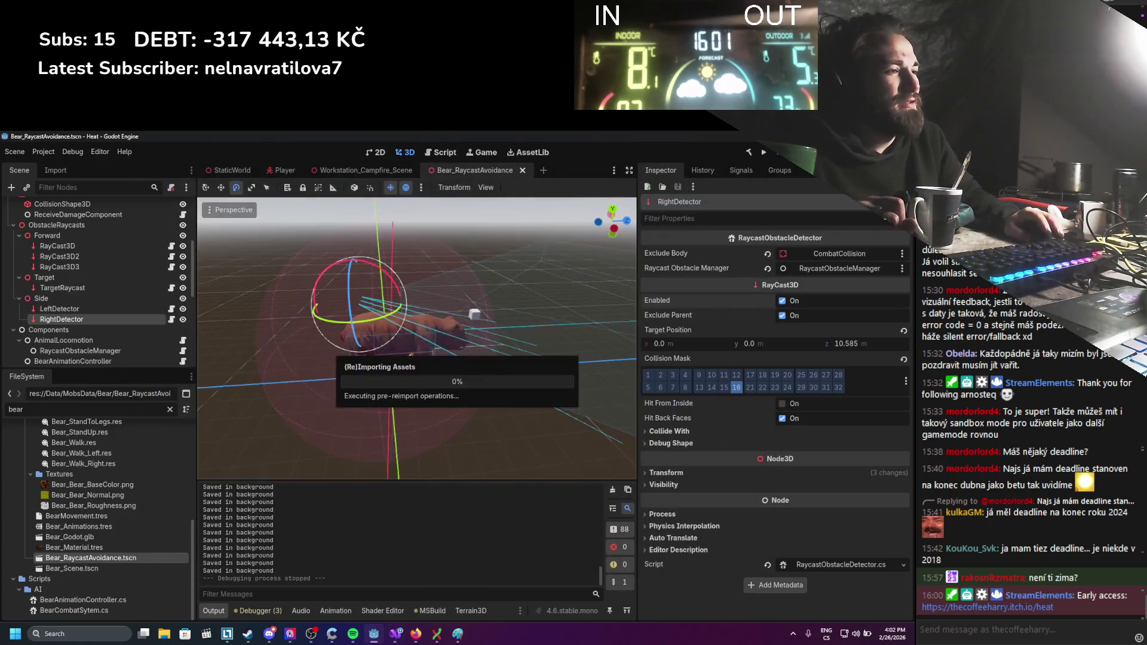
pyautogui.moveTo(392, 638)
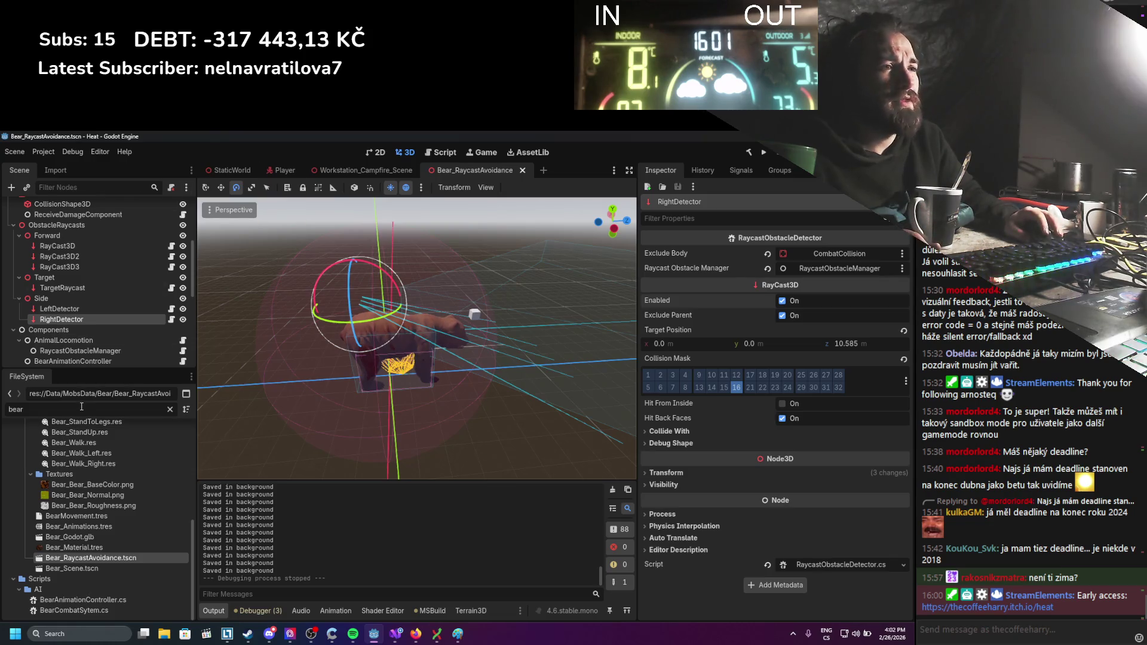
pyautogui.write('tree')
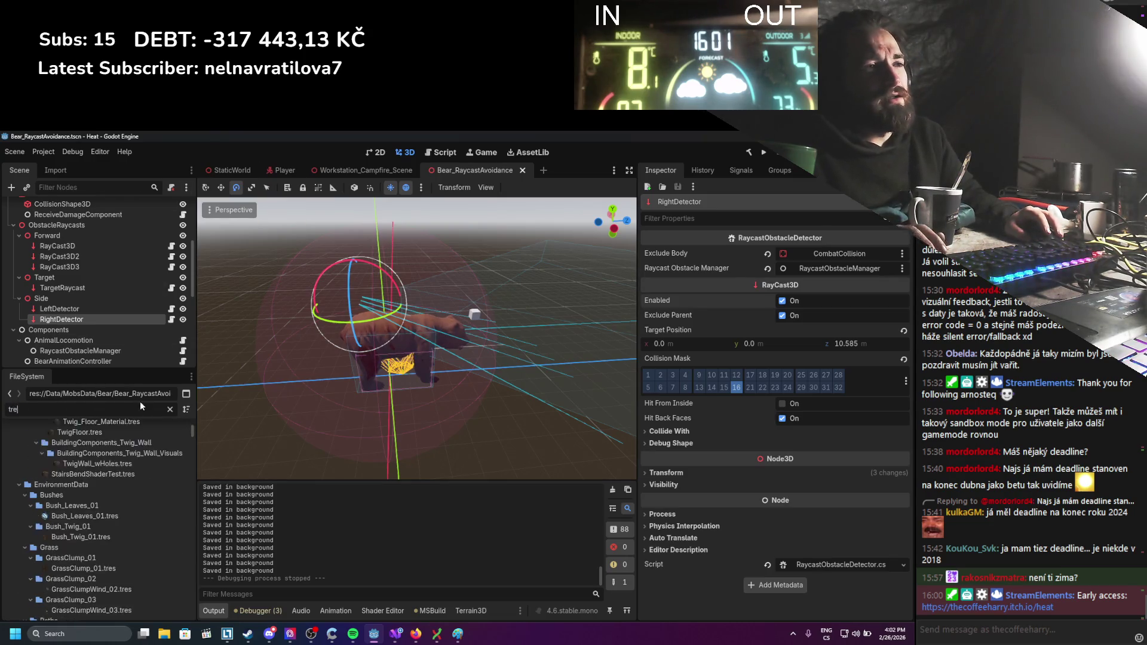
pyautogui.scroll(-3, 107, 508)
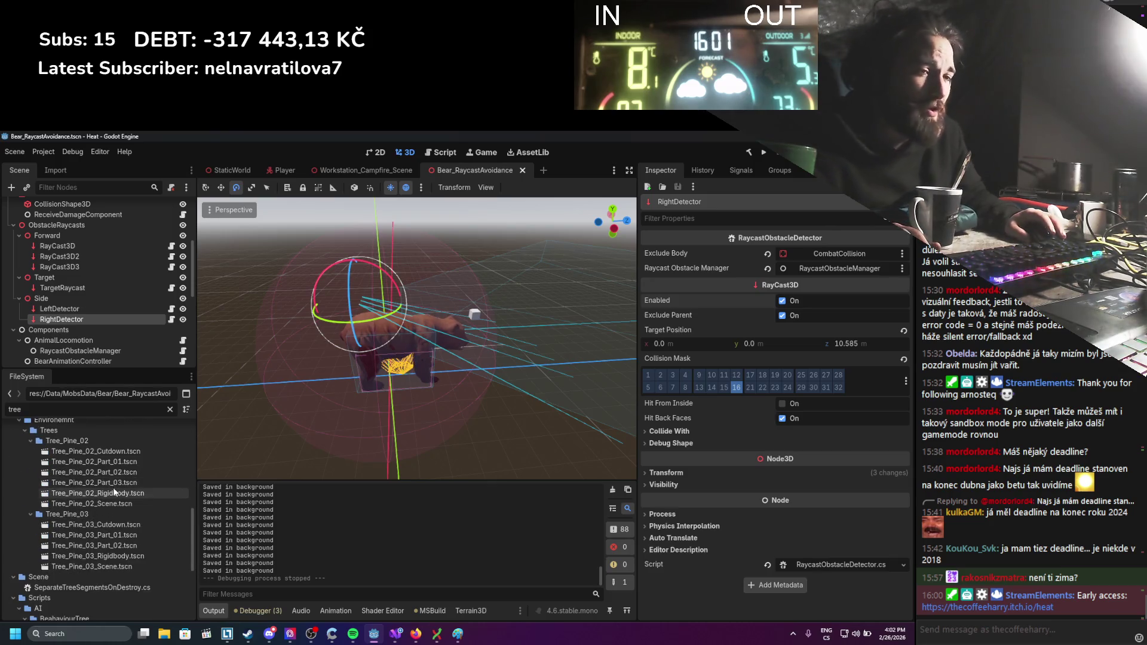
pyautogui.scroll(-1, 110, 513)
pyautogui.scroll(3, 110, 515)
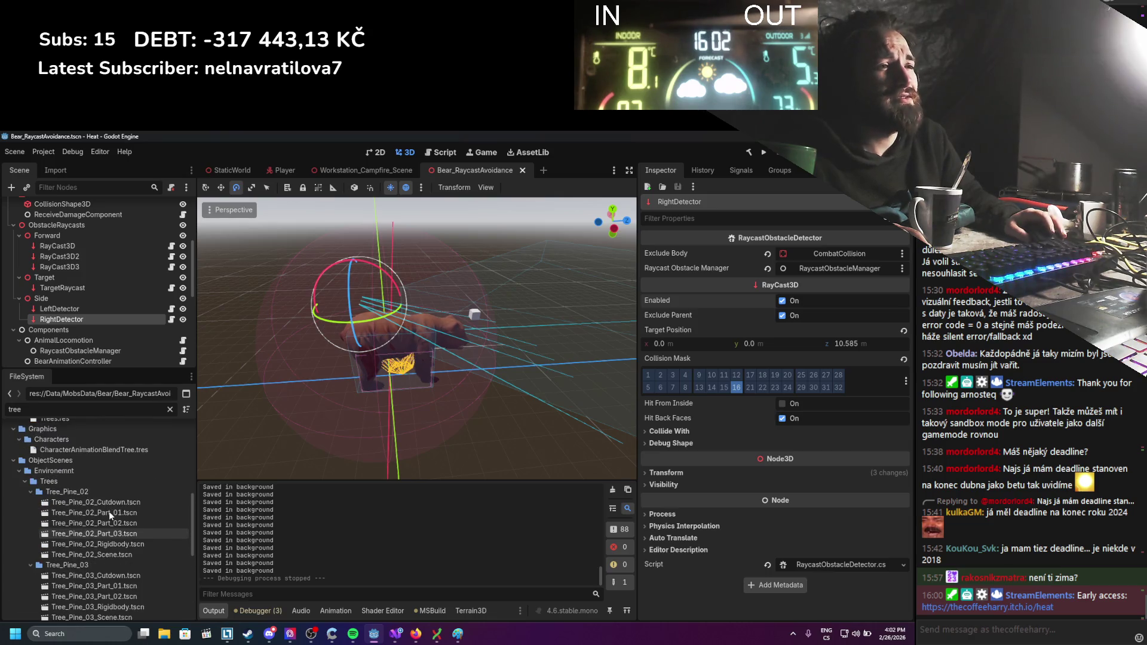
pyautogui.scroll(-1, 109, 514)
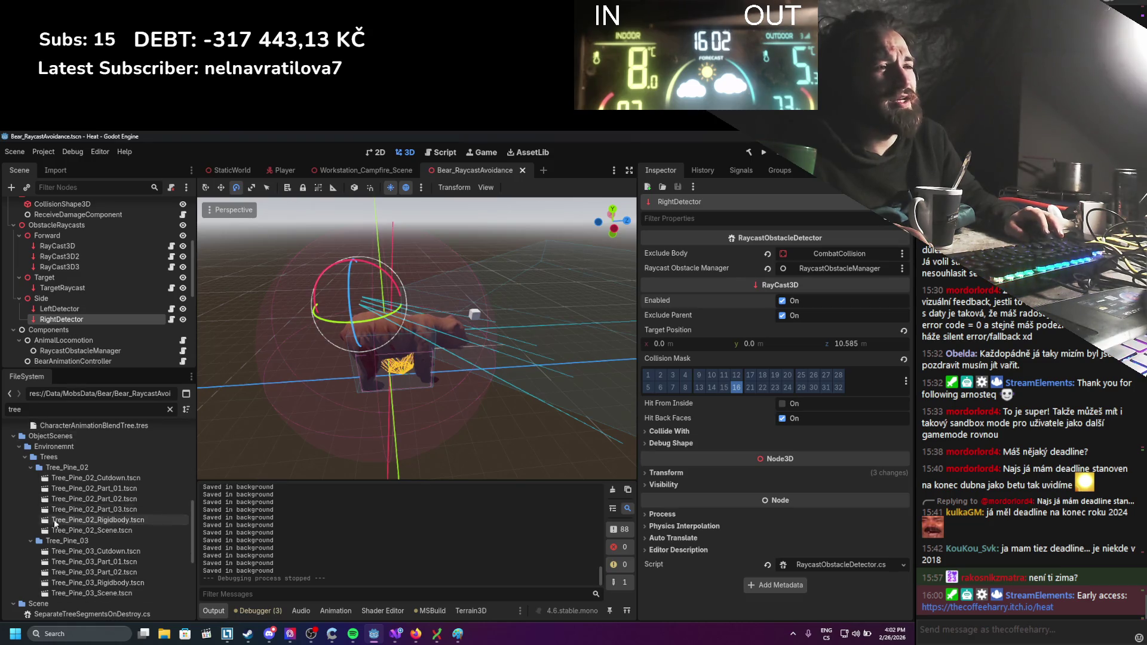
pyautogui.scroll(10, 118, 571)
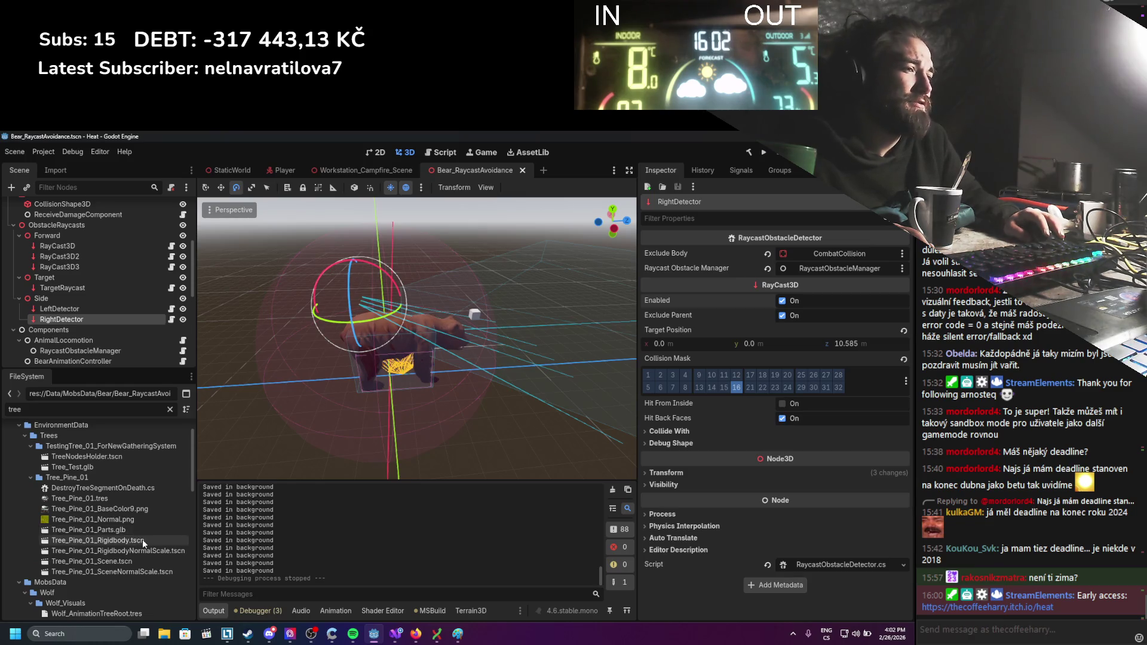
pyautogui.doubleClick(144, 557)
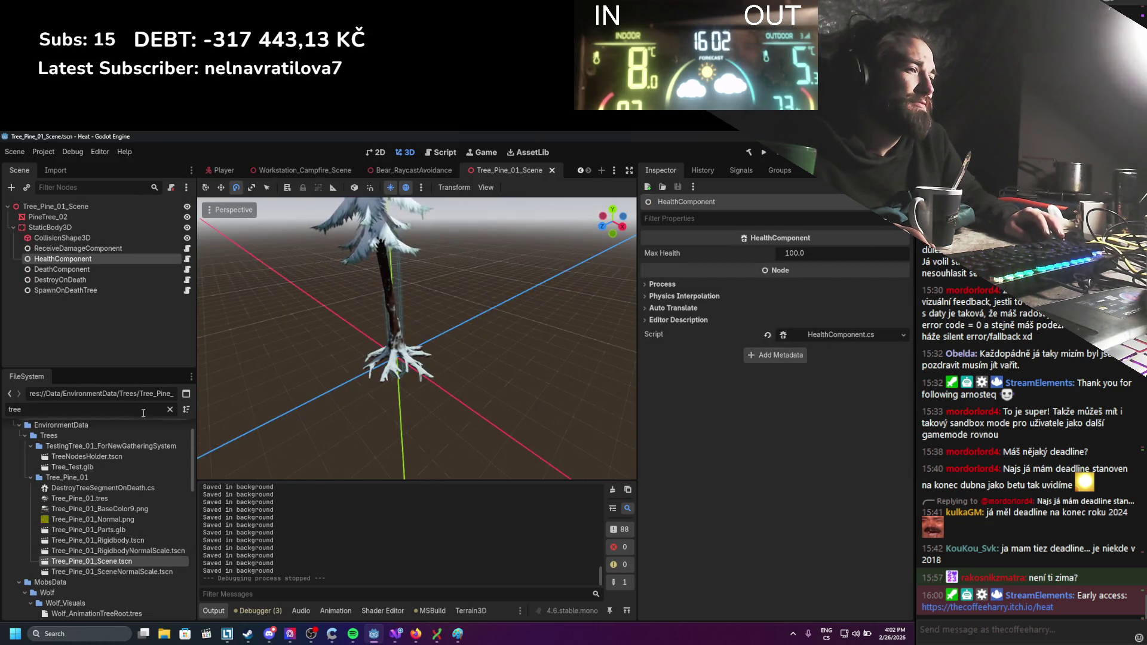
# Open Tree_Pine_01_SceneNormalScale.tscn and Tree_Pine_01_Scene.tscn, ending on Tree_Pine_01_Scene.
pyautogui.doubleClick(126, 571)
pyautogui.doubleClick(129, 561)
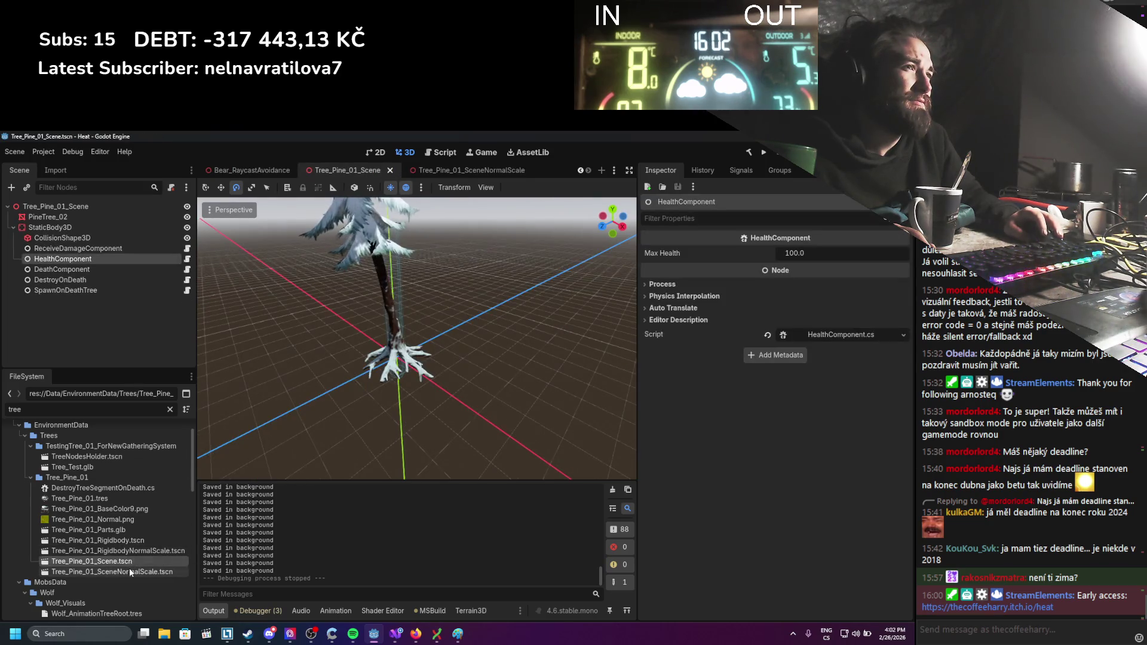
pyautogui.doubleClick(131, 571)
pyautogui.doubleClick(129, 563)
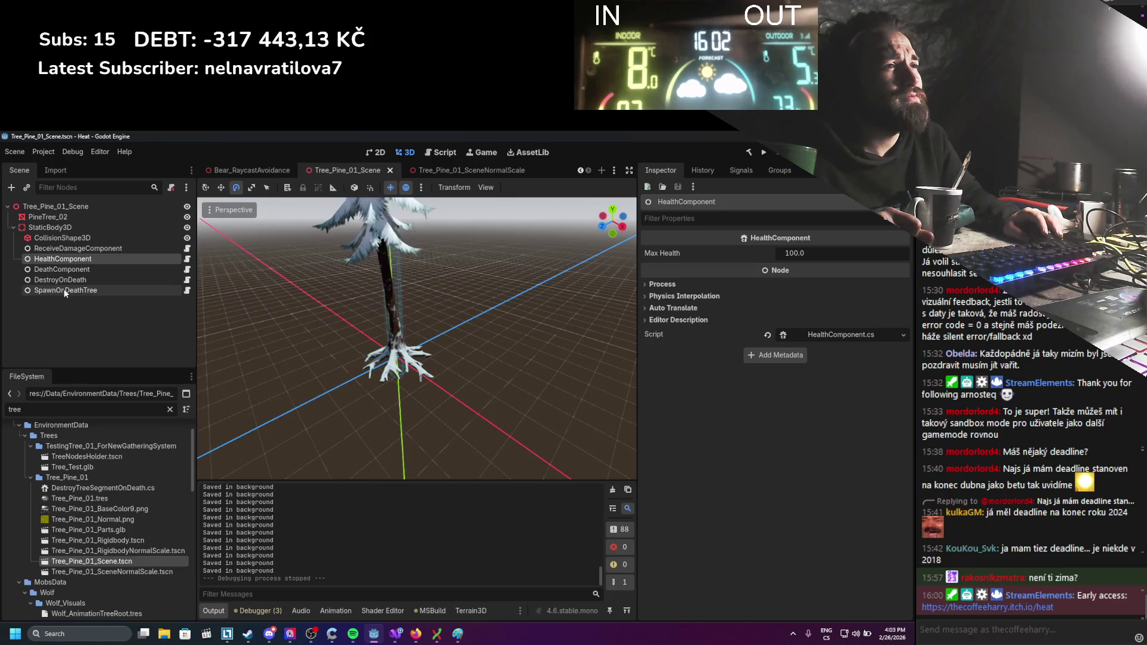
# Enable the Avoidance collision layer (16) on the pine tree's StaticBody3D and run the project.
pyautogui.click(68, 229)
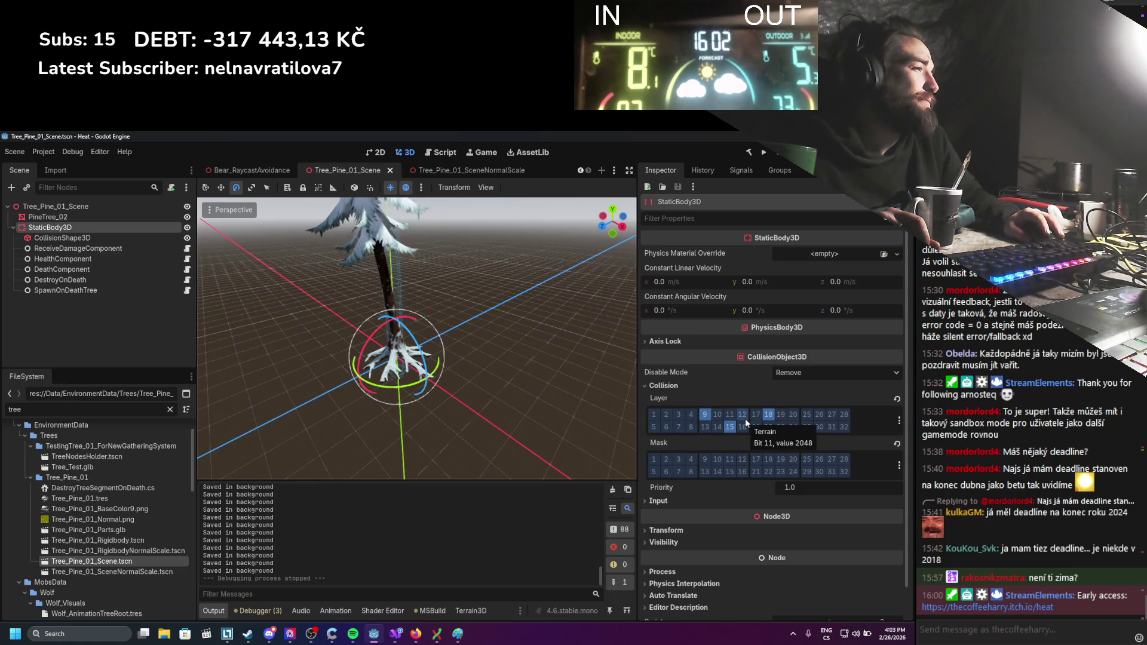
pyautogui.click(900, 421)
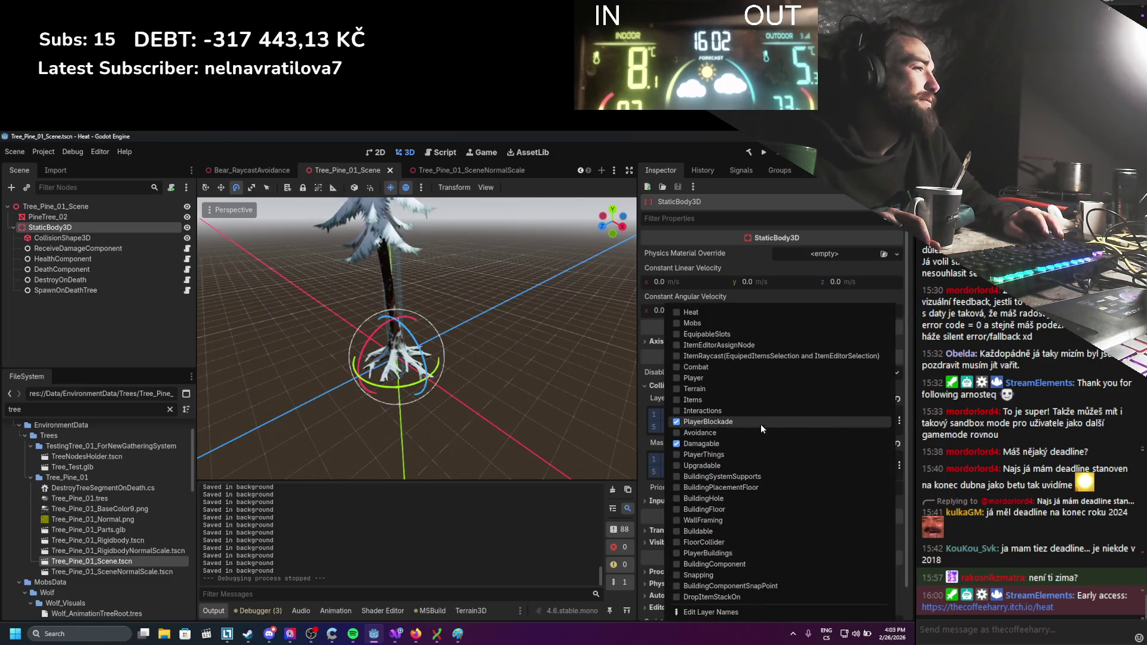
pyautogui.click(717, 430)
pyautogui.click(508, 388)
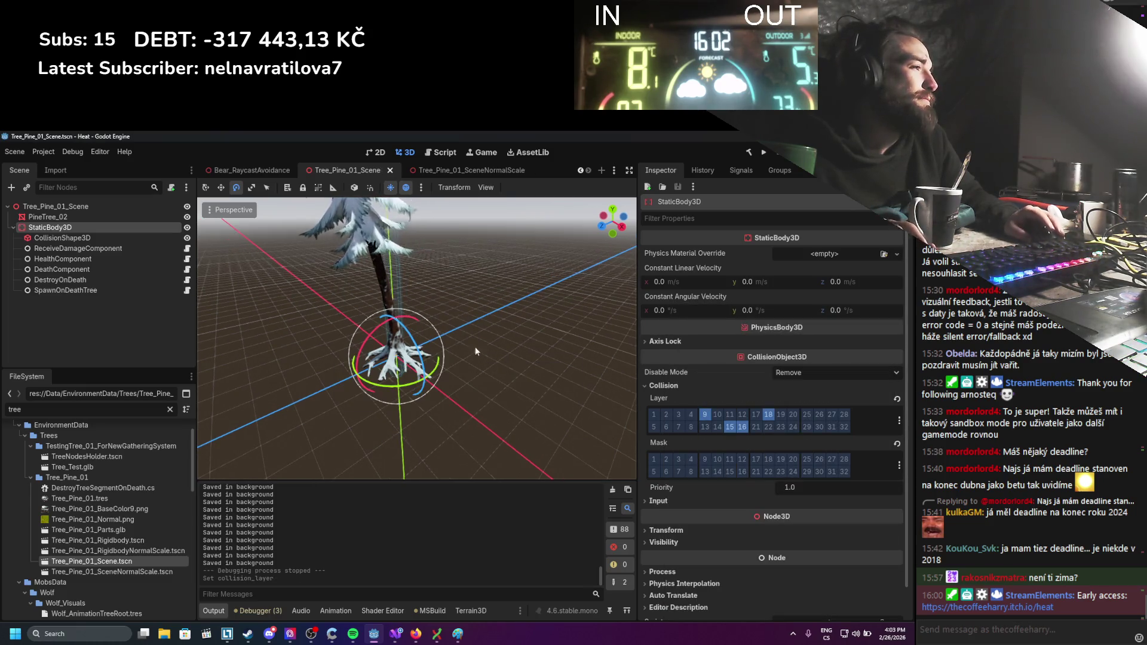
pyautogui.click(765, 154)
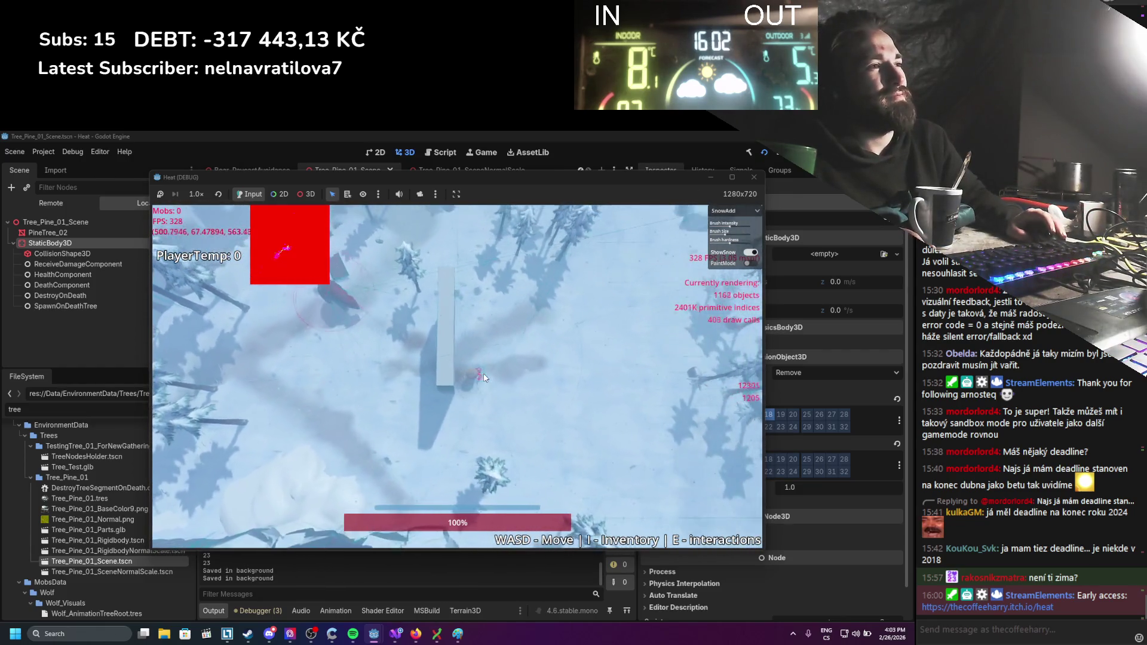
# Walk the player past the slab and right through the pine trees until the bear appears.
pyautogui.press('s')
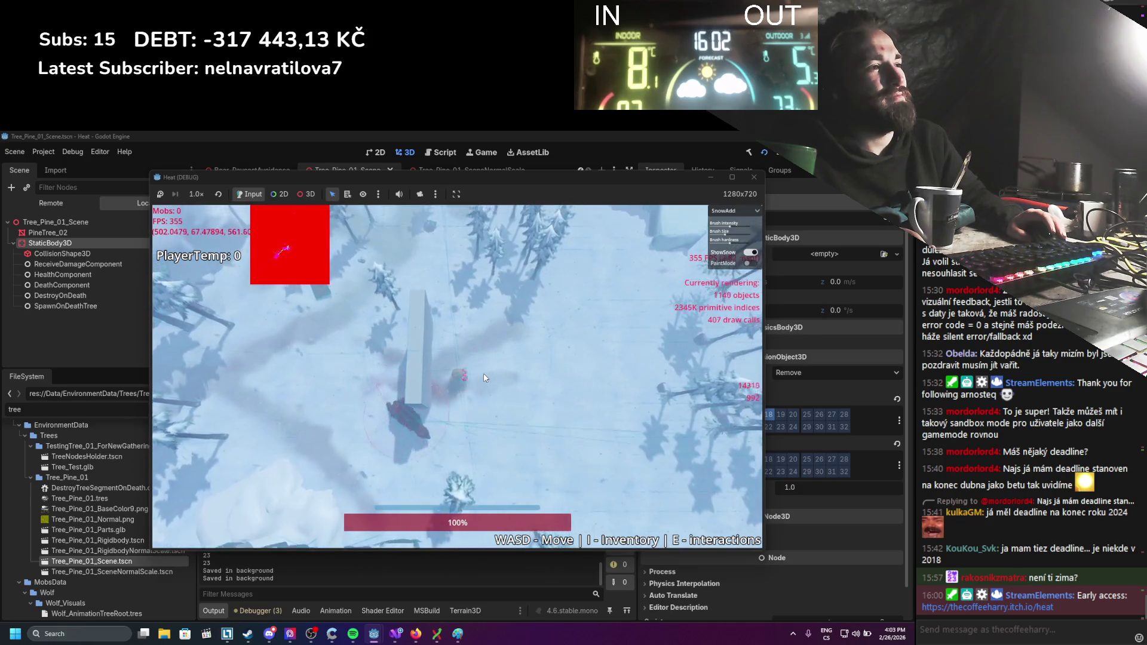
pyautogui.press('s')
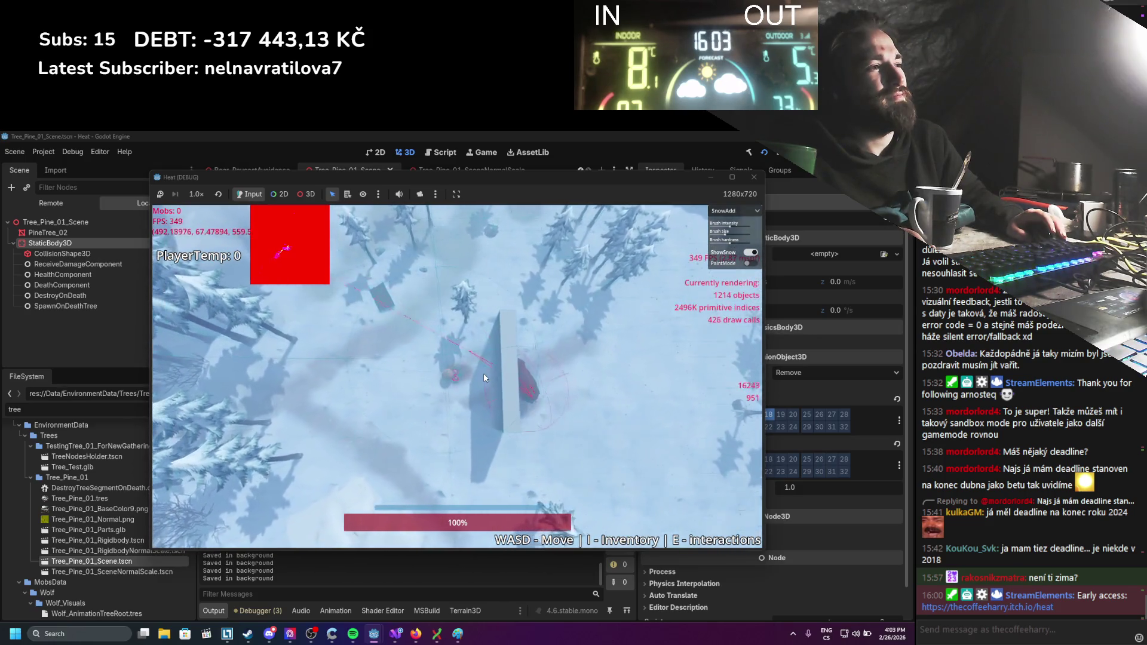
pyautogui.press('d')
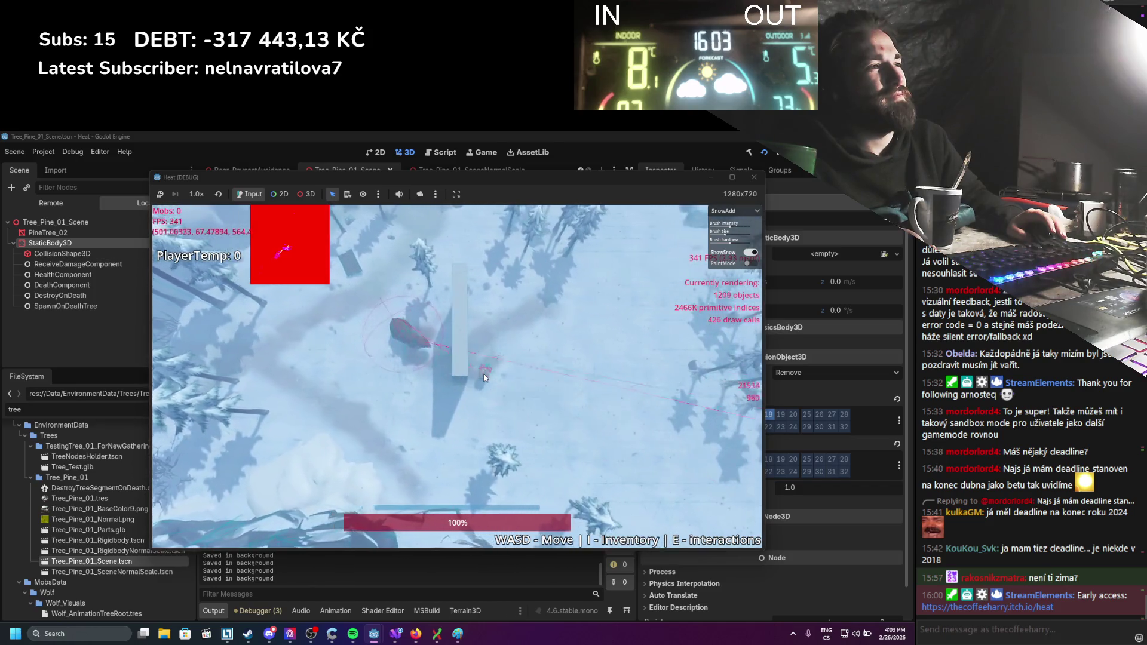
pyautogui.press('d')
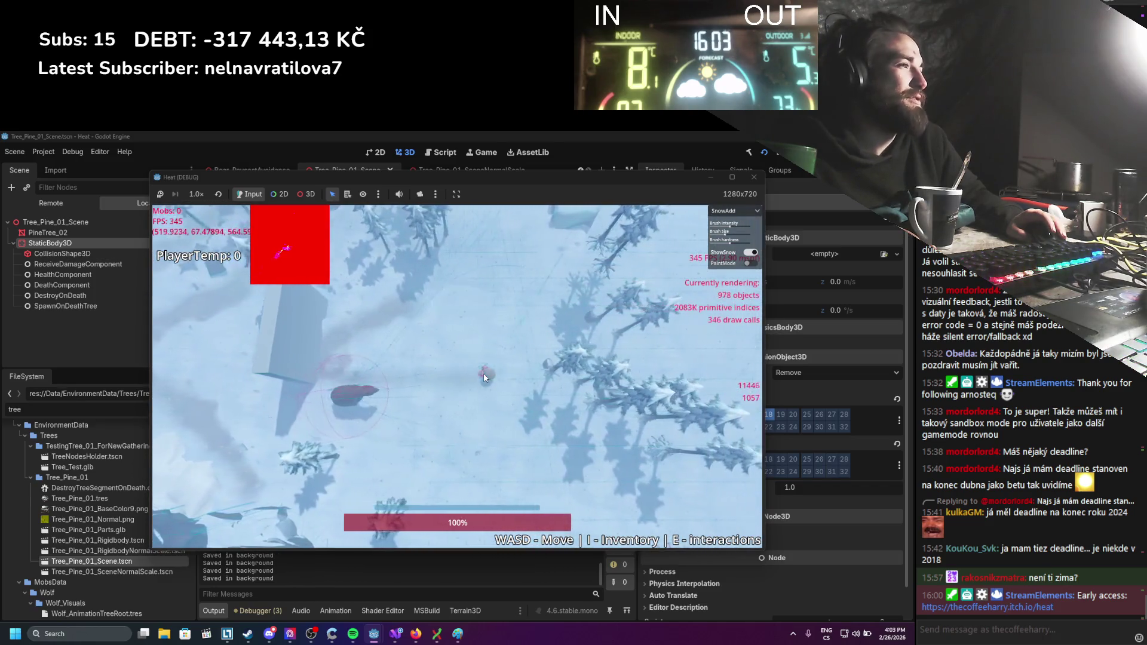
pyautogui.press('d')
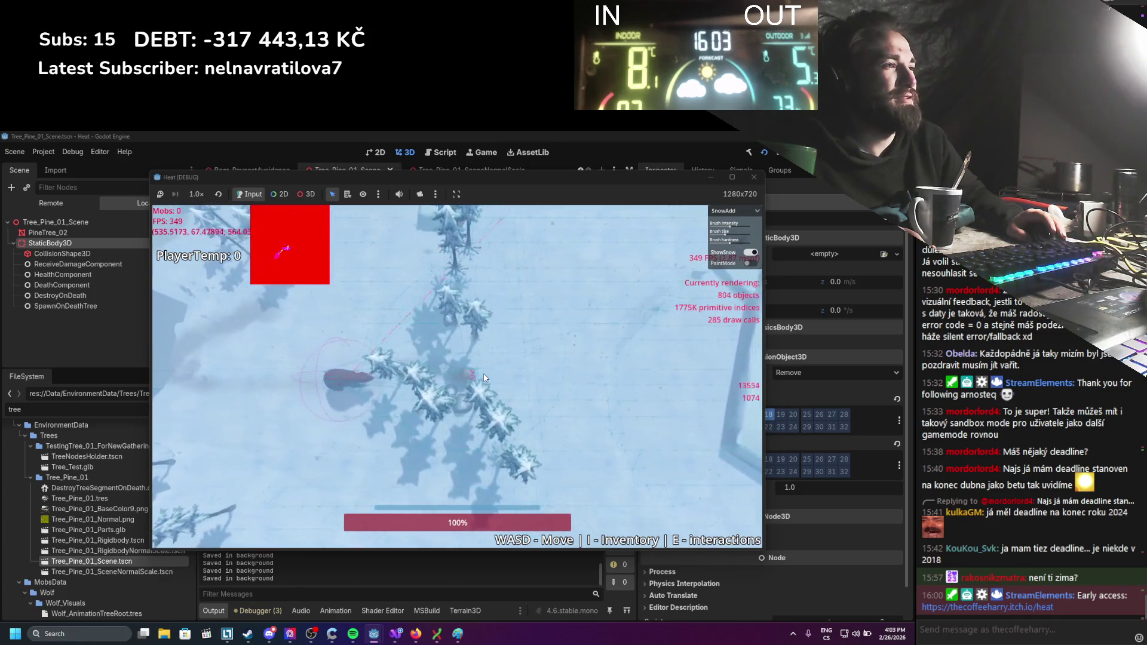
pyautogui.press('w')
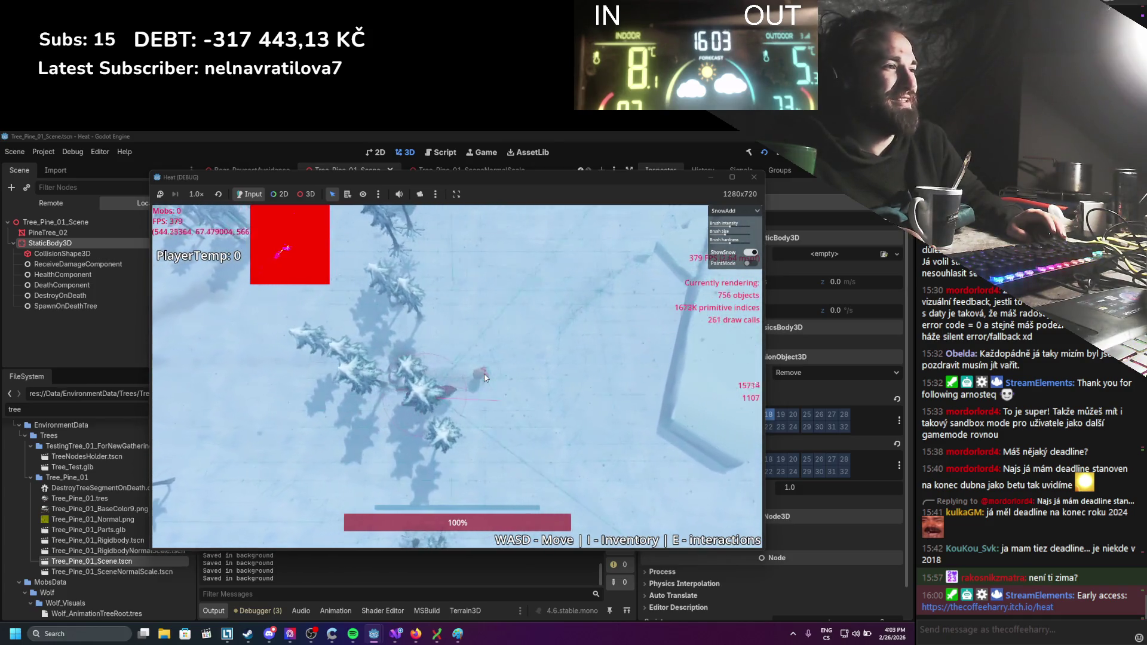
pyautogui.press('a')
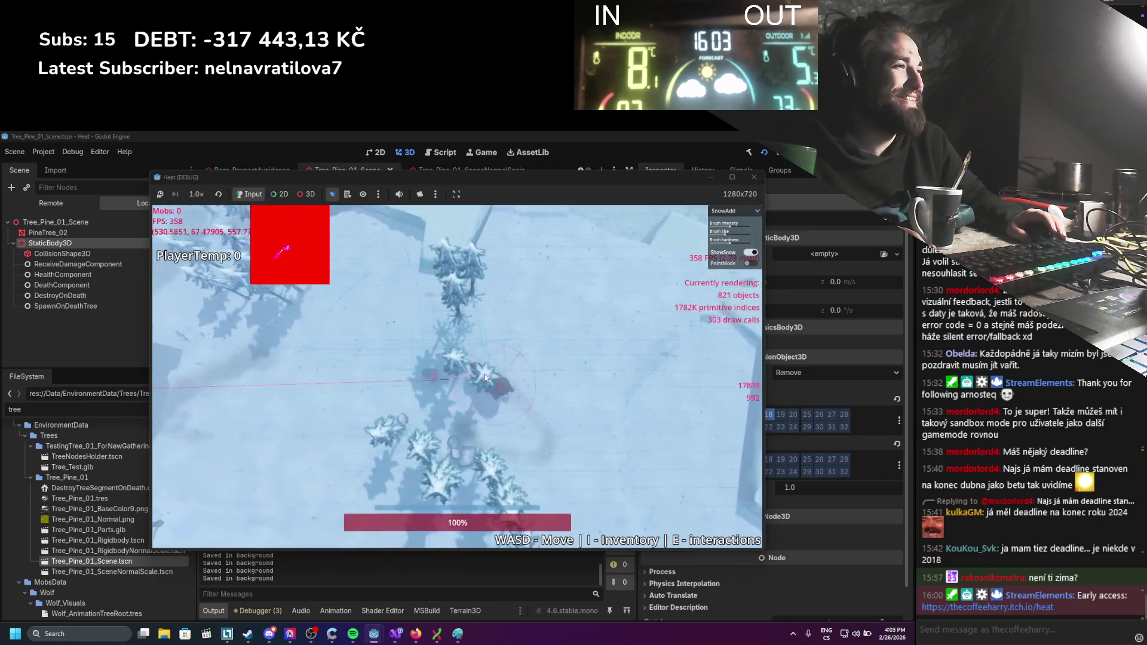
pyautogui.press('w')
pyautogui.scroll(3, 483, 373)
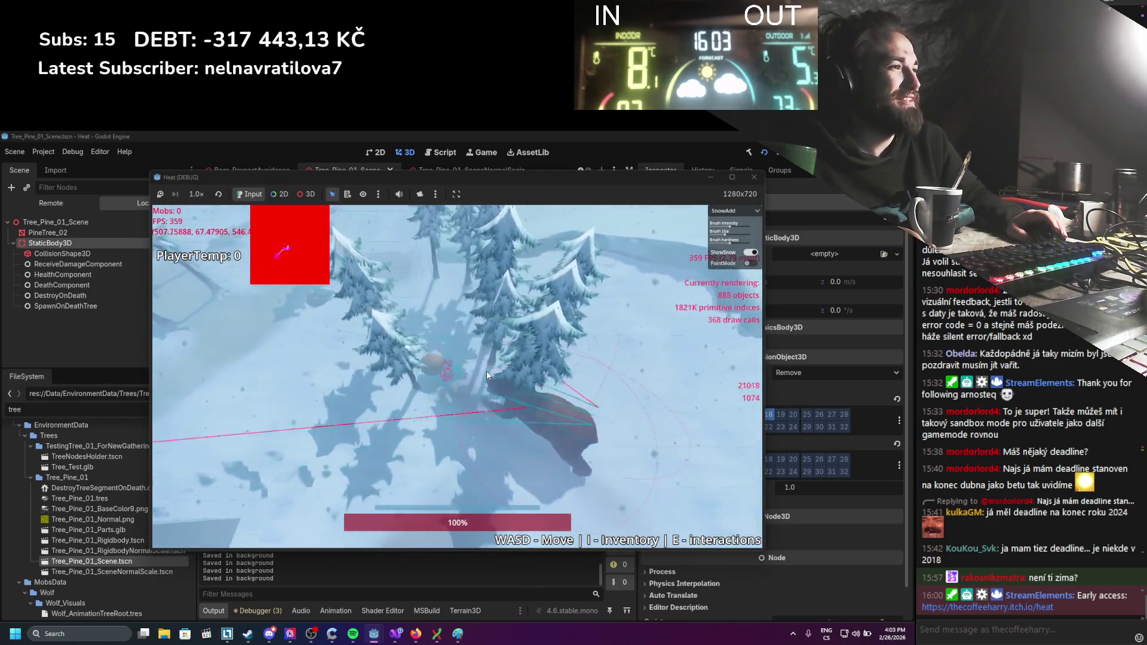
pyautogui.press('s')
pyautogui.press('d')
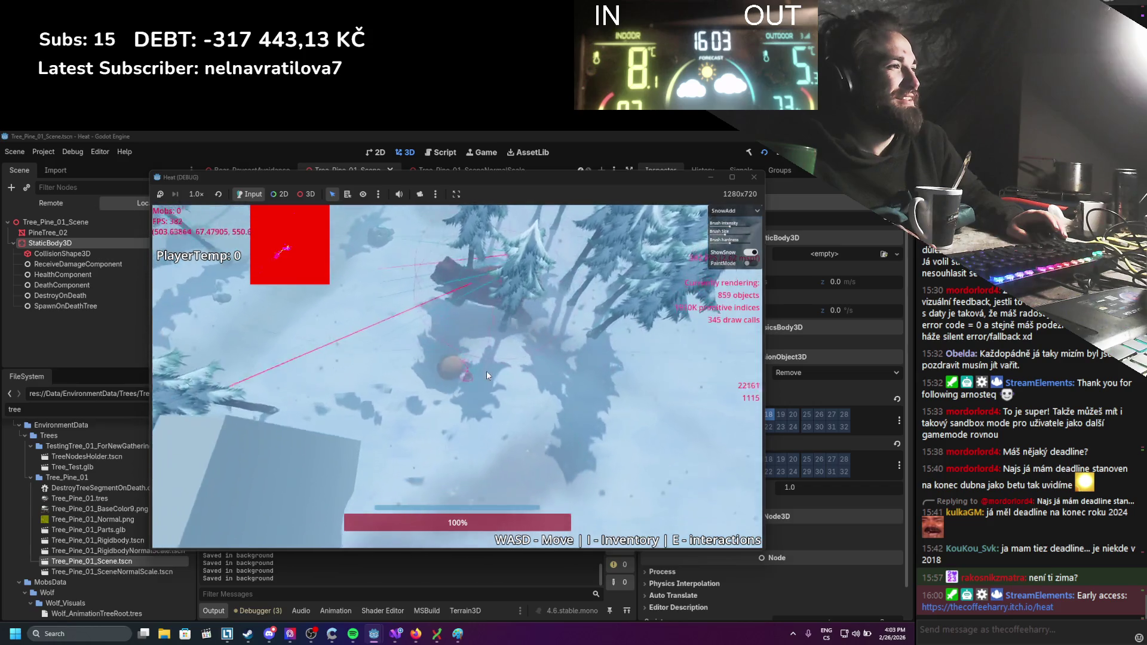
pyautogui.press('w')
pyautogui.press('d')
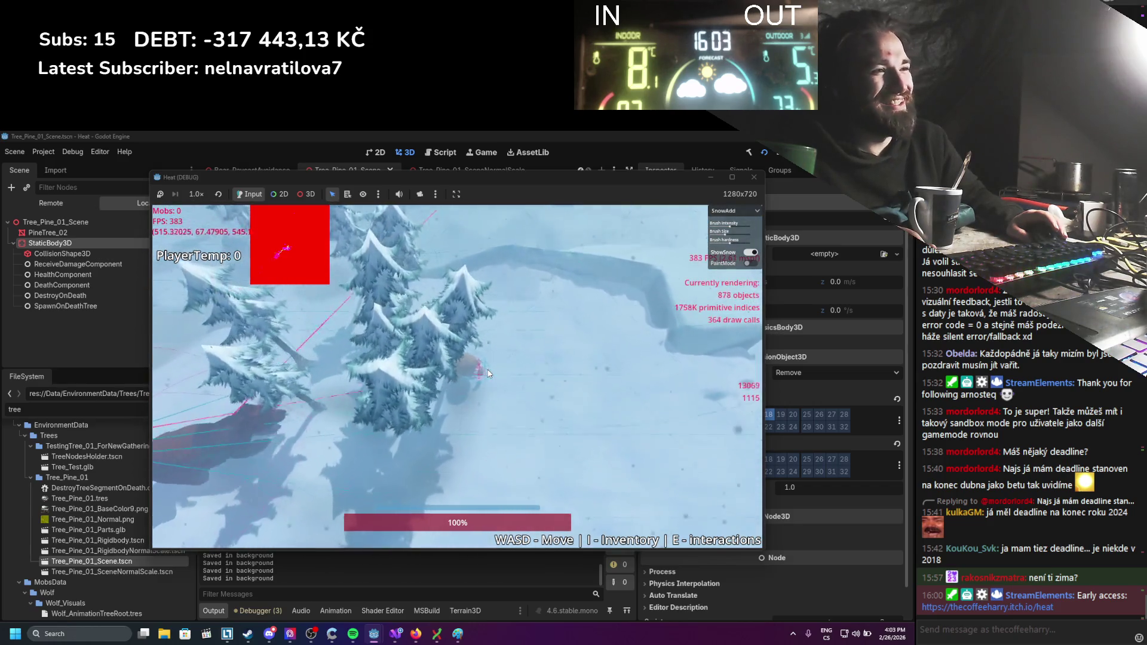
pyautogui.press('s')
pyautogui.press('d')
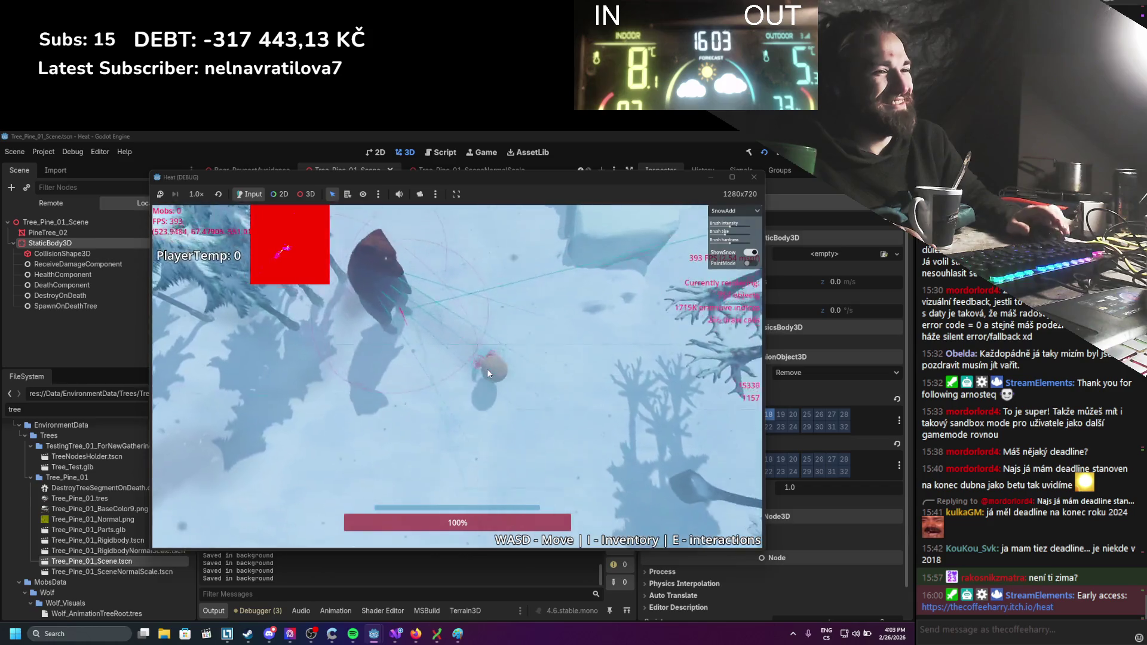
pyautogui.press('s')
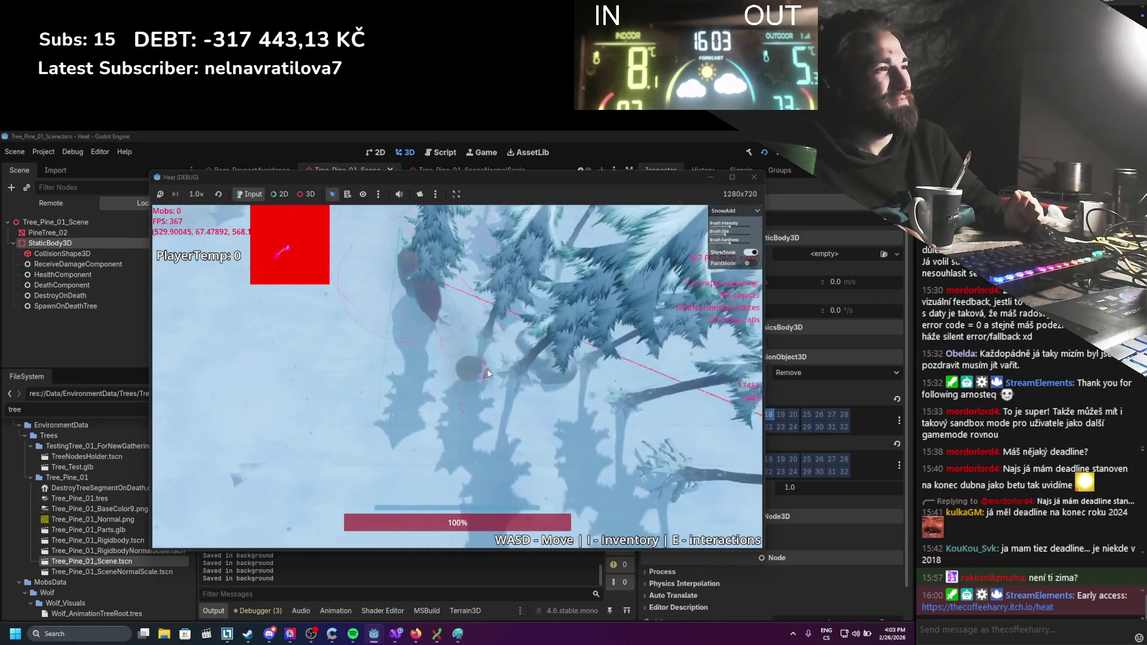
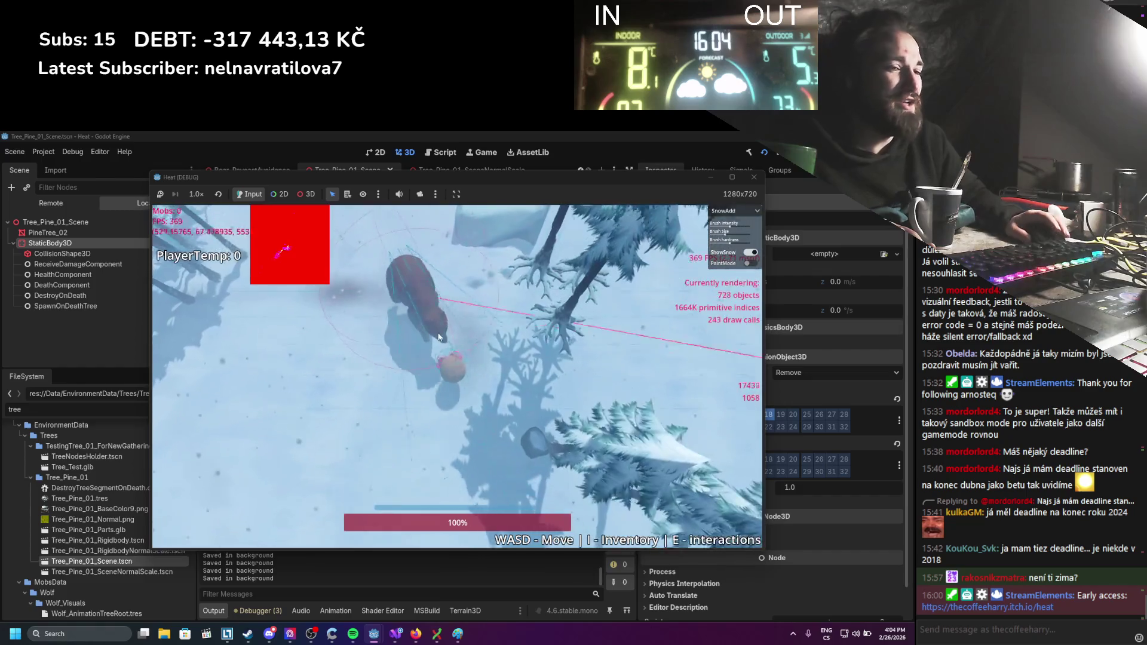
# Stop the running bear test and bring AnimalLocomotion.cs back up in Visual Studio.
pyautogui.click(754, 181)
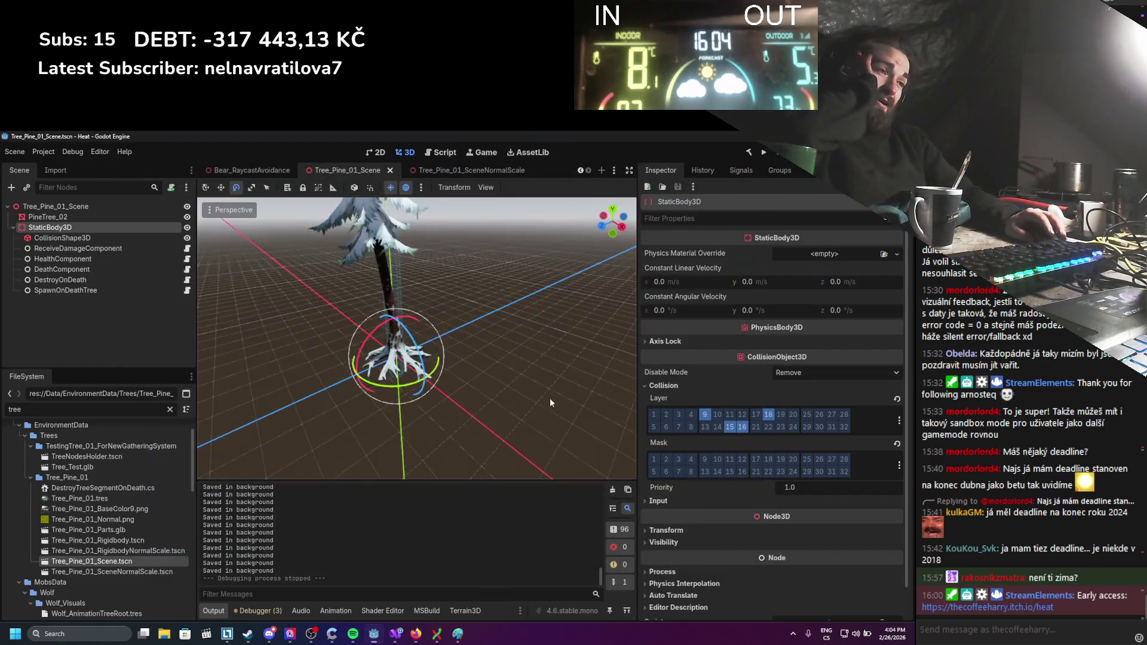
pyautogui.click(396, 633)
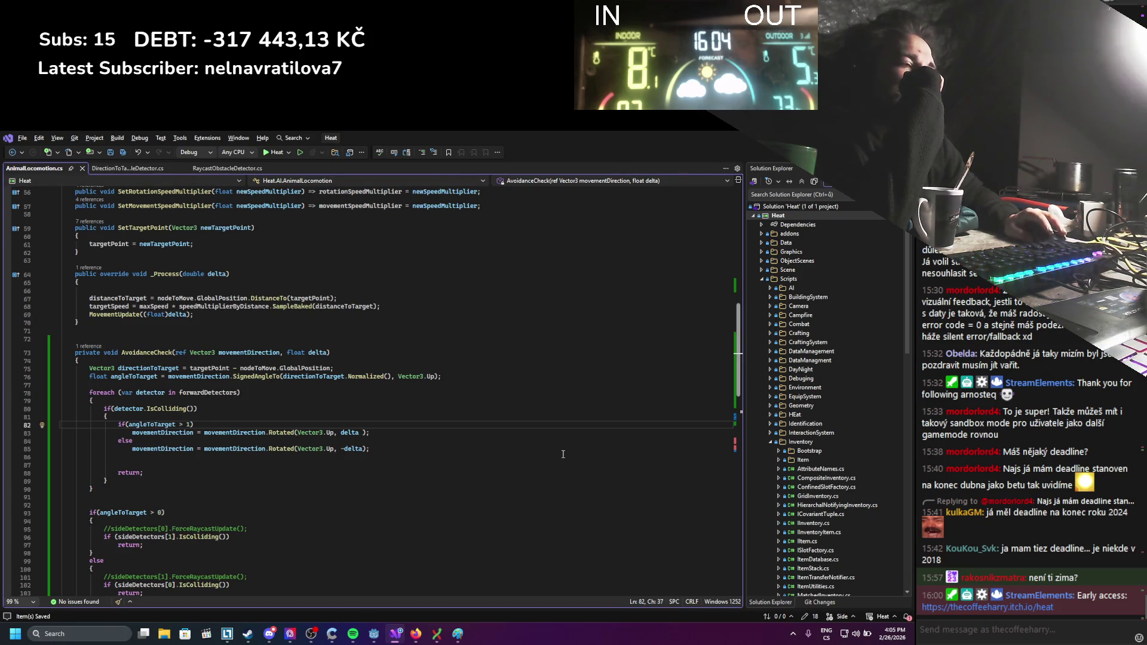
pyautogui.click(412, 637)
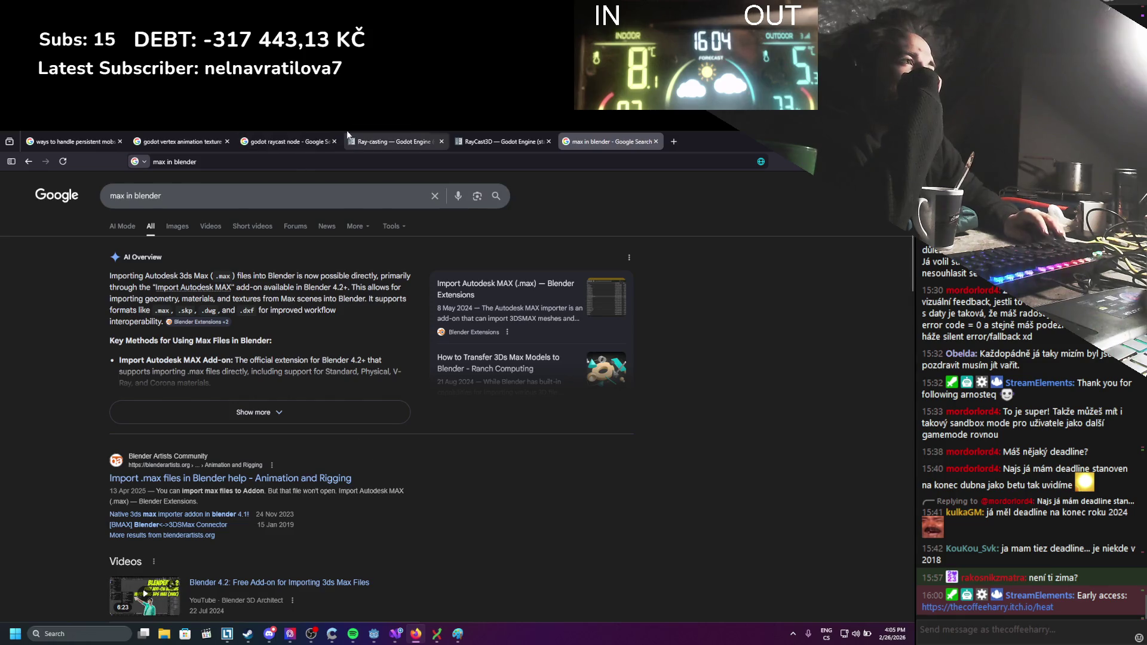
pyautogui.click(443, 134)
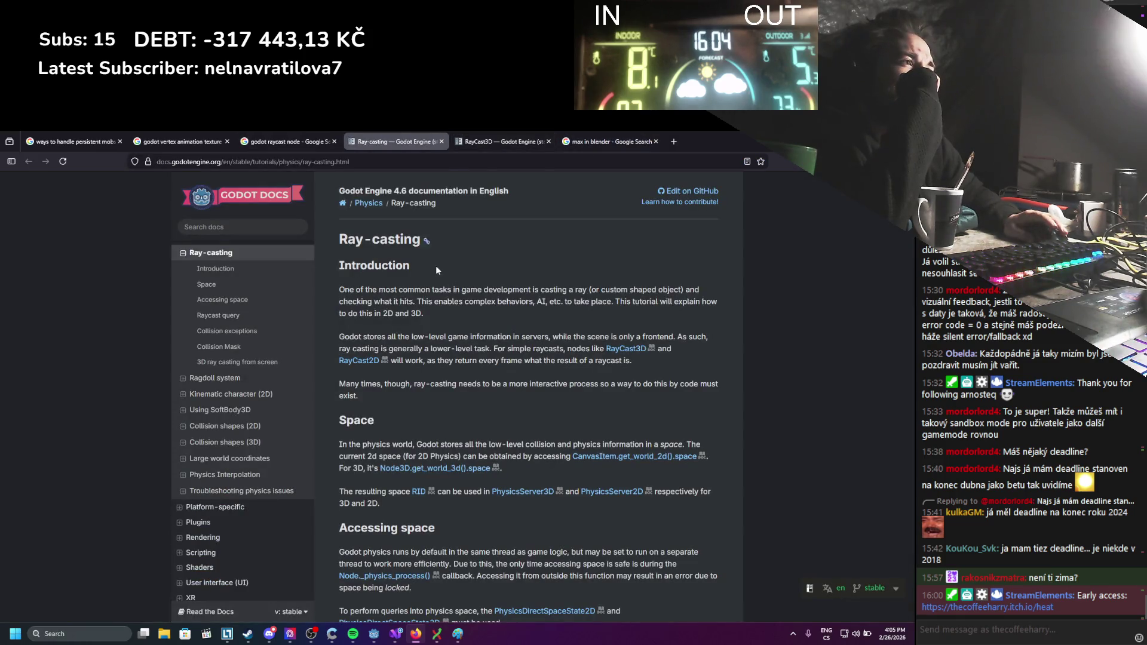
pyautogui.scroll(-10, 418, 337)
pyautogui.scroll(8, 418, 341)
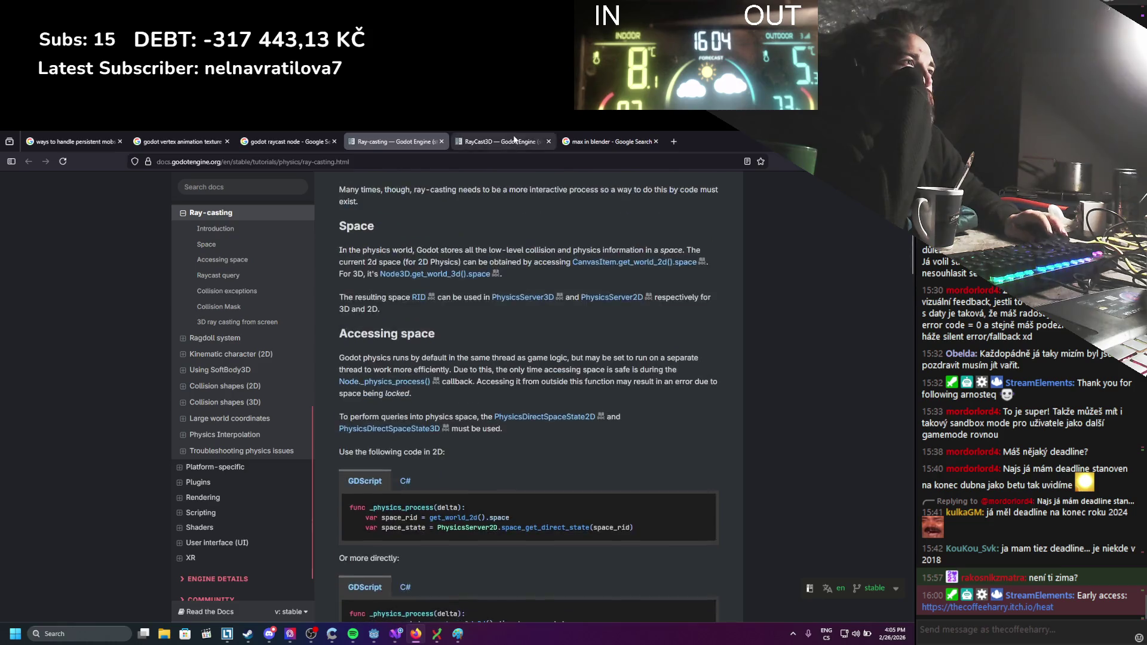
pyautogui.hotkey('ctrl', 'Tab')
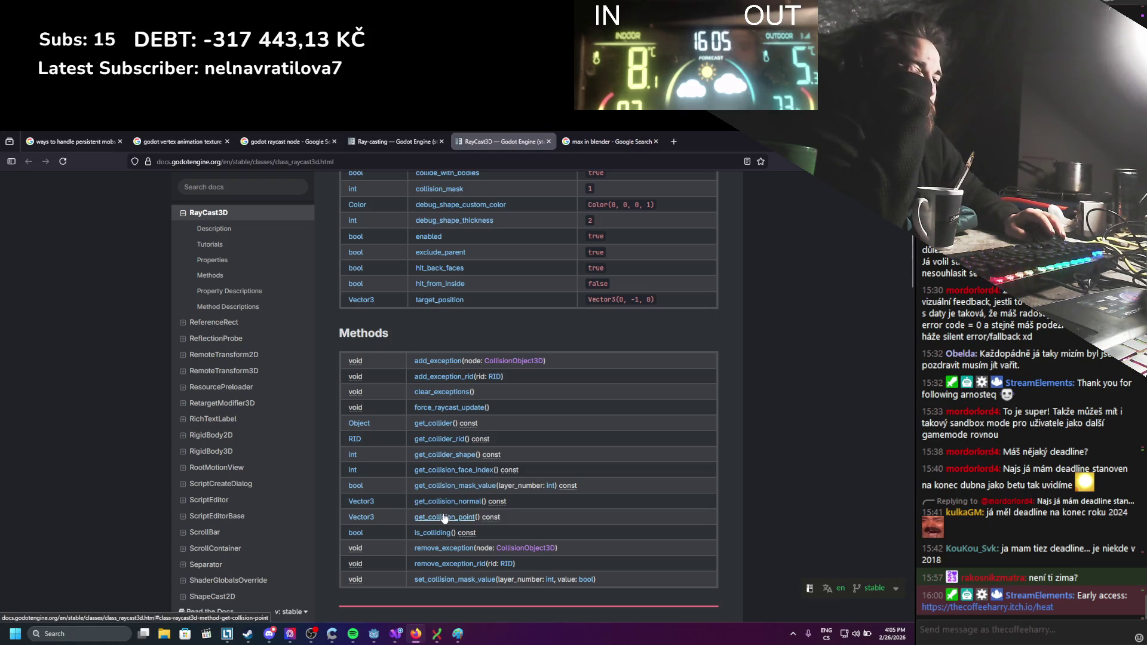
pyautogui.click(395, 633)
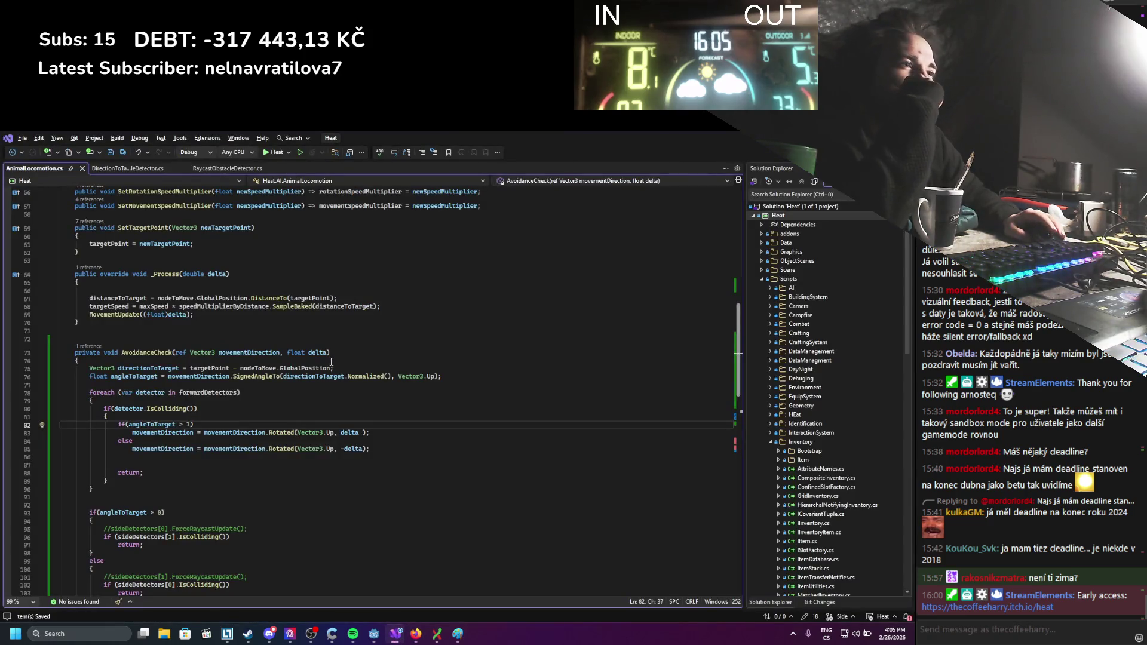
# On a new line 82 in the colliding-detector branch, write detector.GetCollisionPoint(); and save.
pyautogui.doubleClick(132, 409)
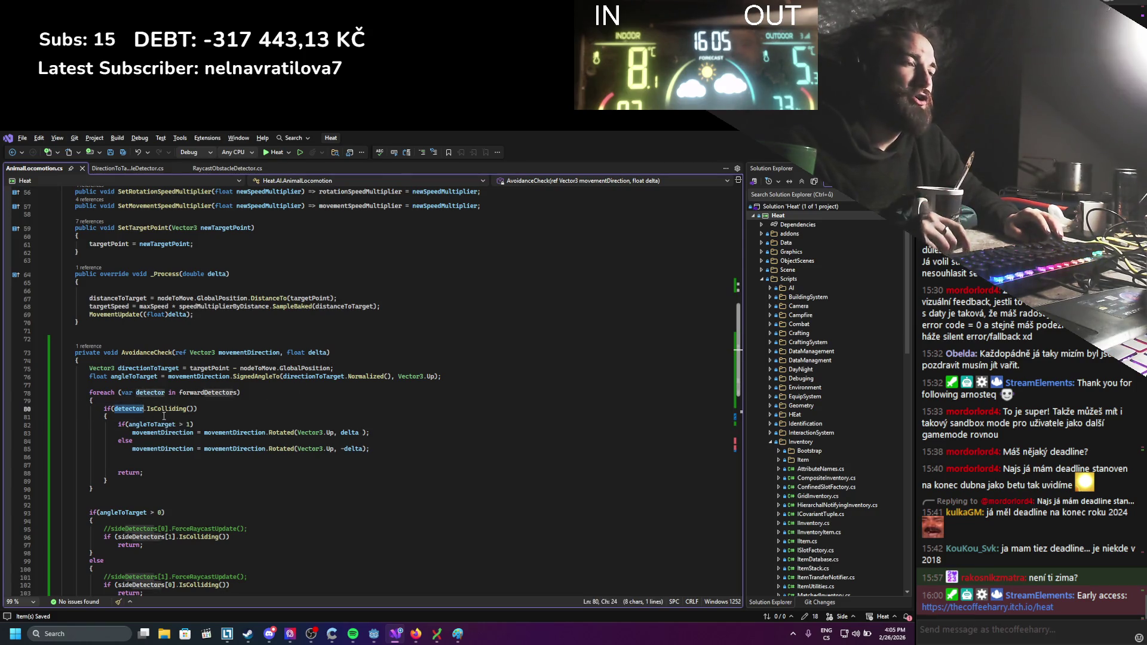
pyautogui.scroll(-4, 338, 412)
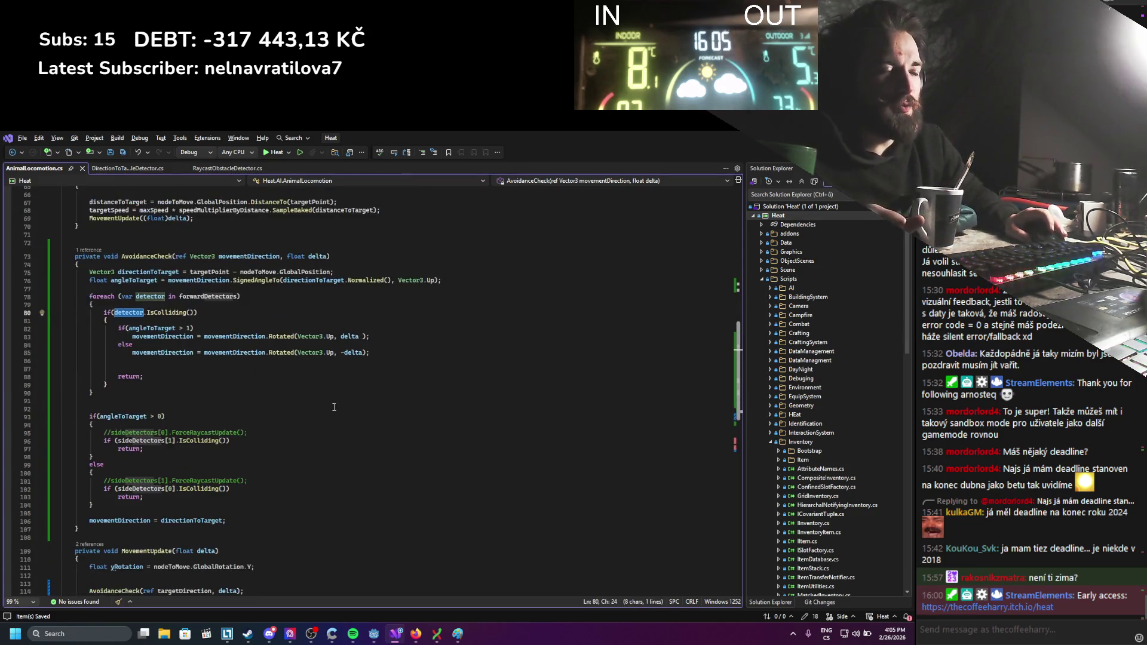
pyautogui.scroll(-1, 335, 399)
pyautogui.scroll(3, 335, 398)
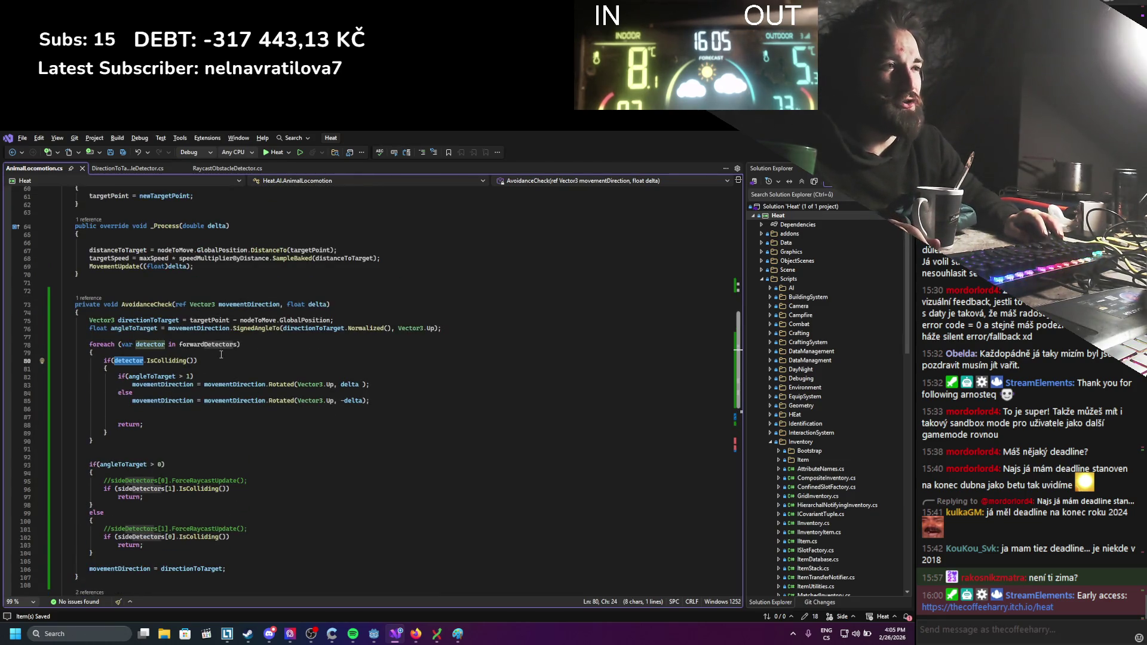
pyautogui.click(213, 366)
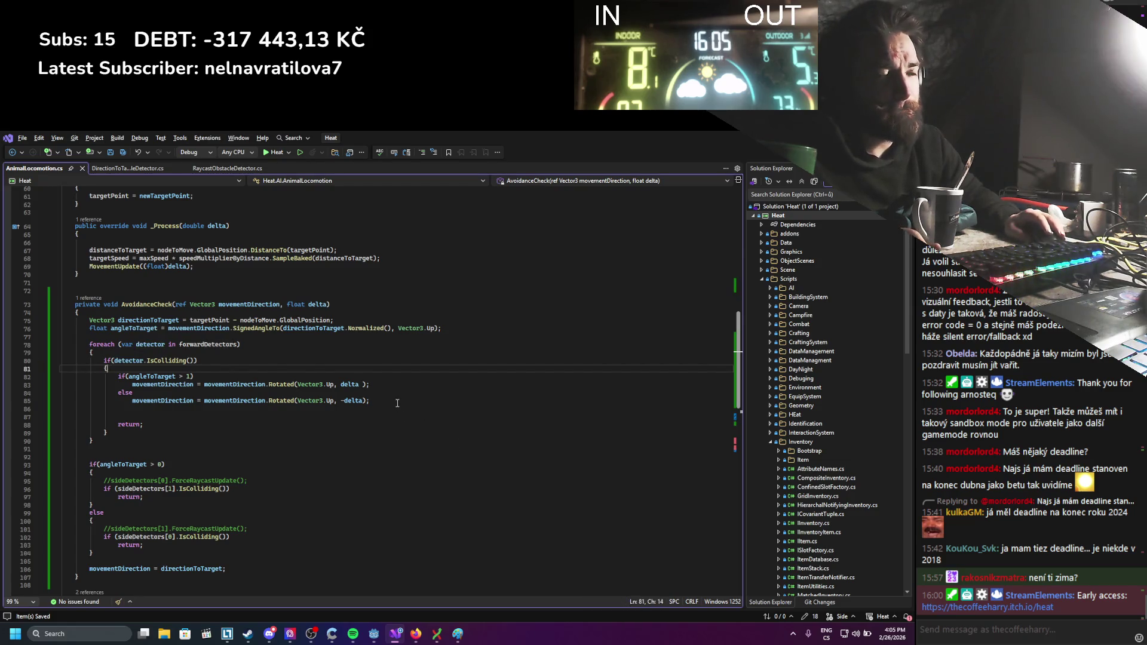
pyautogui.press('Return')
pyautogui.write('detector')
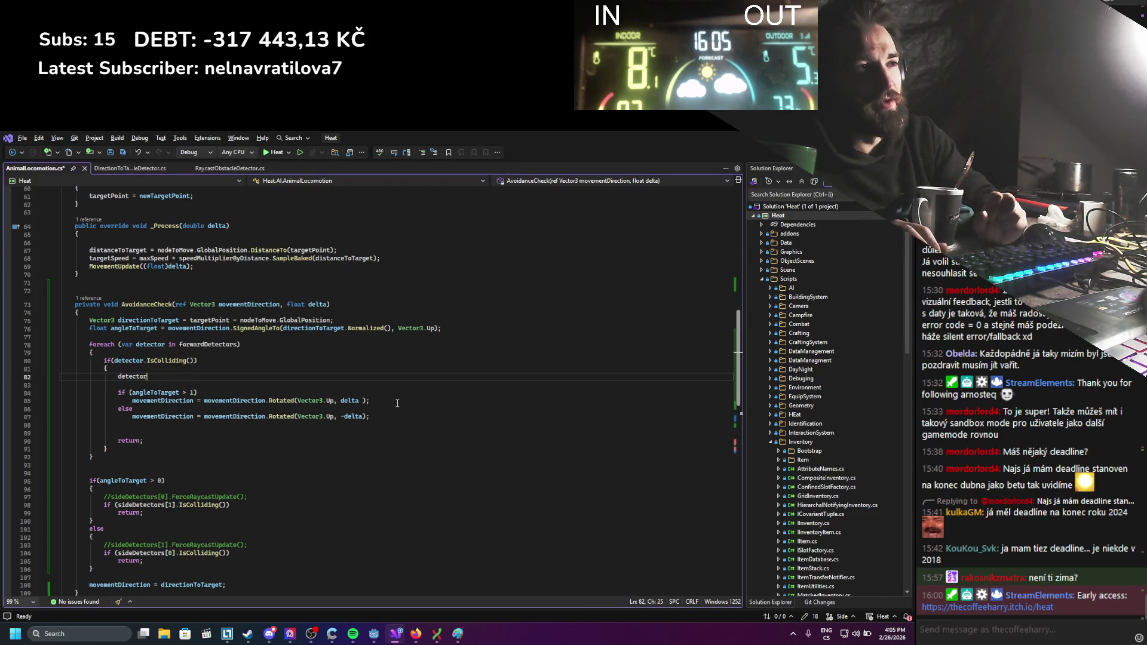
pyautogui.write('.getcolls')
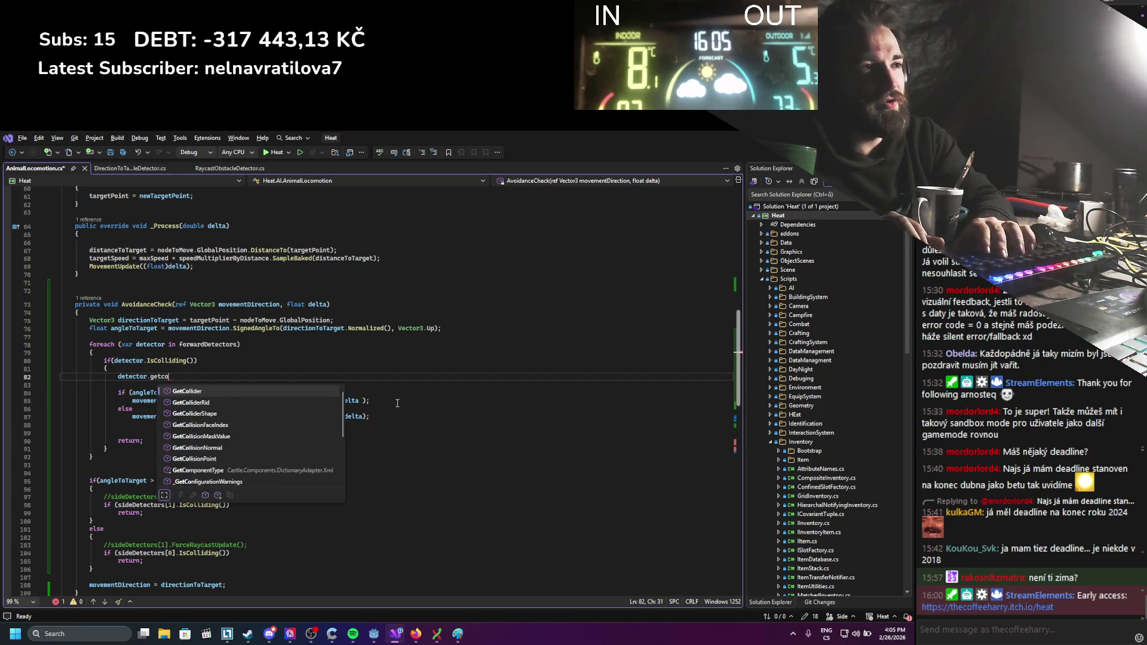
pyautogui.press('BackSpace')
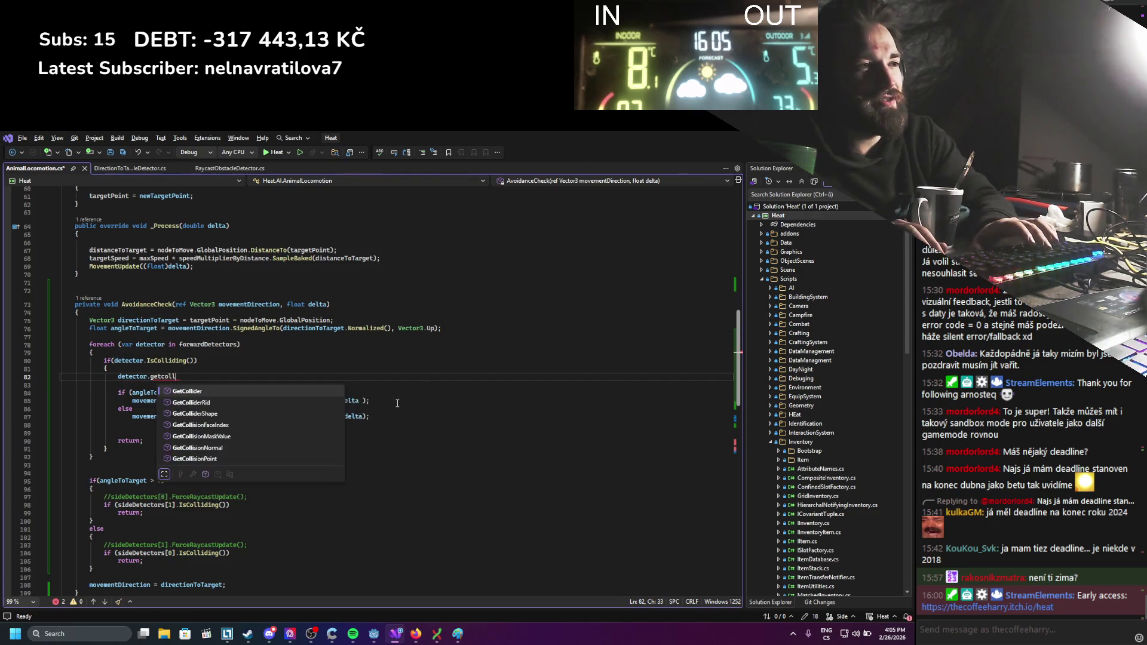
pyautogui.press('Down')
pyautogui.press('Down')
pyautogui.press('Down')
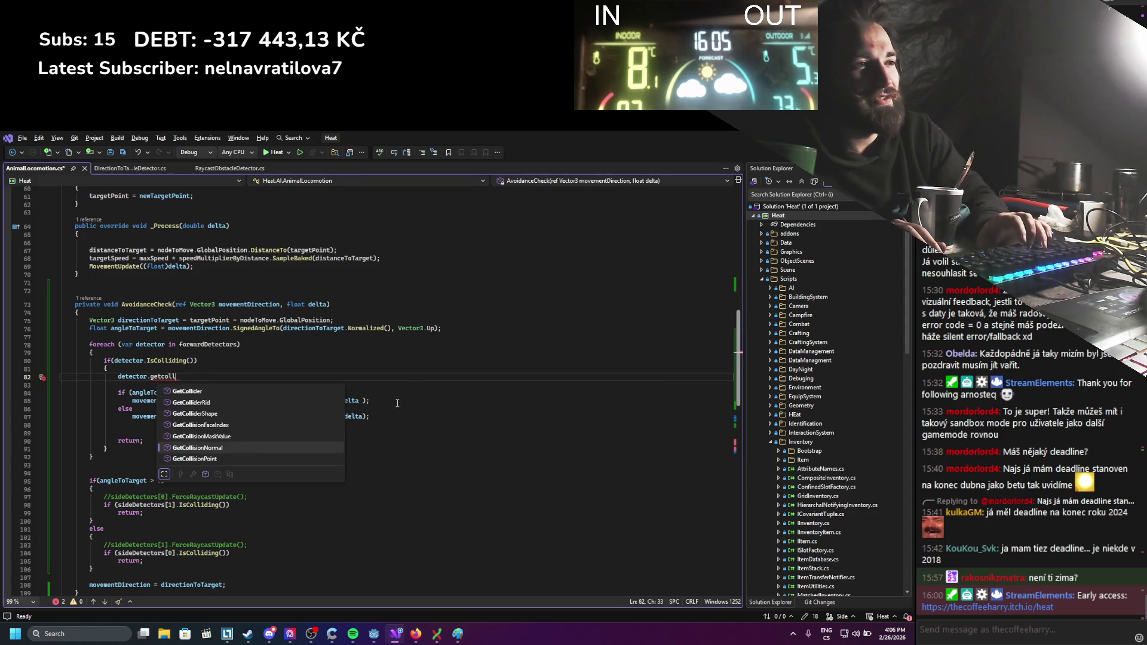
pyautogui.press('Tab')
pyautogui.write('();')
pyautogui.hotkey('ctrl', 's')
# Wrap it as nodeToMove.GlobalPosition.DistanceTo(detector.GetCollisionPoint());.
pyautogui.press('Home')
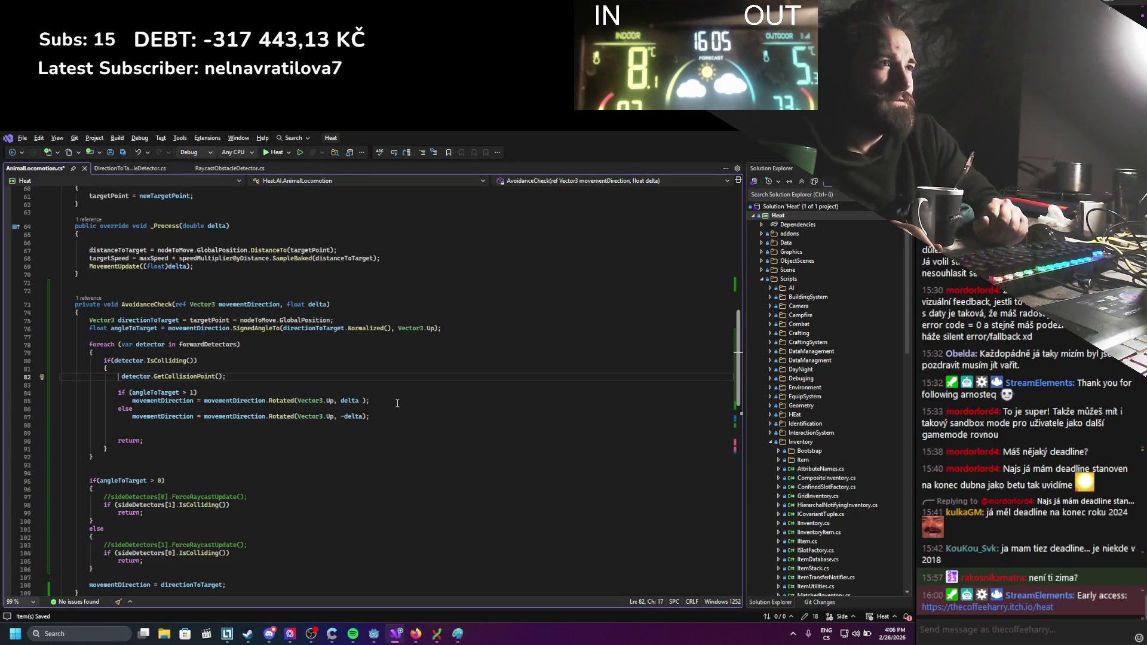
pyautogui.write('nodeToMove.d')
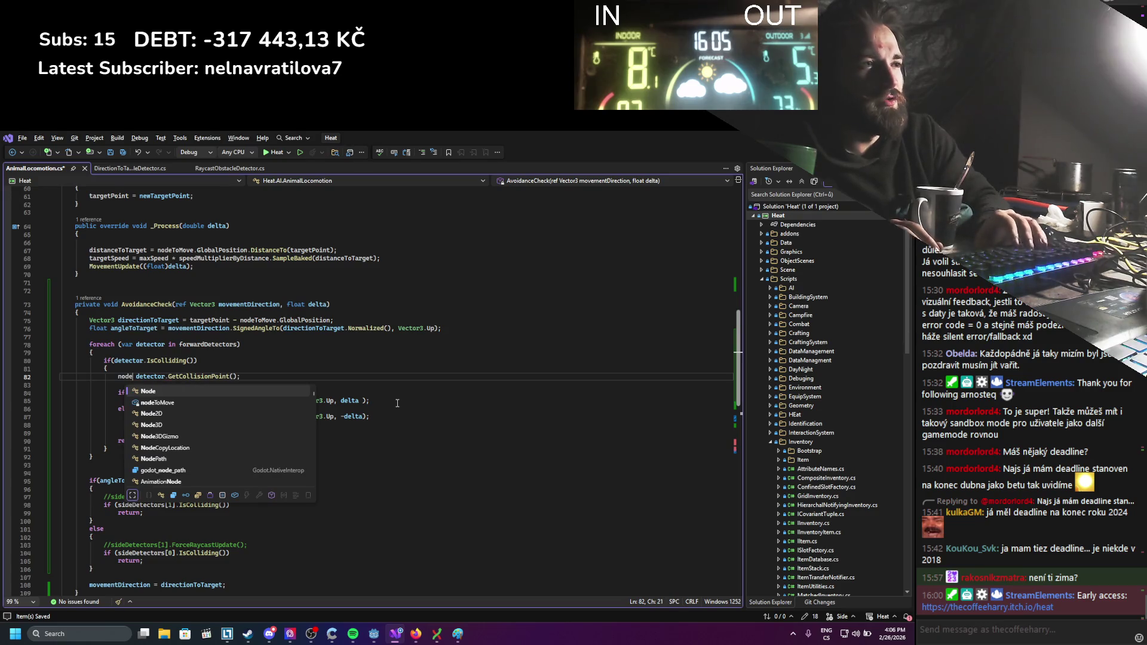
pyautogui.press('BackSpace')
pyautogui.press('BackSpace')
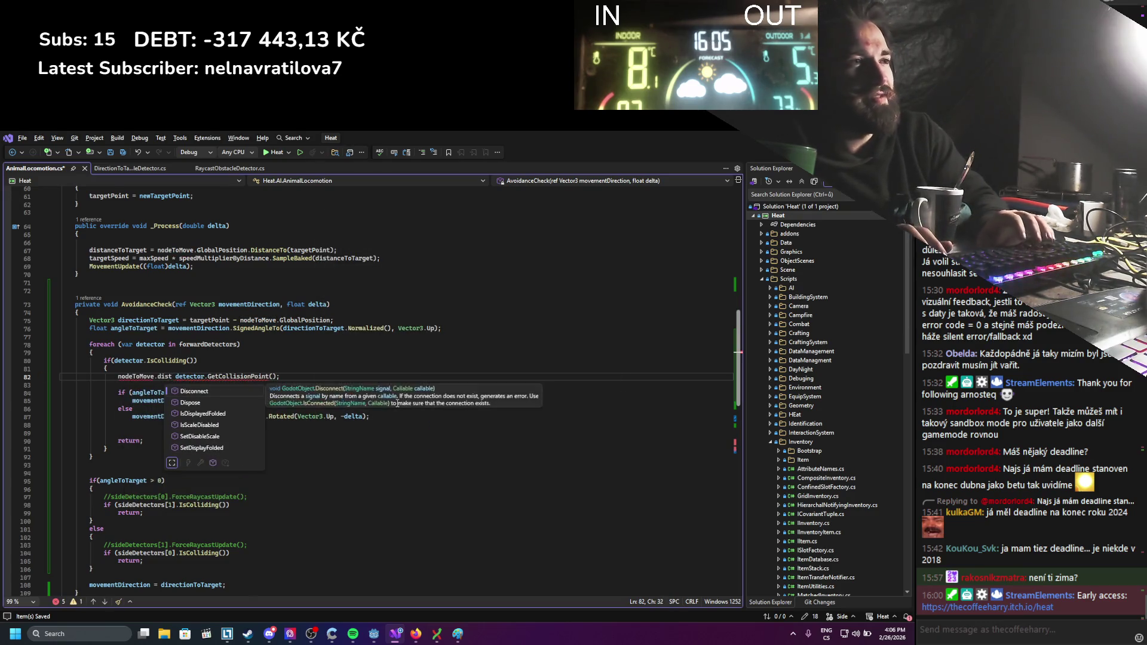
pyautogui.write('.globa')
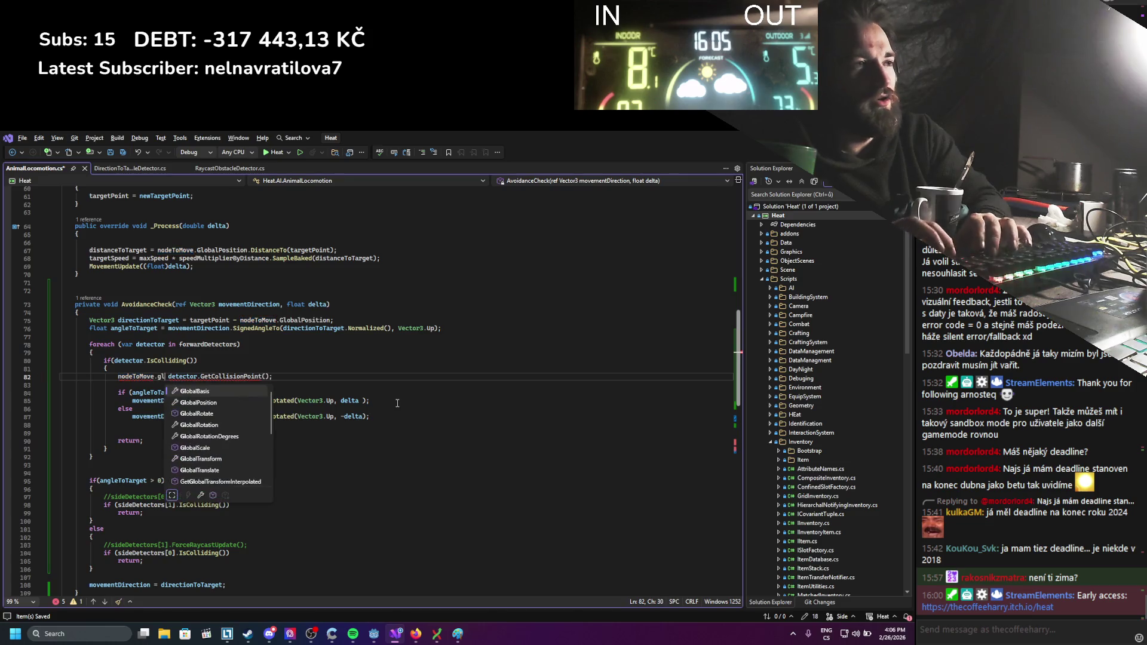
pyautogui.write('.Dis')
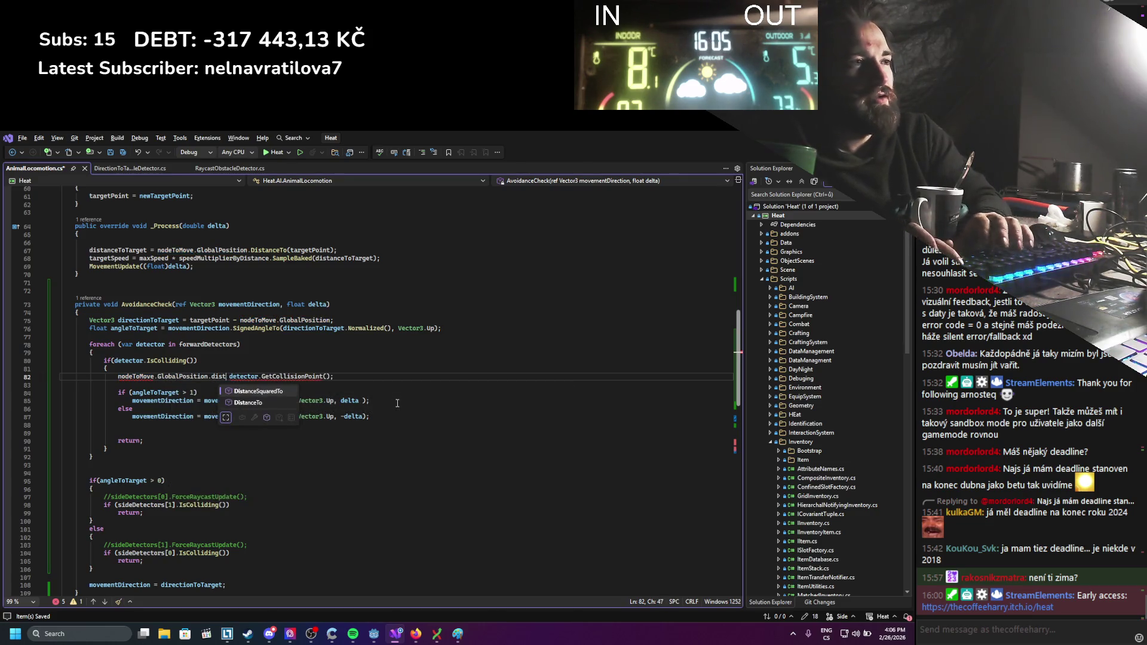
pyautogui.press('Tab')
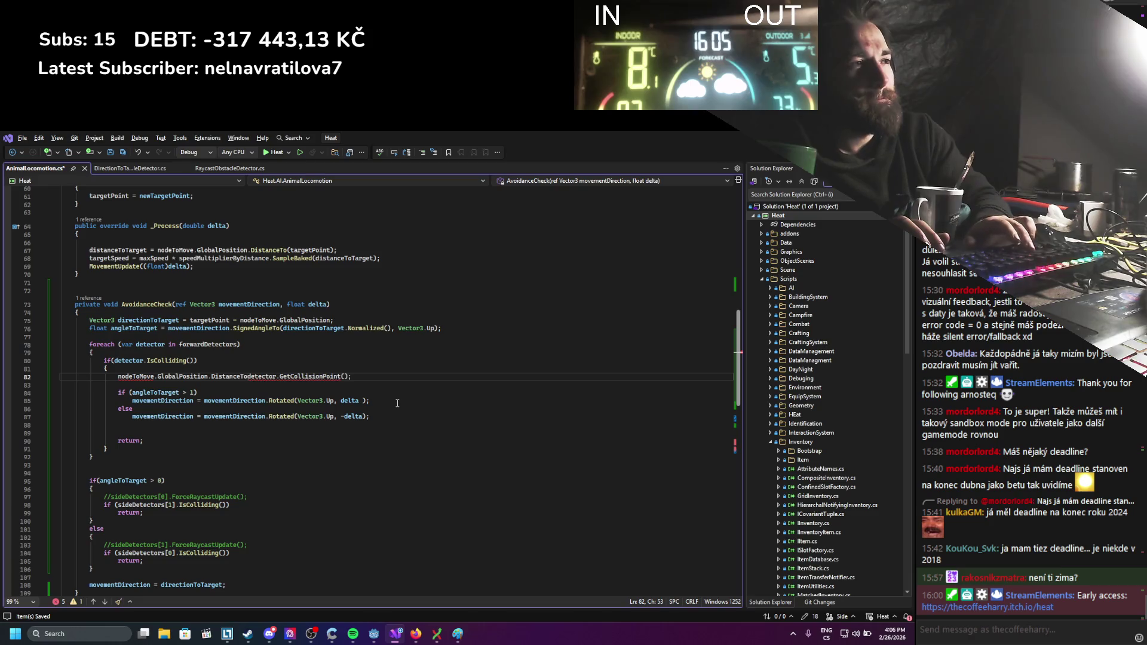
pyautogui.write('(')
pyautogui.press('Tab')
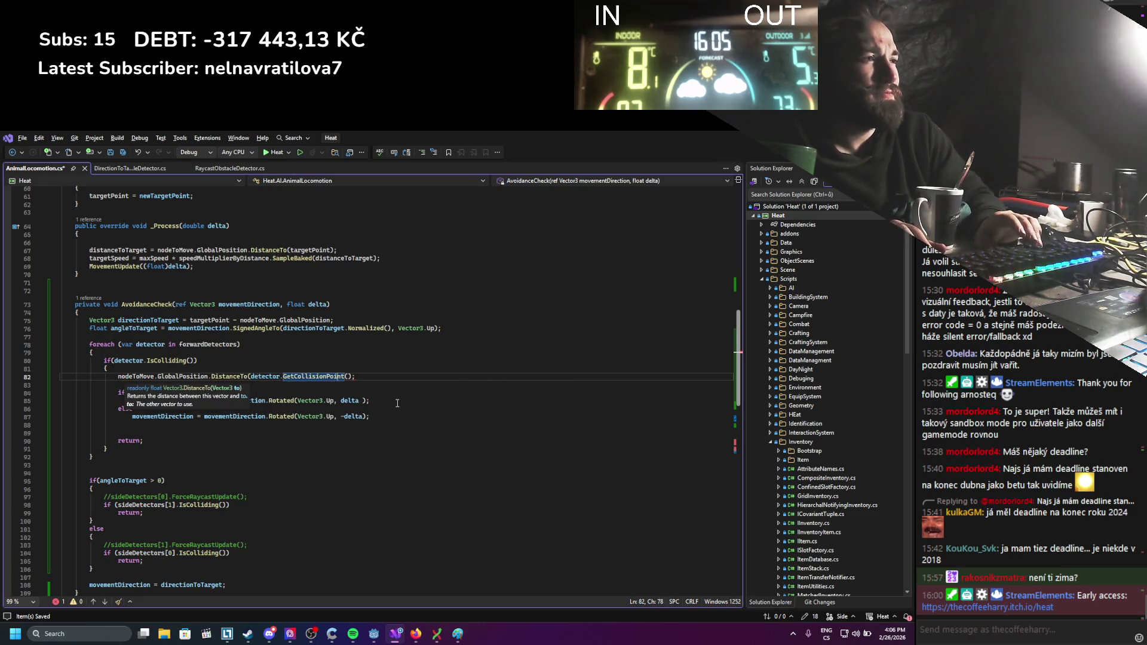
pyautogui.write('));')
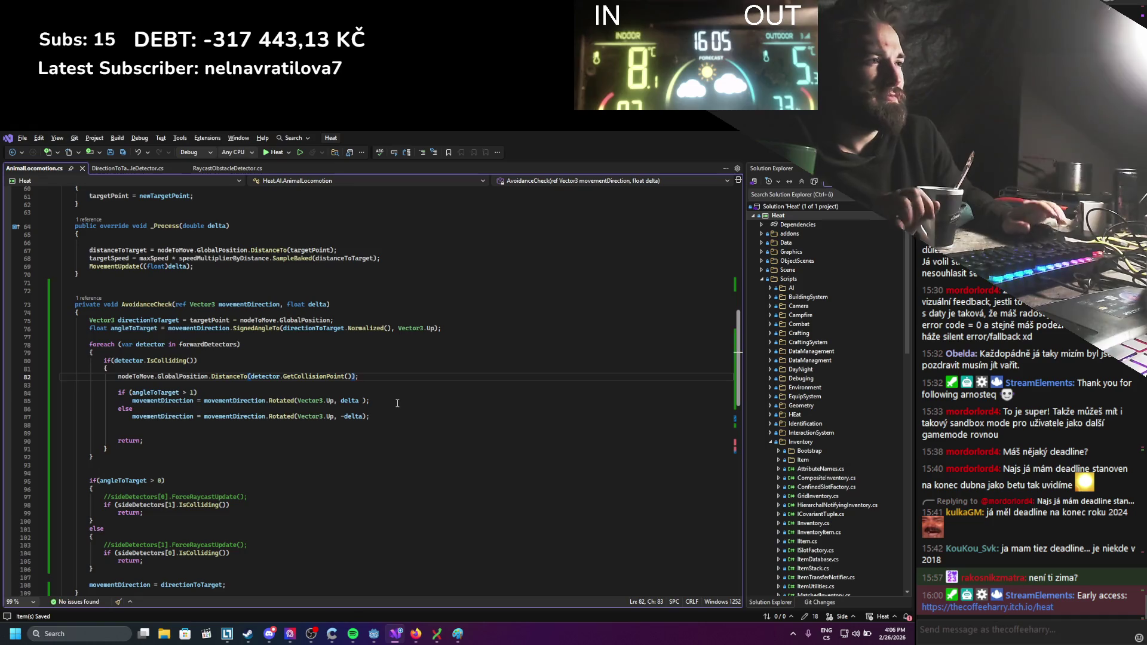
pyautogui.scroll(-1, 381, 393)
pyautogui.scroll(15, 286, 447)
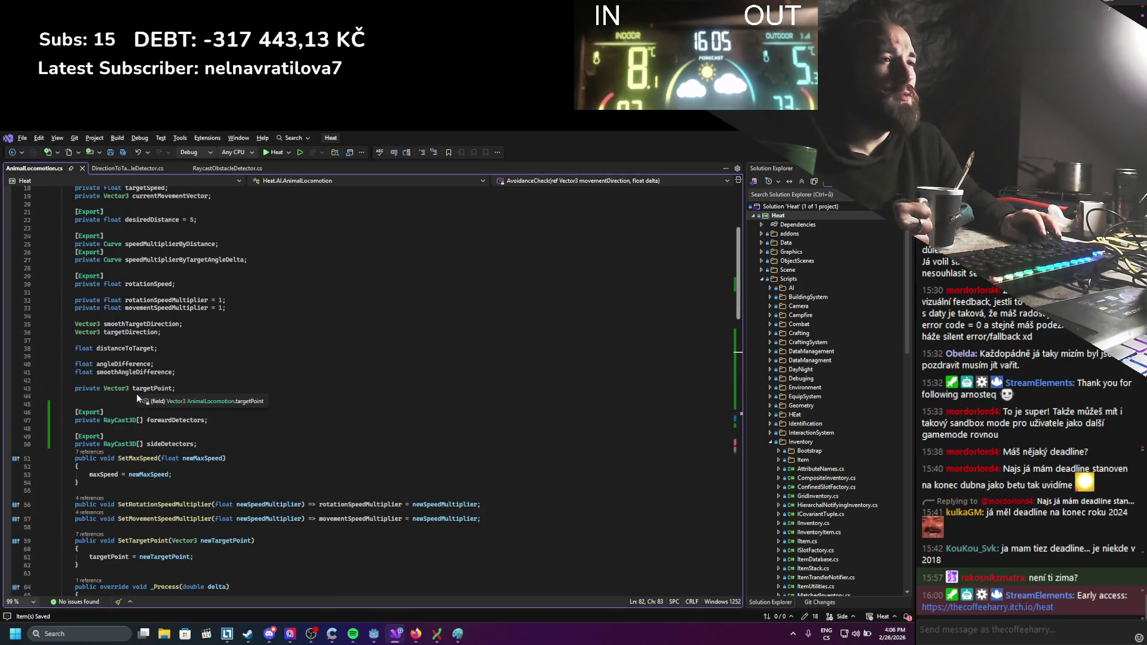
# Add an [Export] private Curve distanceToObstacleSpeed; field below targetPoint and save.
pyautogui.click(166, 403)
pyautogui.press('Return')
pyautogui.press('Return')
pyautogui.press('Up')
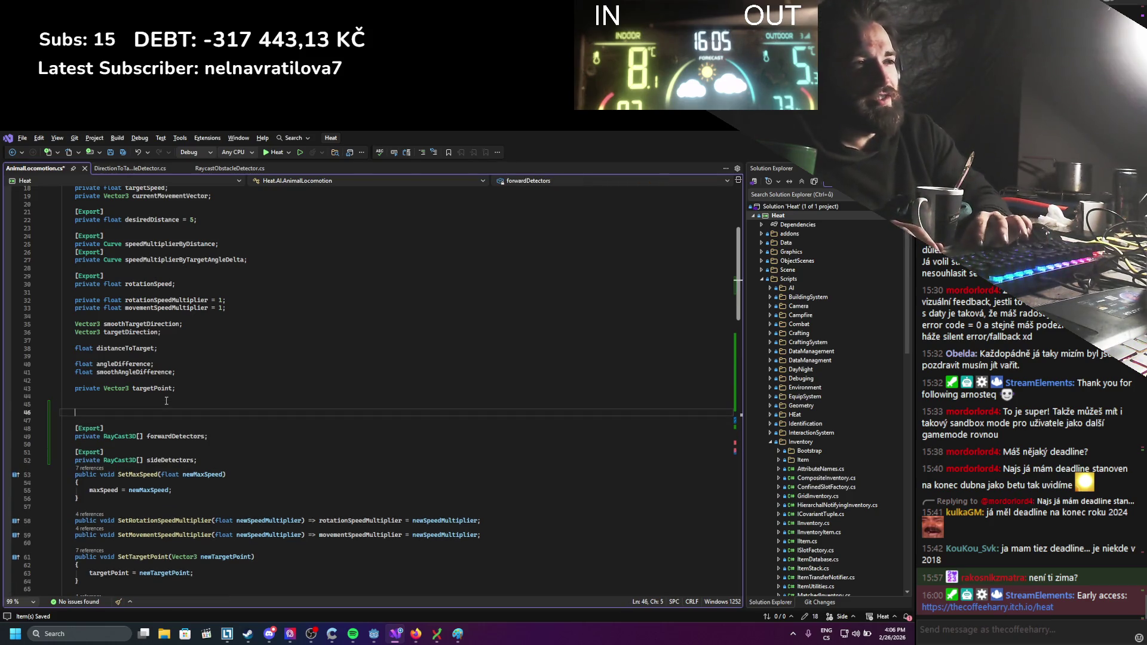
pyautogui.write('[ex')
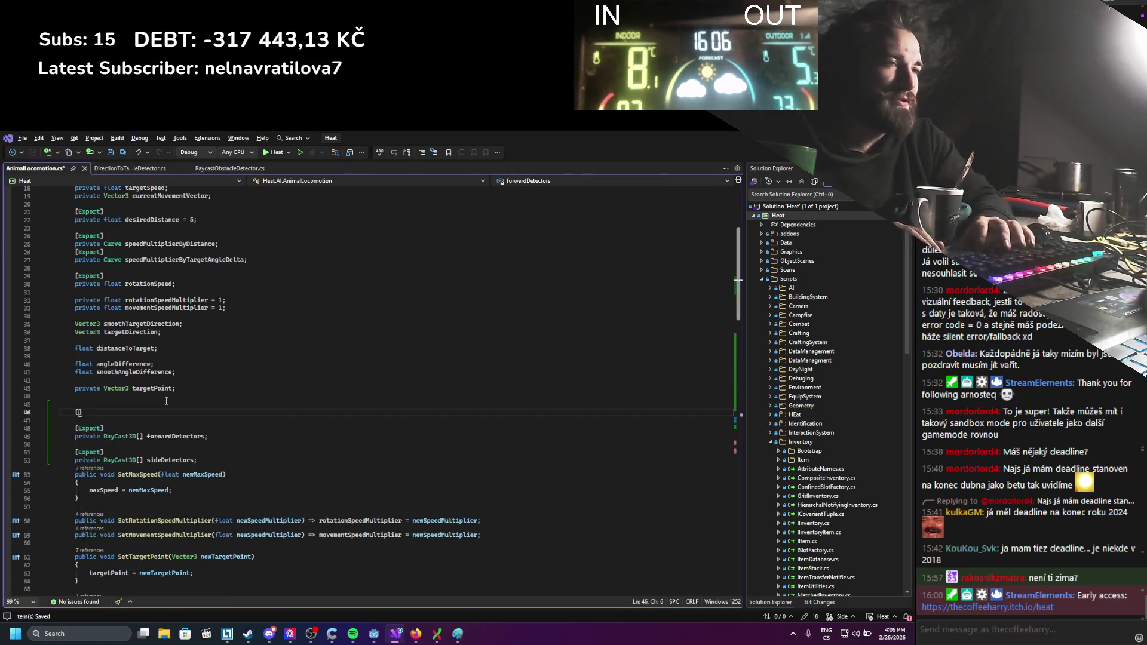
pyautogui.press('Tab')
pyautogui.press('Return')
pyautogui.write('private')
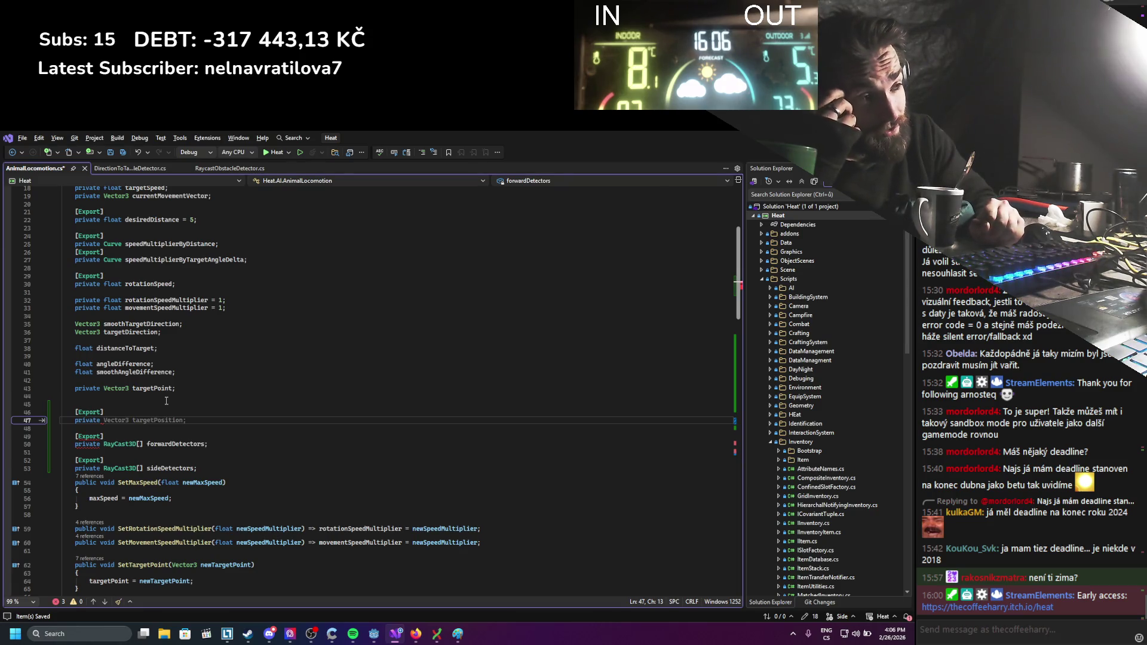
pyautogui.write('Curve ')
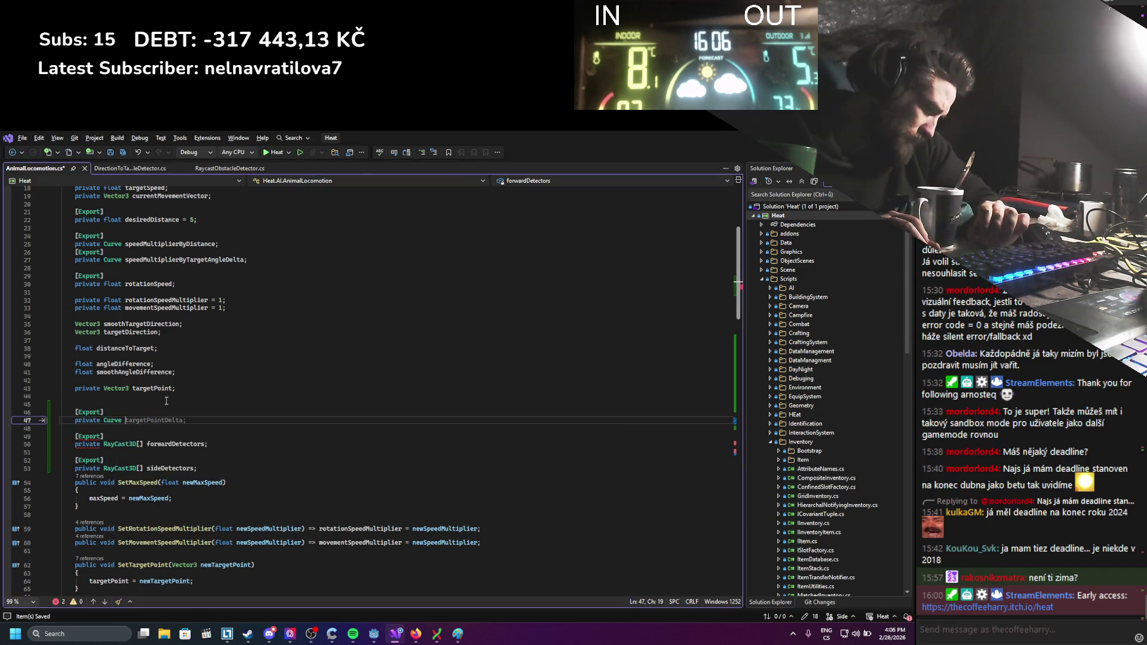
pyautogui.write('distanceToO')
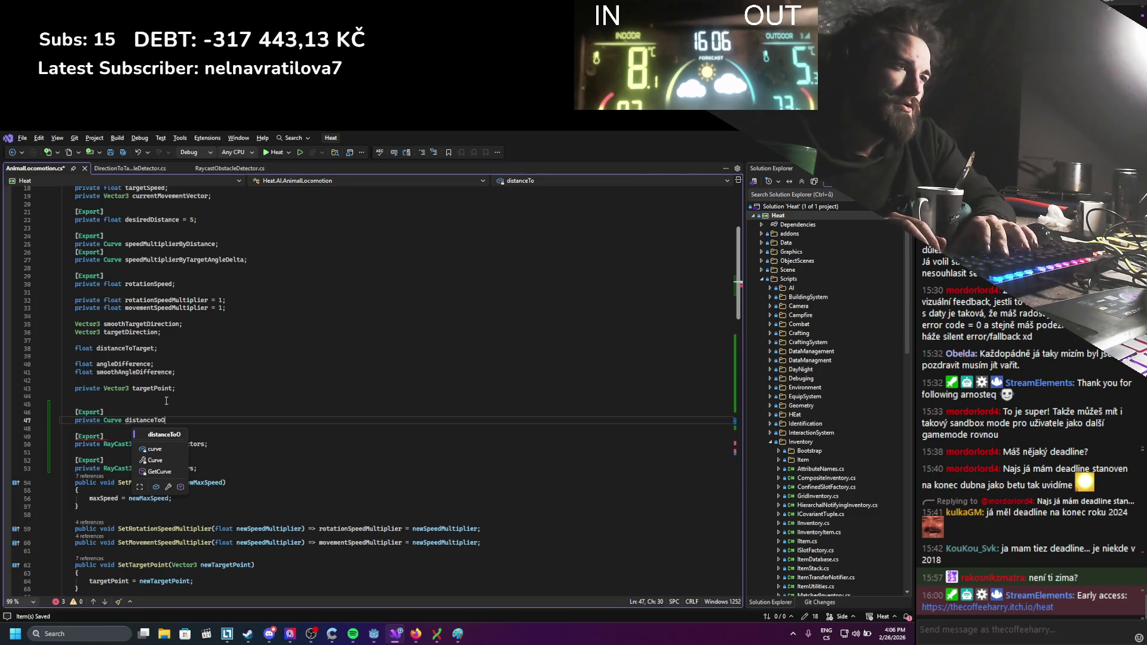
pyautogui.write('bstacle')
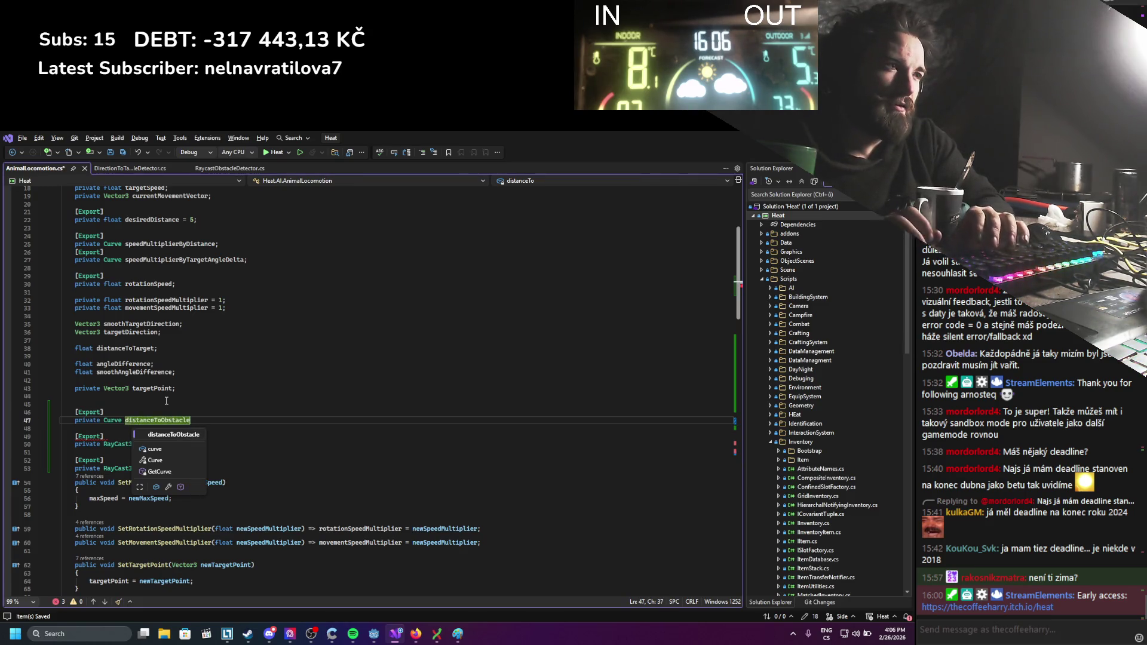
pyautogui.write('Speed;')
pyautogui.hotkey('ctrl', 's')
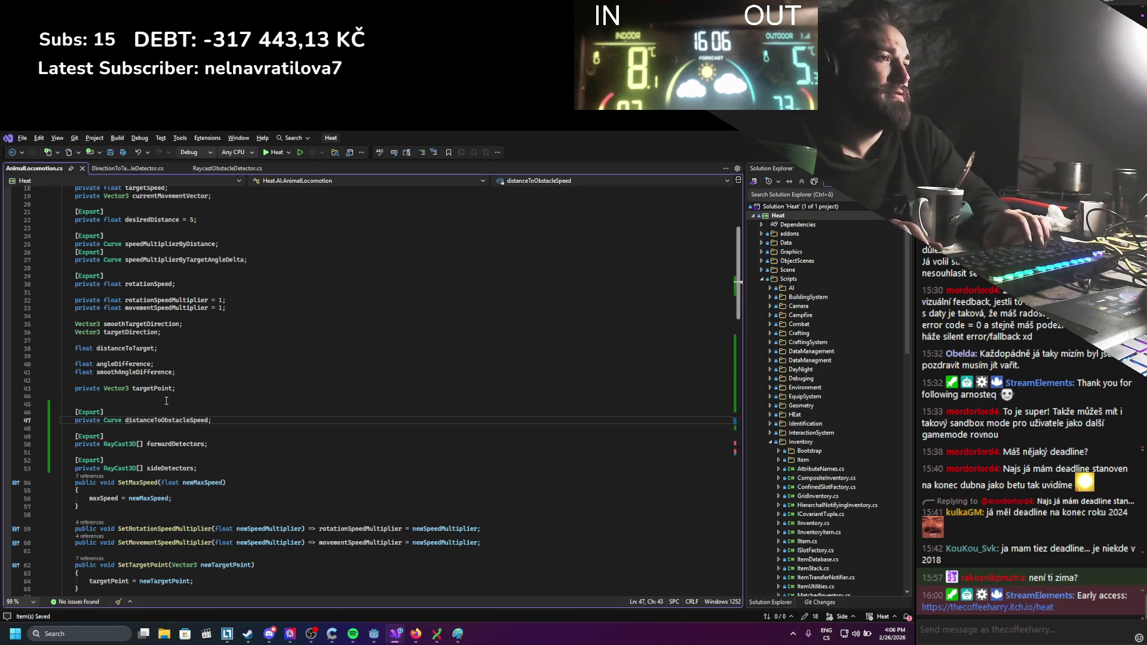
# Add a private float obstacleSpeedMultiplier; field below the curve field and save.
pyautogui.click(174, 420)
pyautogui.click(203, 433)
pyautogui.doubleClick(197, 420)
pyautogui.scroll(-15, 213, 460)
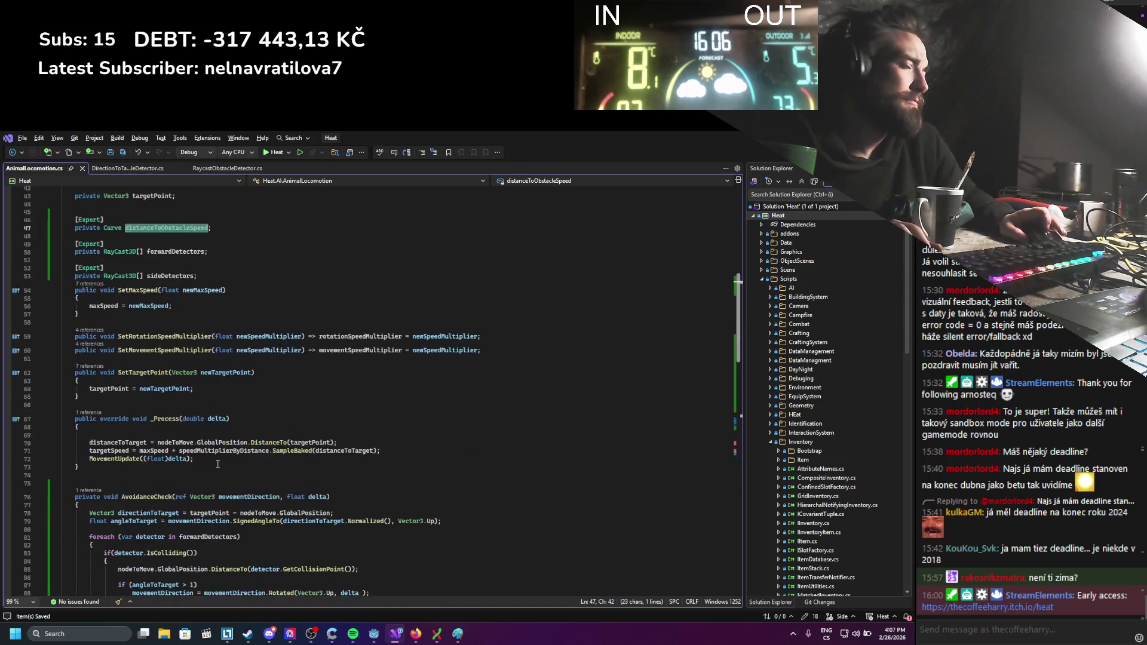
pyautogui.scroll(10, 213, 460)
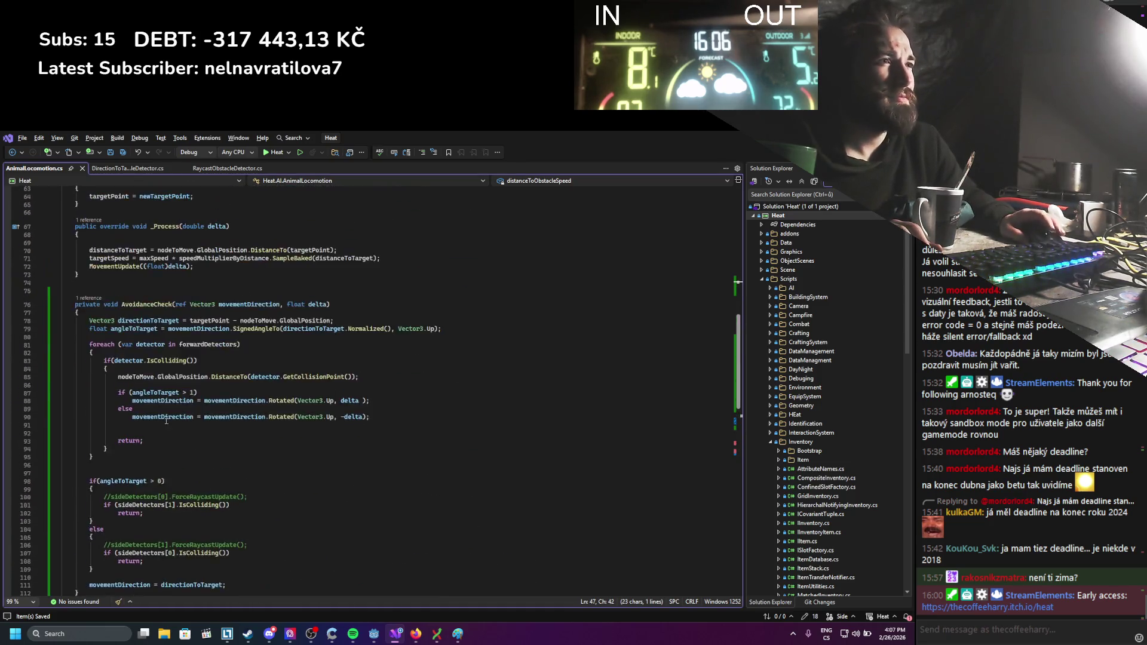
pyautogui.scroll(4, 166, 416)
pyautogui.click(158, 404)
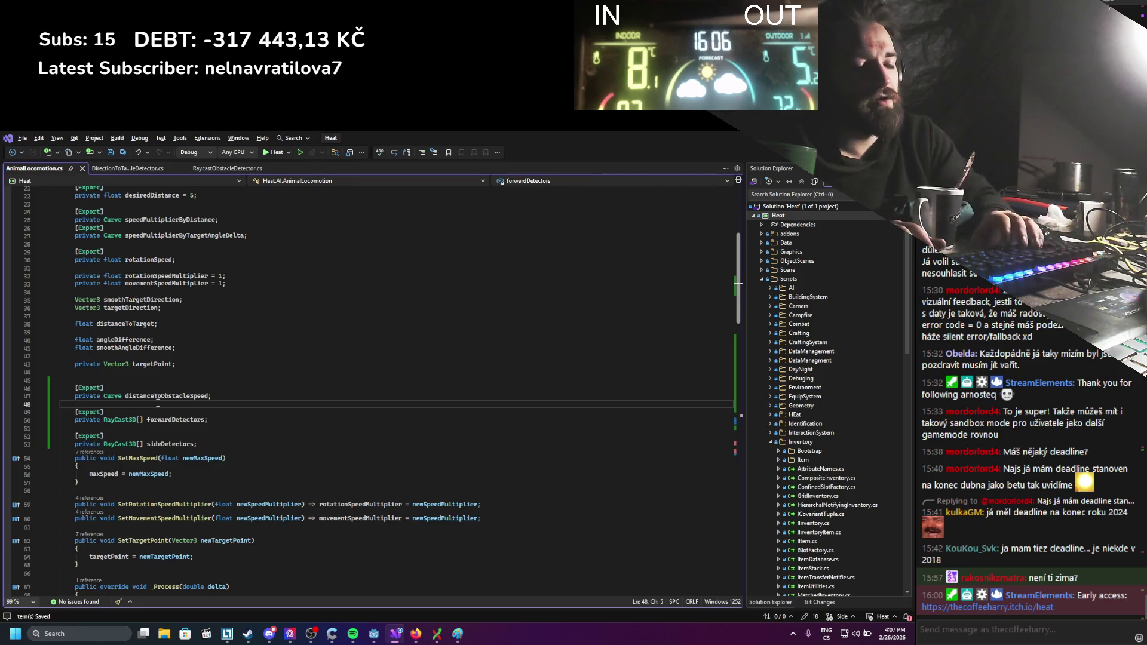
pyautogui.press('Return')
pyautogui.press('Return')
pyautogui.write('private ')
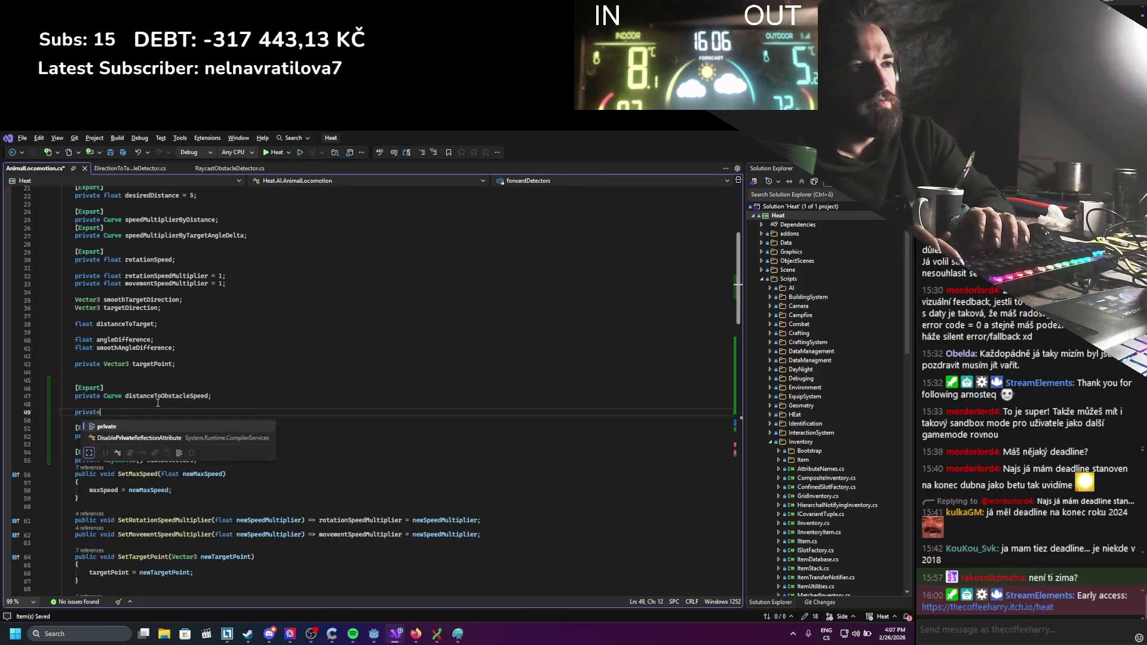
pyautogui.write('float spe')
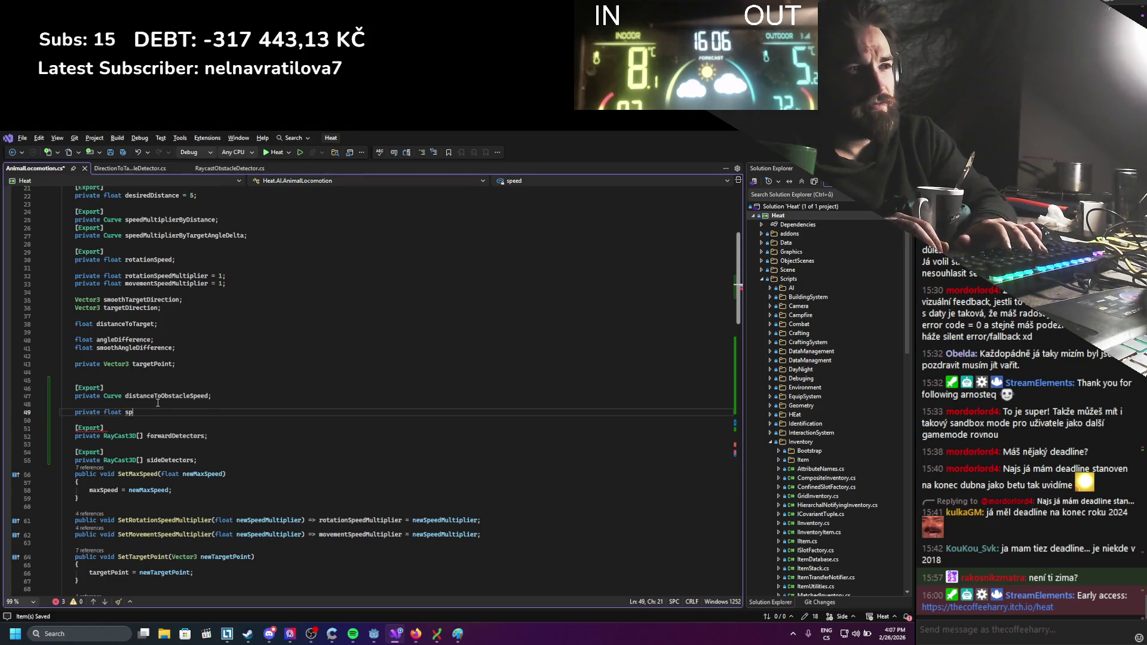
pyautogui.write('SpeedMultiplier;')
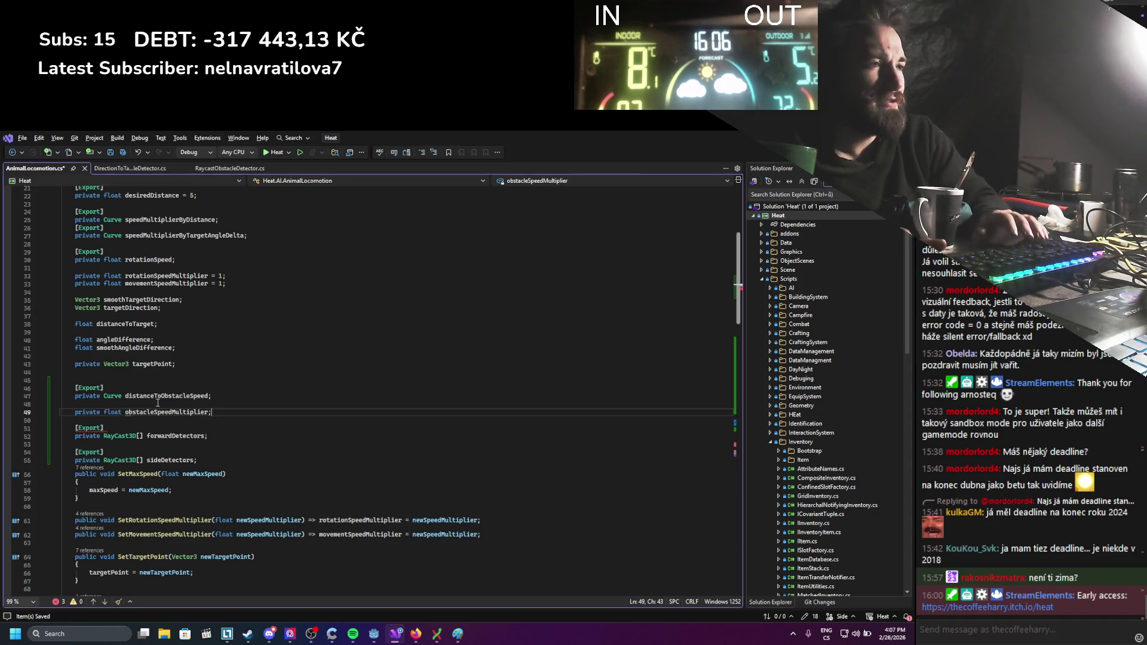
pyautogui.hotkey('ctrl', 's')
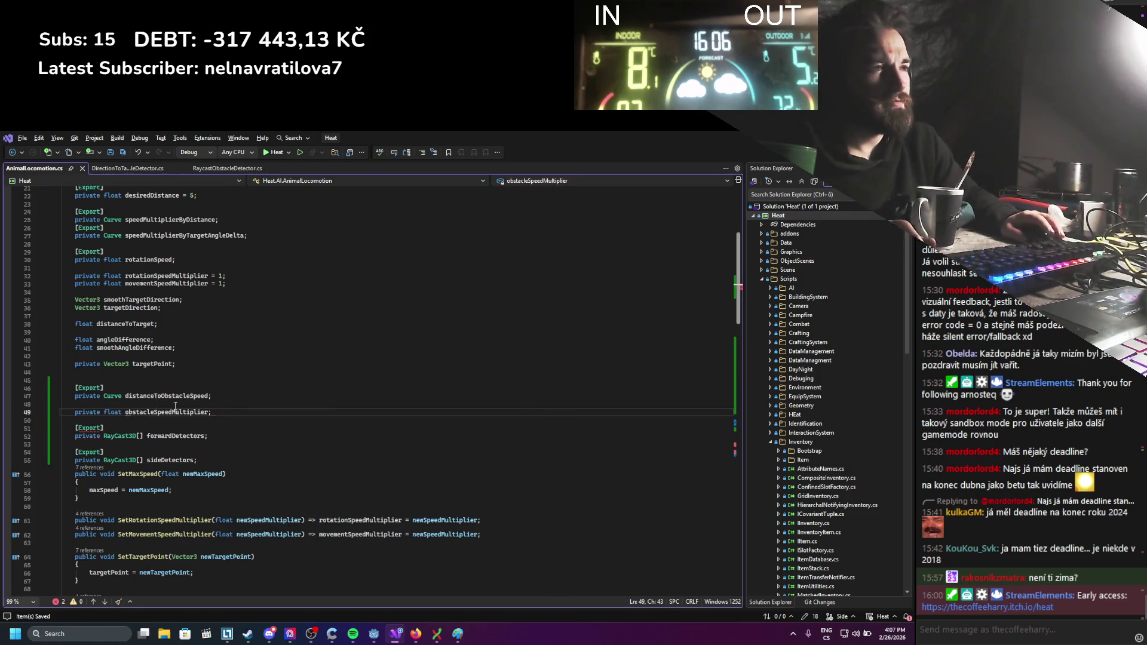
pyautogui.scroll(-13, 175, 406)
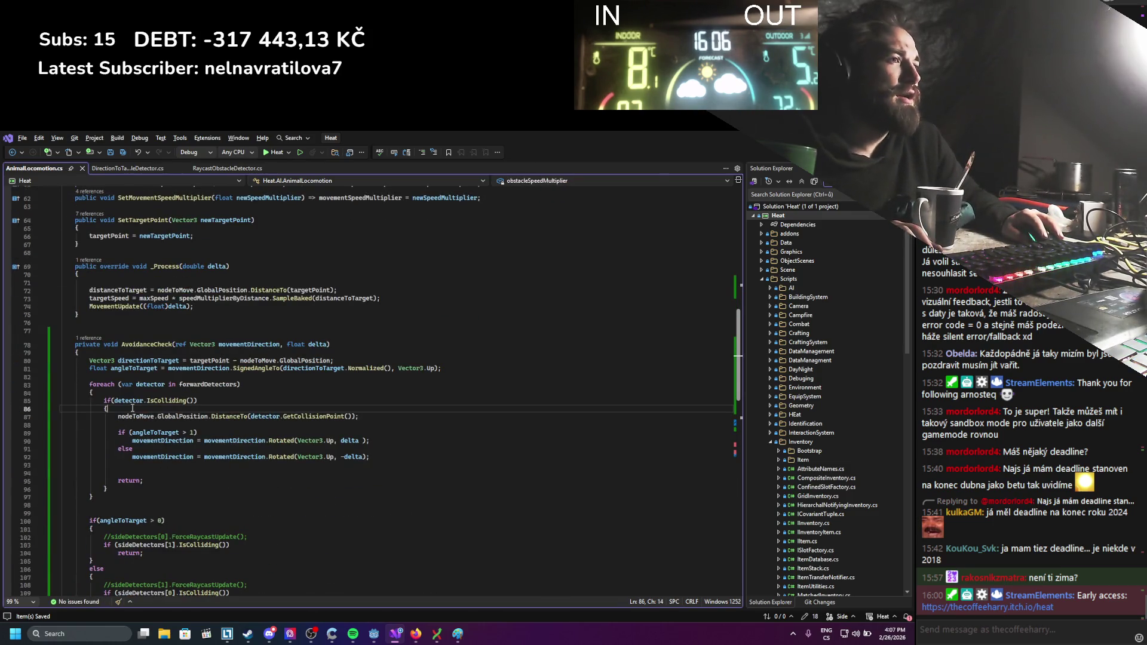
# Turn line 87 into obstacleSpeedMultiplier = distanceToObstacleSpeed.Sample(...) around the DistanceTo call.
pyautogui.press('Down')
pyautogui.press('Tab')
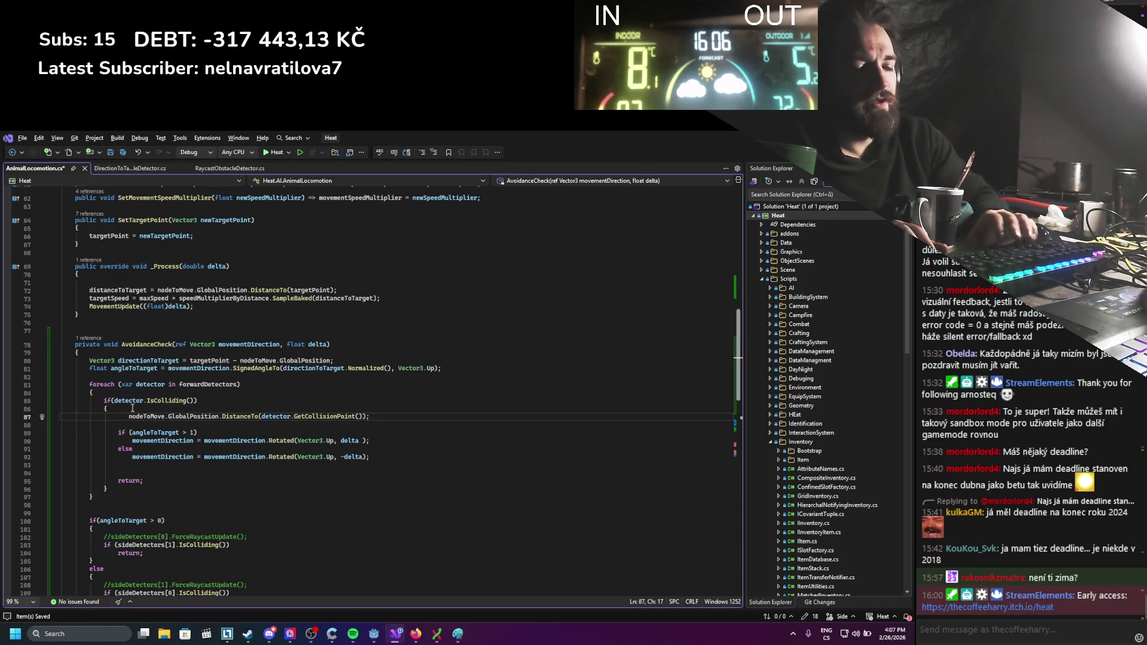
pyautogui.write('obstacleSpeedMultiplier =')
pyautogui.hotkey('ctrl', 's')
pyautogui.write('distanceToObstacleSpeed  ')
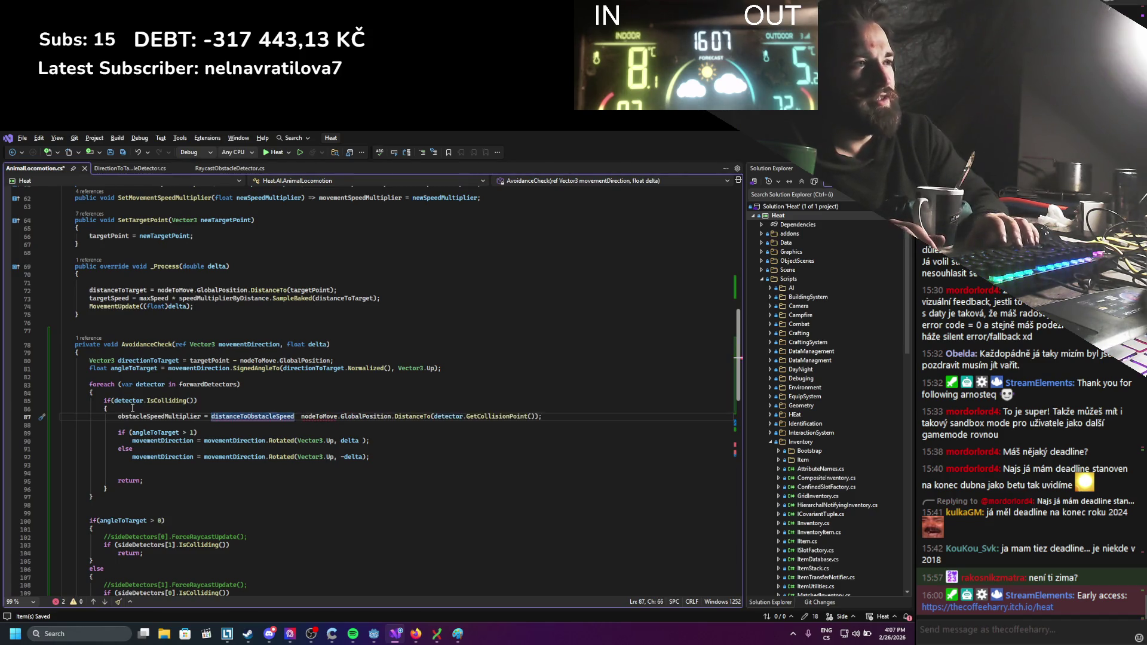
pyautogui.write('.')
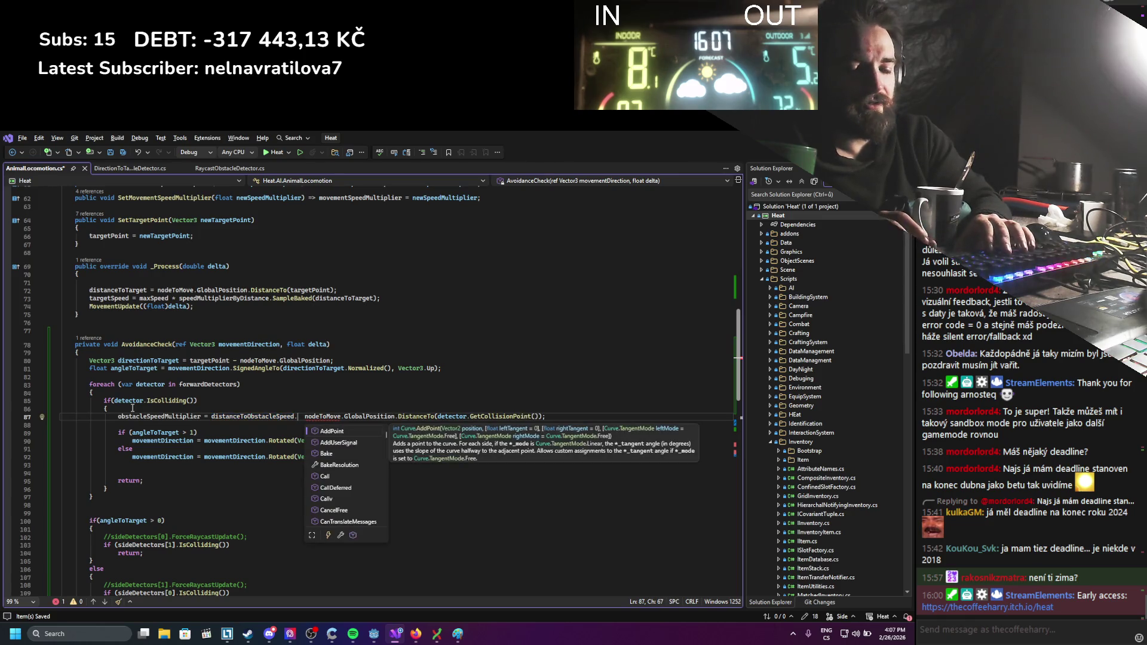
pyautogui.write('Sample')
pyautogui.press('Escape')
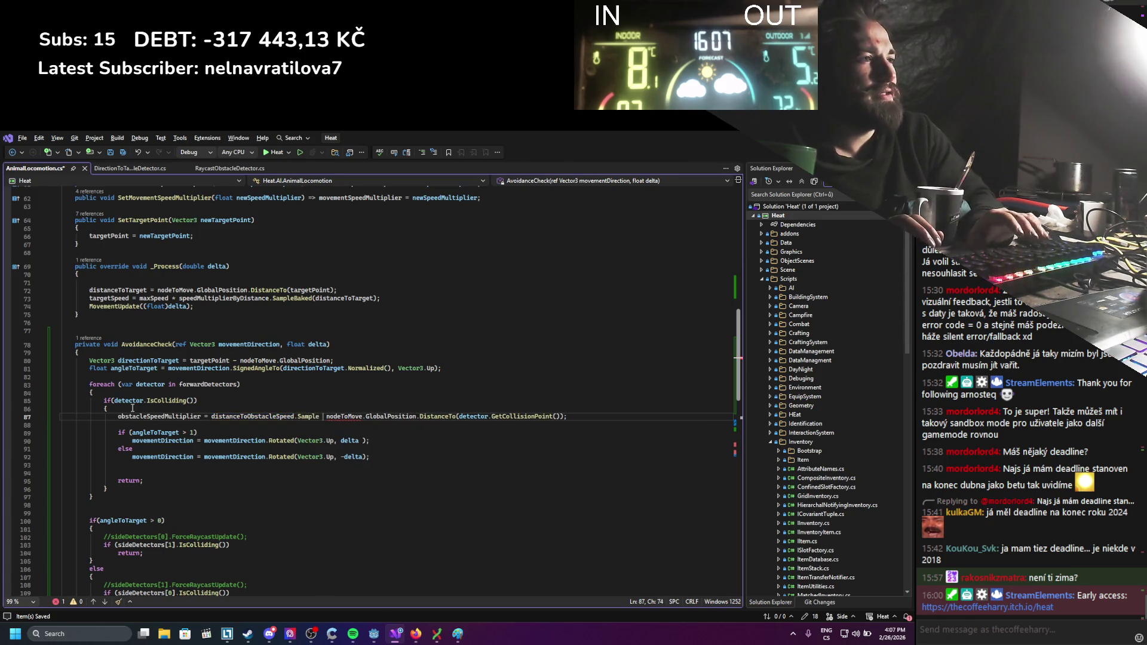
pyautogui.write('(')
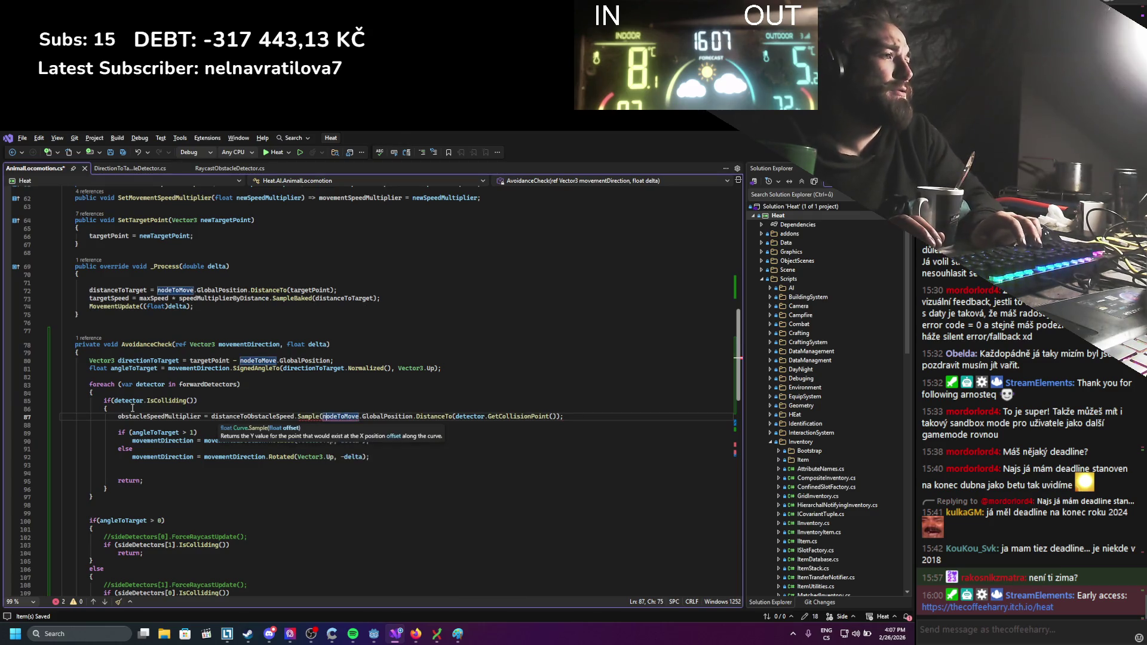
pyautogui.hotkey('ctrl', 'Right')
pyautogui.hotkey('ctrl', 'Right')
pyautogui.hotkey('ctrl', 'Right')
pyautogui.press('Right')
pyautogui.write(')))')
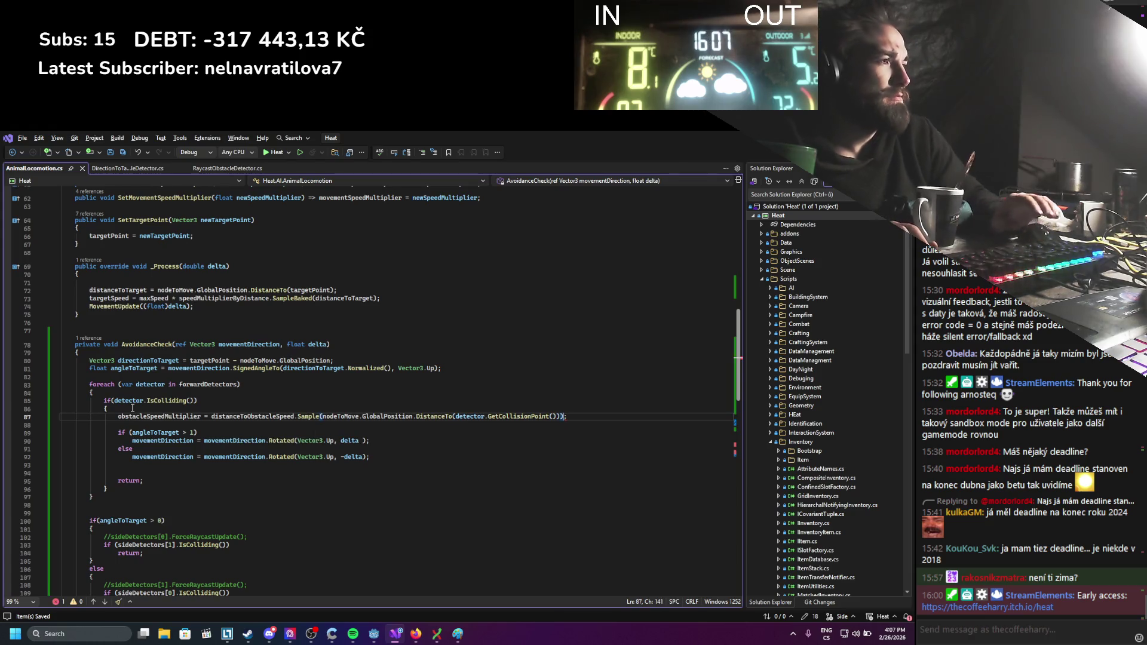
# Change the curve call from Sample to SampleBaked.
pyautogui.doubleClick(303, 417)
pyautogui.write('Sampl')
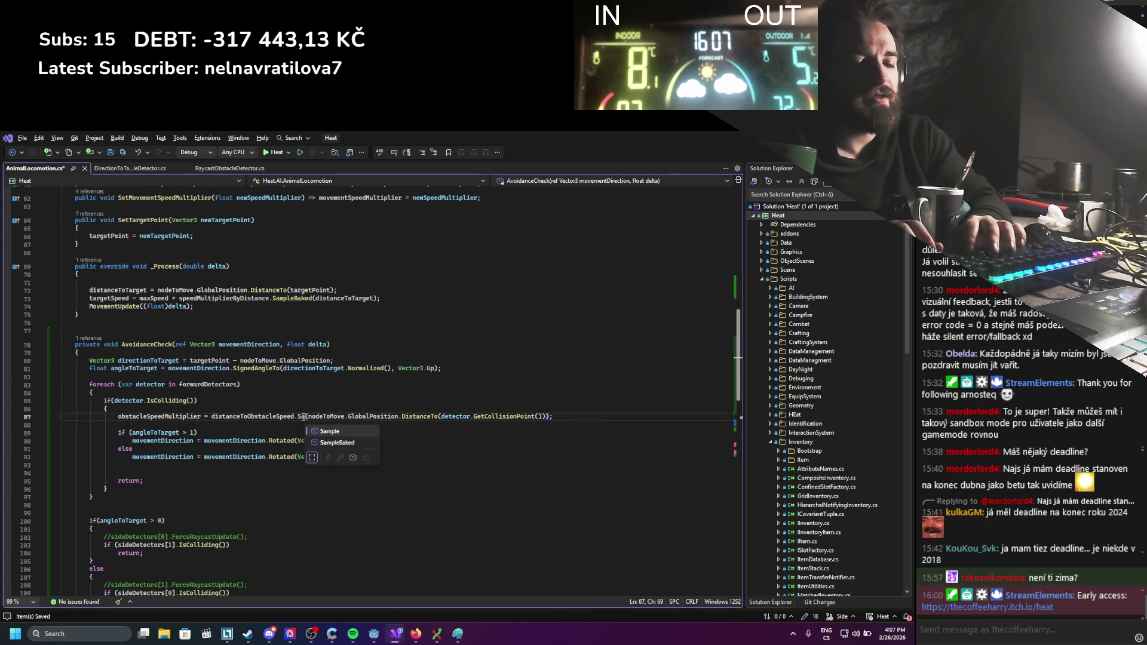
pyautogui.press('Down')
pyautogui.press('Tab')
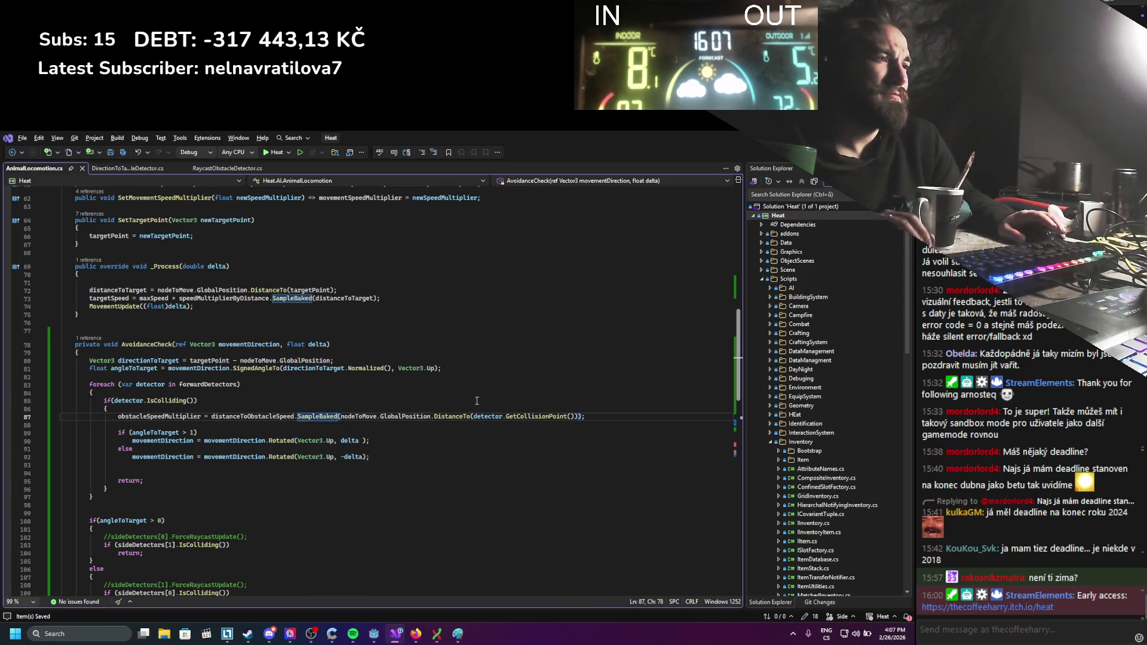
pyautogui.scroll(-4, 279, 351)
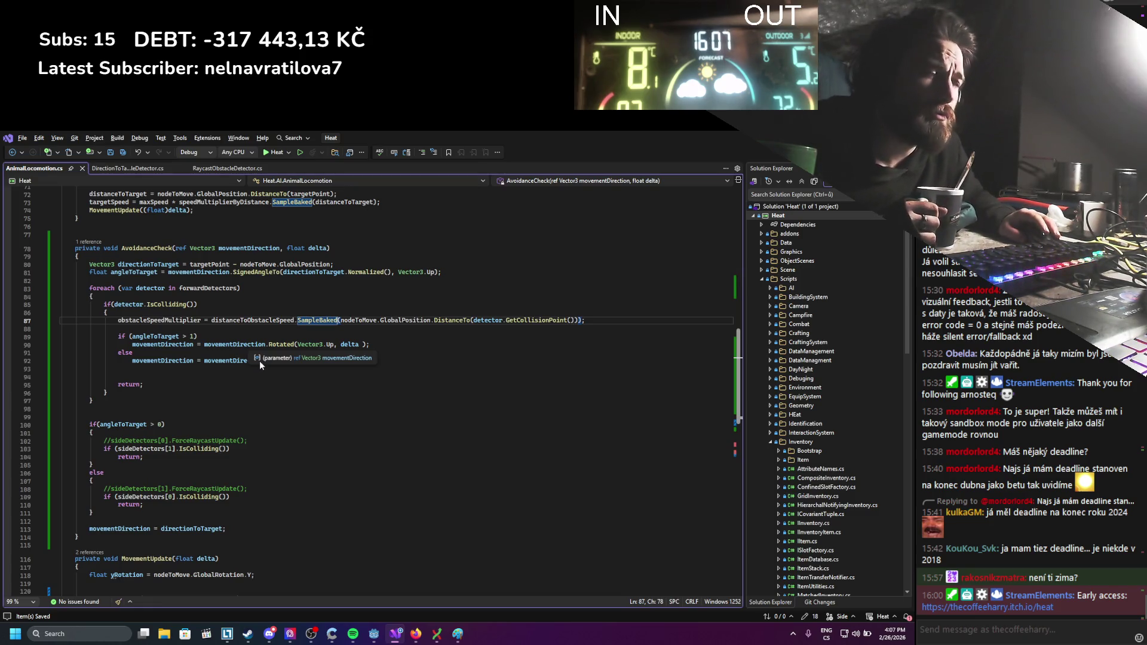
pyautogui.doubleClick(177, 322)
pyautogui.scroll(-4, 162, 418)
pyautogui.scroll(3, 163, 418)
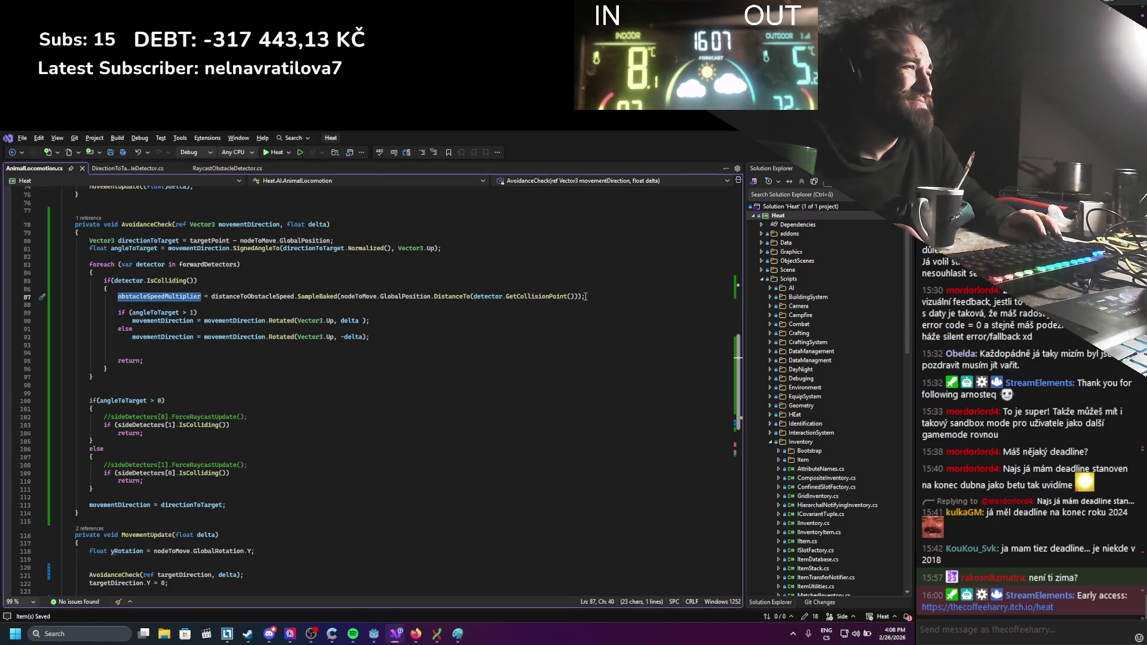
# Paste obstacleSpeedMultiplier; onto a line before the final direction assignment and save.
pyautogui.moveTo(590, 297); pyautogui.dragTo(142, 298)
pyautogui.doubleClick(141, 298)
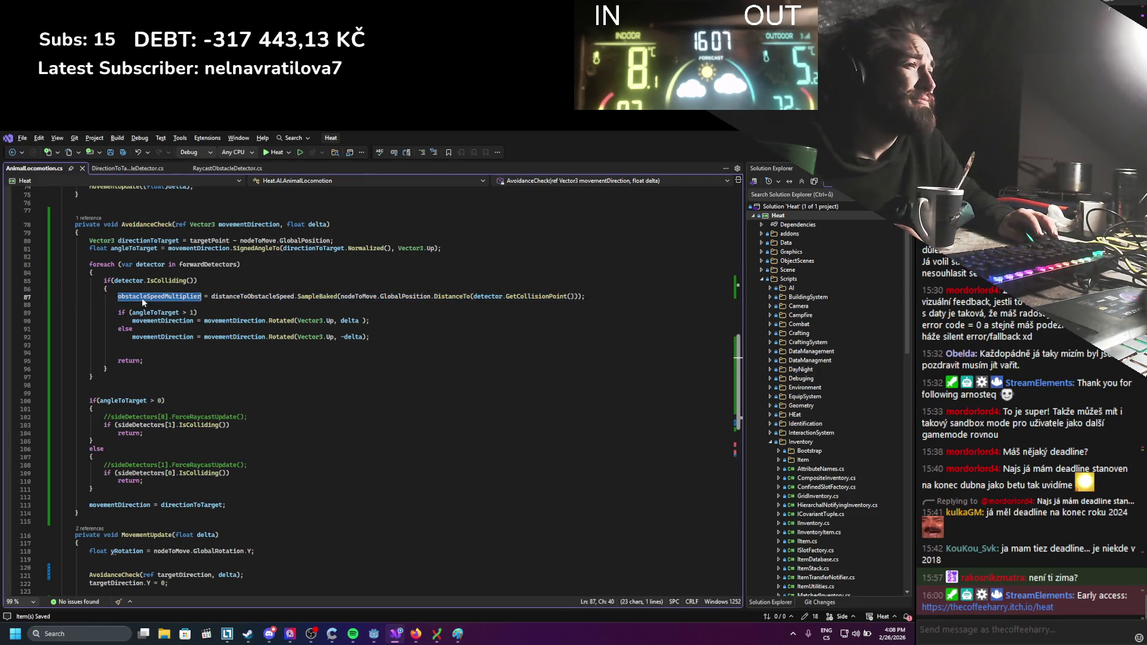
pyautogui.hotkey('ctrl', 'c')
pyautogui.click(153, 497)
pyautogui.hotkey('ctrl', 'v')
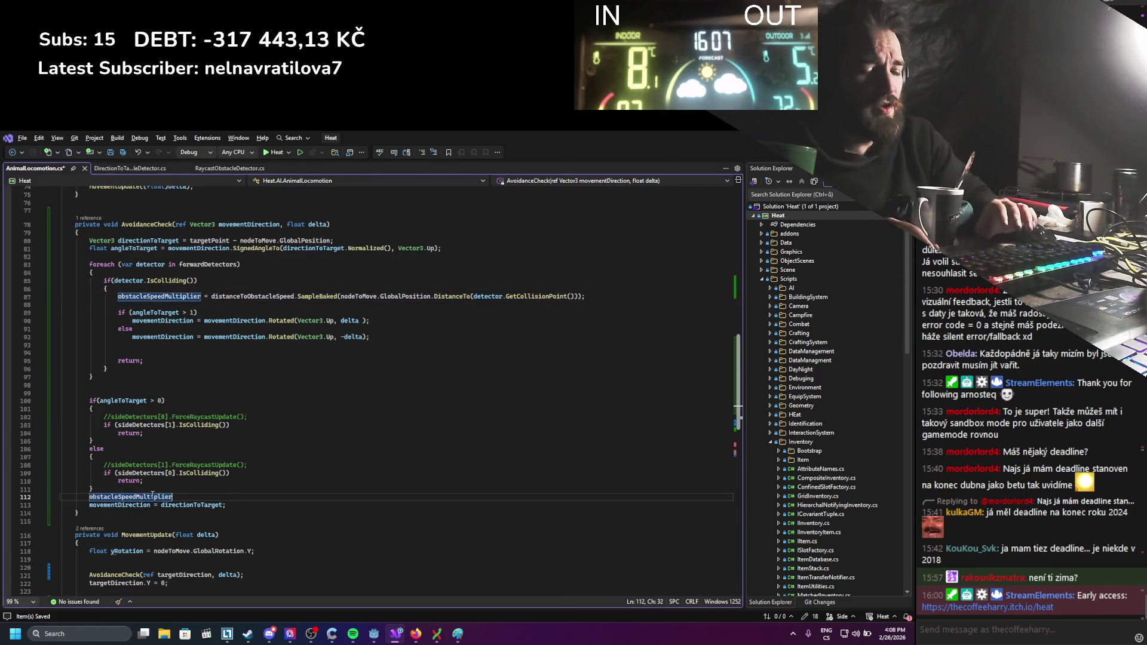
pyautogui.write(' = 1;')
pyautogui.hotkey('ctrl', 's')
# Multiply the position update on line 138 by obstacleSpeedMultiplier and bring the RayCast3D docs forward.
pyautogui.click(579, 300)
pyautogui.keyDown('shift'); pyautogui.click(134, 300); pyautogui.keyUp('shift')
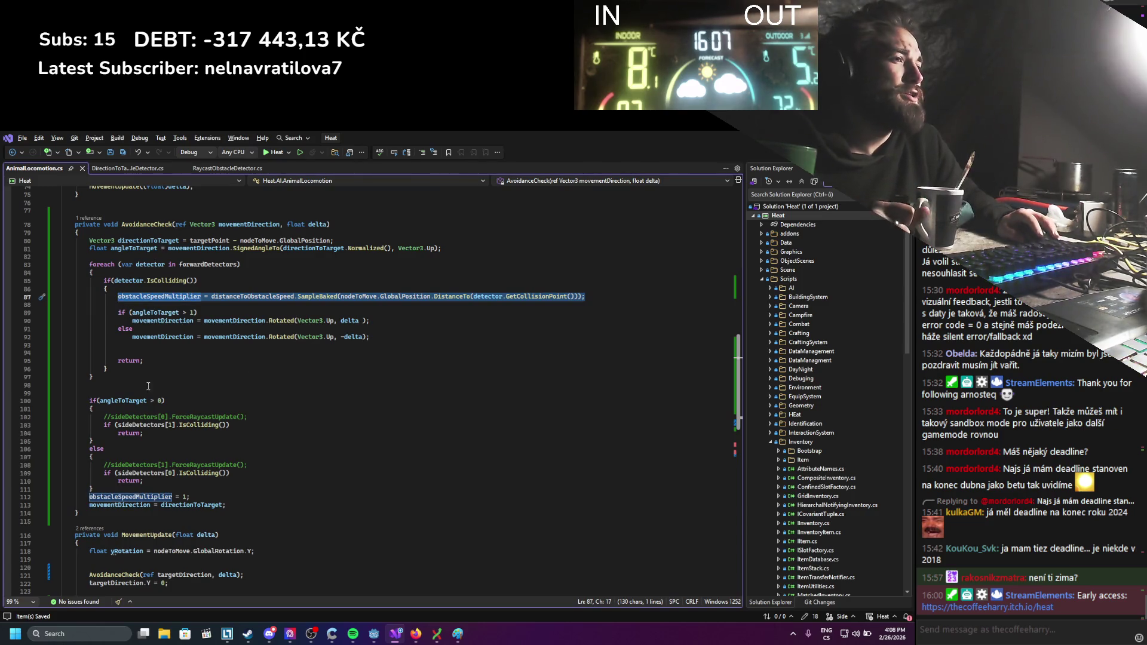
pyautogui.doubleClick(151, 497)
pyautogui.scroll(-11, 268, 442)
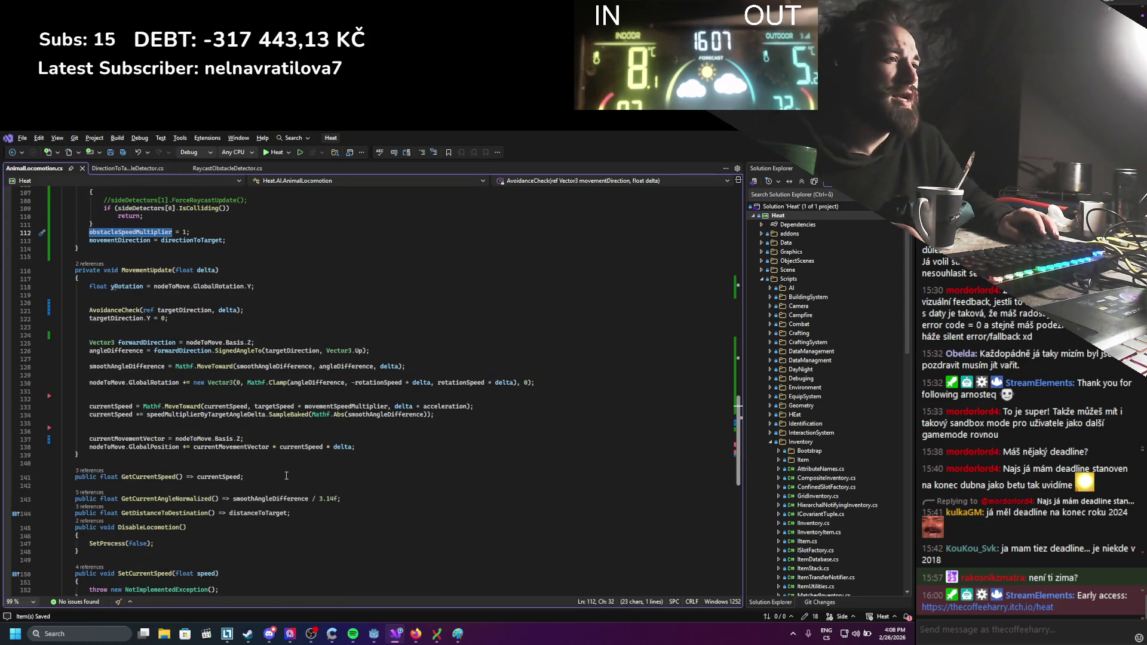
pyautogui.click(352, 447)
pyautogui.write('*')
pyautogui.hotkey('ctrl', 'v')
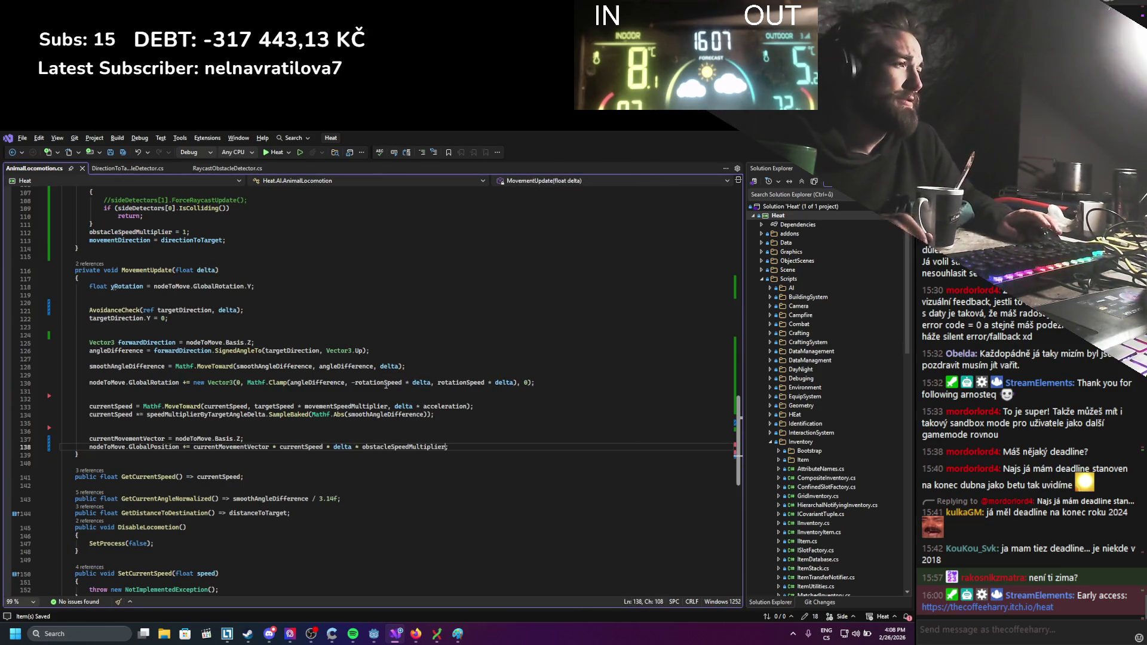
pyautogui.hotkey('alt', 'Tab')
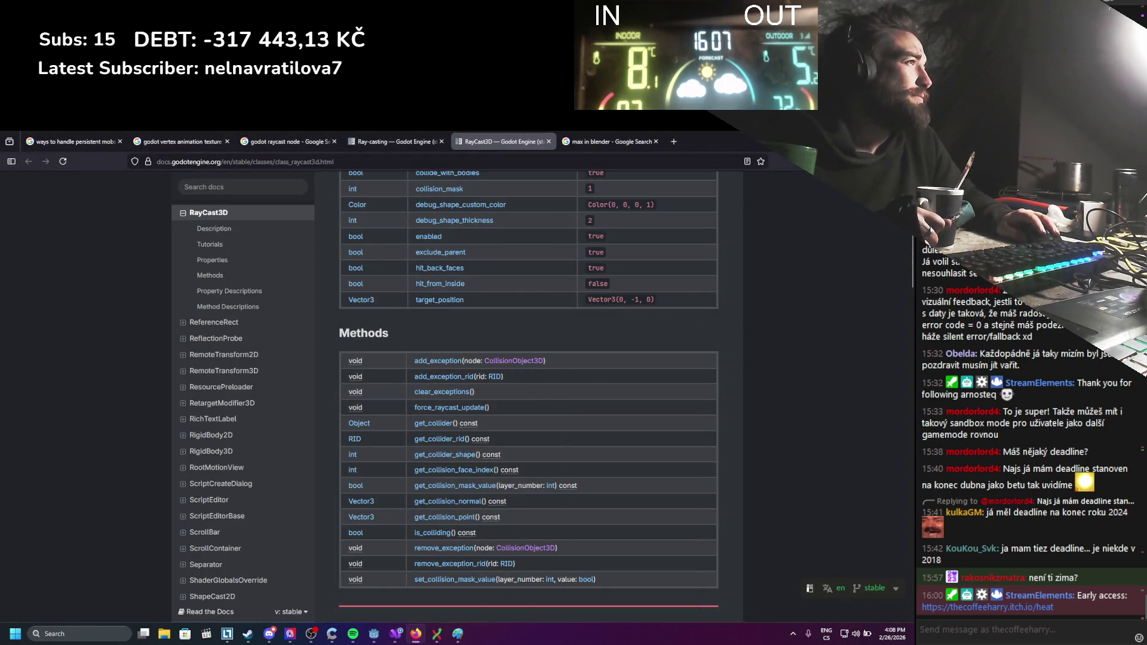
pyautogui.hotkey('alt', 'Tab')
# Return to the Godot editor, let the .NET project rebuild, and pick the Bear_RaycastAvoidance scene.
pyautogui.click(762, 153)
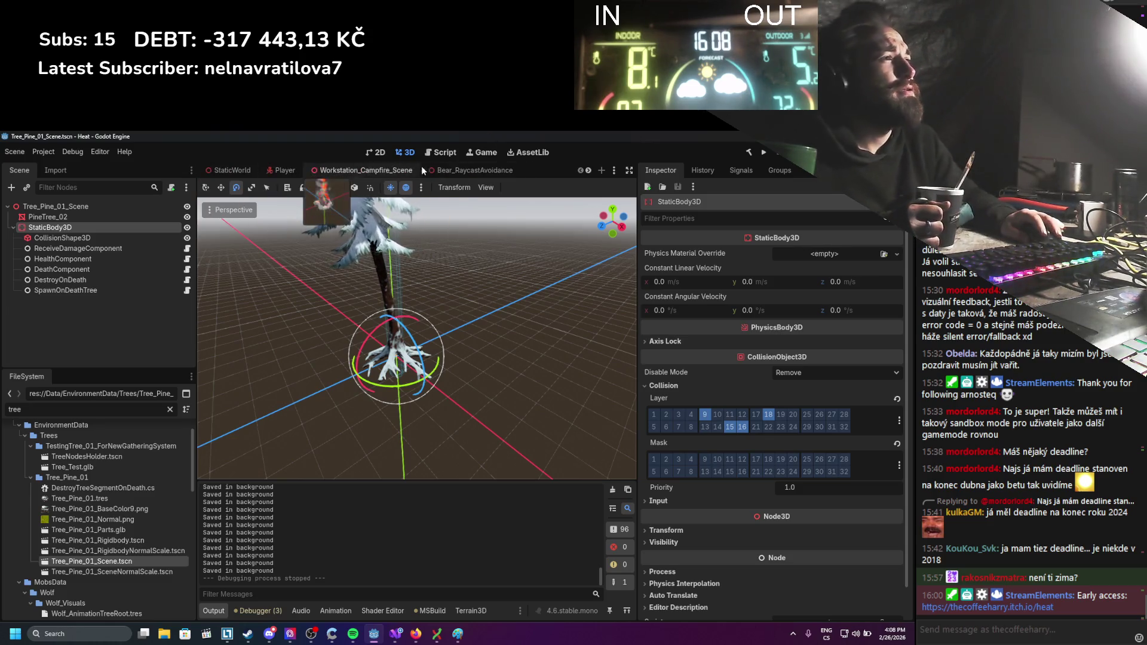
pyautogui.click(263, 170)
# Select the bear's AnimalLocomotion node to reveal its empty Distance To Obstacle Speed property.
pyautogui.scroll(-2, 113, 300)
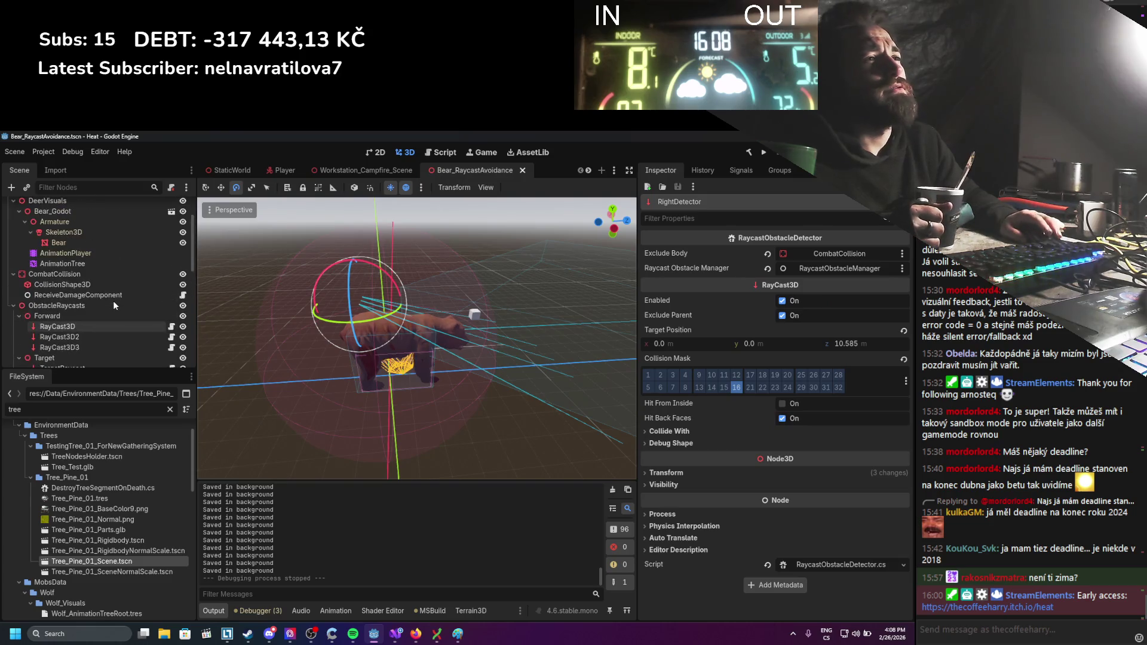
pyautogui.scroll(5, 113, 299)
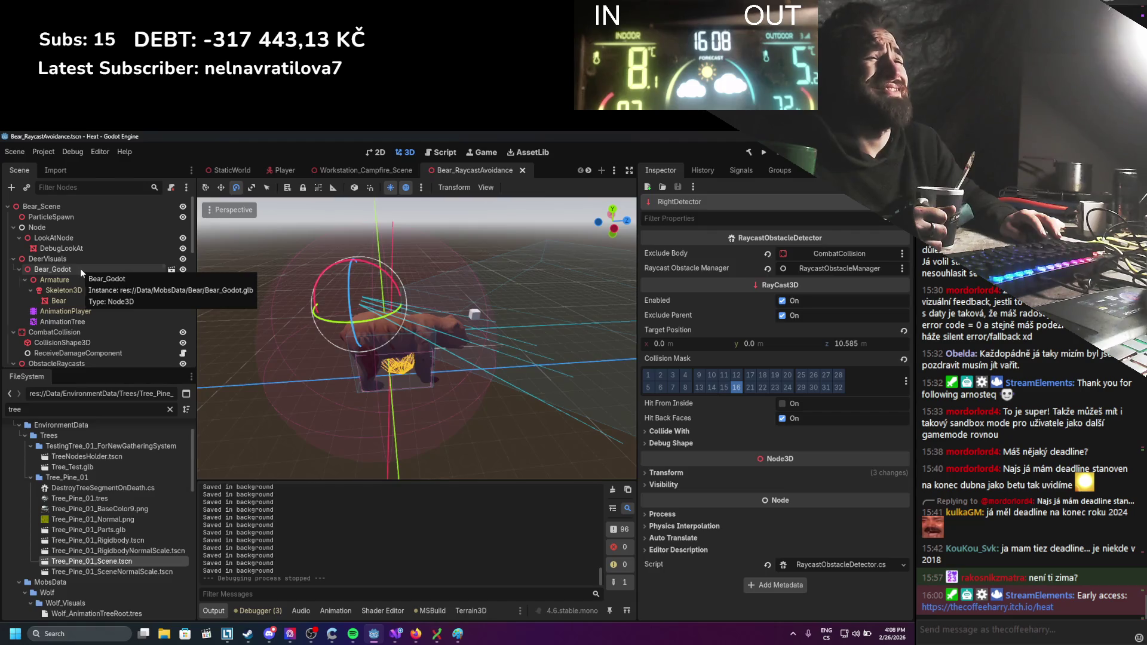
pyautogui.click(80, 268)
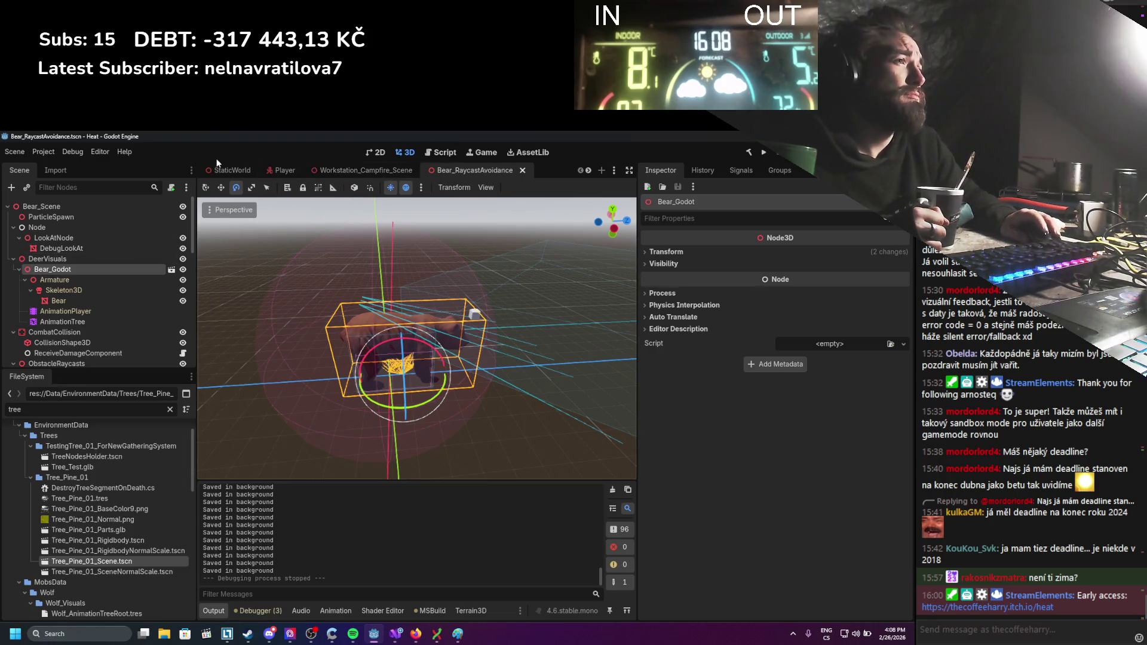
pyautogui.scroll(-8, 62, 314)
pyautogui.scroll(4, 63, 314)
pyautogui.click(76, 258)
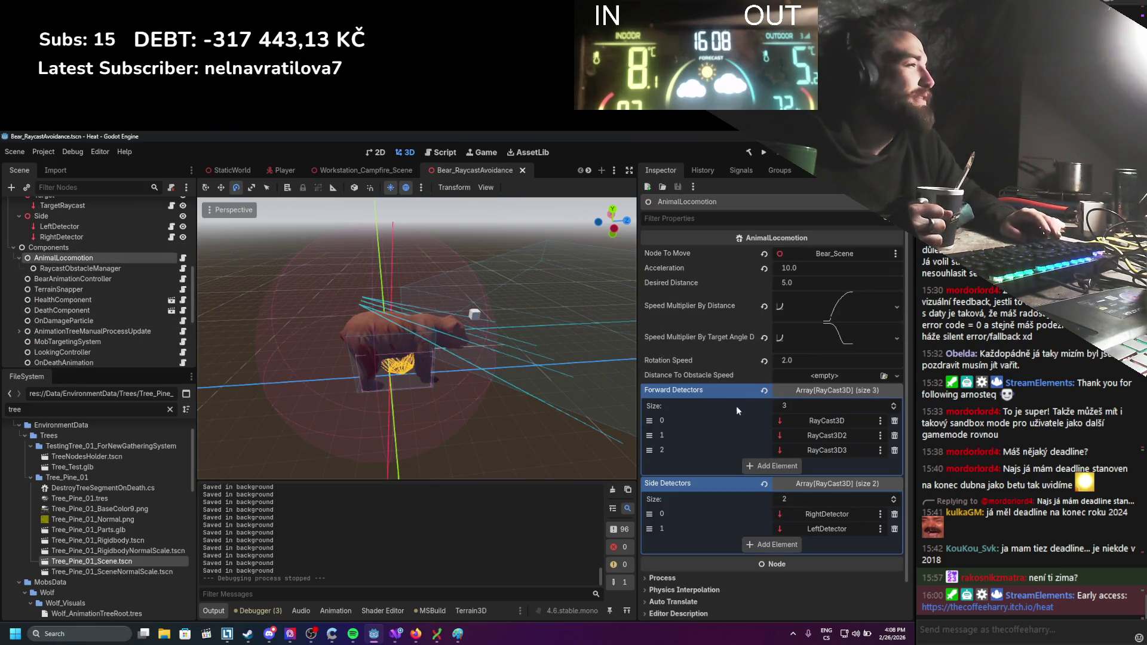
# Create a new Curve for Distance To Obstacle Speed with Max Domain 10.
pyautogui.click(810, 379)
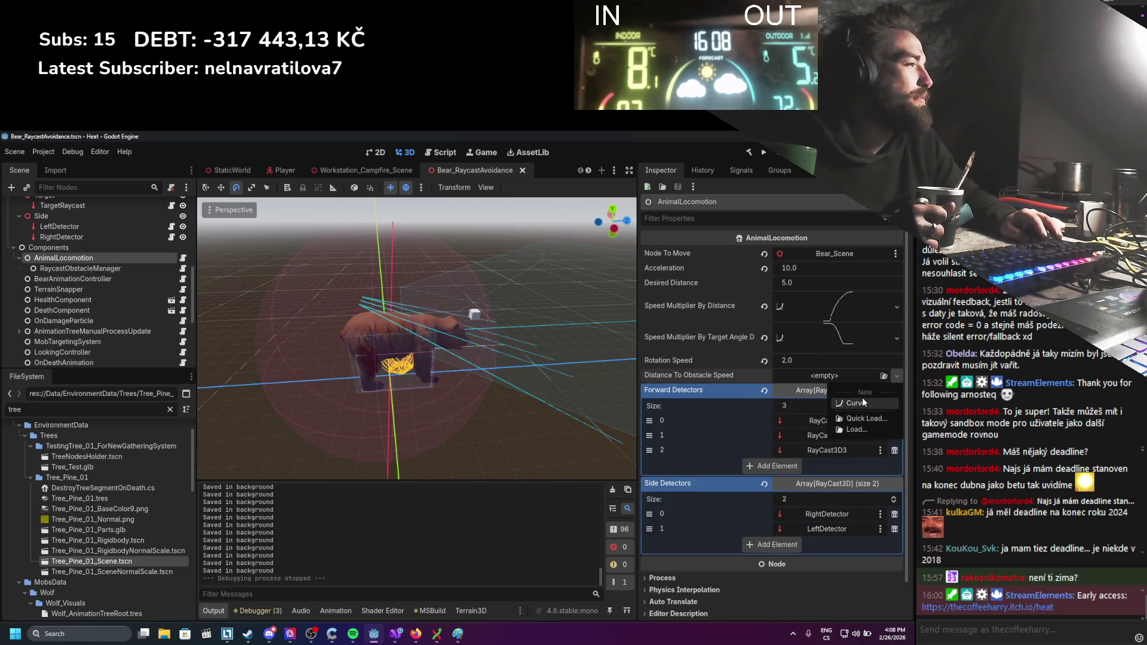
pyautogui.click(862, 396)
pyautogui.click(834, 396)
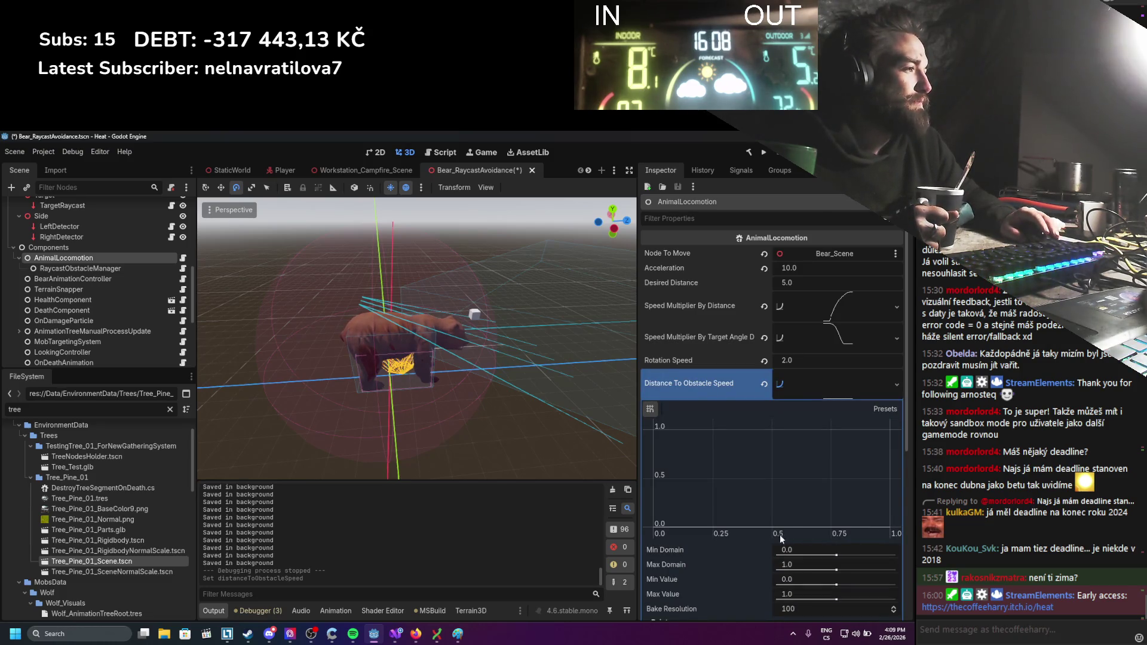
pyautogui.scroll(-2, 733, 564)
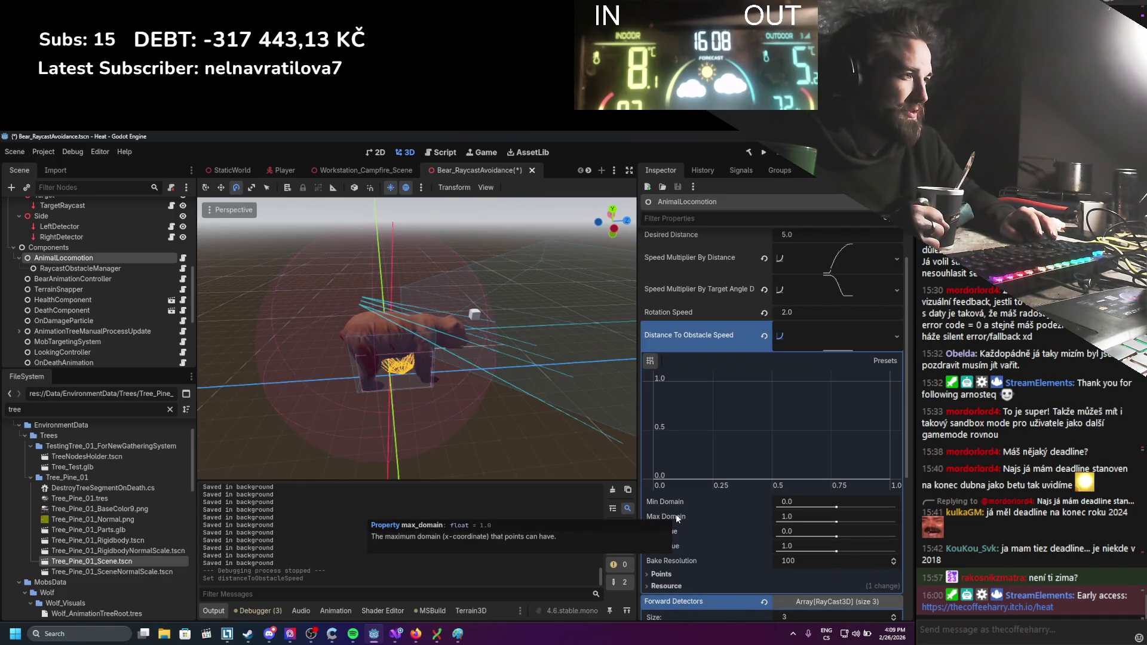
pyautogui.click(786, 517)
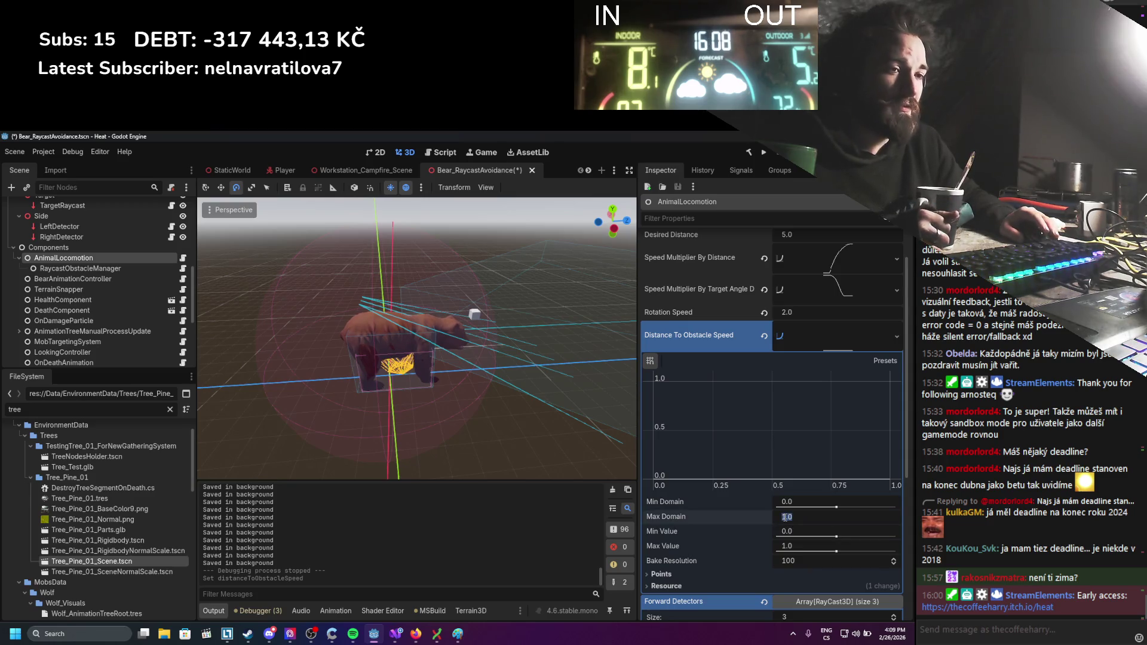
pyautogui.write('30')
pyautogui.press('Return')
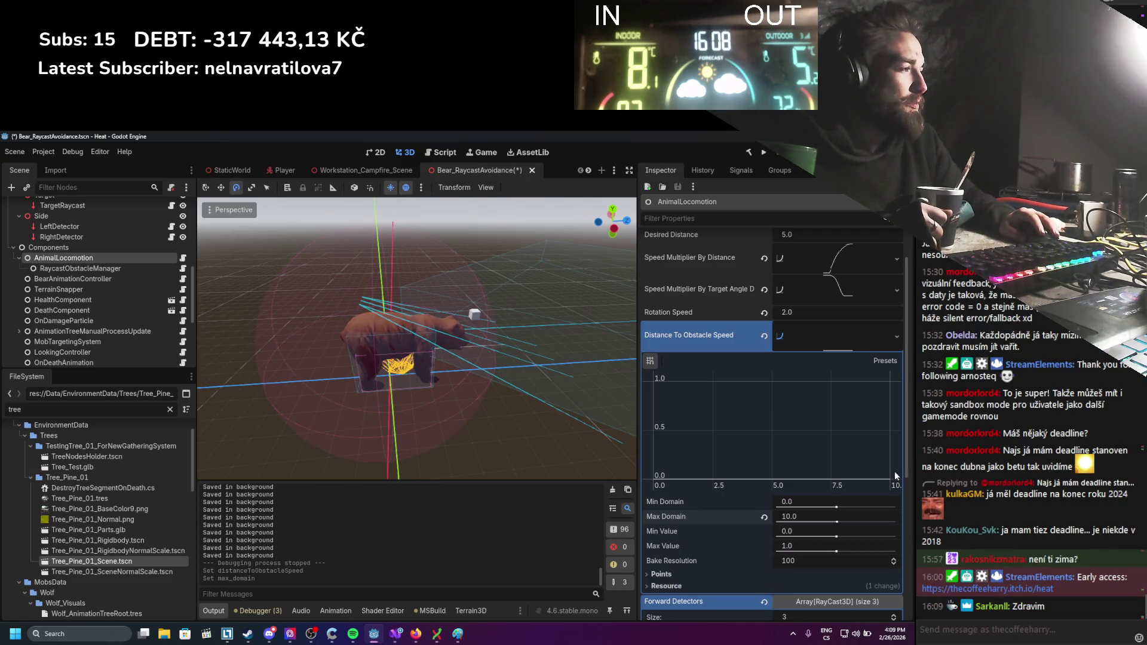
# Add curve points at (10, 1.0) and (0, 0.05), save the scene, and run the game.
pyautogui.moveTo(889, 485); pyautogui.dragTo(890, 381)
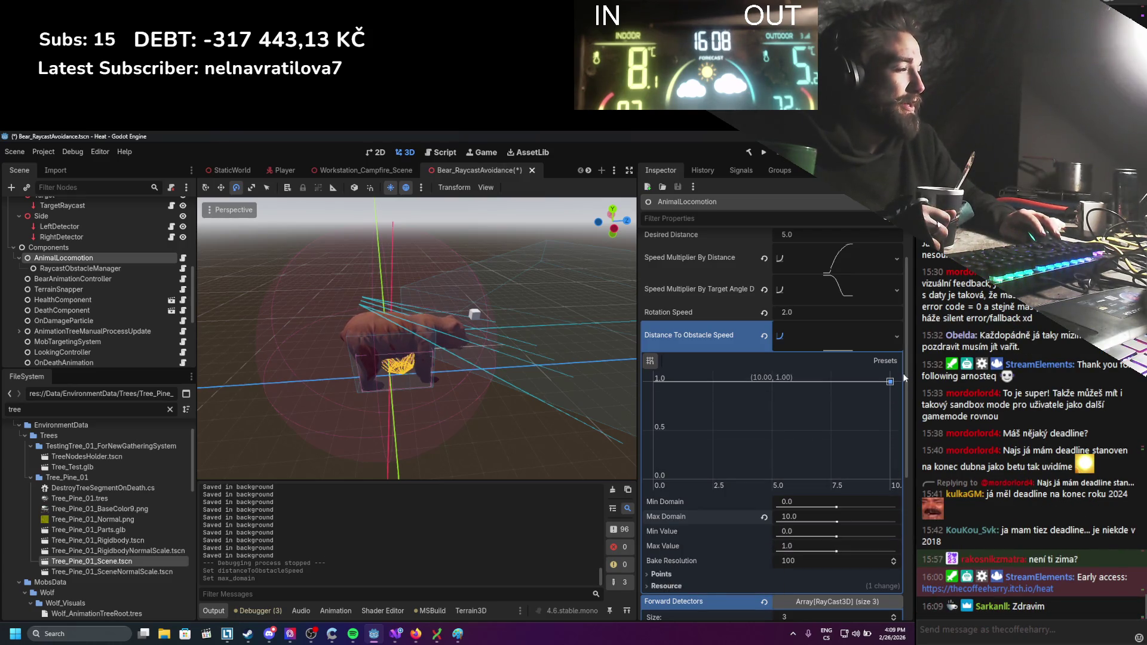
pyautogui.moveTo(659, 384)
pyautogui.mouseDown()
pyautogui.moveTo(653, 481)
pyautogui.moveTo(675, 457)
pyautogui.mouseUp()
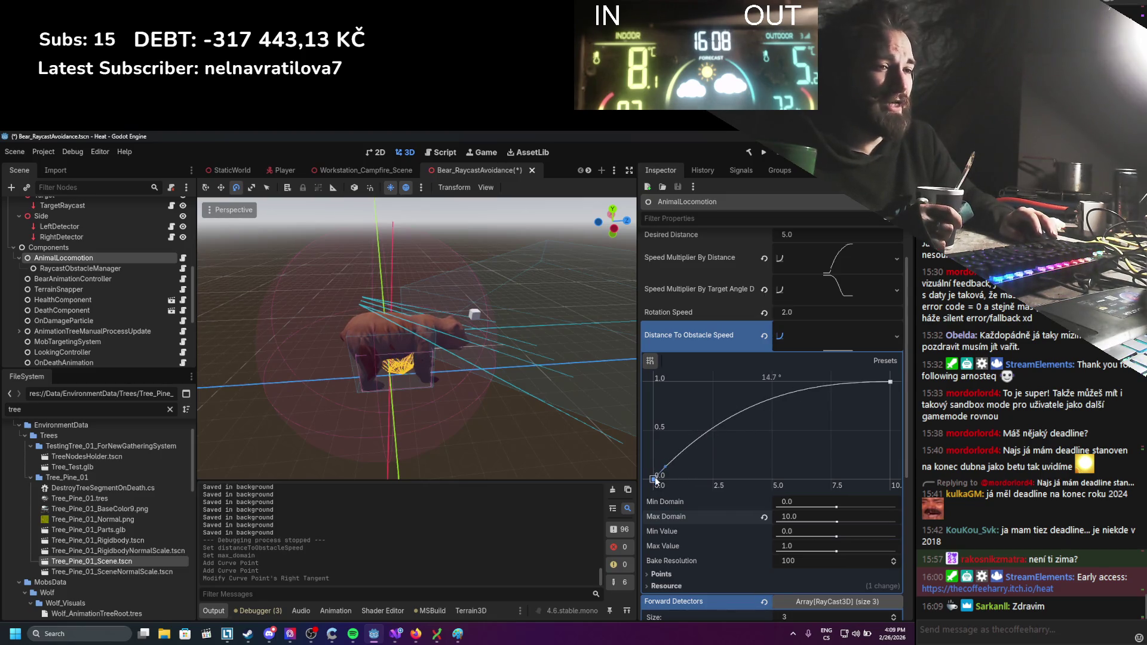
pyautogui.moveTo(655, 482); pyautogui.dragTo(654, 476)
pyautogui.hotkey('ctrl', 's')
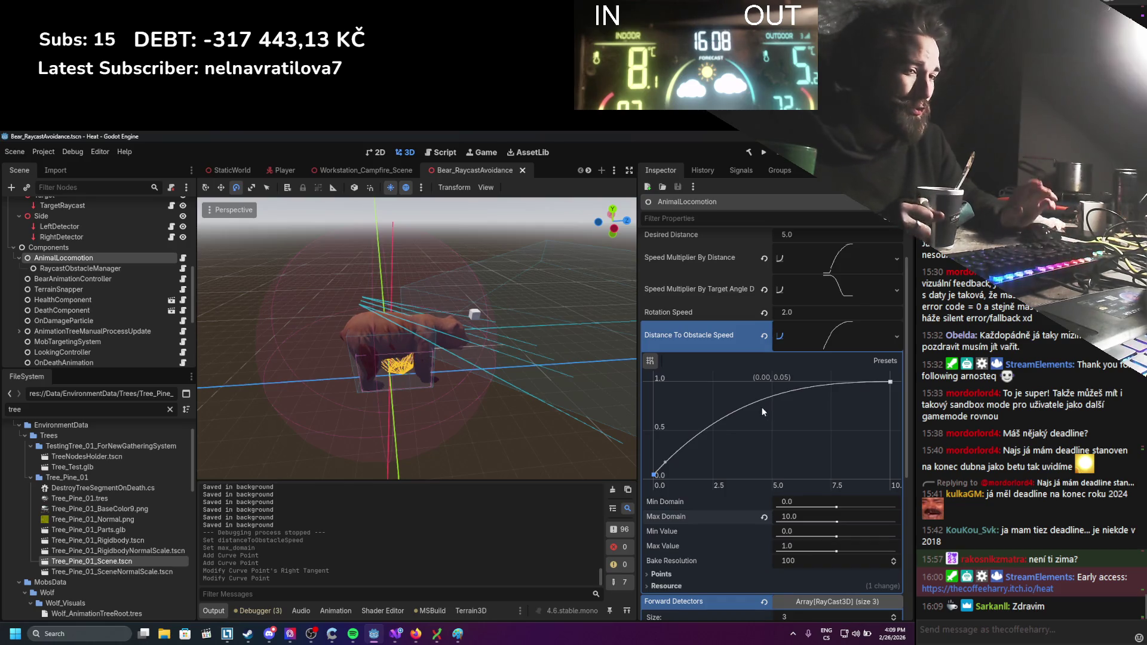
pyautogui.click(764, 153)
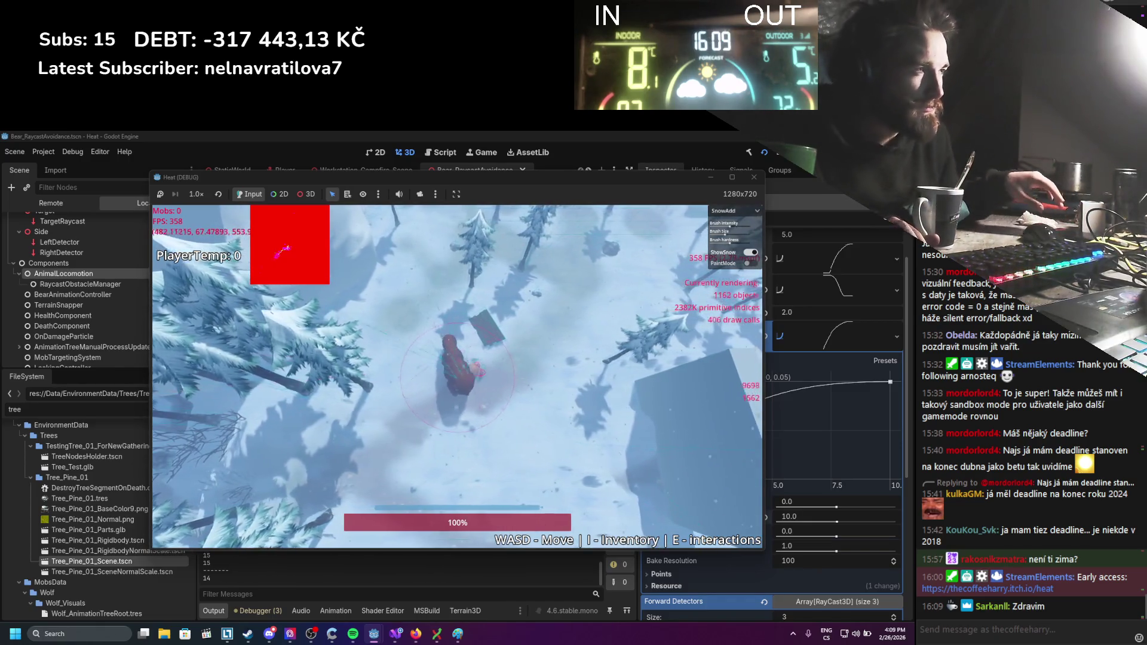
# Walk the player right, left, right and forward near the wall to watch the bear slow, then stop.
pyautogui.press('d')
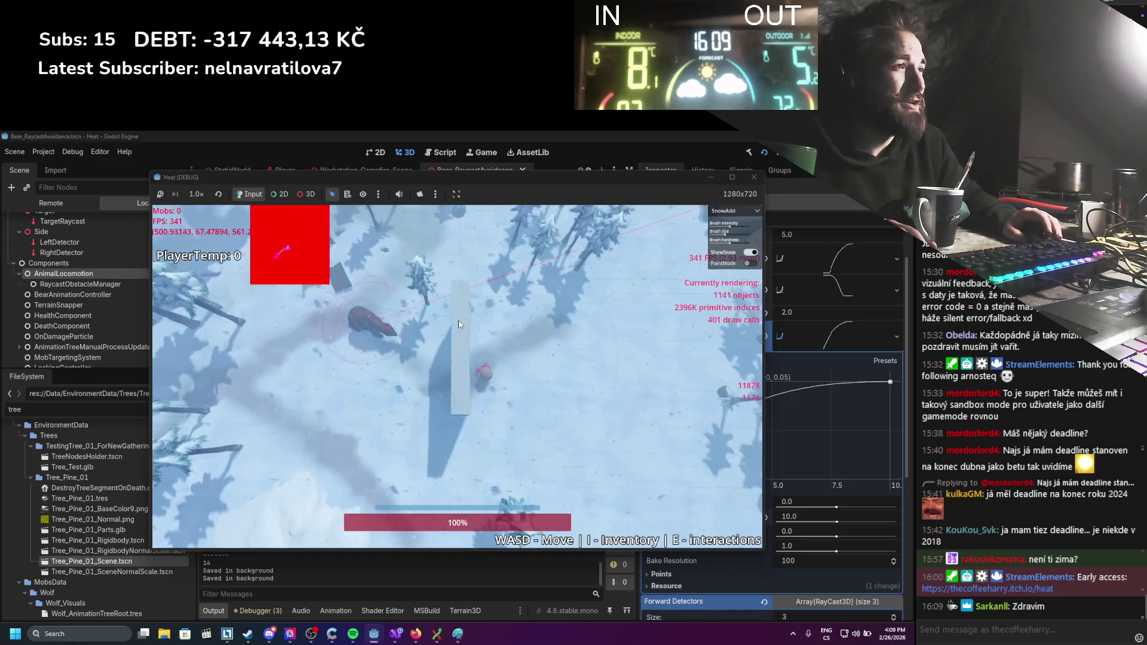
pyautogui.press('d')
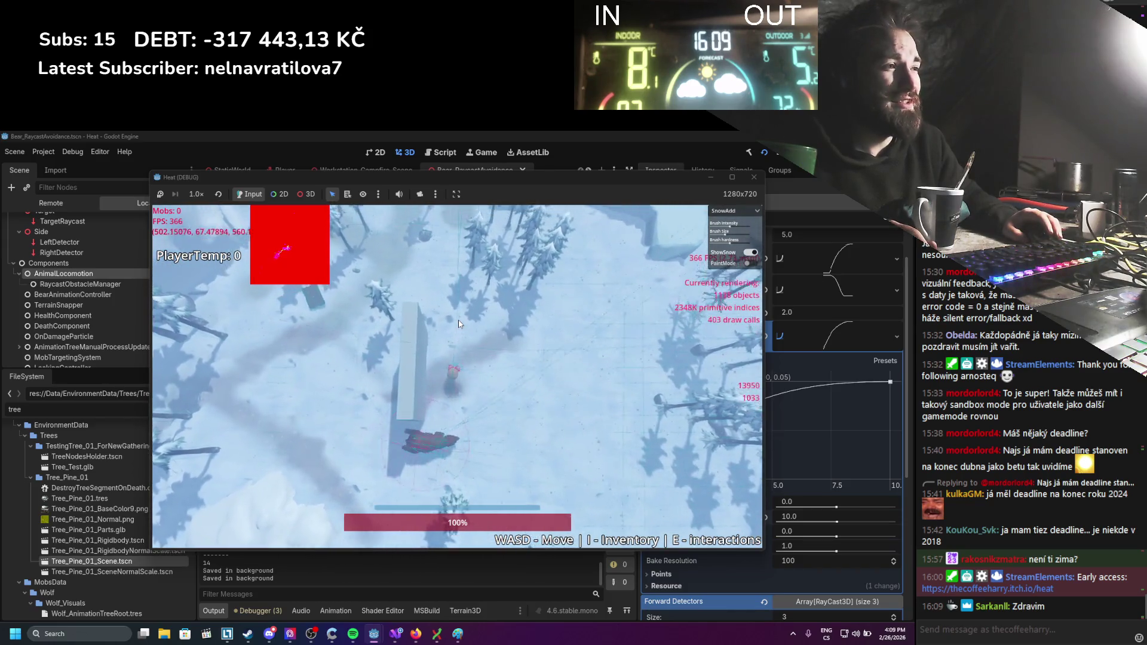
pyautogui.press('a')
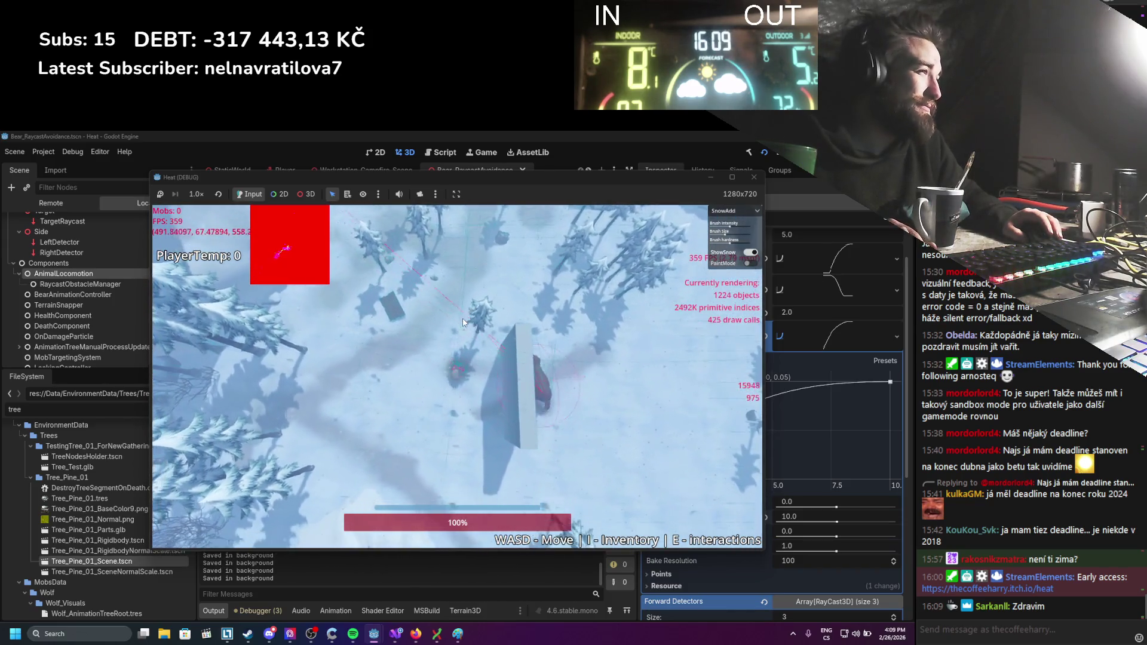
pyautogui.press('d')
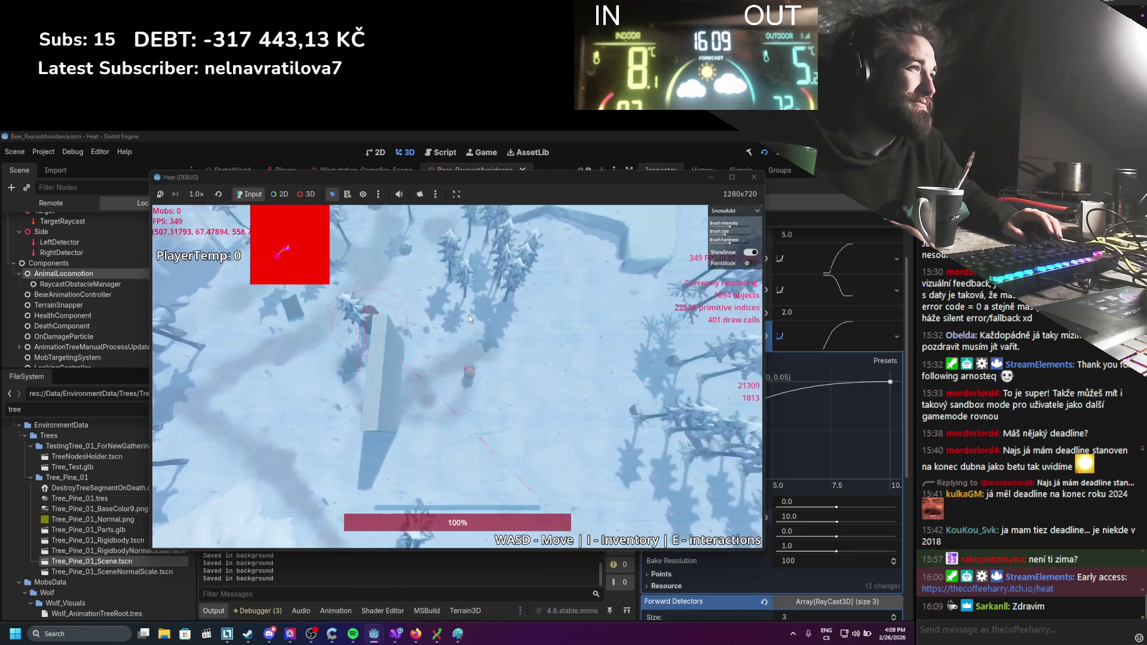
pyautogui.press('w')
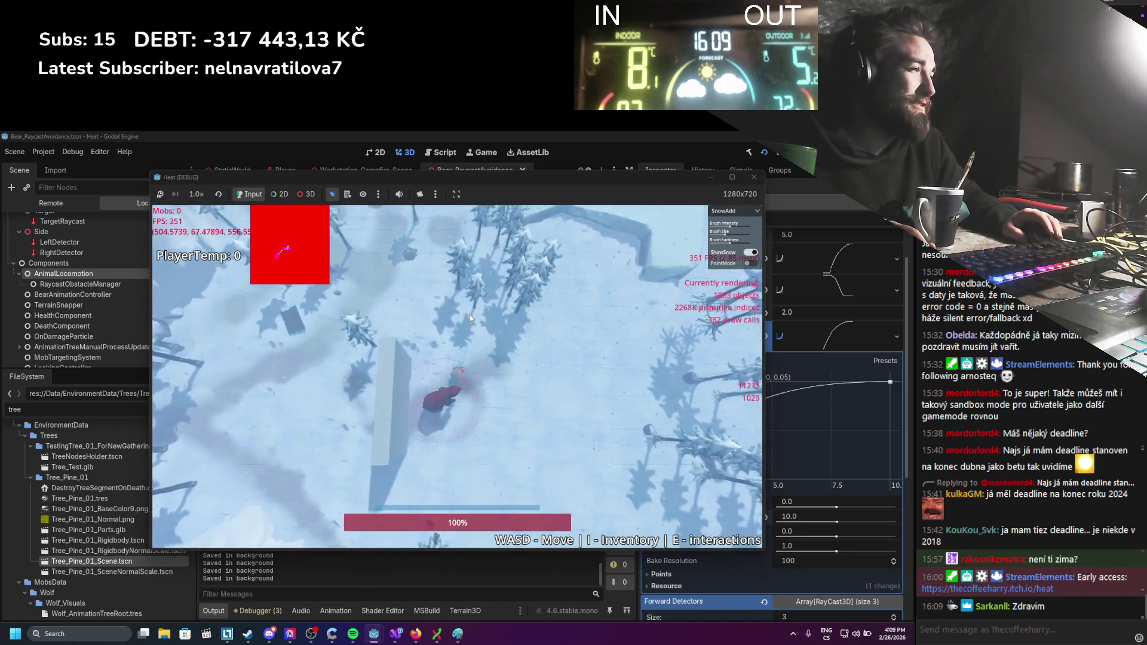
pyautogui.click(753, 177)
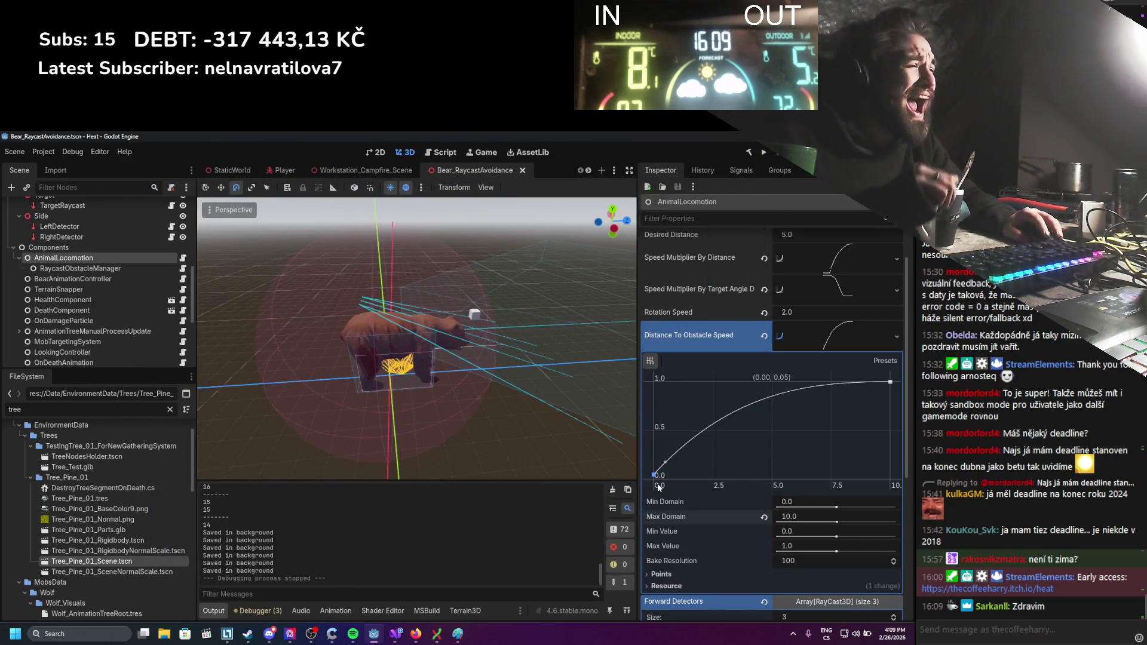
# Shift the curve's low start point to around distance 1 and save.
pyautogui.moveTo(655, 475); pyautogui.dragTo(676, 474)
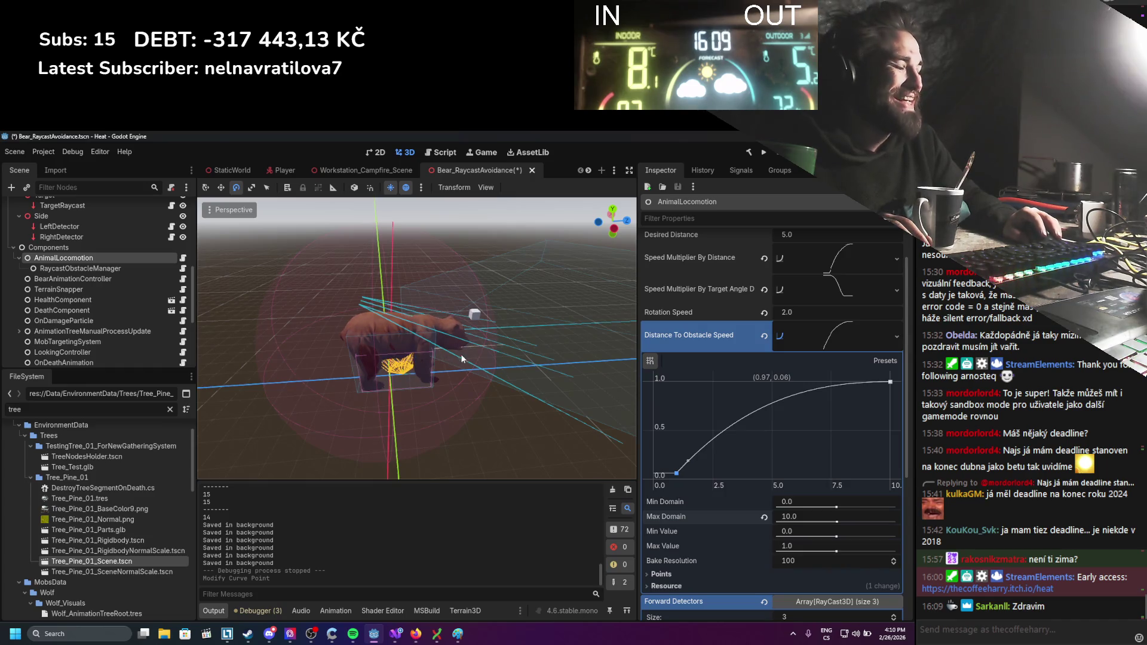
pyautogui.moveTo(682, 475); pyautogui.dragTo(677, 472)
pyautogui.hotkey('ctrl', 's')
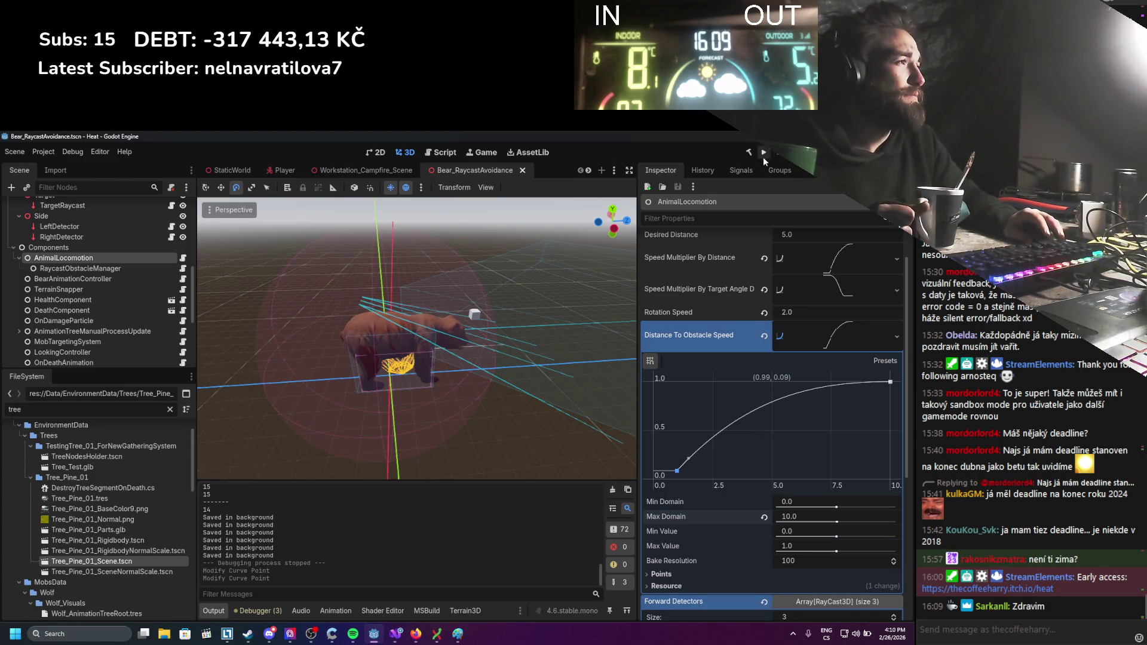
# Rerun the game, walk the player right, left and back, then stop the test.
pyautogui.click(763, 156)
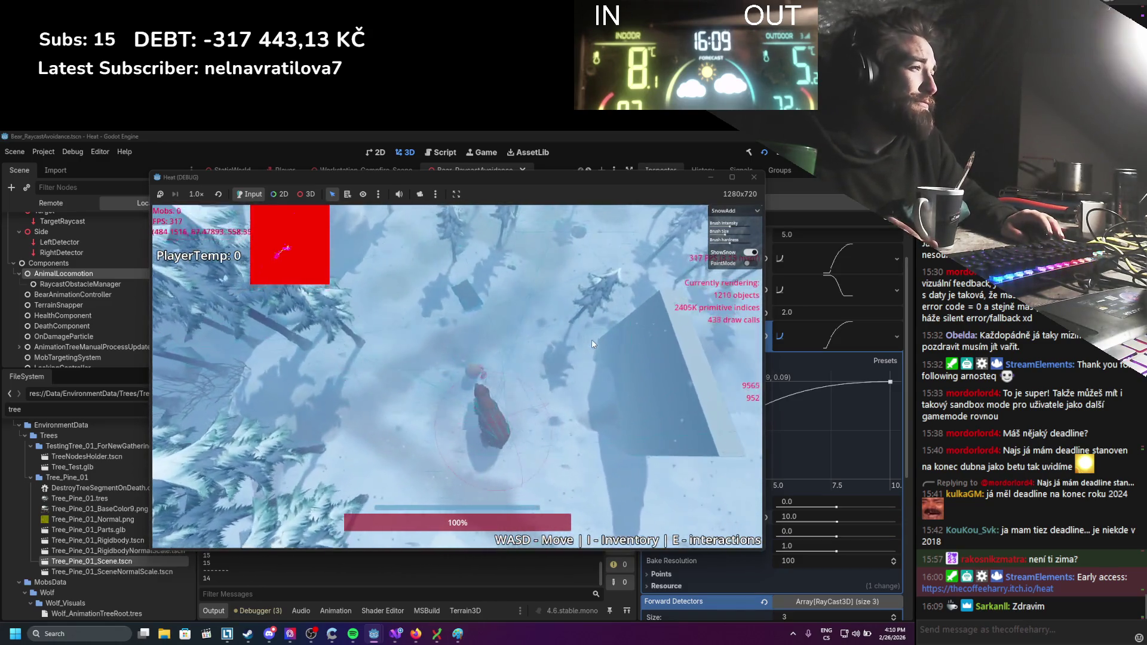
pyautogui.press('d')
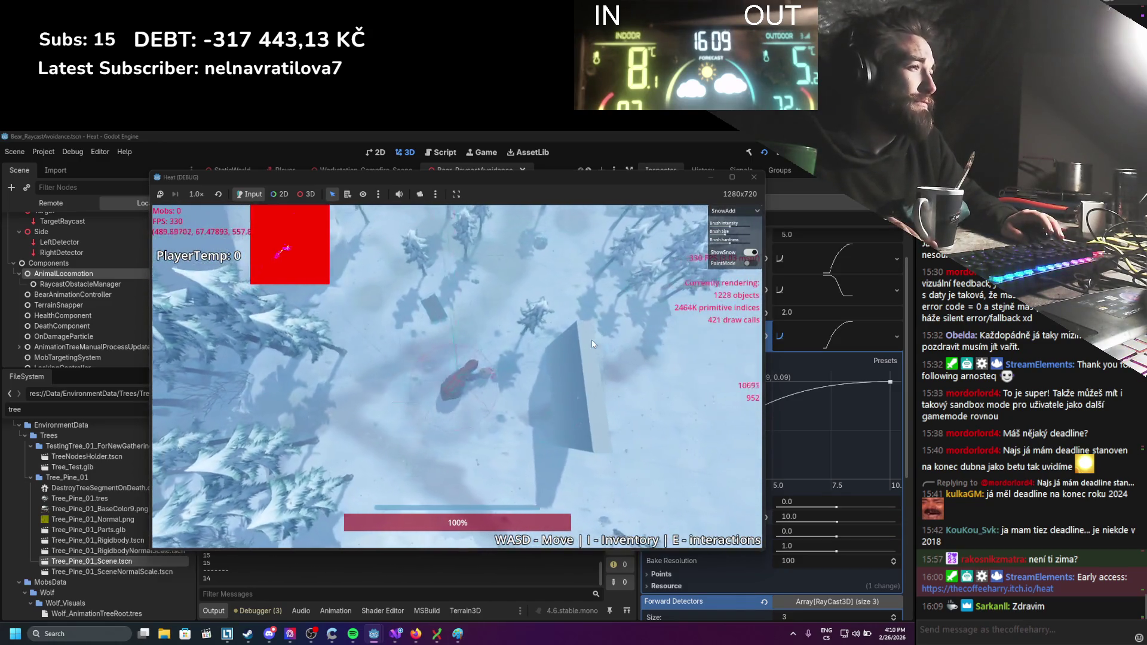
pyautogui.press('a')
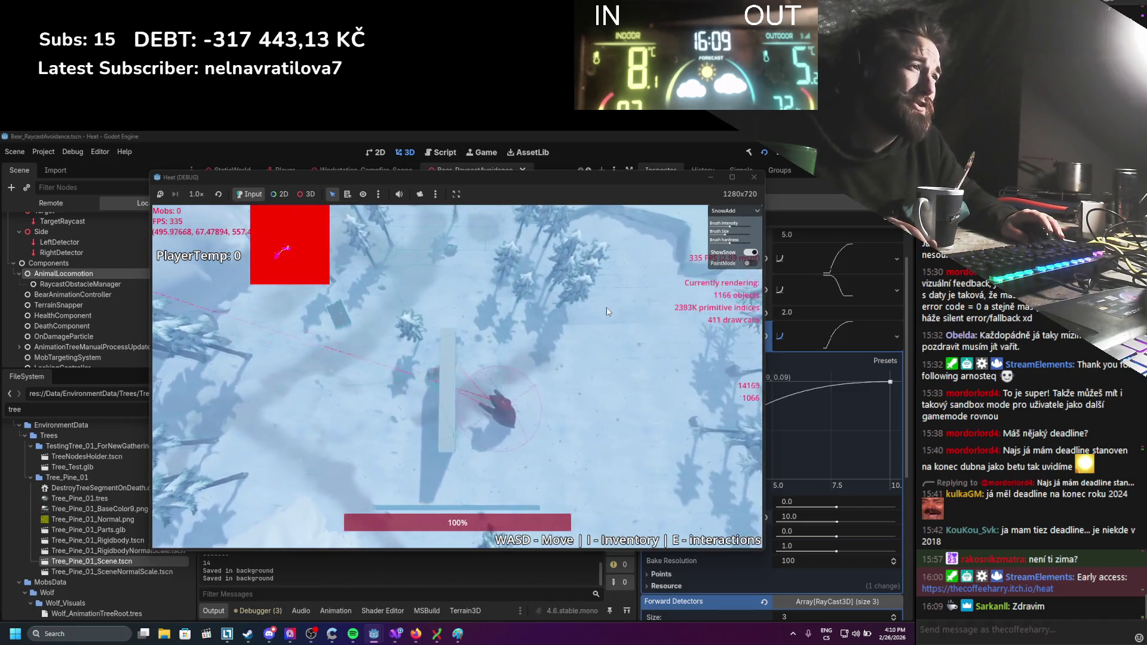
pyautogui.press('s')
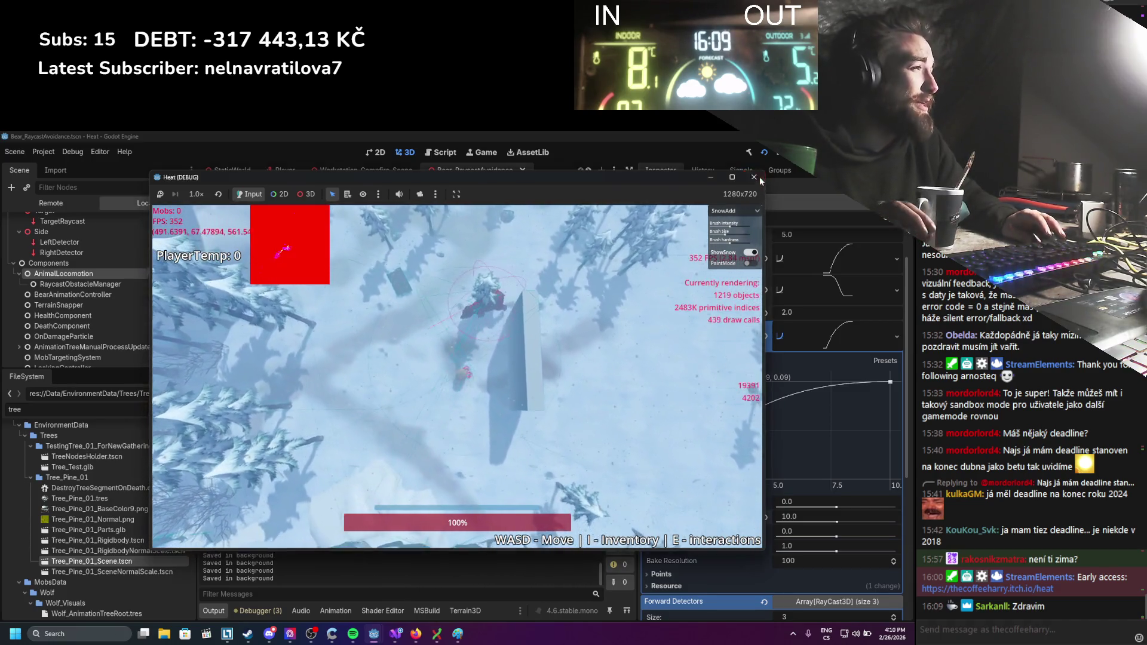
pyautogui.click(754, 177)
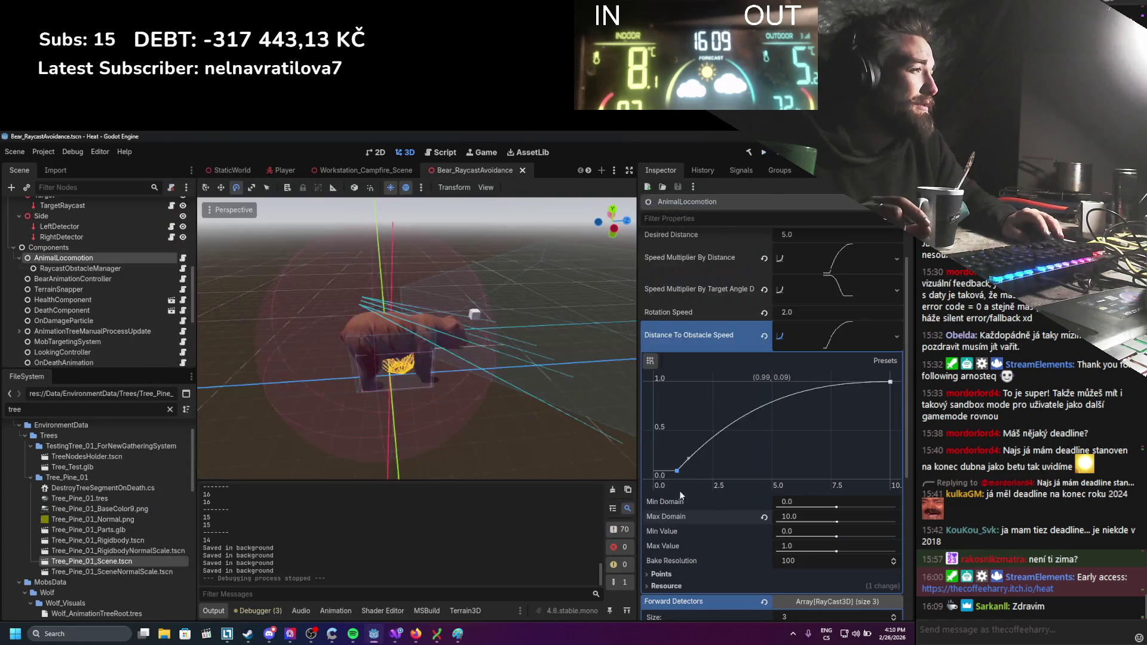
# Move the first Distance To Obstacle Speed curve point to (1.51, 0.00), save, and play-test the bear.
pyautogui.moveTo(678, 472); pyautogui.dragTo(690, 484)
pyautogui.hotkey('ctrl', 's')
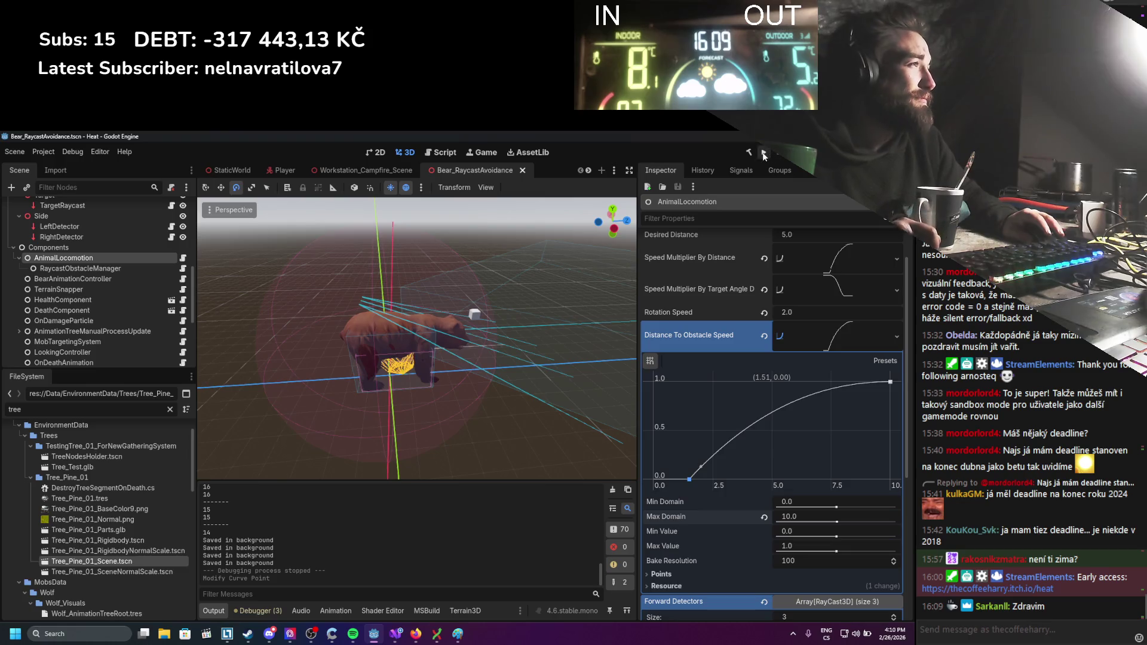
pyautogui.click(763, 154)
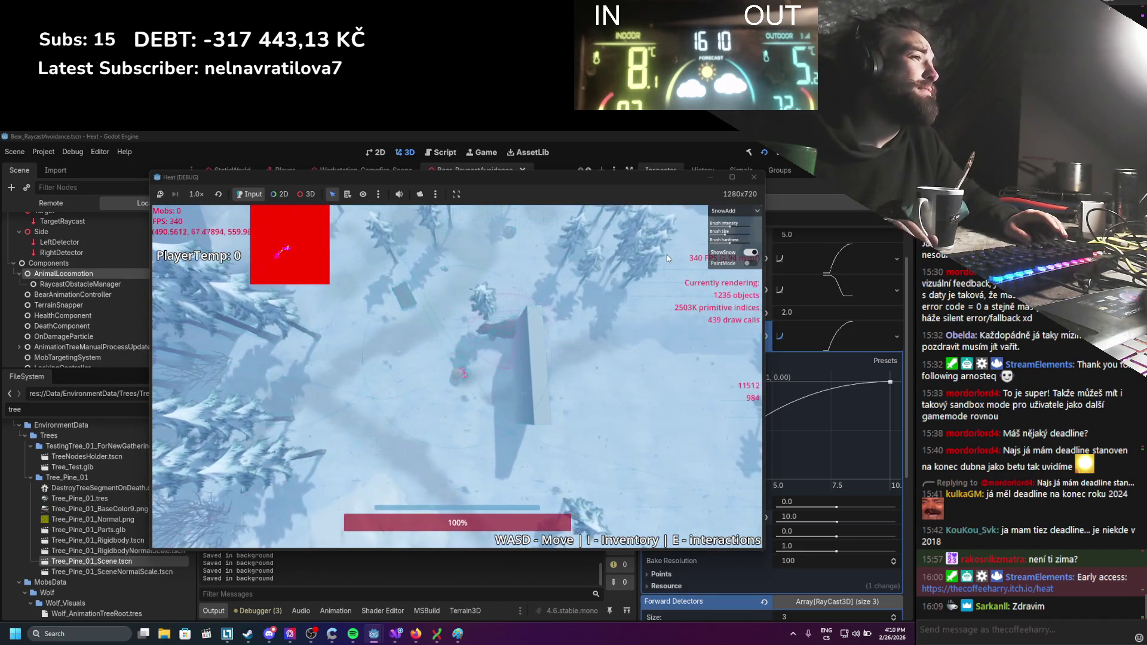
pyautogui.press('F8')
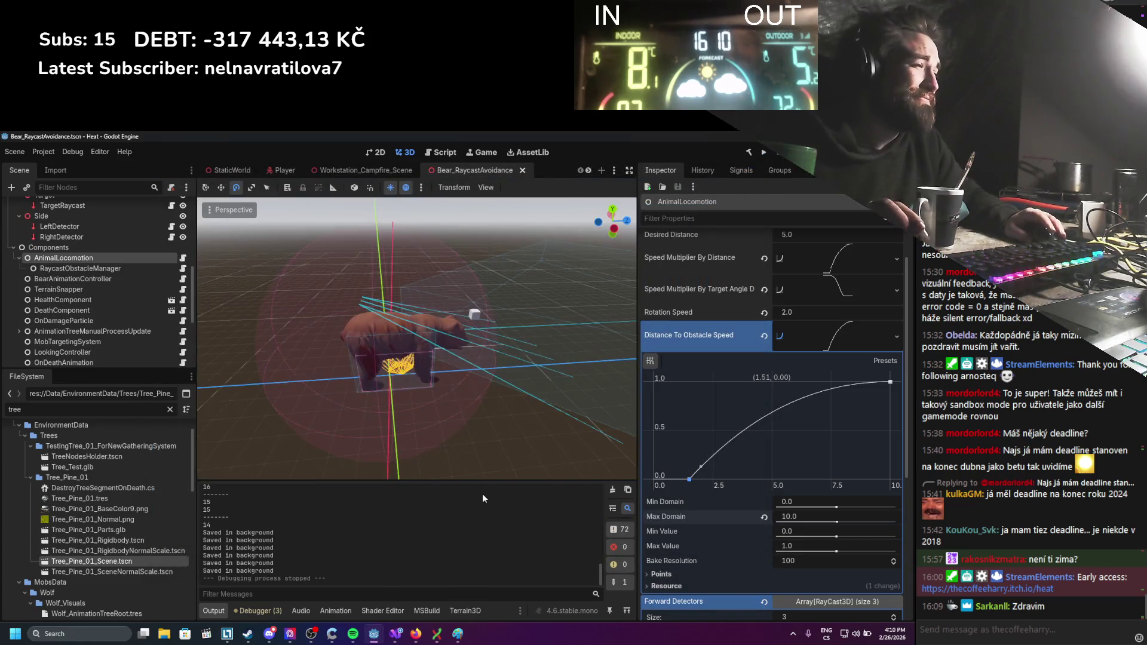
# Rotate RayCast3D3 to a new angle and increase its Target Position z.
pyautogui.moveTo(449, 326)
pyautogui.mouseDown()
pyautogui.moveTo(507, 418)
pyautogui.moveTo(497, 416)
pyautogui.mouseUp()
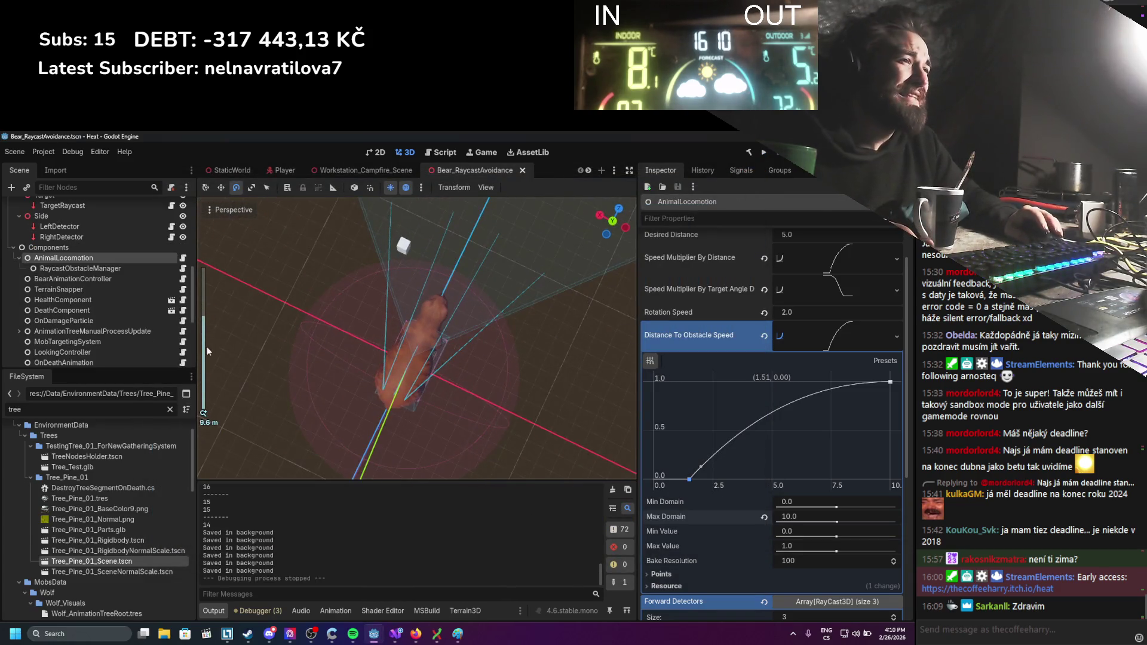
pyautogui.scroll(4, 53, 252)
pyautogui.click(60, 255)
pyautogui.click(63, 266)
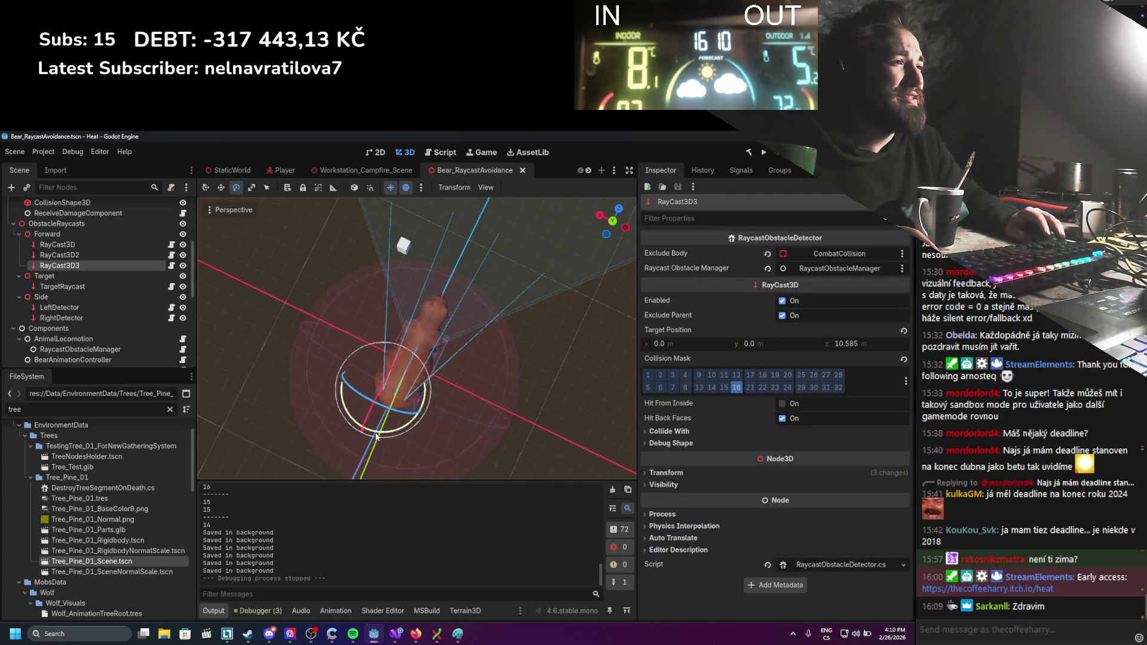
pyautogui.moveTo(378, 436); pyautogui.dragTo(437, 364)
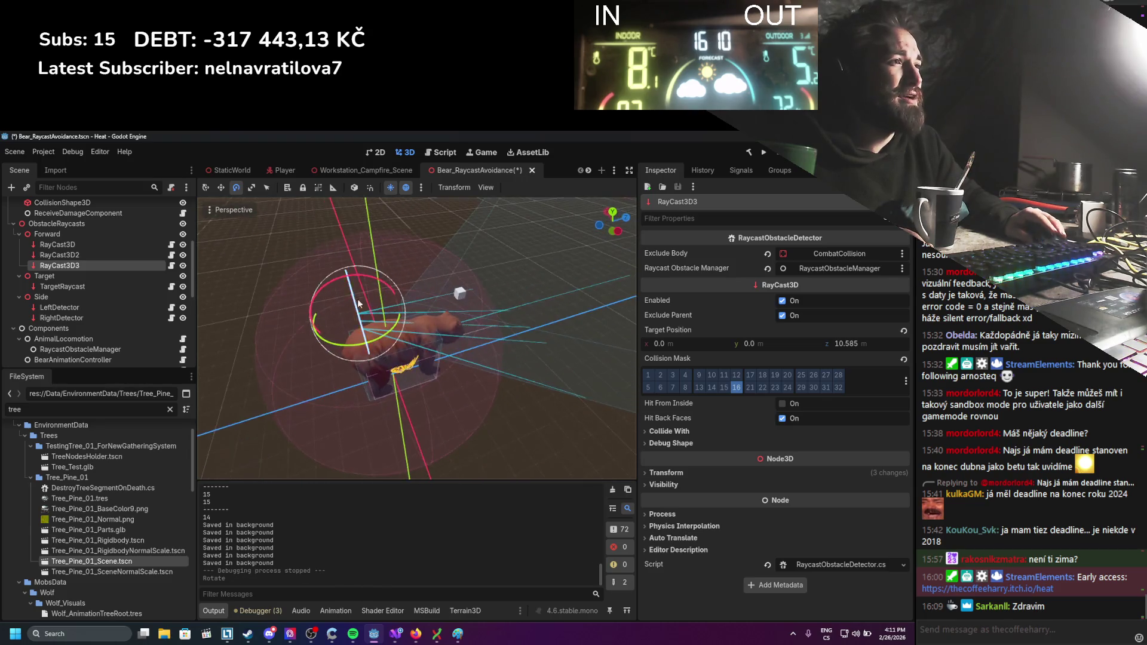
pyautogui.moveTo(356, 274); pyautogui.dragTo(355, 280)
pyautogui.moveTo(851, 344); pyautogui.dragTo(863, 344)
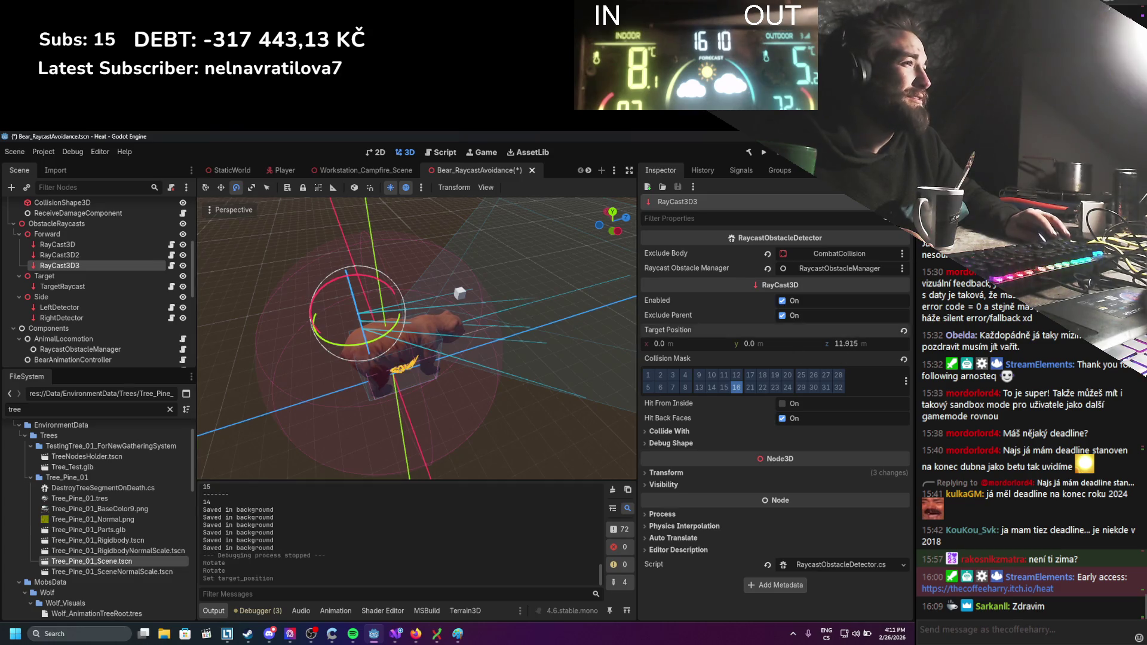
# Re-aim RayCast3D2 and increase its Target Position z.
pyautogui.click(59, 255)
pyautogui.moveTo(458, 331); pyautogui.dragTo(379, 309)
pyautogui.moveTo(387, 348); pyautogui.dragTo(449, 368)
pyautogui.moveTo(385, 348); pyautogui.dragTo(377, 344)
pyautogui.moveTo(837, 344); pyautogui.dragTo(848, 345)
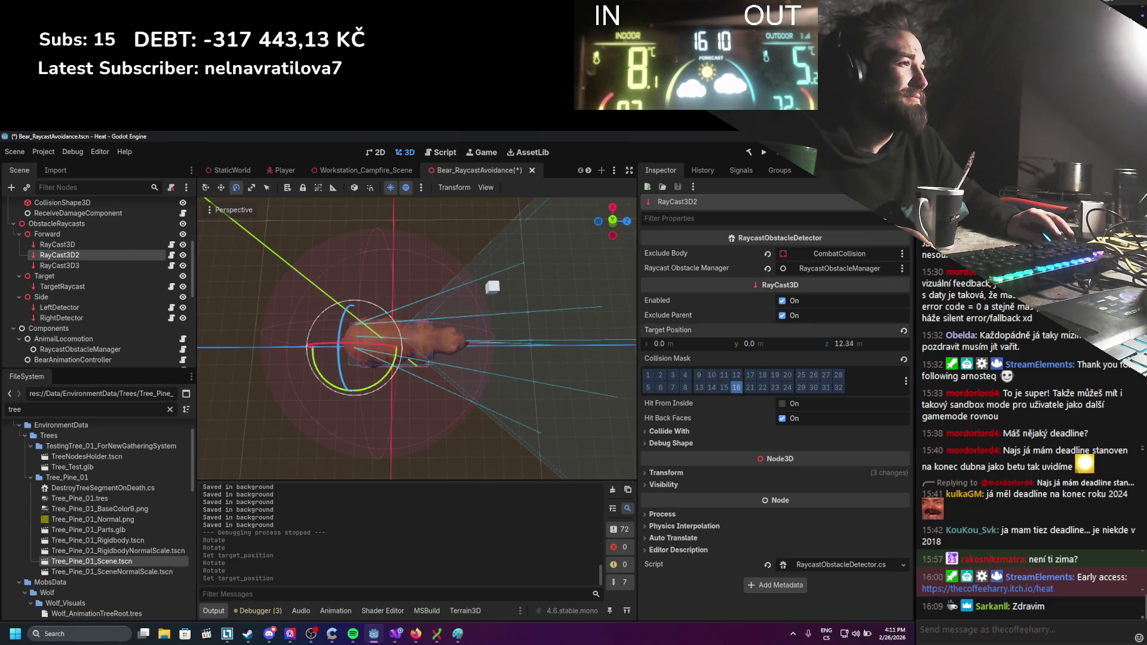
# Turn RayCast3D slightly, increase its Target Position z, save the scene, and start the game.
pyautogui.moveTo(603, 332)
pyautogui.mouseDown()
pyautogui.moveTo(578, 331)
pyautogui.moveTo(579, 305)
pyautogui.moveTo(456, 269)
pyautogui.moveTo(409, 239)
pyautogui.moveTo(377, 316)
pyautogui.mouseUp()
pyautogui.click(269, 291)
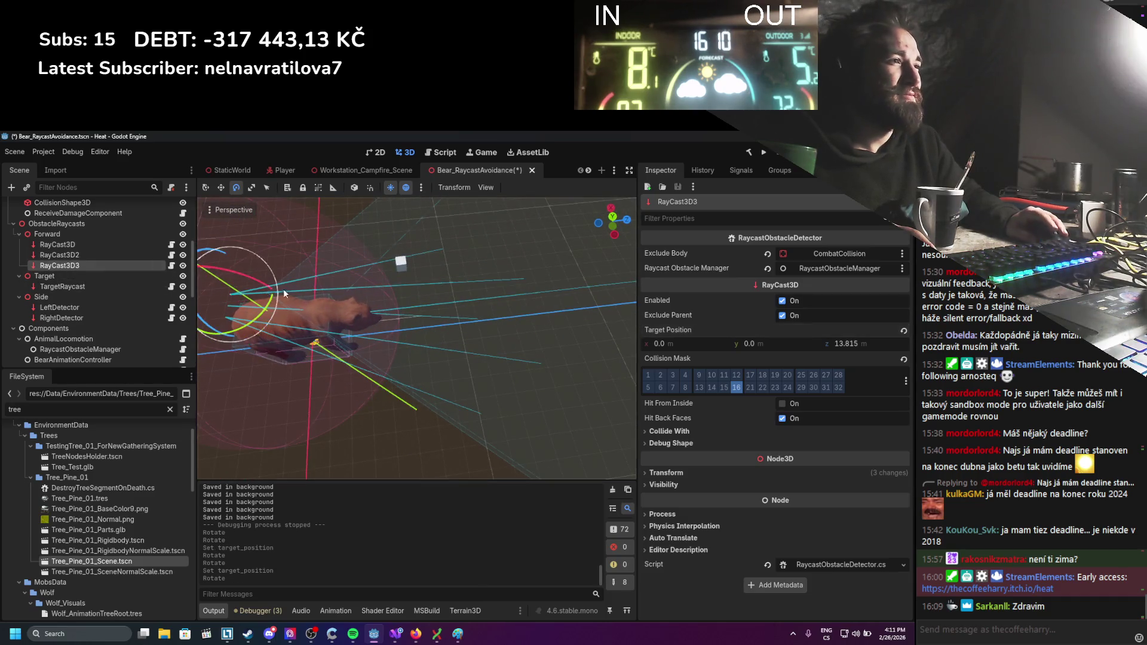
pyautogui.click(137, 244)
pyautogui.moveTo(261, 293); pyautogui.dragTo(249, 295)
pyautogui.moveTo(837, 342); pyautogui.dragTo(854, 342)
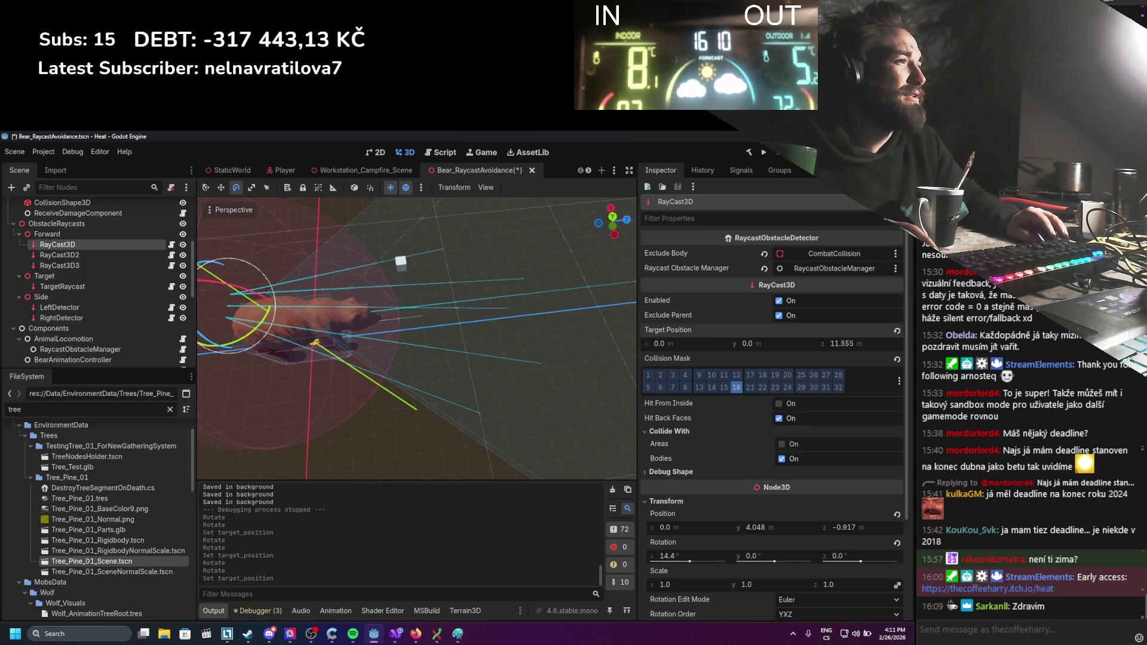
pyautogui.hotkey('ctrl', 's')
pyautogui.moveTo(516, 341)
pyautogui.mouseDown()
pyautogui.moveTo(511, 310)
pyautogui.moveTo(571, 250)
pyautogui.mouseUp()
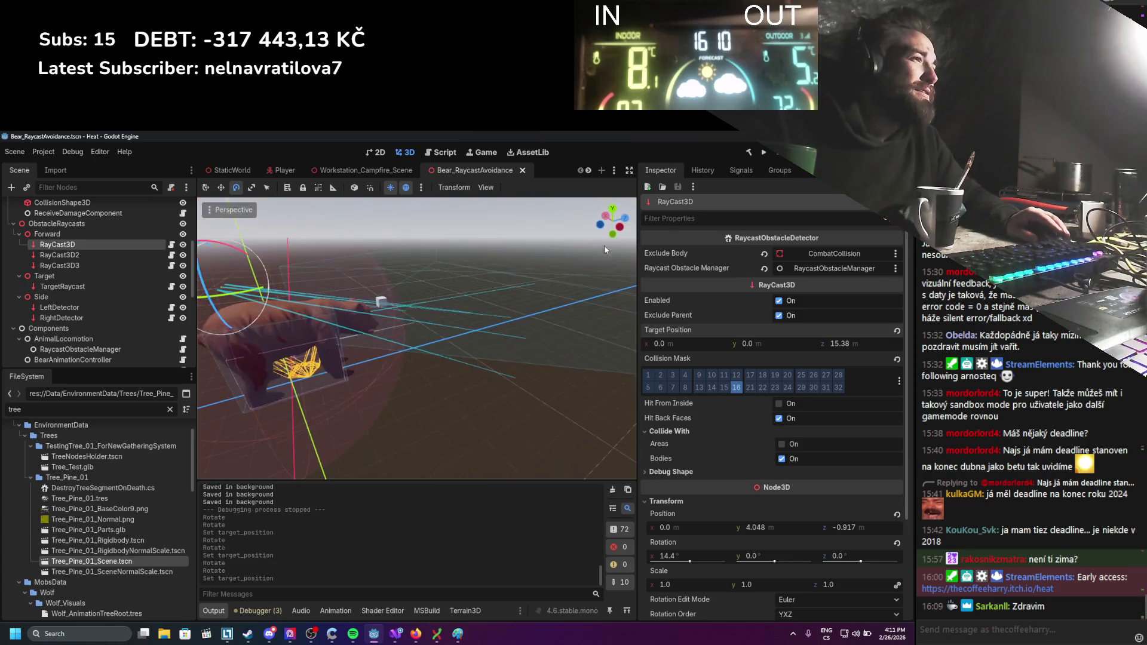
pyautogui.click(764, 153)
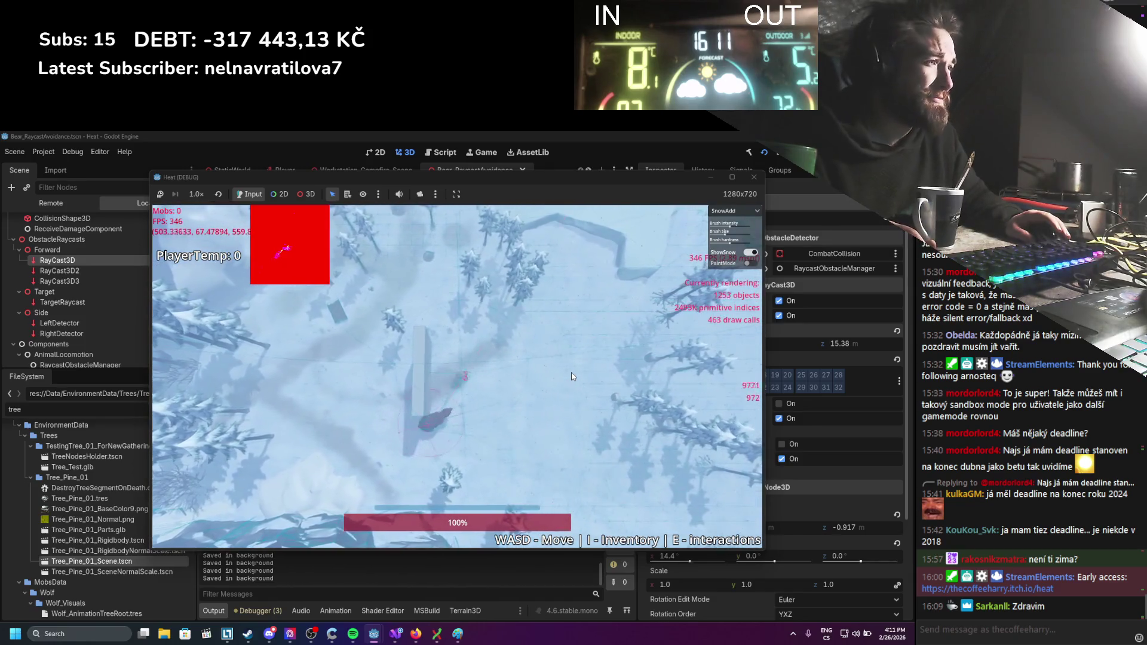
# Watch the bear near the wall, inspect AnimalLocomotion in the remote tree, then close the game.
pyautogui.click(558, 381)
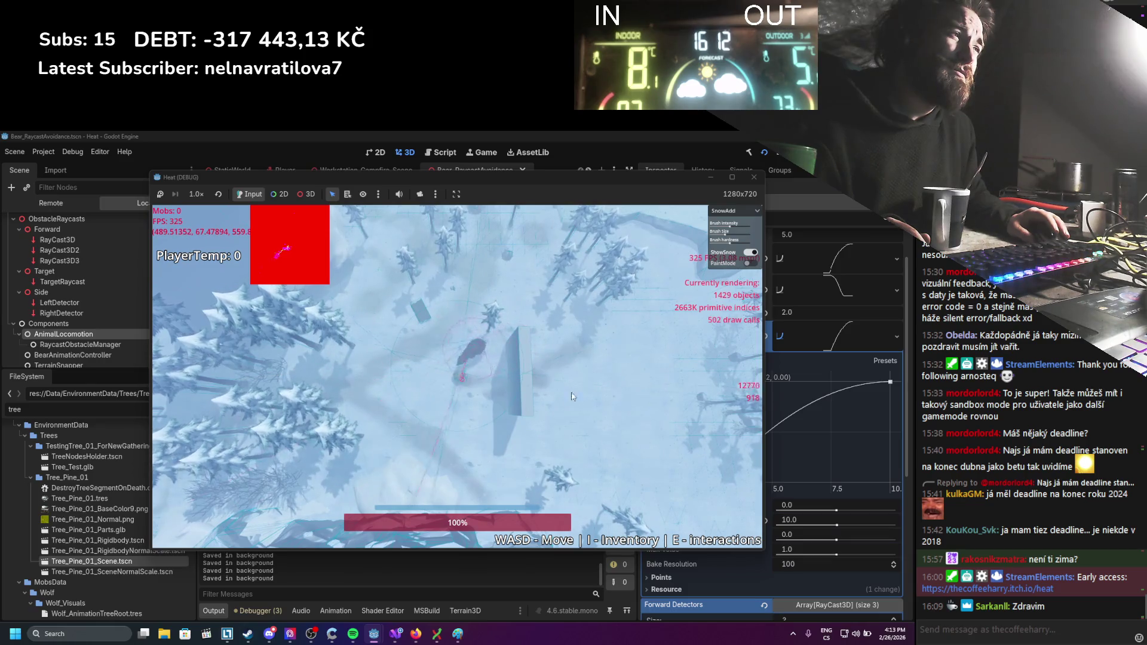
pyautogui.click(754, 178)
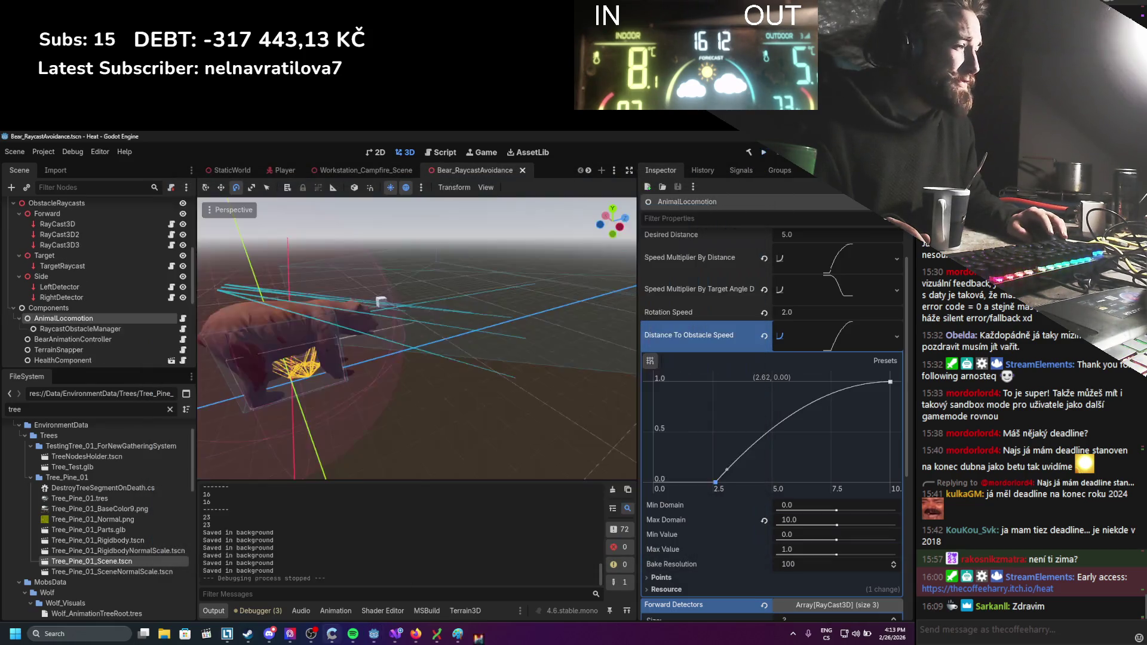
# Comment out the if/else movementDirection lines 89–92 in AvoidanceCheck, then rerun the game in Godot.
pyautogui.click(395, 633)
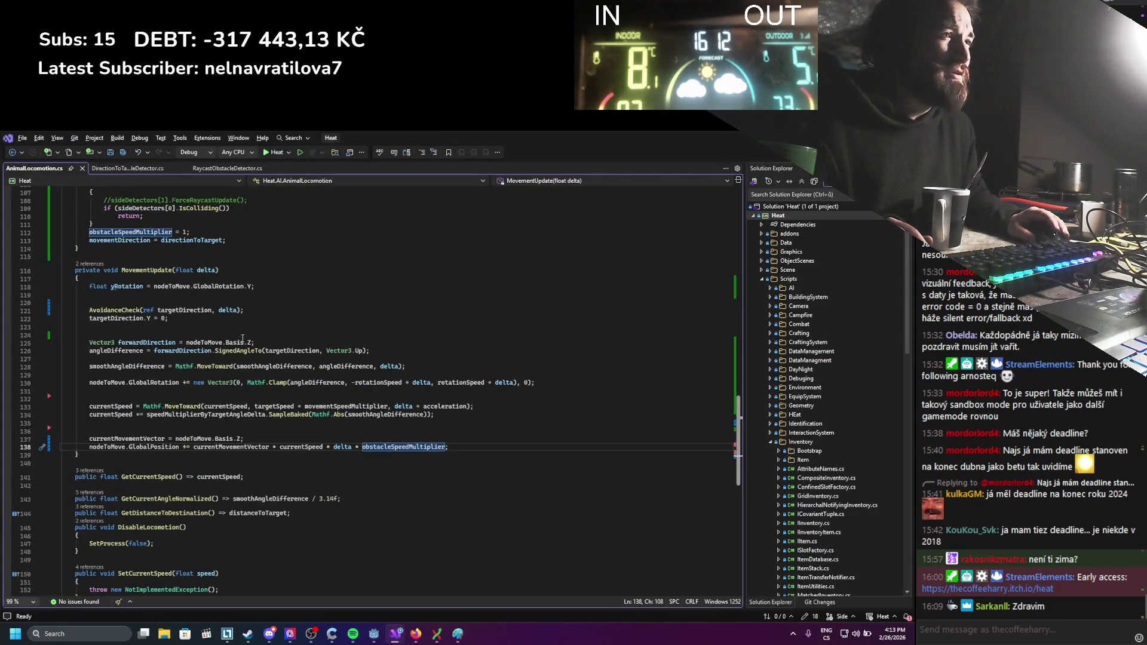
pyautogui.scroll(15, 252, 333)
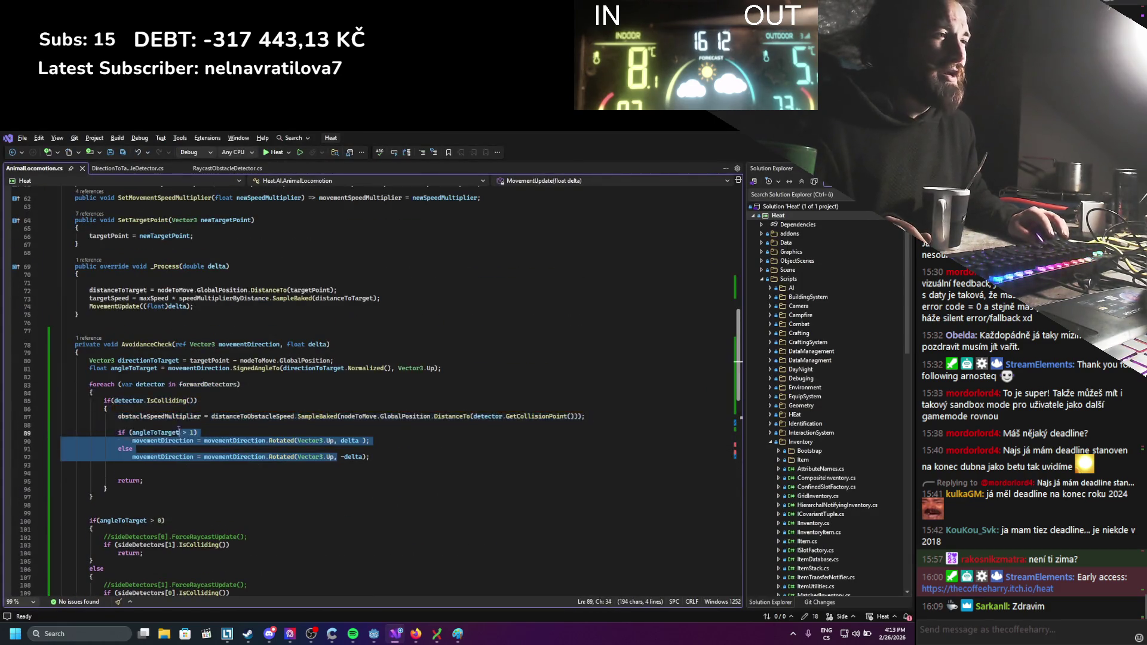
pyautogui.click(206, 473)
pyautogui.click(115, 449)
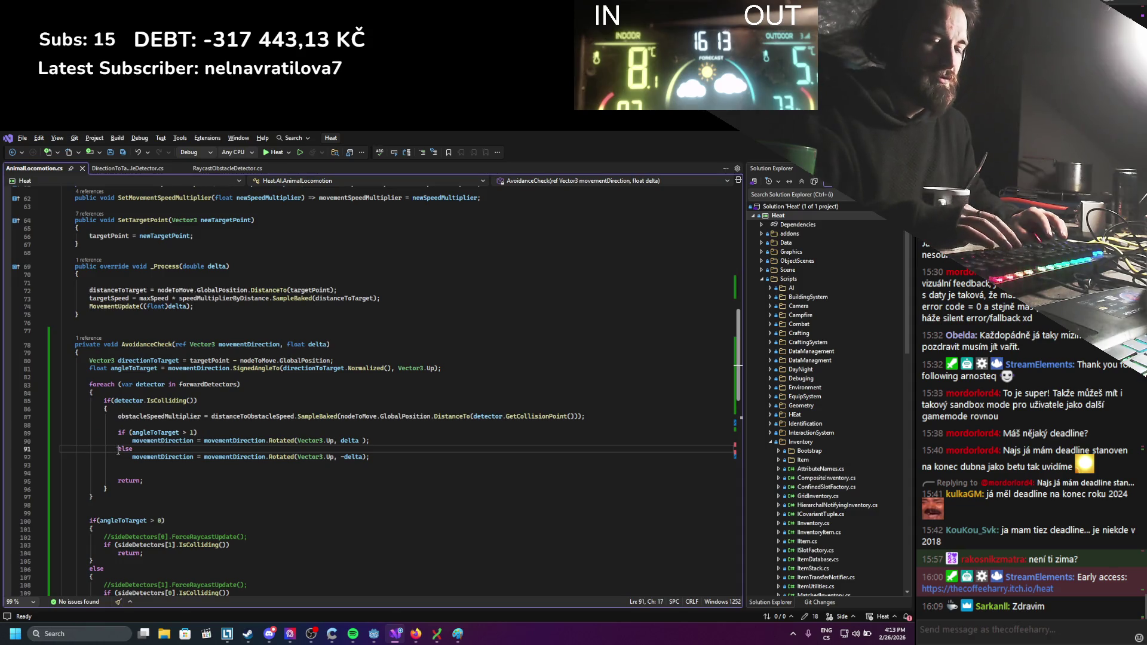
pyautogui.write('//')
pyautogui.click(119, 432)
pyautogui.click(127, 457)
pyautogui.write('//')
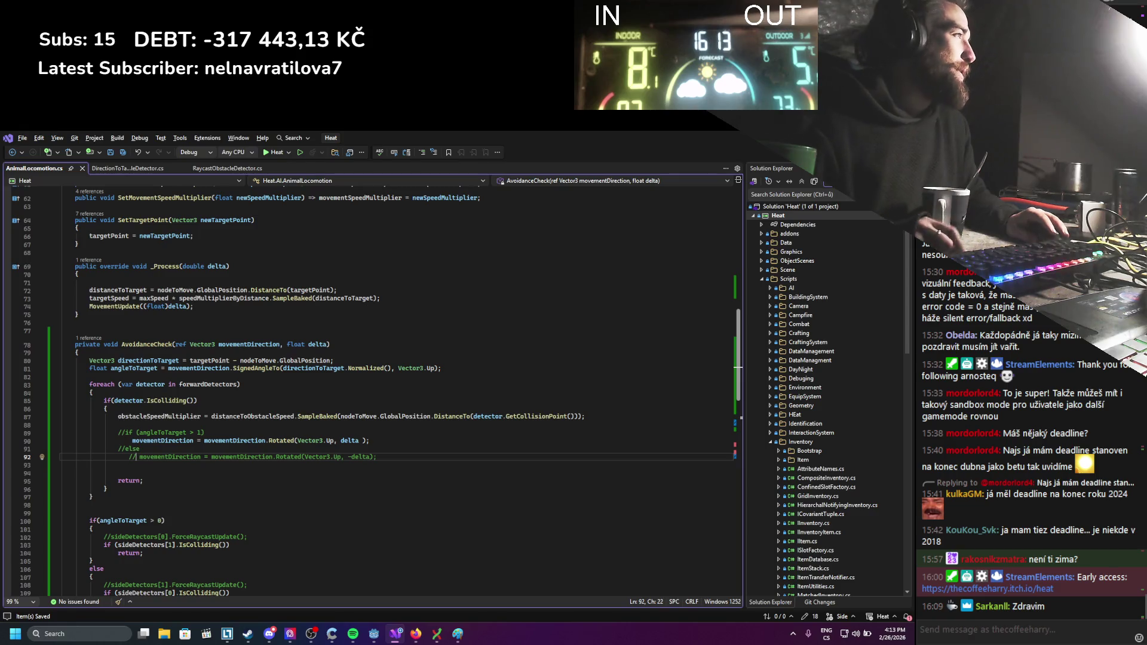
pyautogui.hotkey('alt', 'Tab')
pyautogui.click(763, 154)
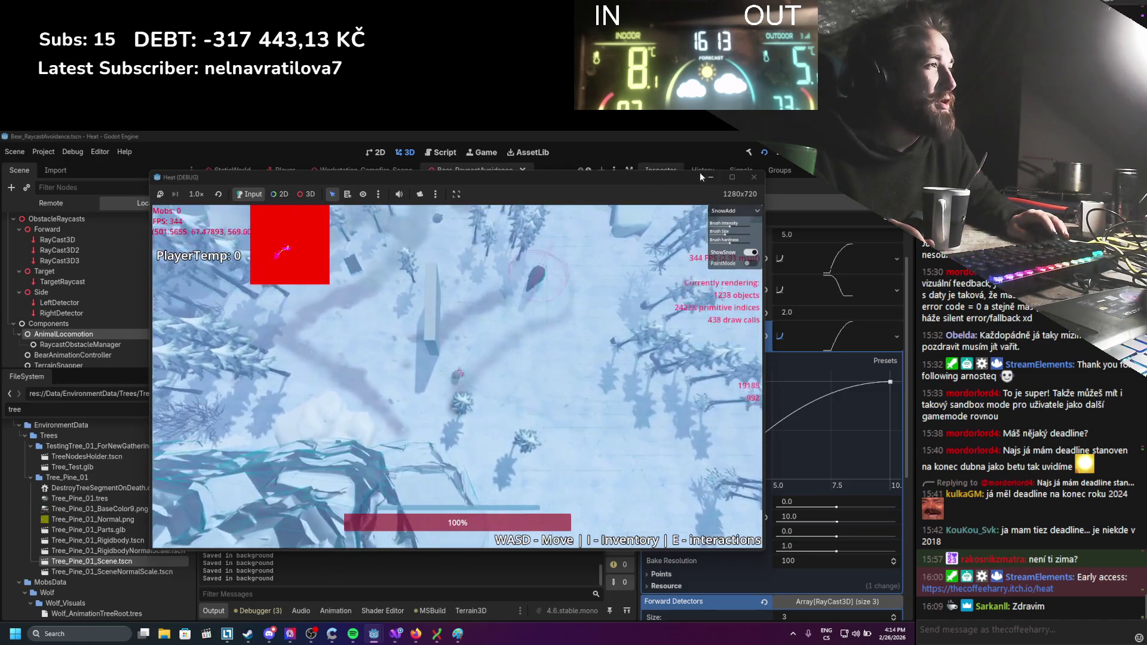
pyautogui.click(661, 227)
pyautogui.press('F8')
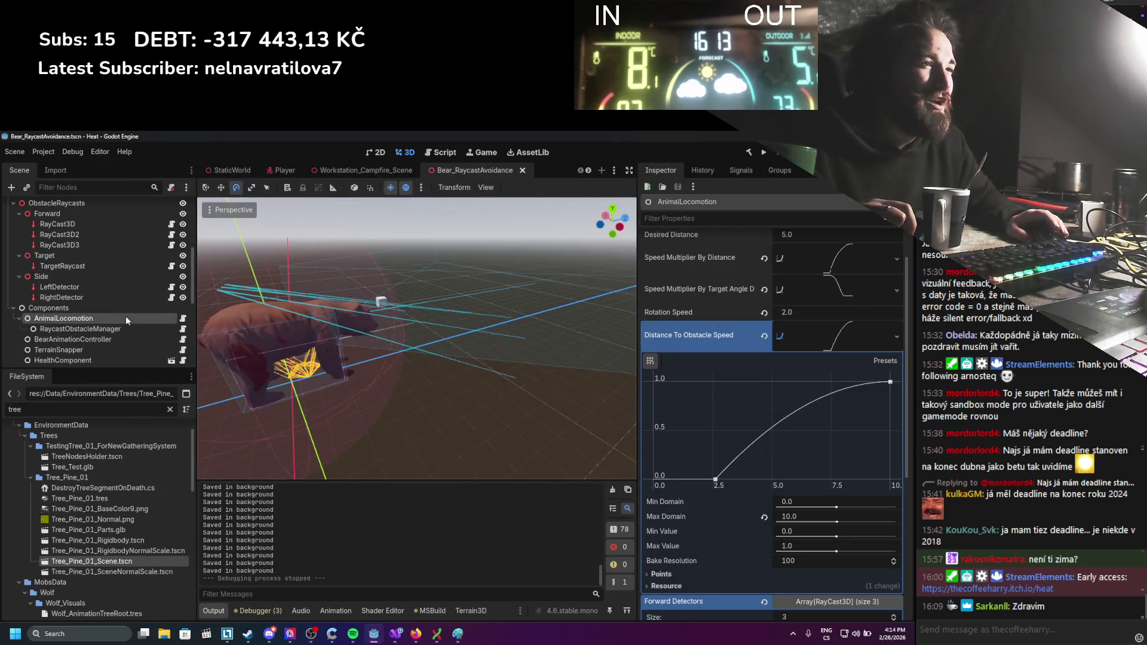
# Add 'currentSpeed *= delta * obstacleSpeedMultiplier;' on line 135 of MovementUpdate and save.
pyautogui.scroll(-3, 126, 317)
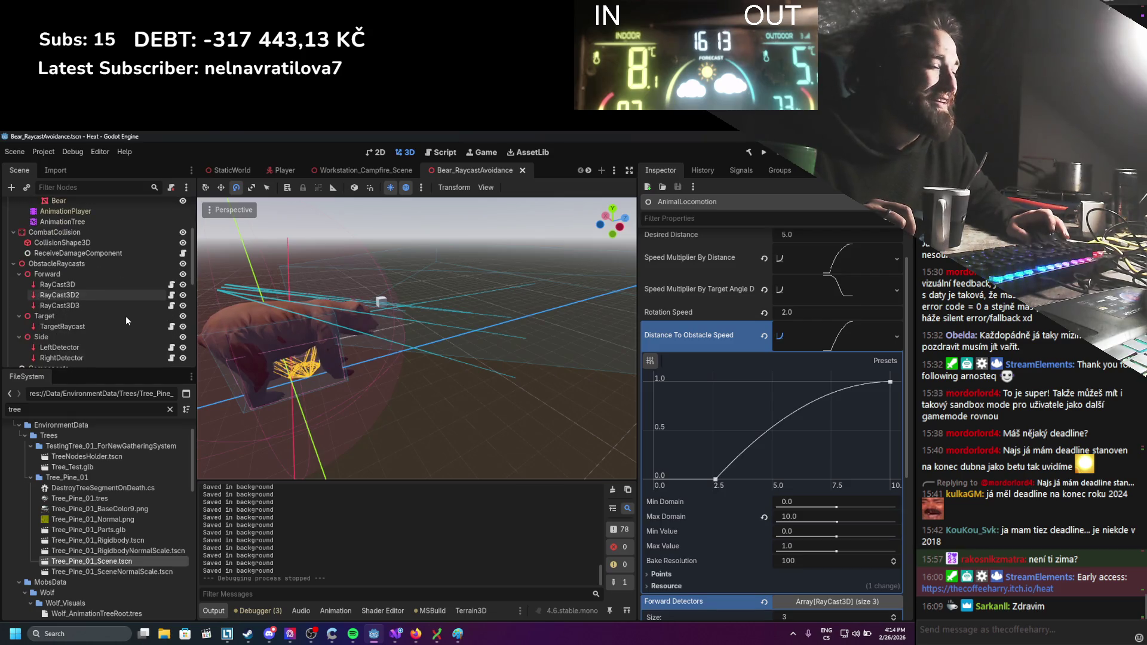
pyautogui.click(394, 634)
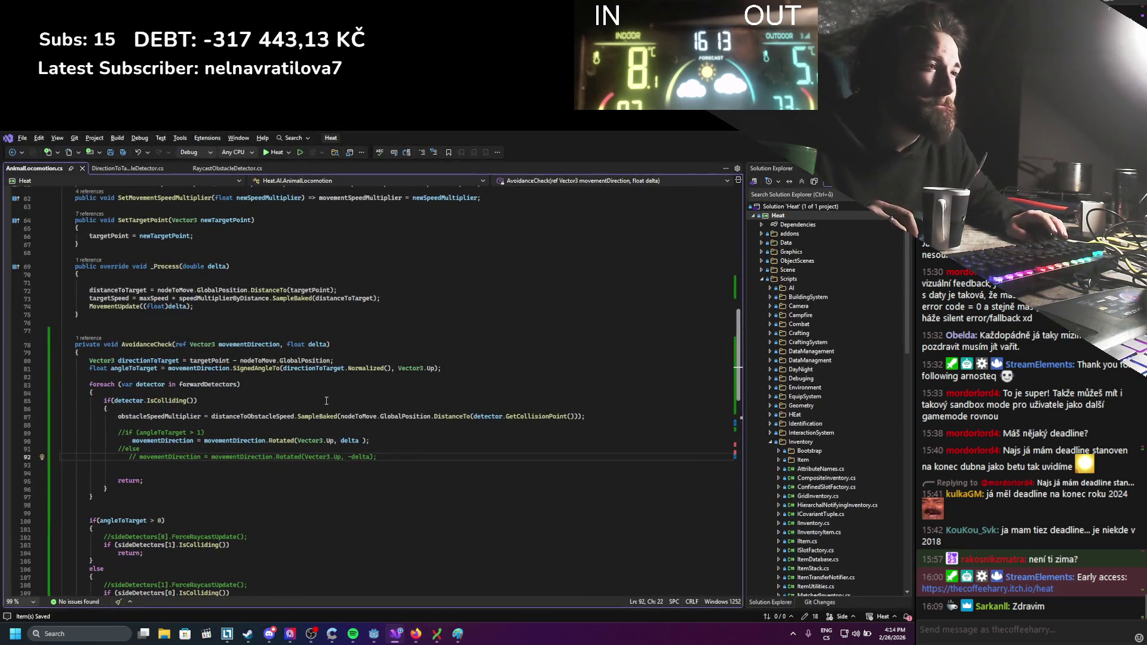
pyautogui.scroll(-16, 326, 400)
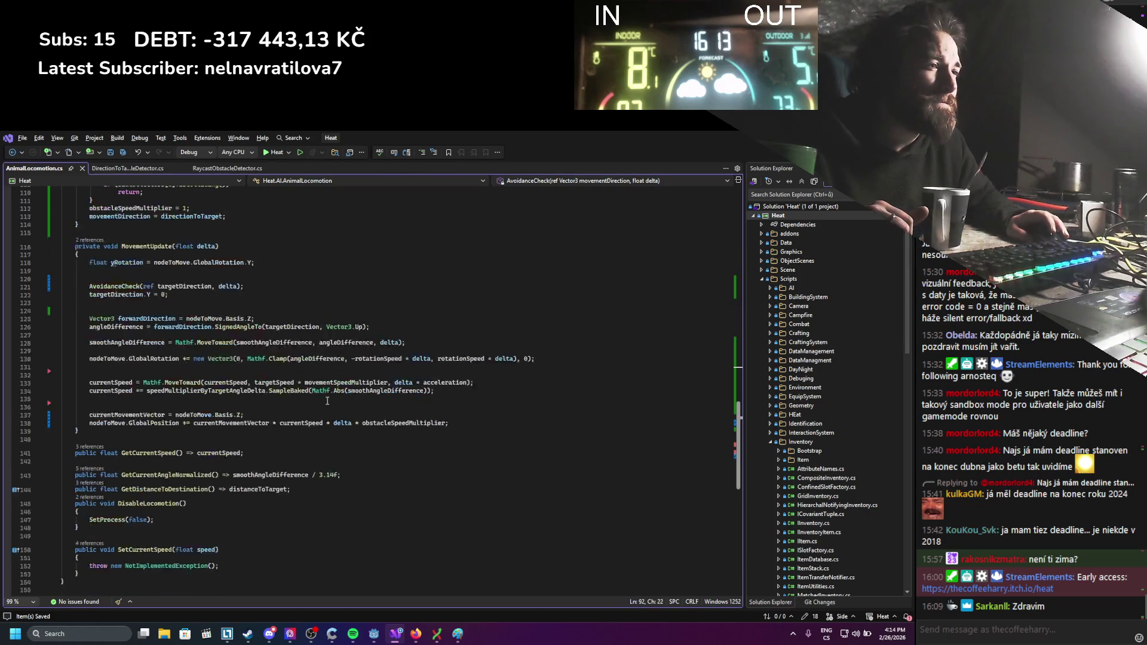
pyautogui.scroll(-1, 328, 400)
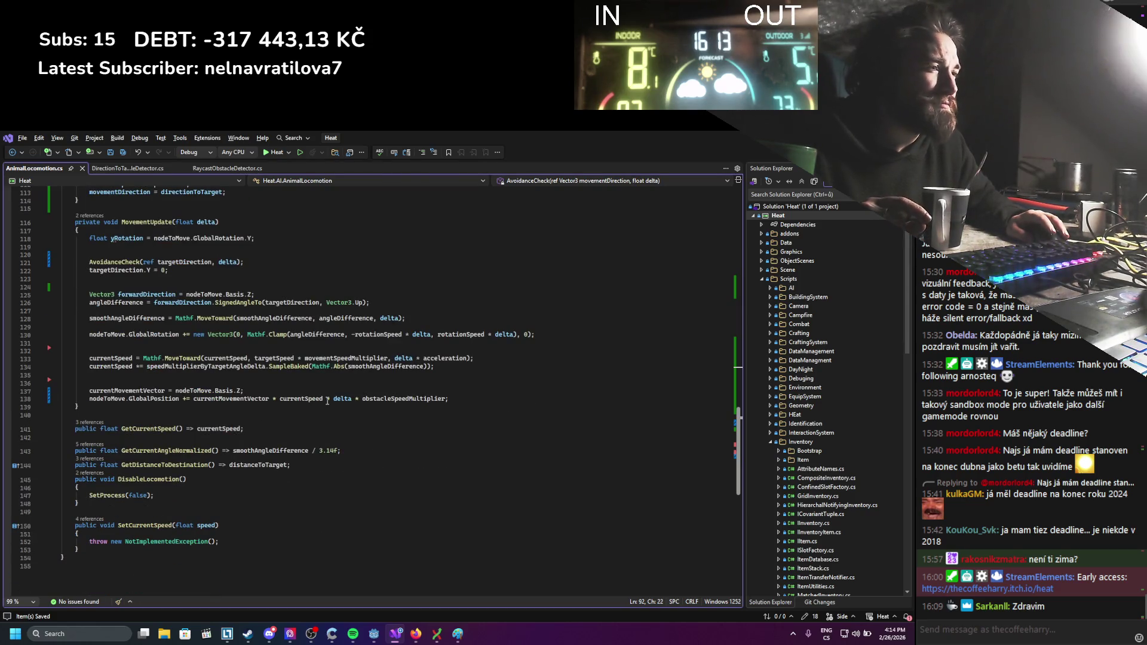
pyautogui.click(221, 437)
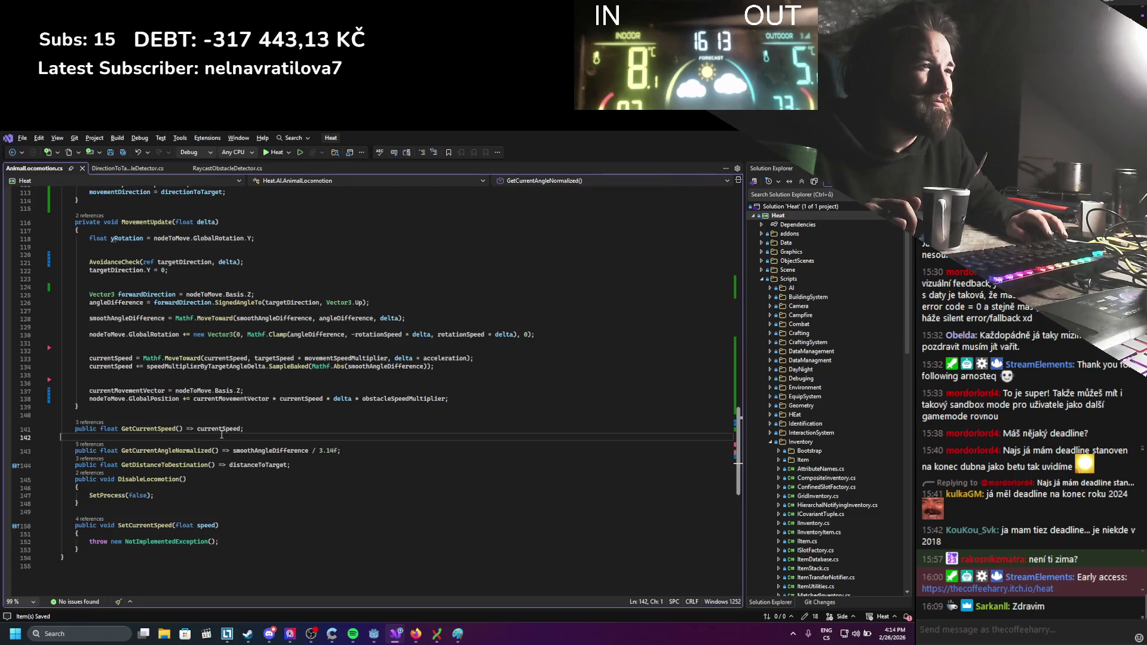
pyautogui.doubleClick(222, 433)
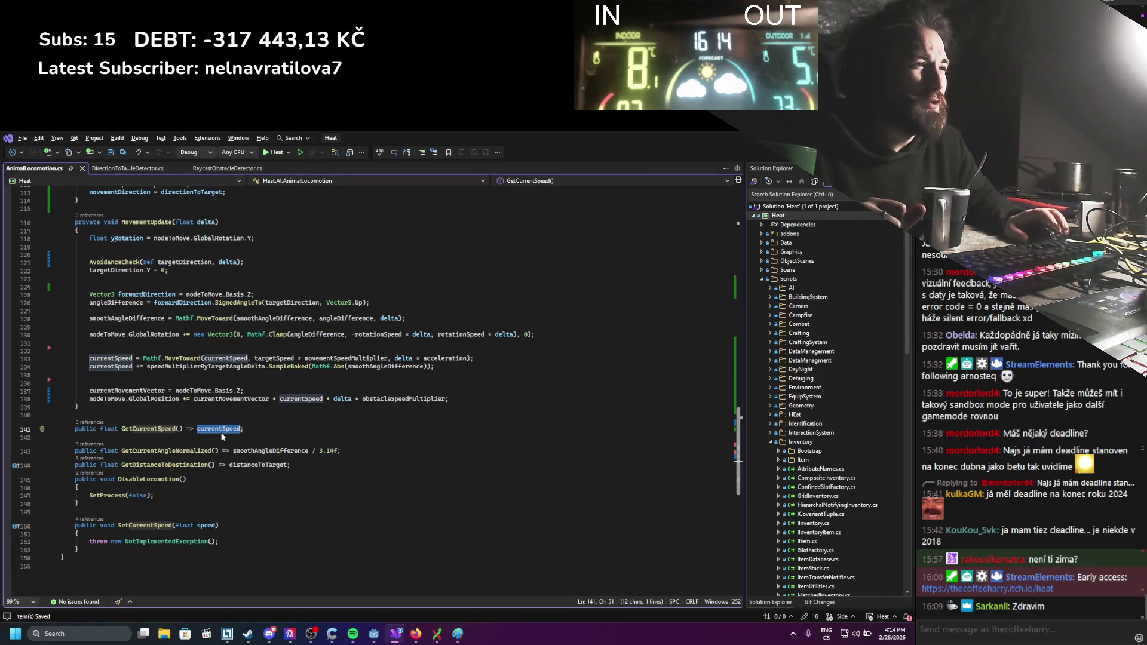
pyautogui.click(167, 375)
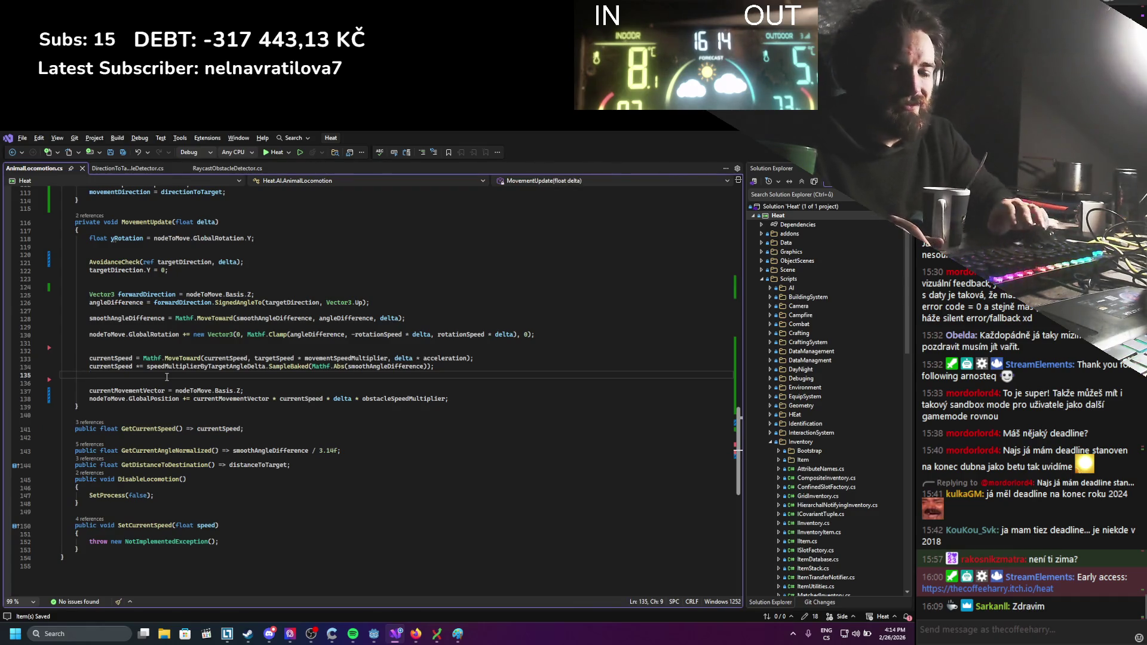
pyautogui.write('currentSpeed')
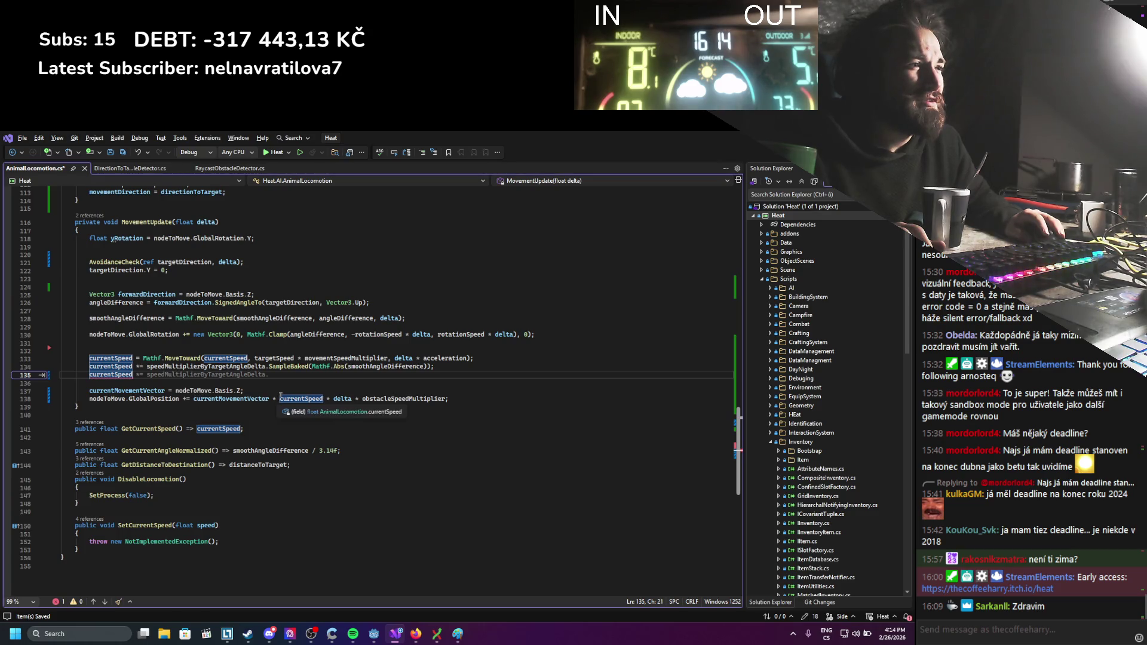
pyautogui.moveTo(280, 398); pyautogui.dragTo(449, 399)
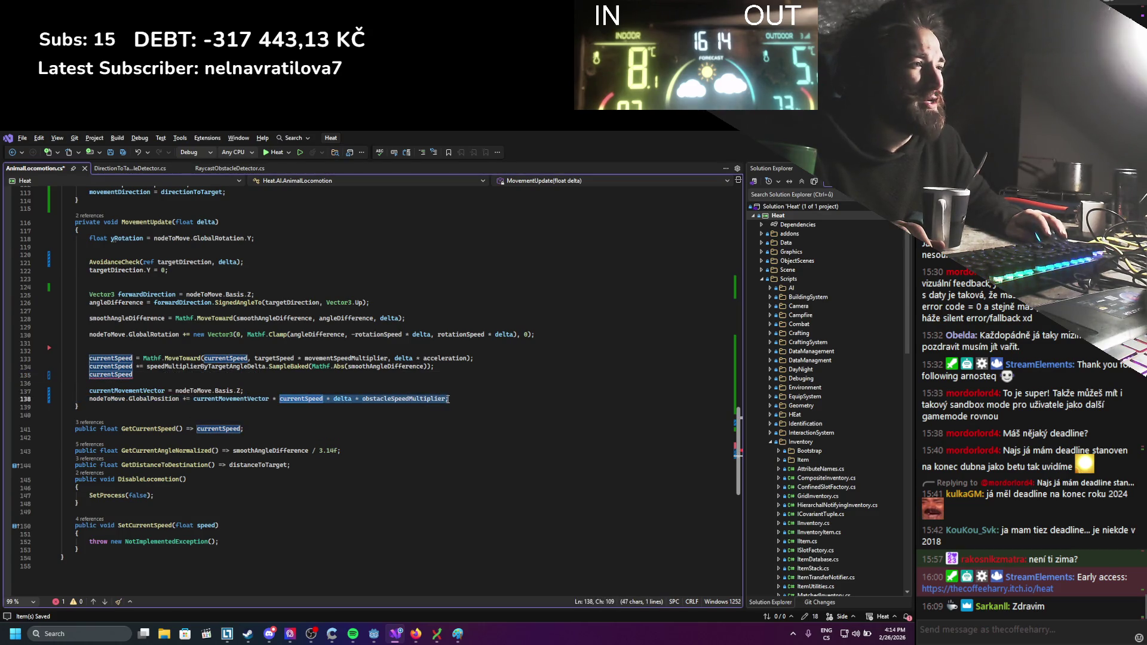
pyautogui.write(' =')
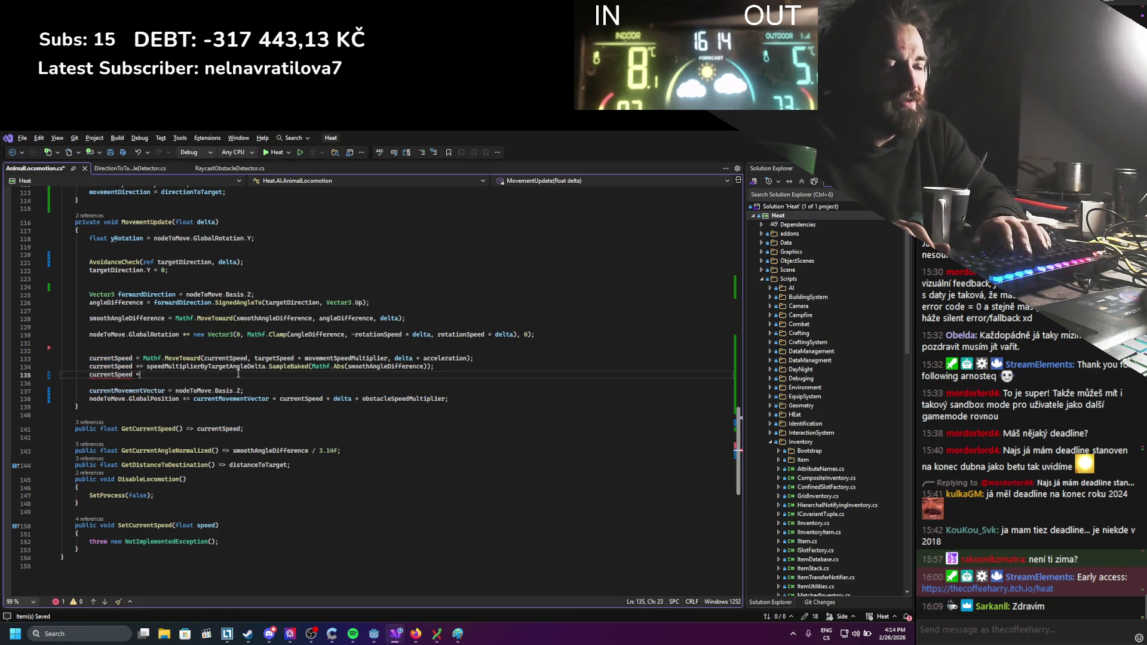
pyautogui.hotkey('ctrl', 's')
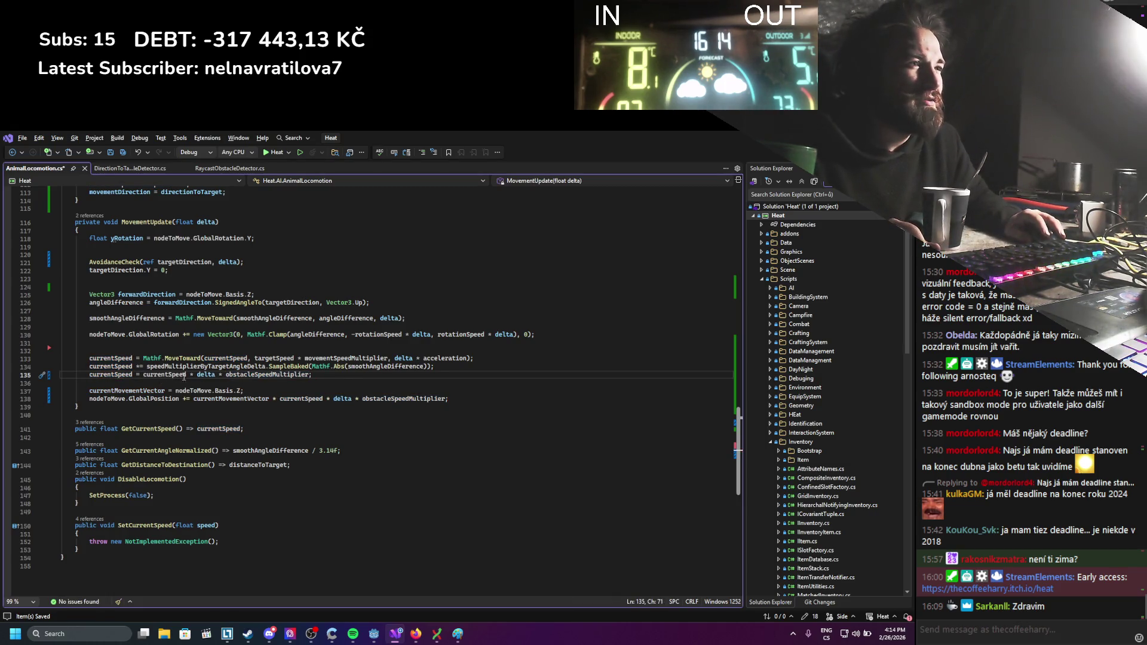
# Tidy line 135 and delete '* delta * obstacleSpeedMultiplier' from the line 138 position update.
pyautogui.press('BackSpace')
pyautogui.press('BackSpace')
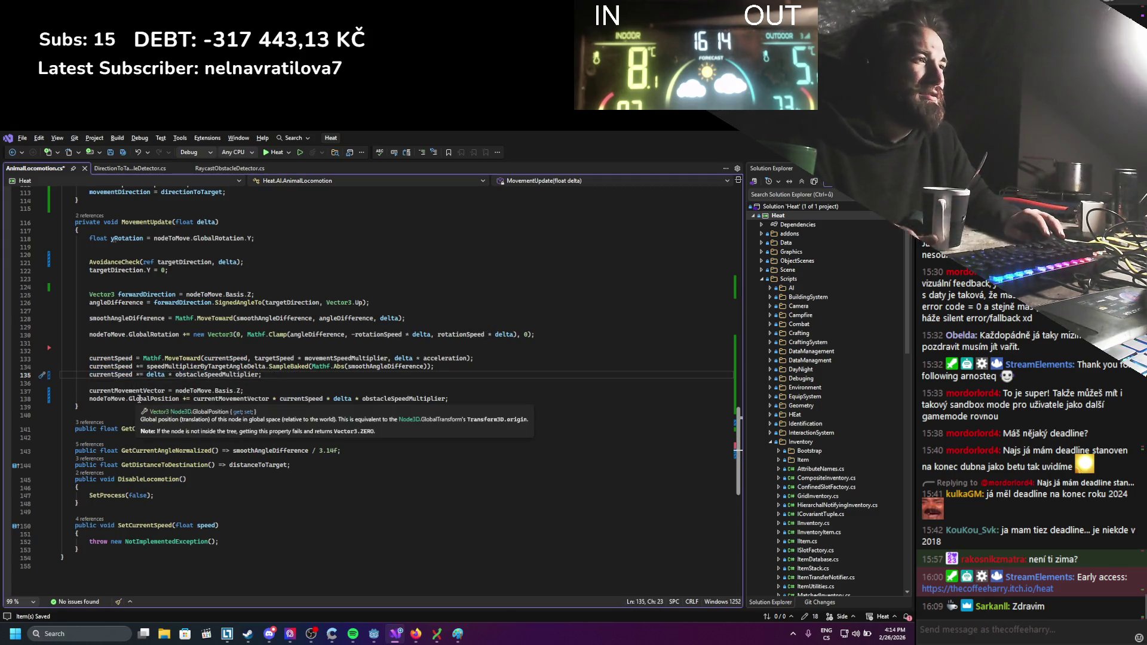
pyautogui.hotkey('ctrl', 's')
pyautogui.doubleClick(114, 374)
pyautogui.moveTo(328, 398); pyautogui.dragTo(443, 399)
pyautogui.press('BackSpace')
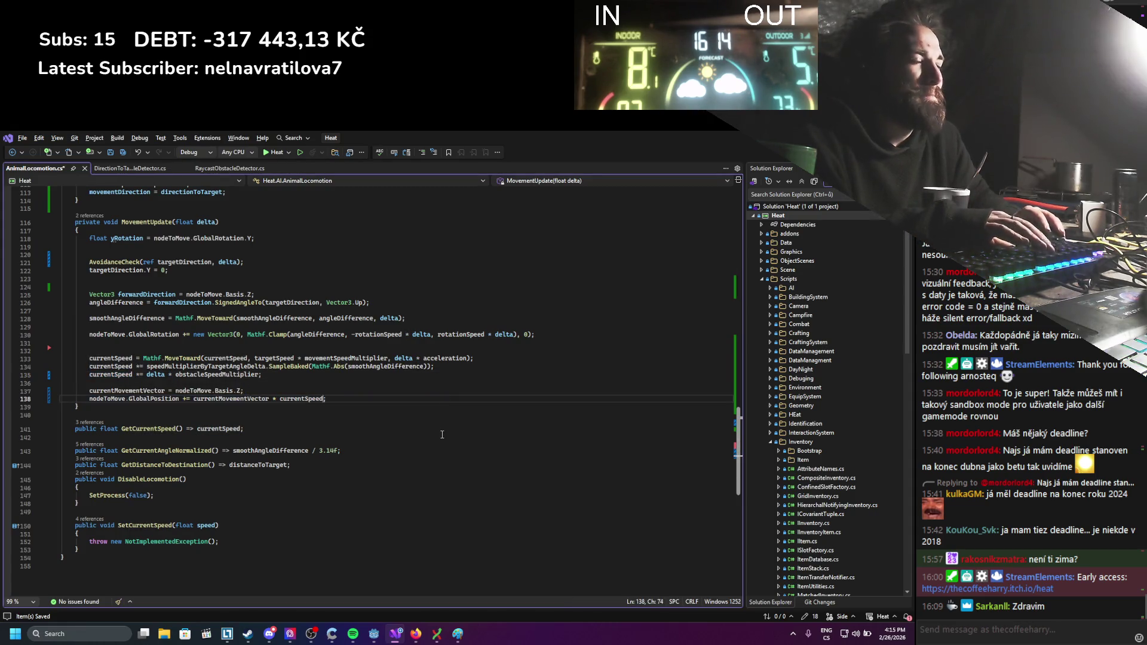
pyautogui.click(436, 428)
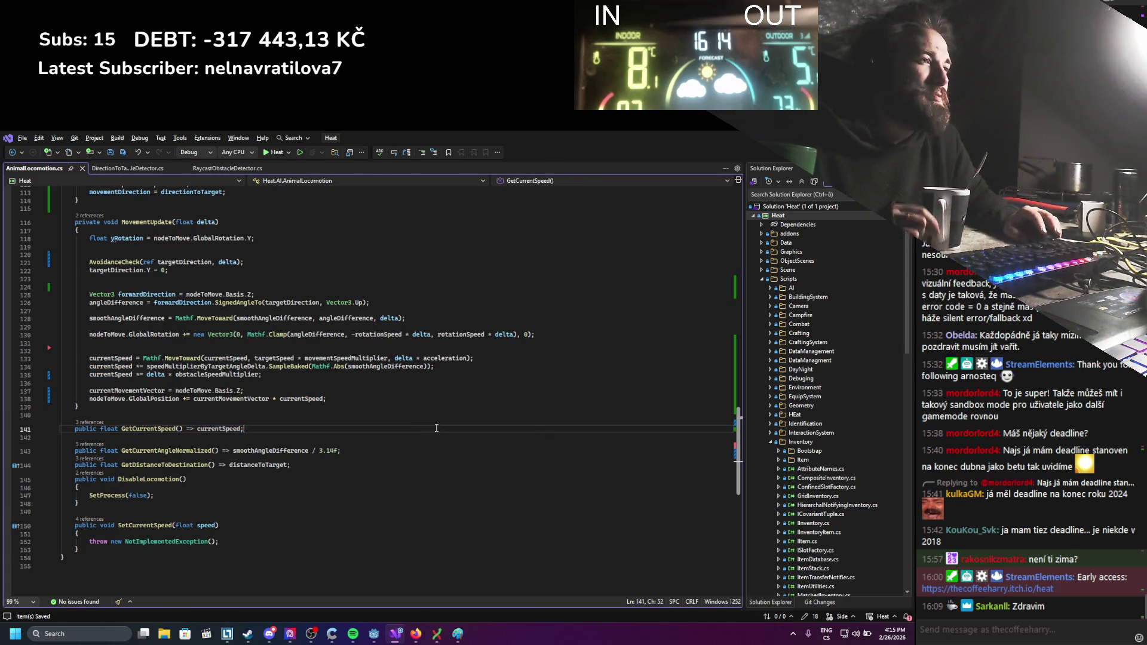
pyautogui.hotkey('alt', 'Tab')
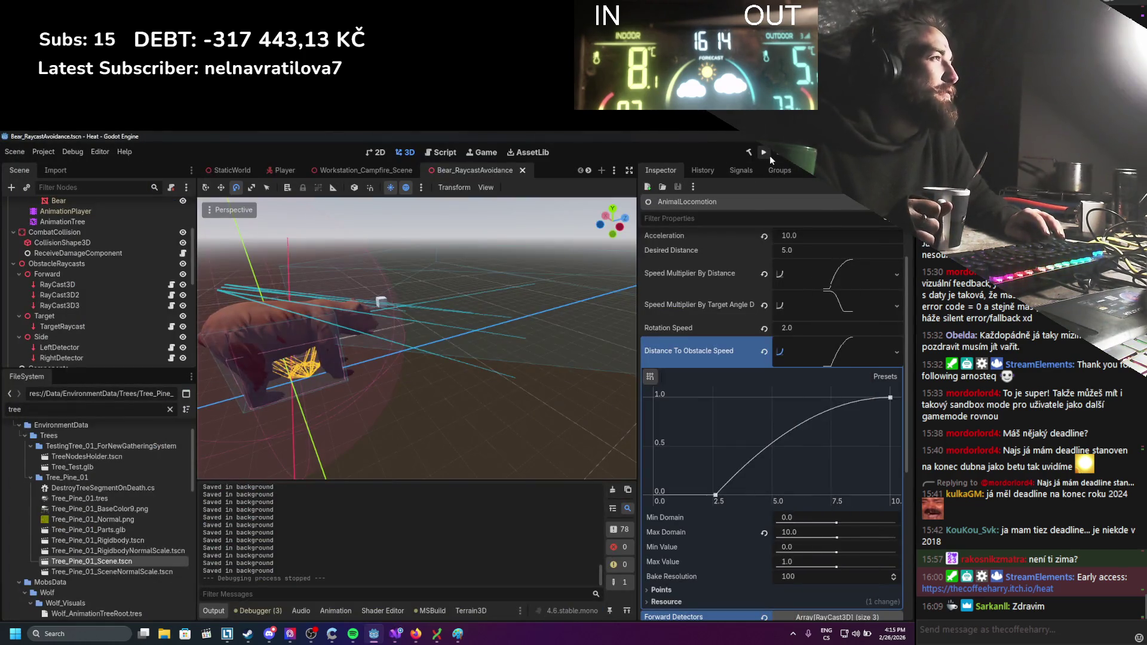
# Run the game, walk the player south past the bear near the wall, then stop it.
pyautogui.click(770, 155)
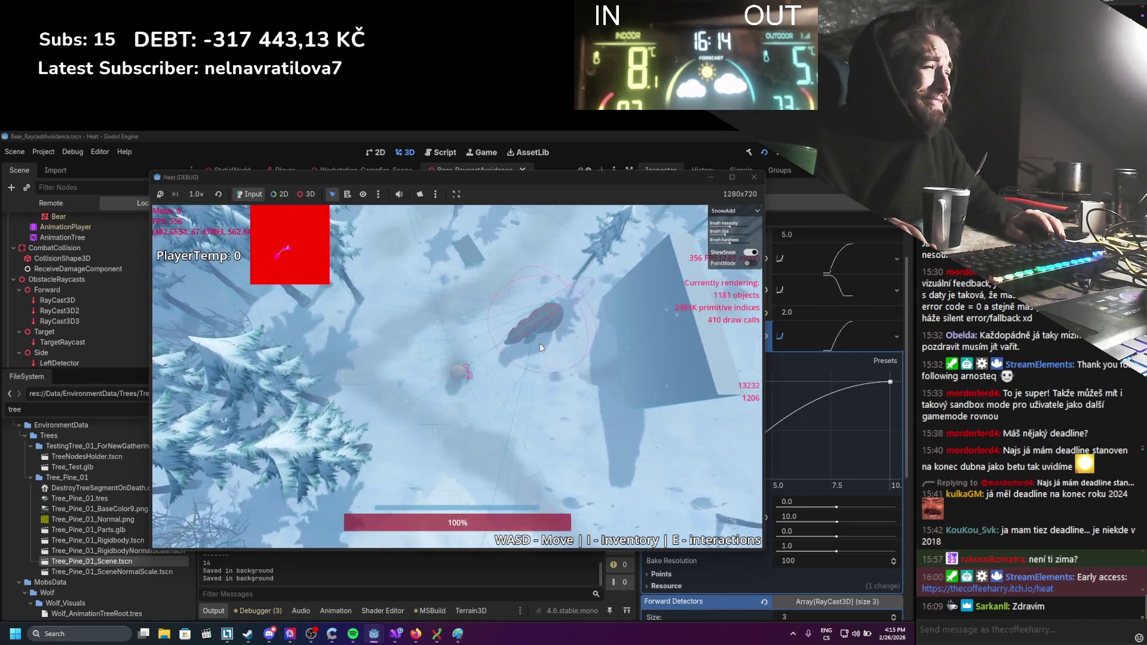
pyautogui.press('s')
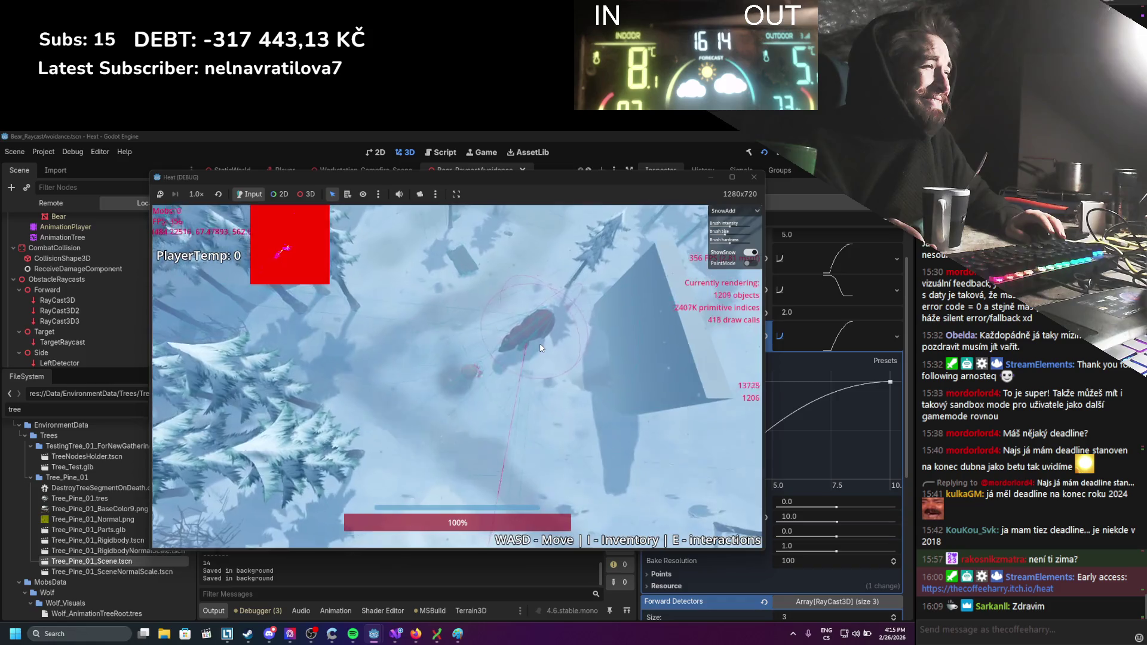
pyautogui.press('s')
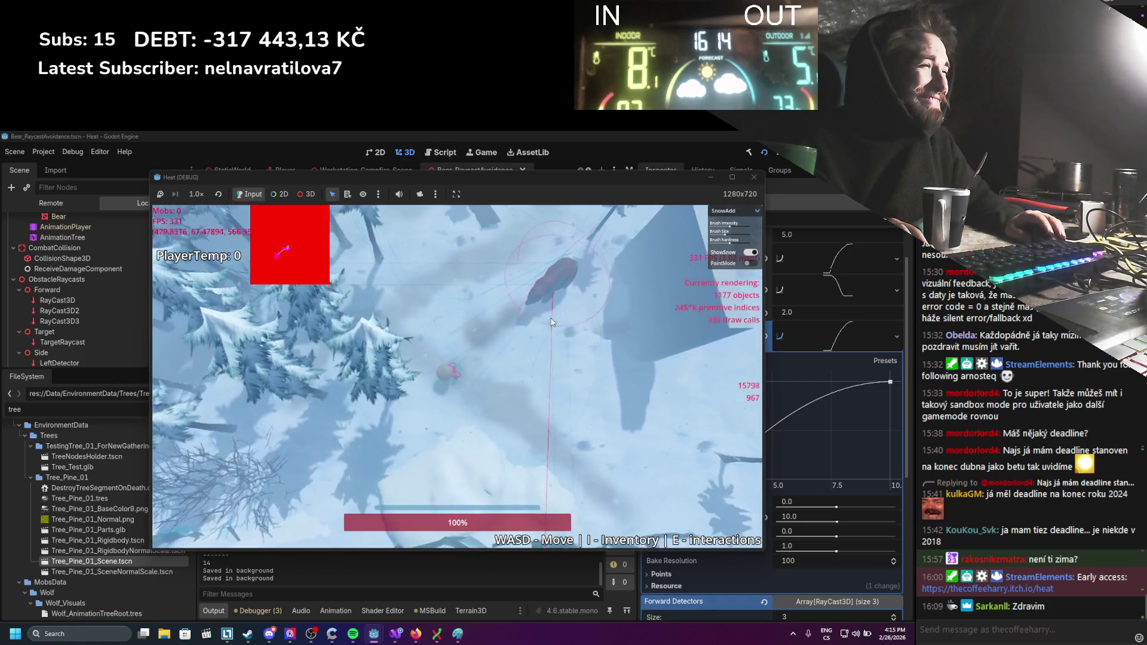
pyautogui.click(754, 177)
pyautogui.click(396, 633)
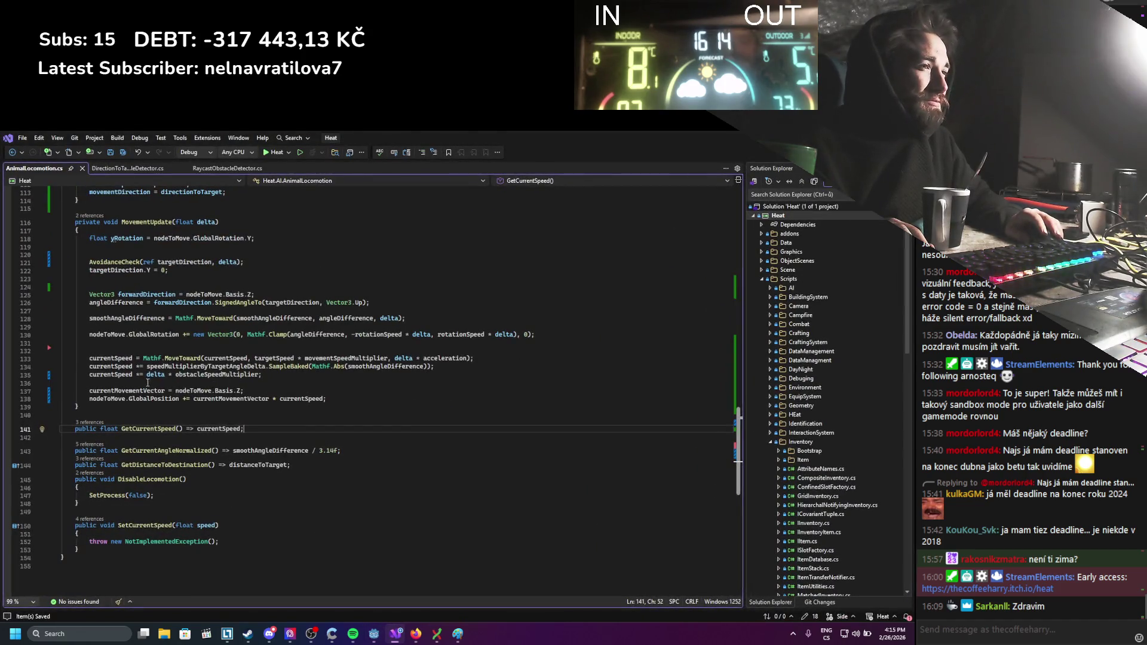
# Replace '*=' on line 135 with '= currentSpeed *' and save AnimalLocomotion.cs.
pyautogui.click(138, 375)
pyautogui.press('BackSpace')
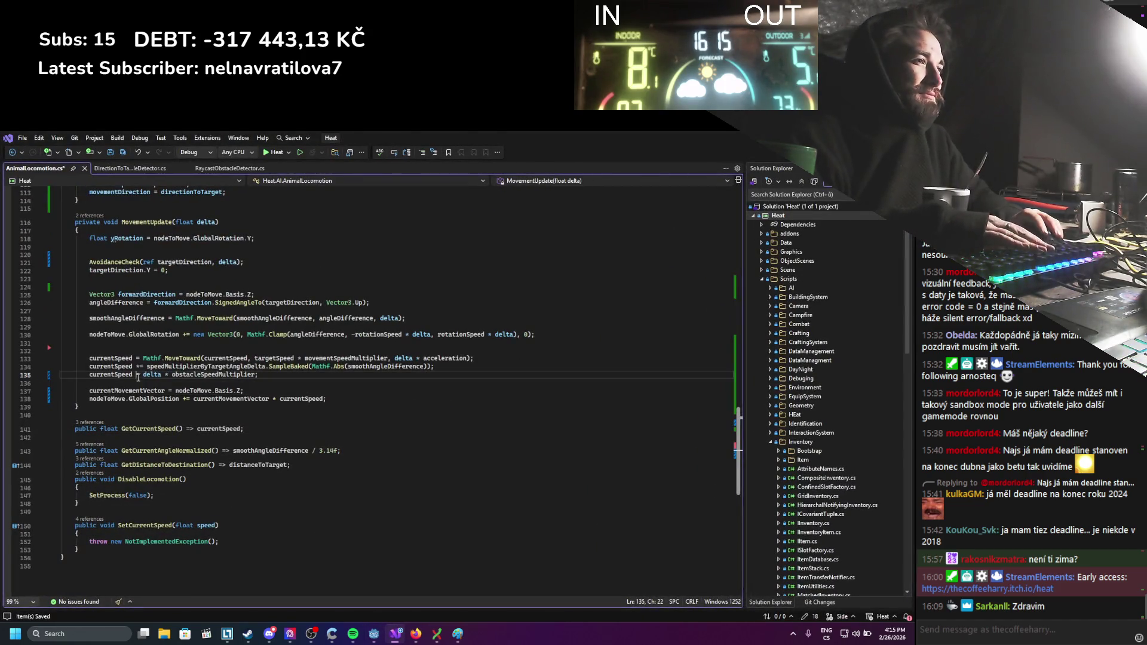
pyautogui.doubleClick(107, 377)
pyautogui.click(139, 375)
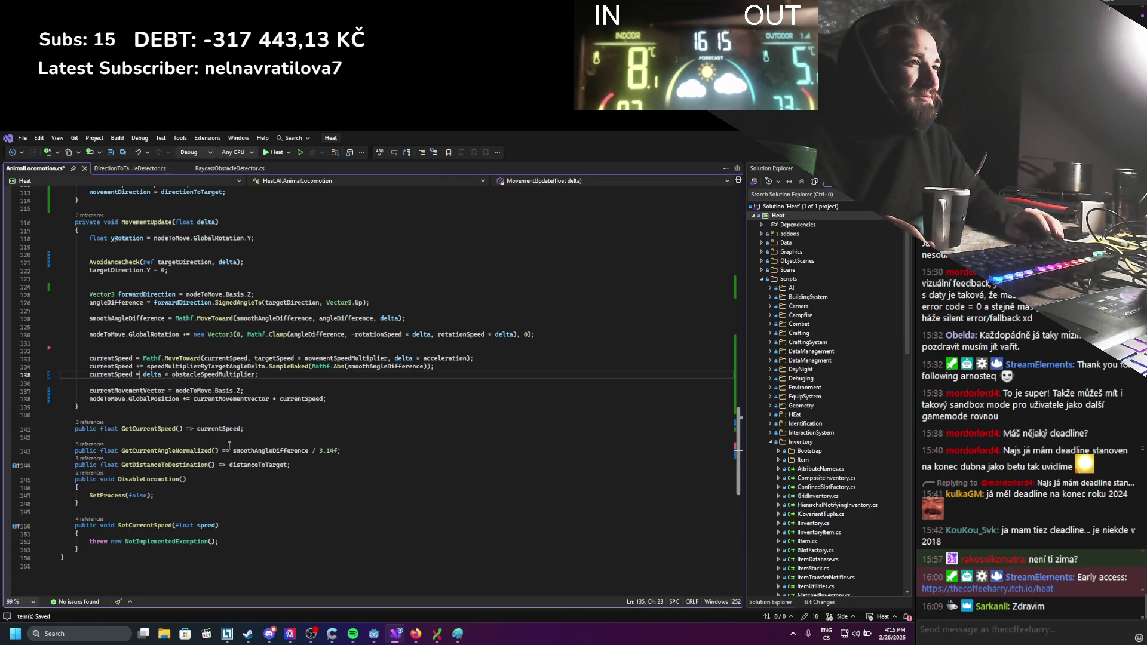
pyautogui.write('currentSpeed *')
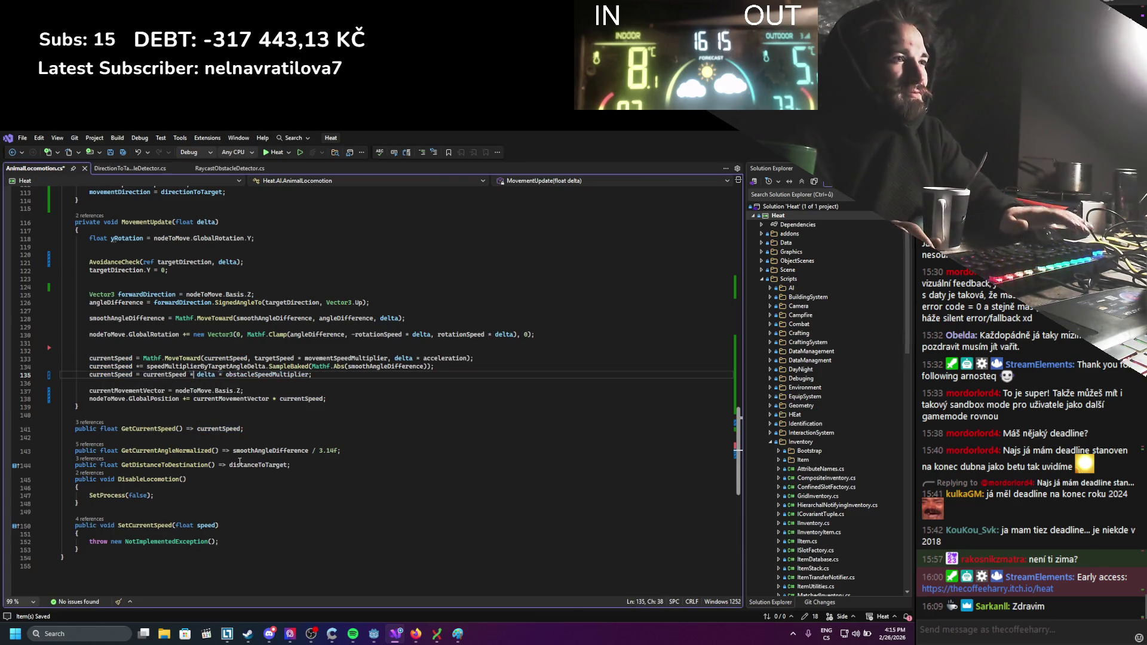
pyautogui.hotkey('ctrl', 's')
pyautogui.click(361, 436)
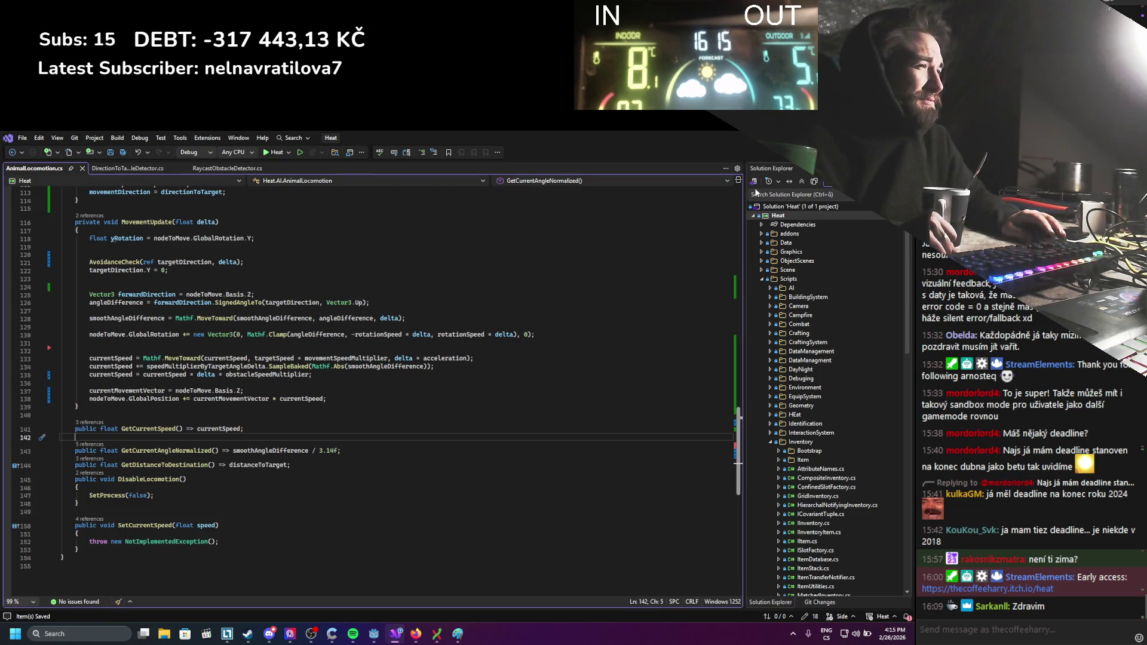
pyautogui.hotkey('alt', 'Tab')
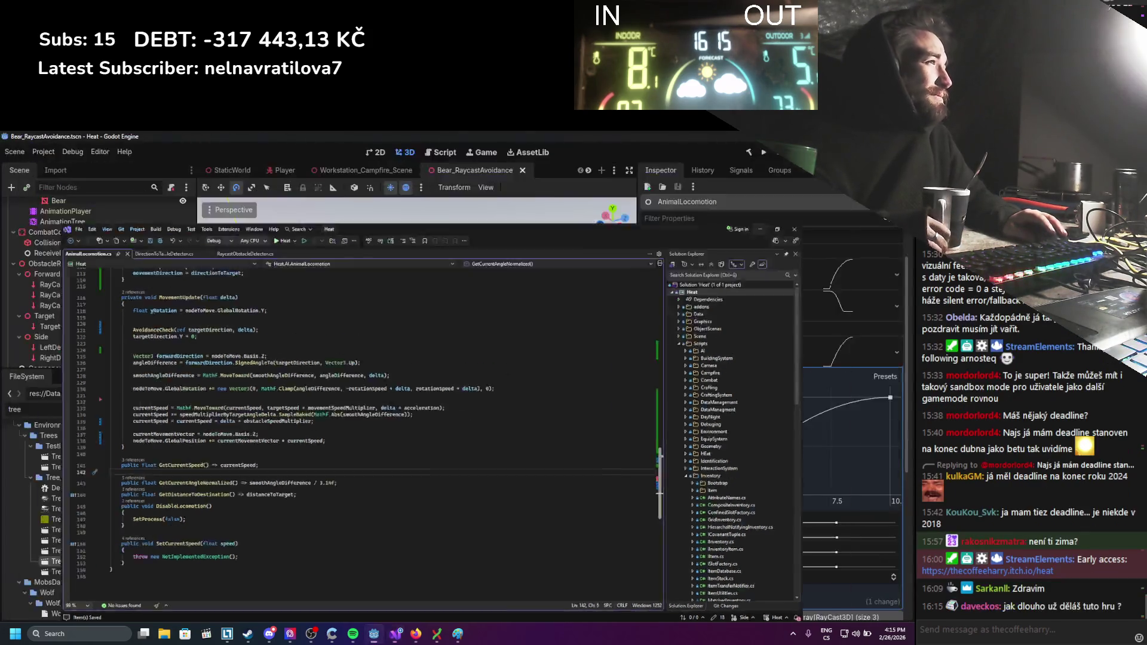
# Build and run the game, watch the bear's speed near the wall, then stop it.
pyautogui.click(767, 154)
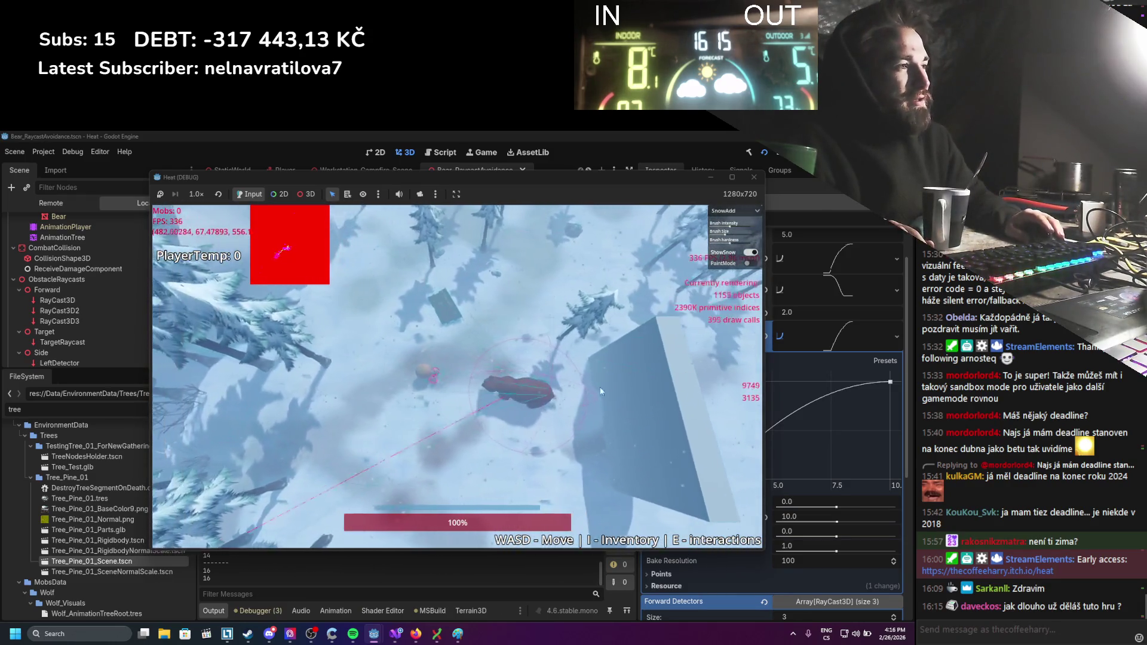
pyautogui.click(753, 178)
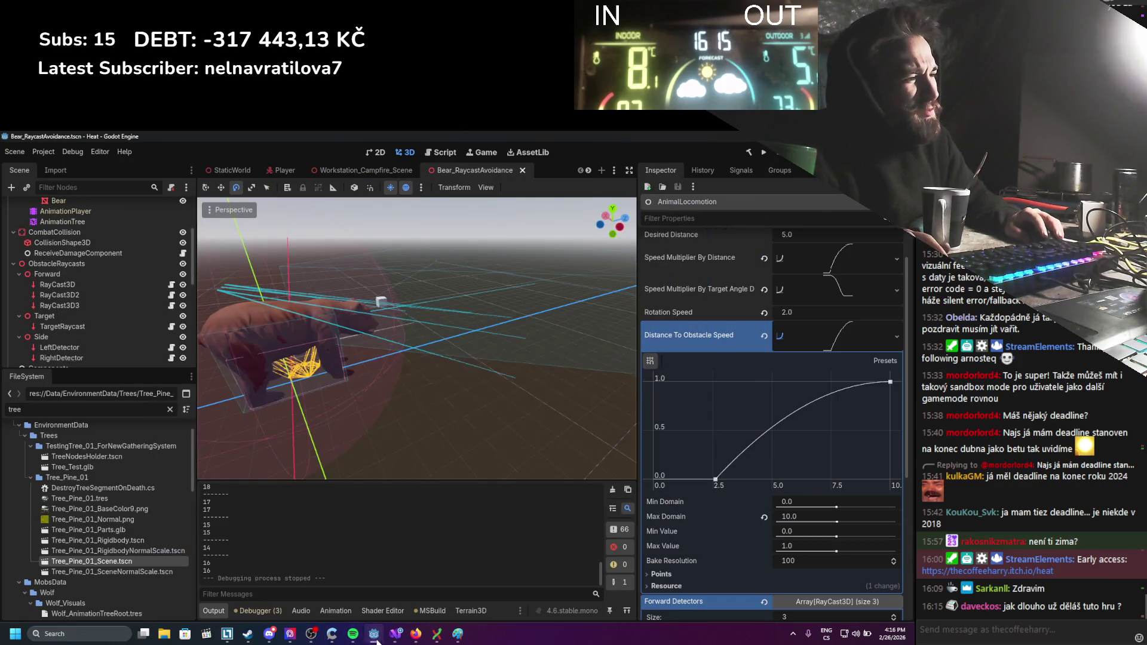
# Undo, delete line 135's currentSpeed scaling statement, save, and rebuild the game in Godot.
pyautogui.click(395, 634)
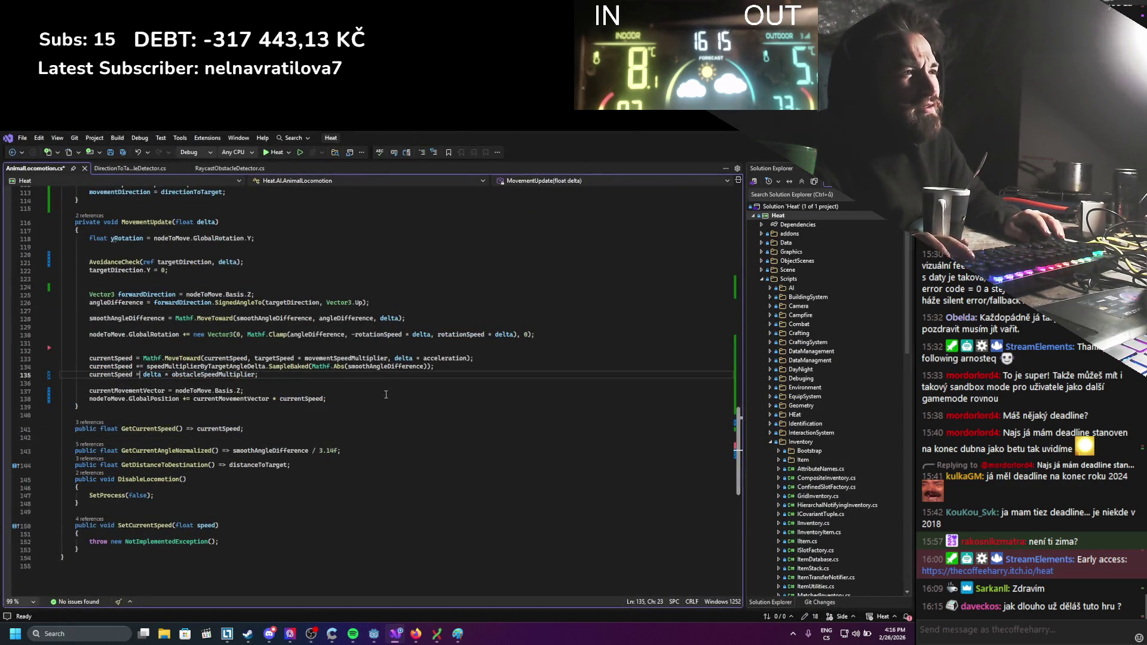
pyautogui.hotkey('ctrl', 'z')
pyautogui.hotkey('ctrl', 'z')
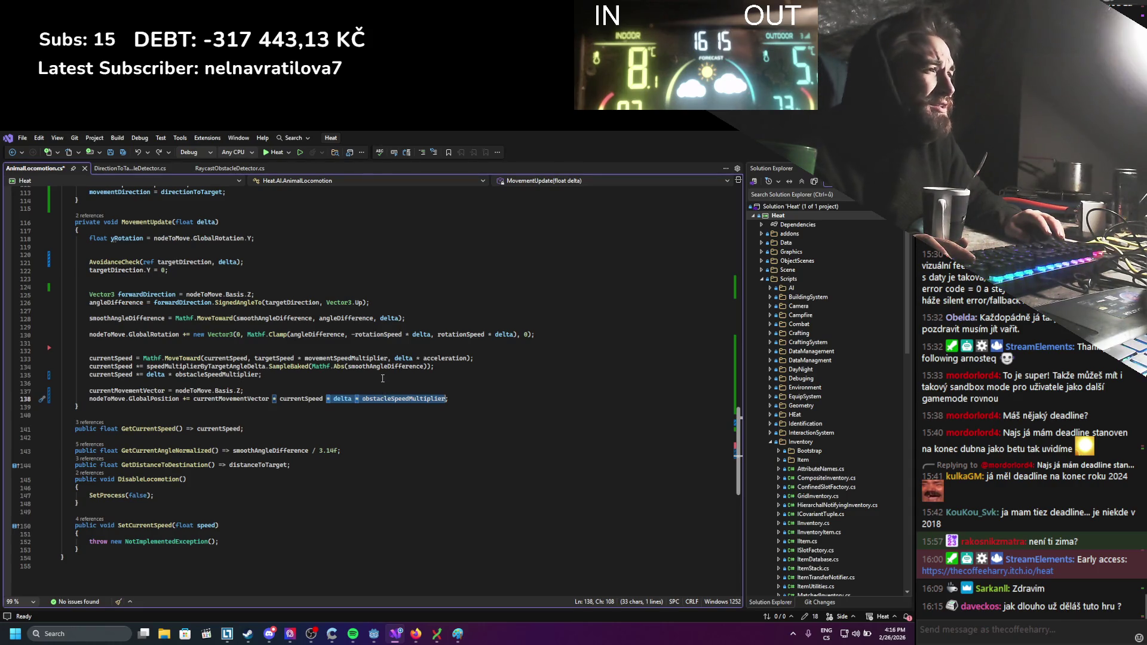
pyautogui.click(383, 379)
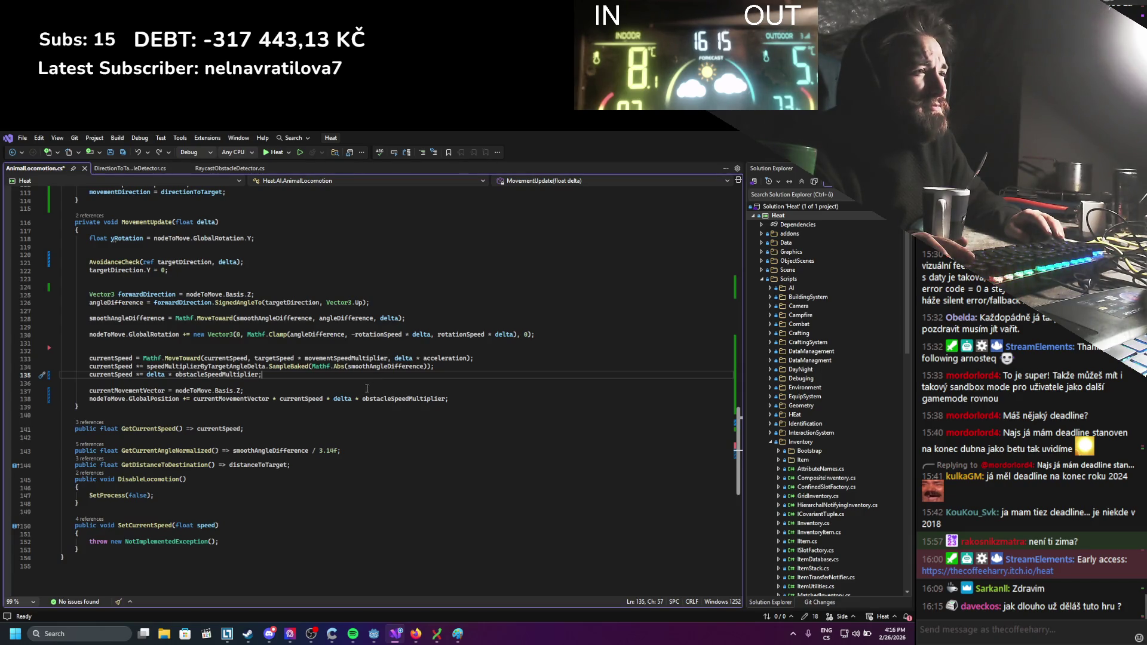
pyautogui.hotkey('ctrl', 'BackSpace')
pyautogui.hotkey('ctrl', 'BackSpace')
pyautogui.hotkey('ctrl', 'BackSpace')
pyautogui.write('=')
pyautogui.hotkey('ctrl', 'BackSpace')
pyautogui.hotkey('ctrl', 's')
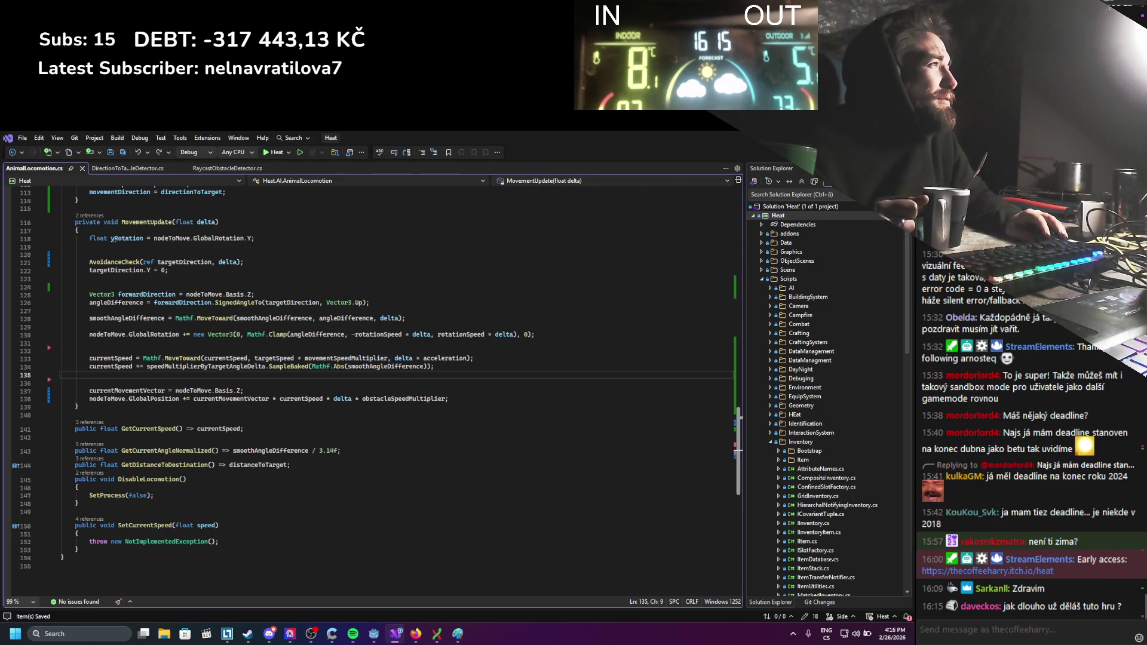
pyautogui.hotkey('alt', 'Tab')
pyautogui.click(762, 153)
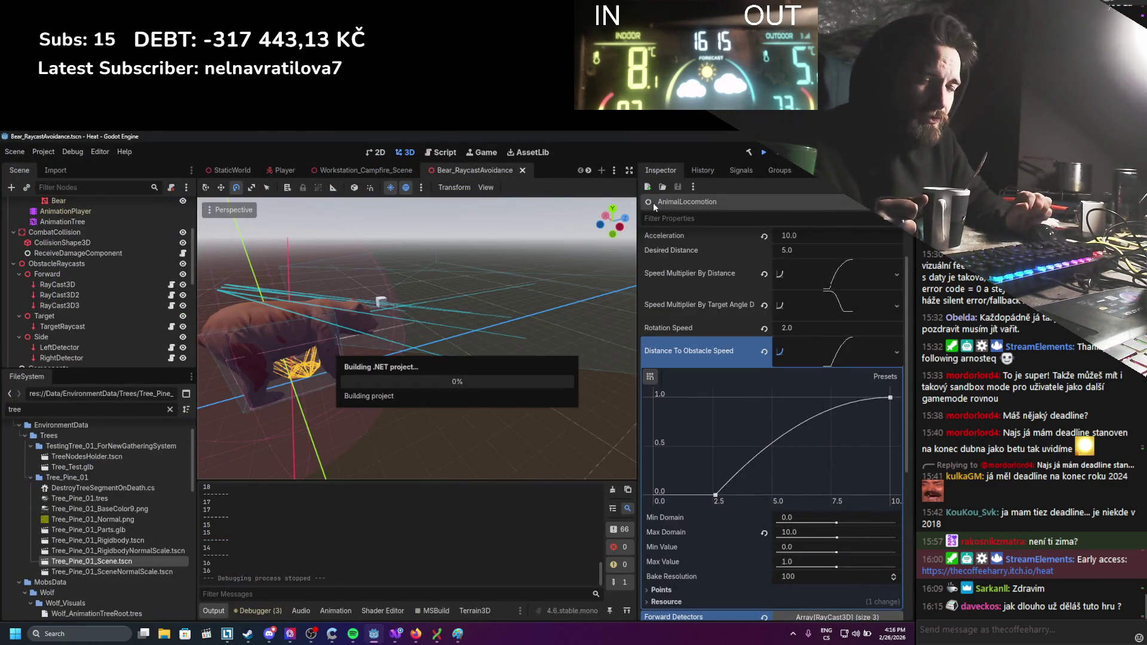